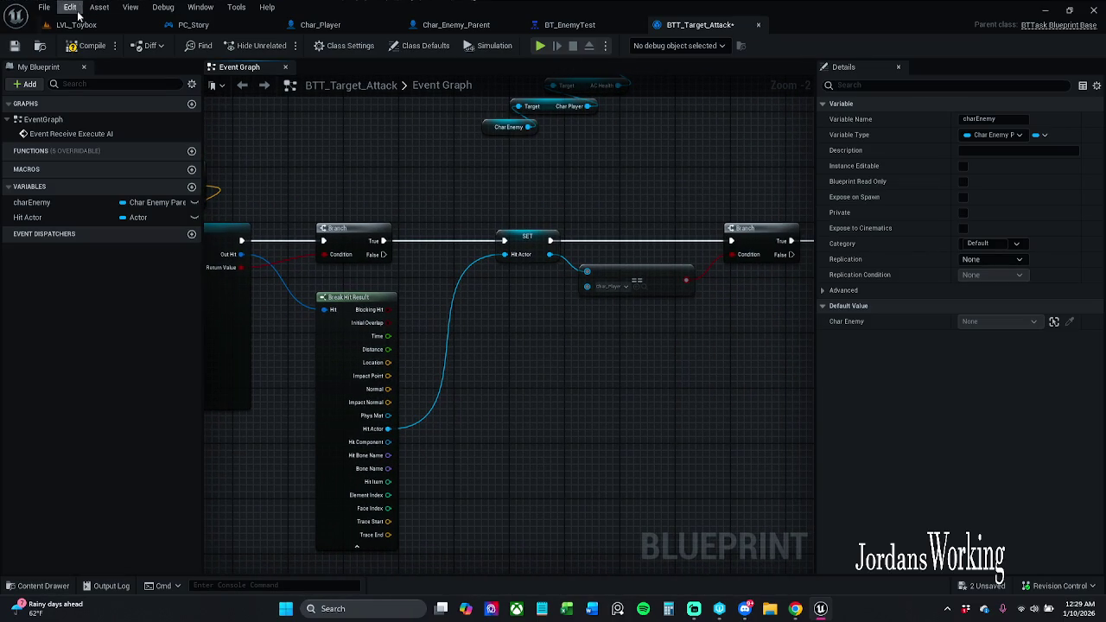
Save BTT_Target_Attack and open I_Enemy_AI from _MyContent > Blueprints > Interfaces.
{"action": "left_click", "coordinate": [15, 46]}
{"action": "key", "text": "ctrl+space"}
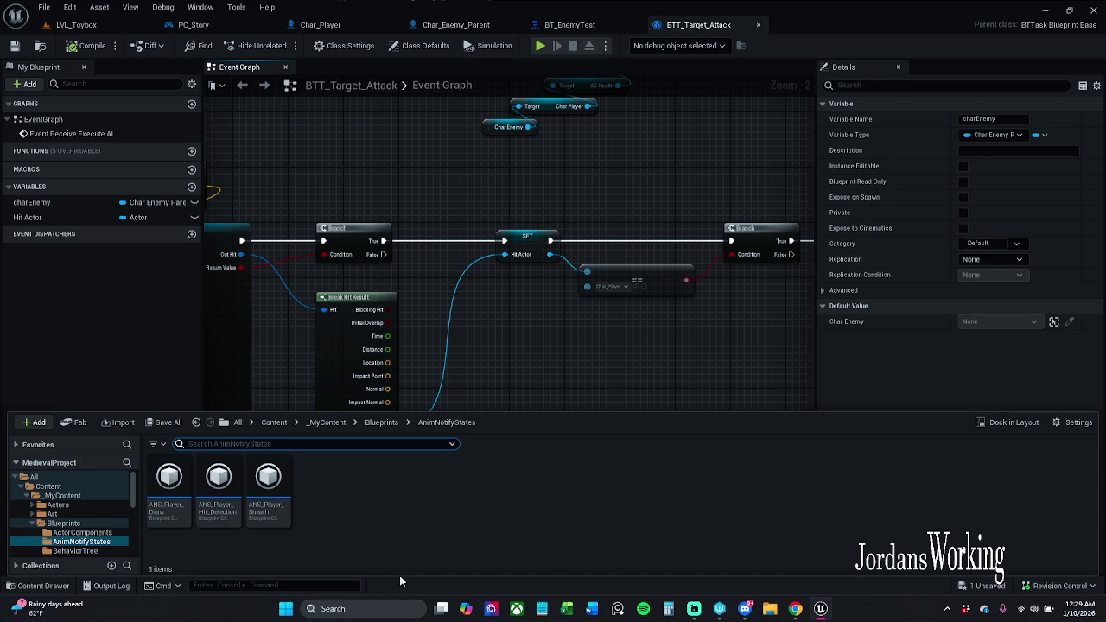
{"action": "left_click", "coordinate": [327, 422]}
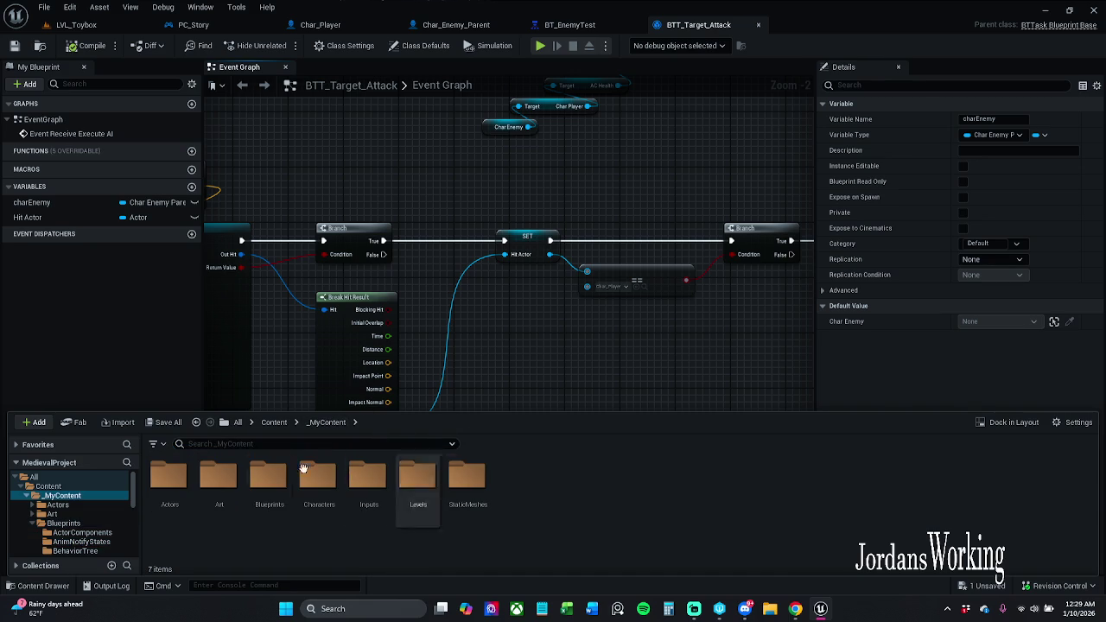
{"action": "double_click", "coordinate": [259, 500]}
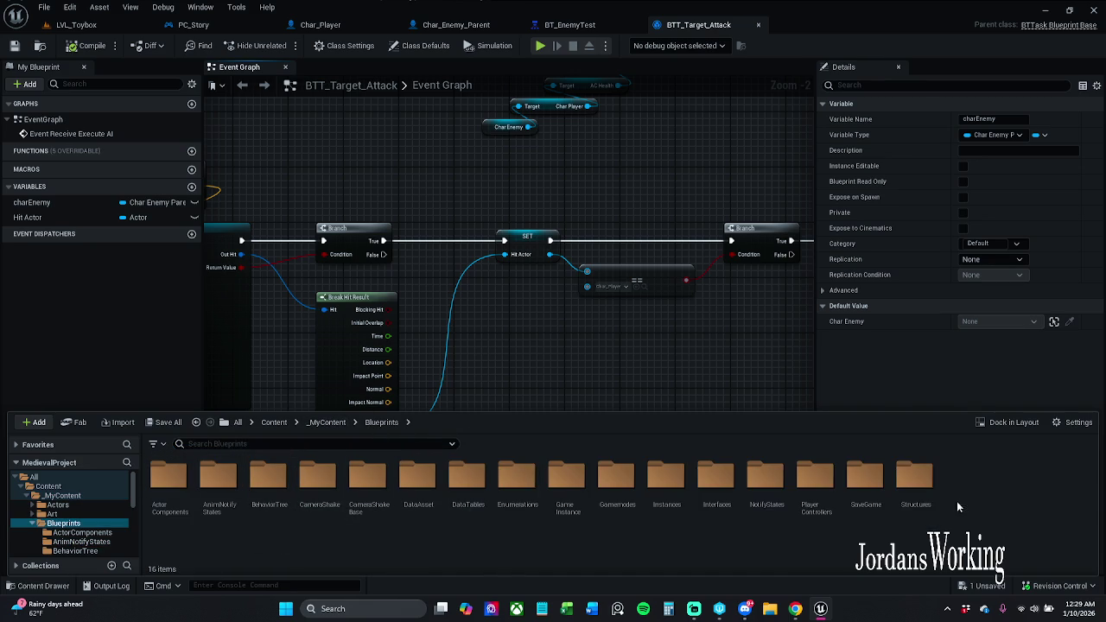
{"action": "double_click", "coordinate": [724, 504]}
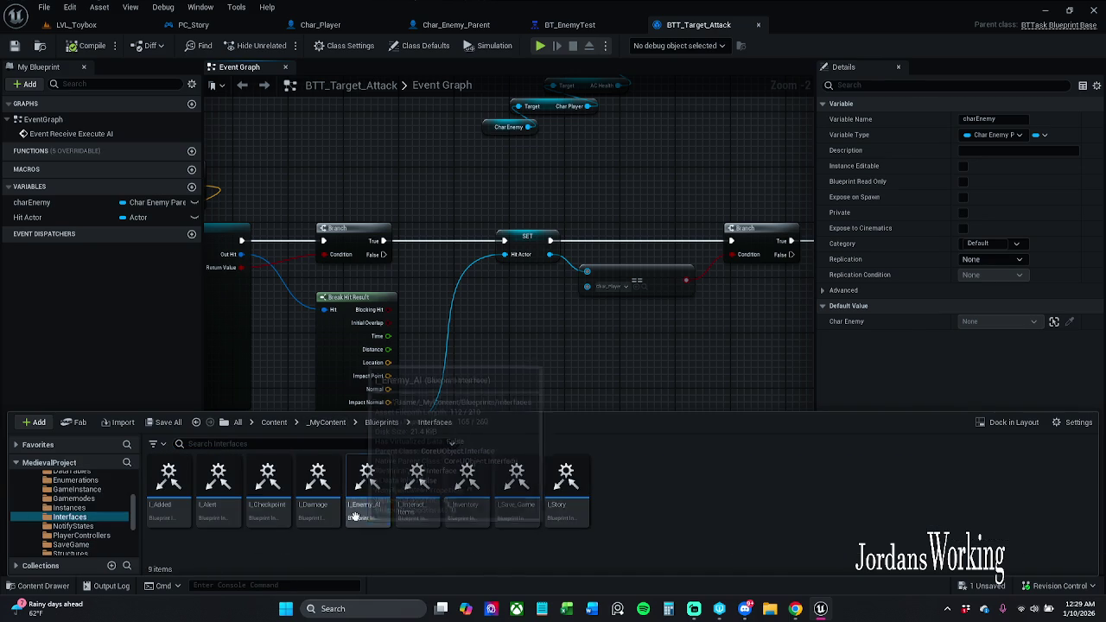
{"action": "double_click", "coordinate": [358, 511]}
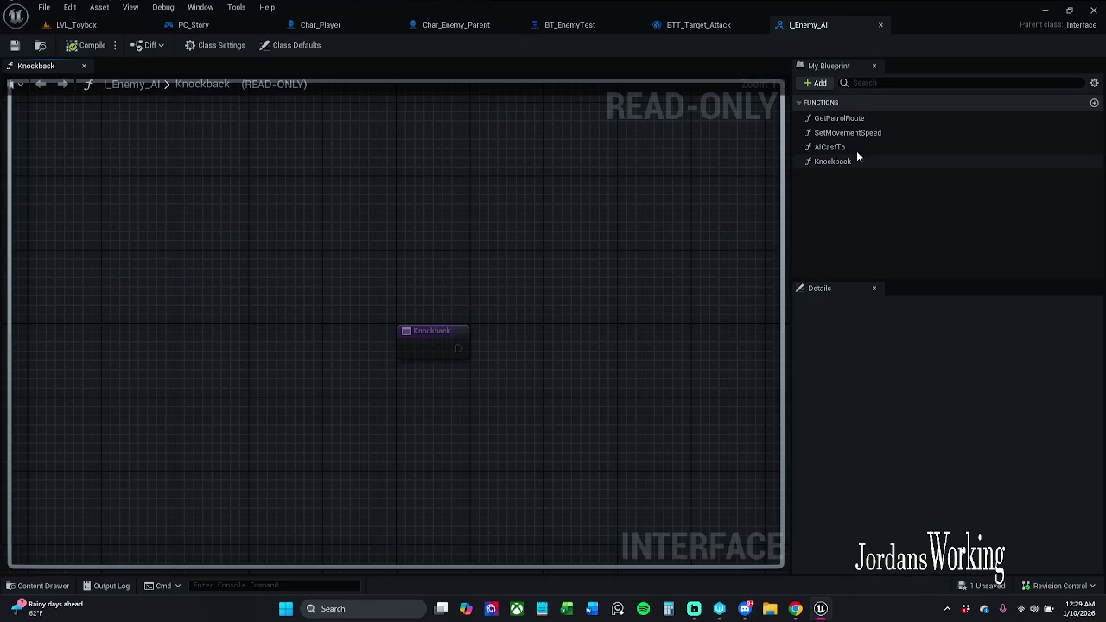
Add an interface function named DamAmount and give it a new input parameter.
{"action": "left_click", "coordinate": [1094, 104]}
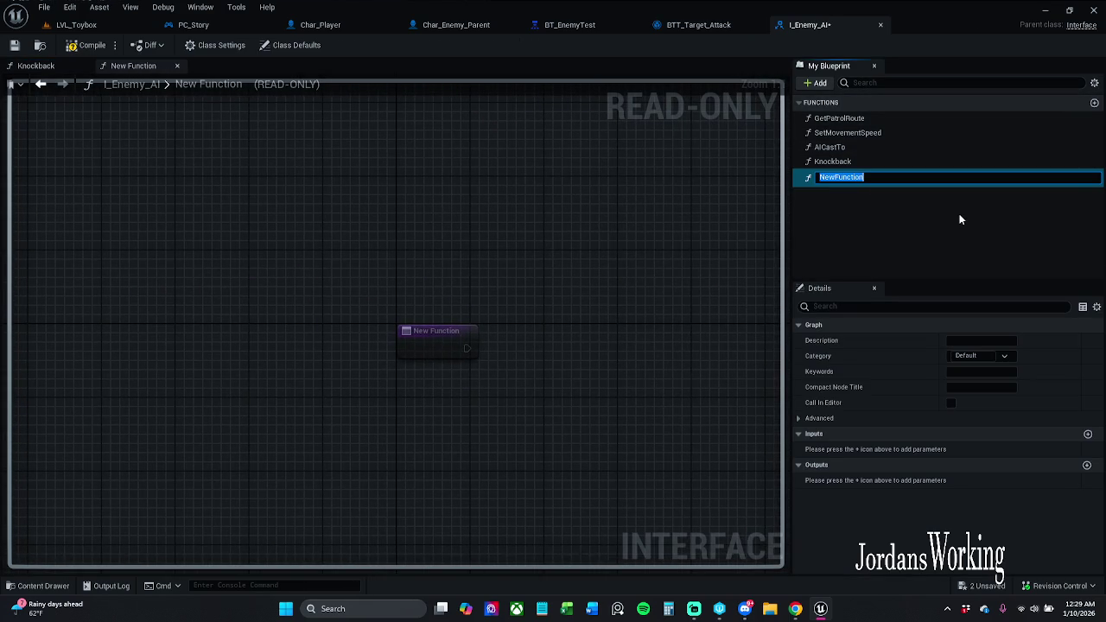
{"action": "type", "text": "aPPL"}
{"action": "type", "text": "Y"}
{"action": "key", "text": "BackSpace"}
{"action": "key", "text": "BackSpace"}
{"action": "key", "text": "BackSpace"}
{"action": "type", "text": "A"}
{"action": "type", "text": "PP"}
{"action": "key", "text": "BackSpace"}
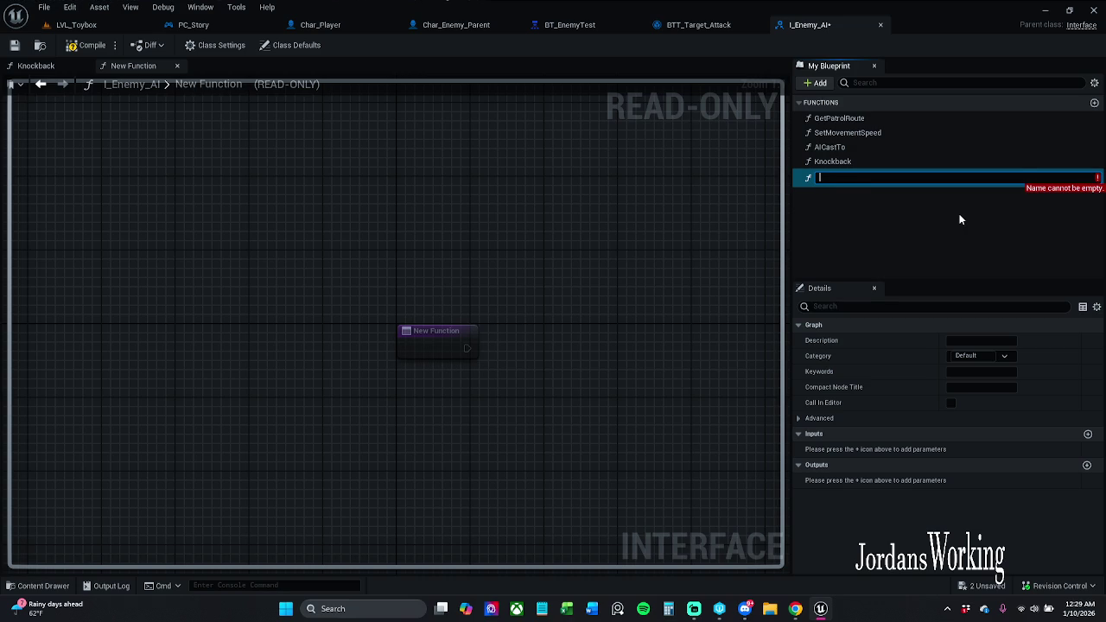
{"action": "type", "text": "ApplyDam"}
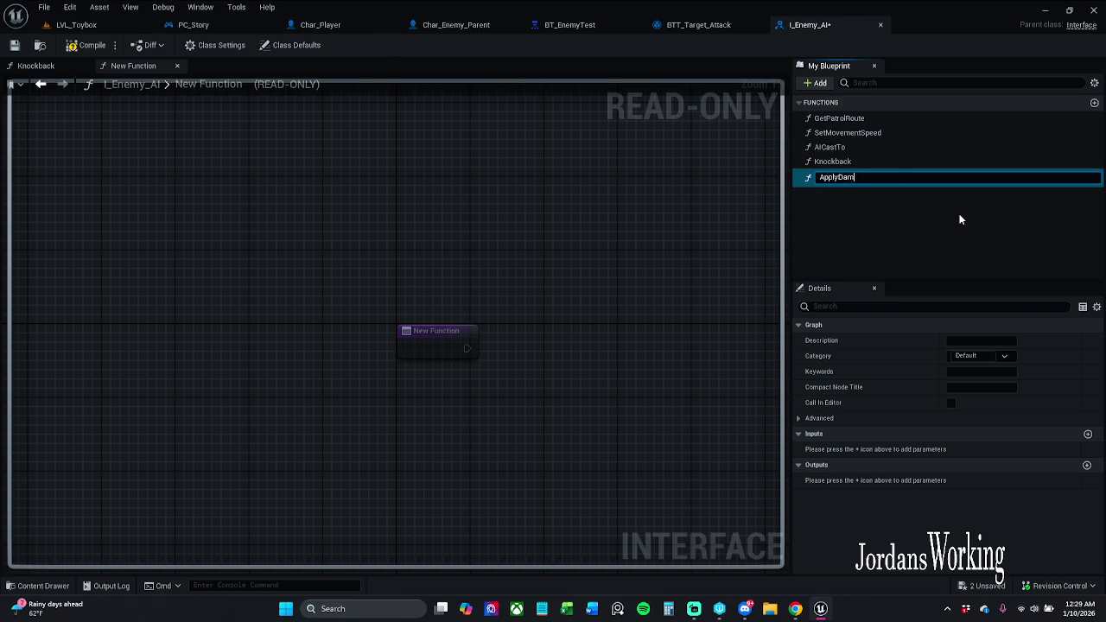
{"action": "key", "text": "BackSpace"}
{"action": "key", "text": "BackSpace"}
{"action": "key", "text": "BackSpace"}
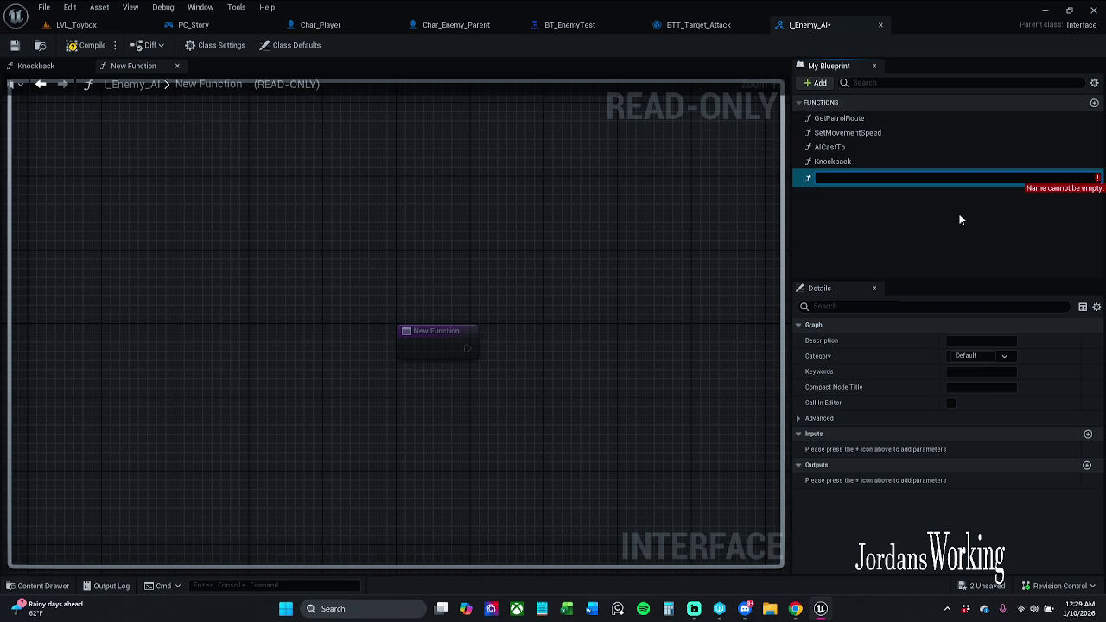
{"action": "type", "text": "Damn"}
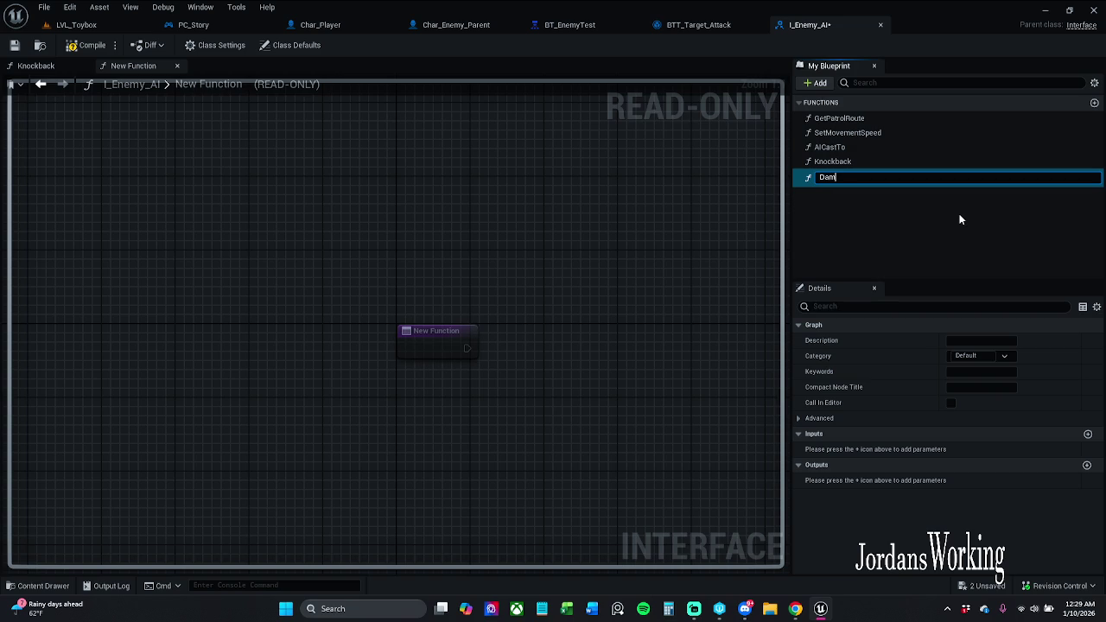
{"action": "type", "text": "mo"}
{"action": "key", "text": "Return"}
{"action": "left_click", "coordinate": [1087, 434]}
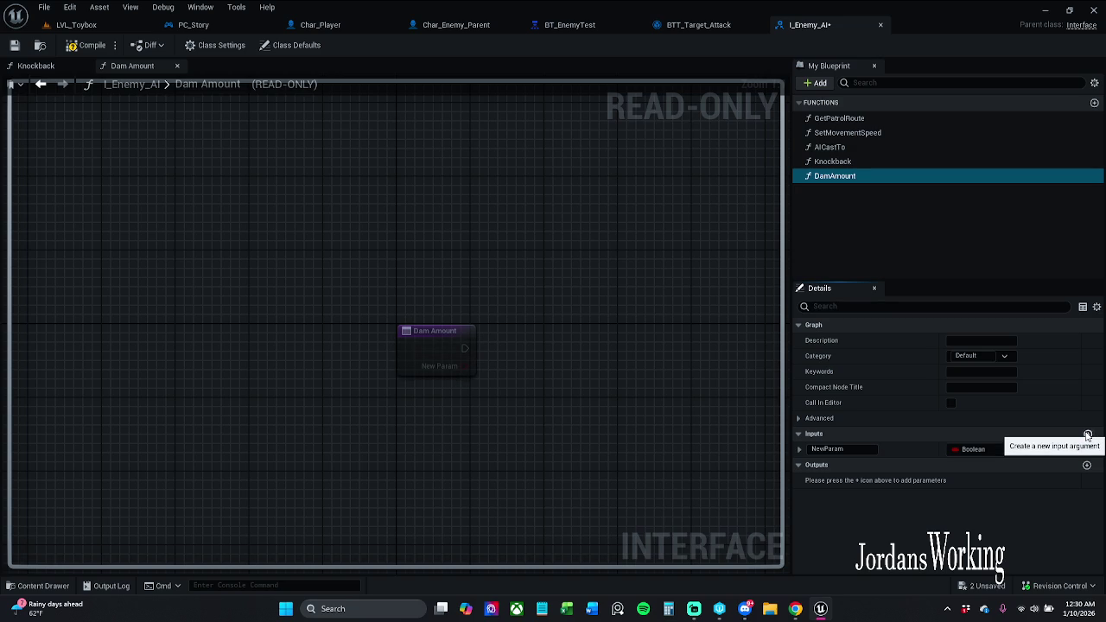
Make DamAmount's first input a Float named 'amount' and check out I_Enemy_AI on save.
{"action": "left_click", "coordinate": [978, 449]}
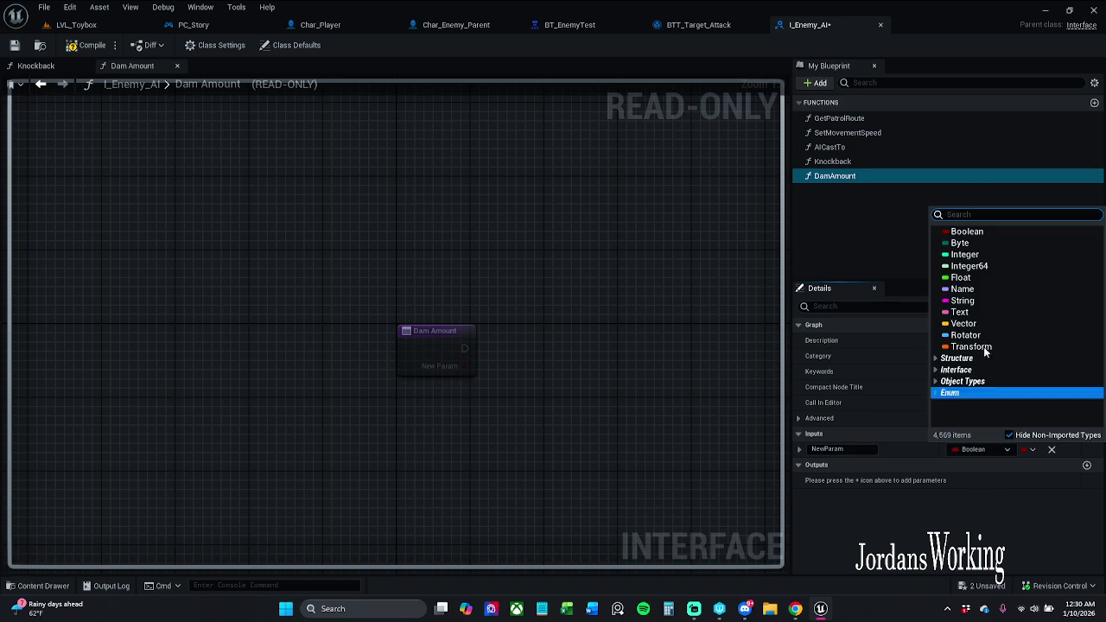
{"action": "left_click", "coordinate": [975, 278]}
{"action": "left_click", "coordinate": [862, 448]}
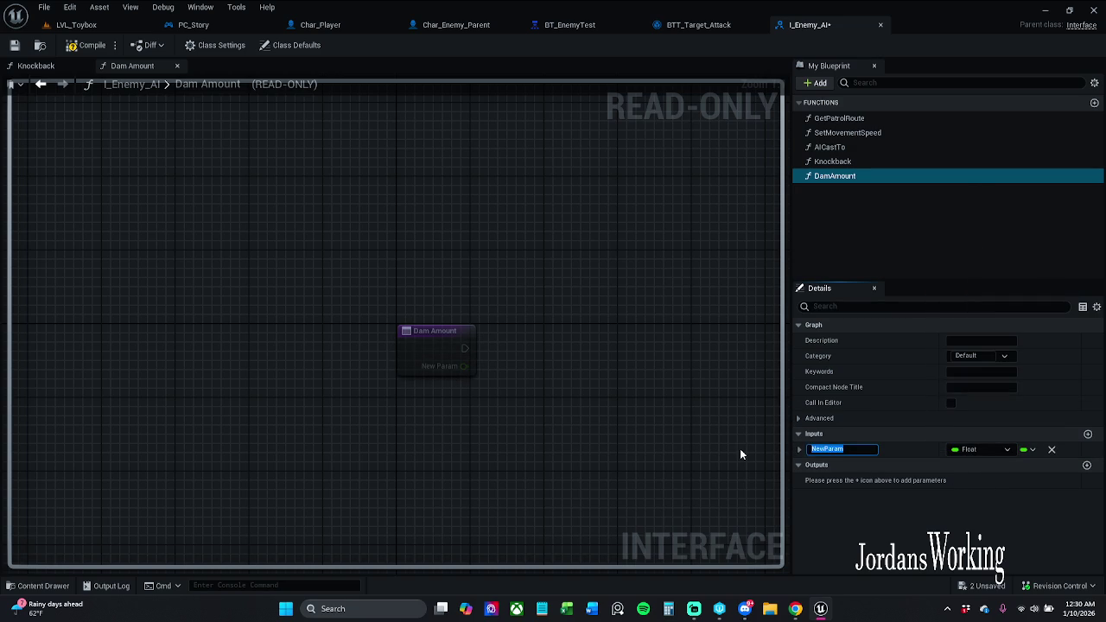
{"action": "type", "text": "amount"}
{"action": "key", "text": "Return"}
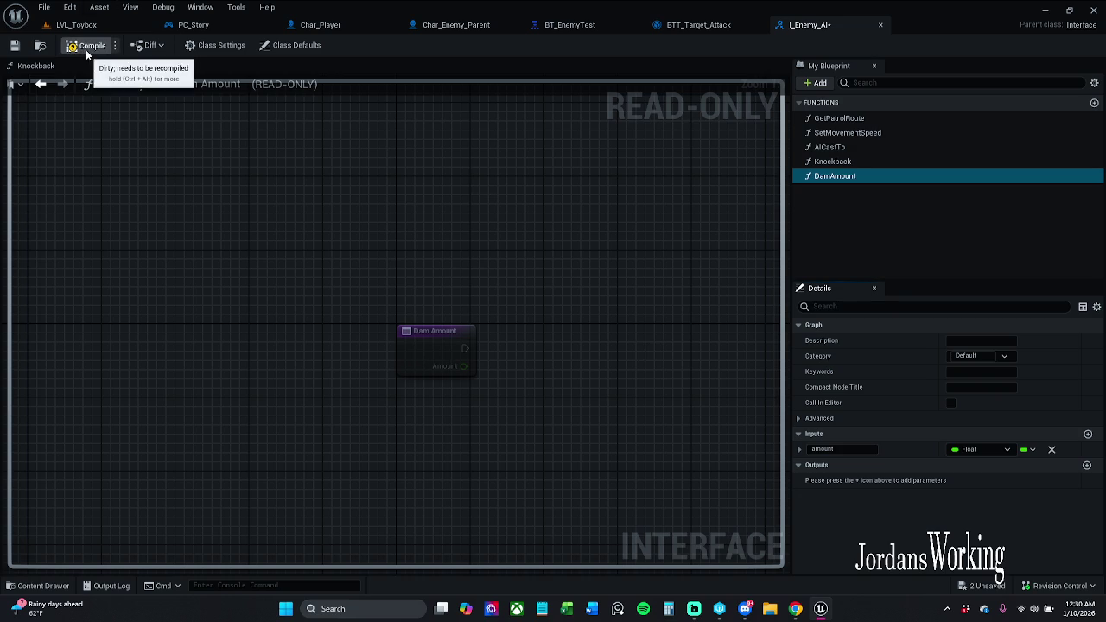
{"action": "left_click", "coordinate": [14, 45]}
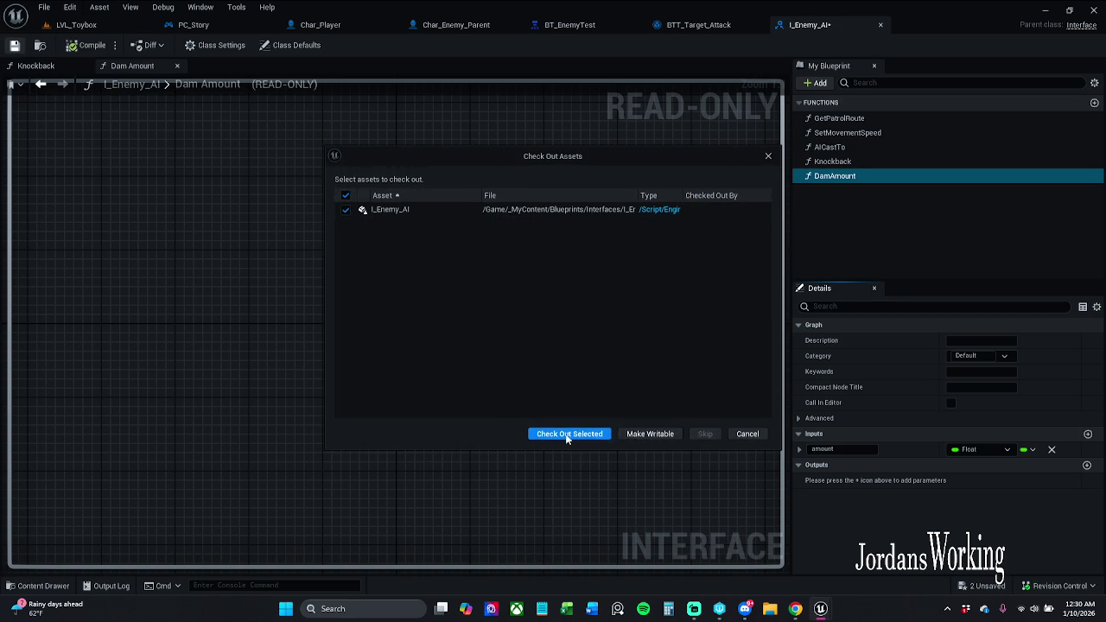
{"action": "left_click", "coordinate": [563, 433]}
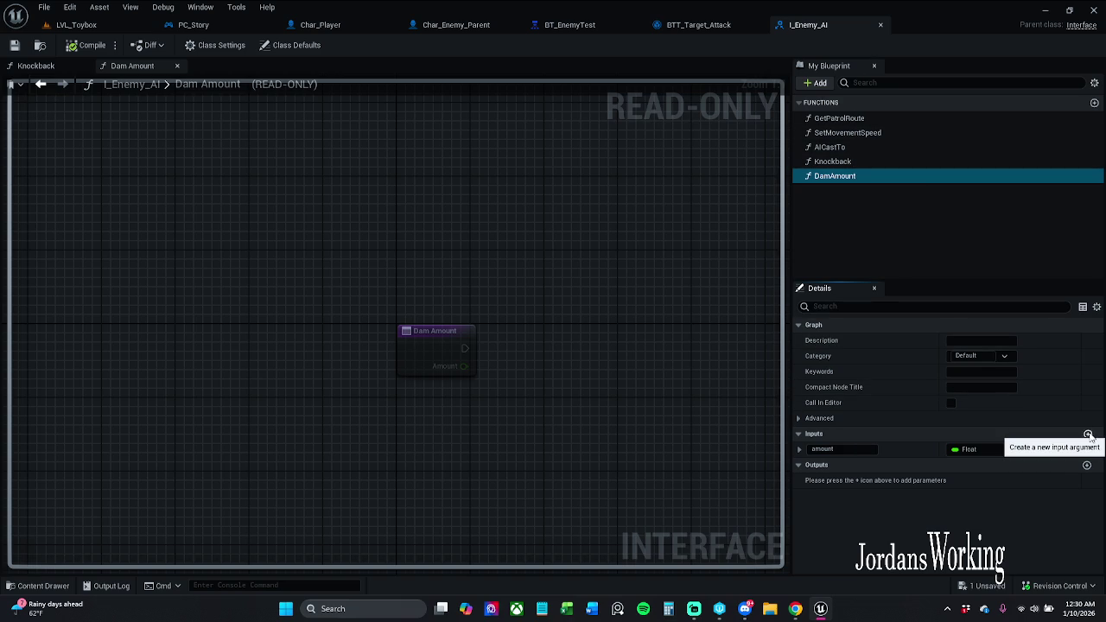
Add a second Boolean input named 'damaged?', then compile and save the interface.
{"action": "left_click", "coordinate": [1089, 435]}
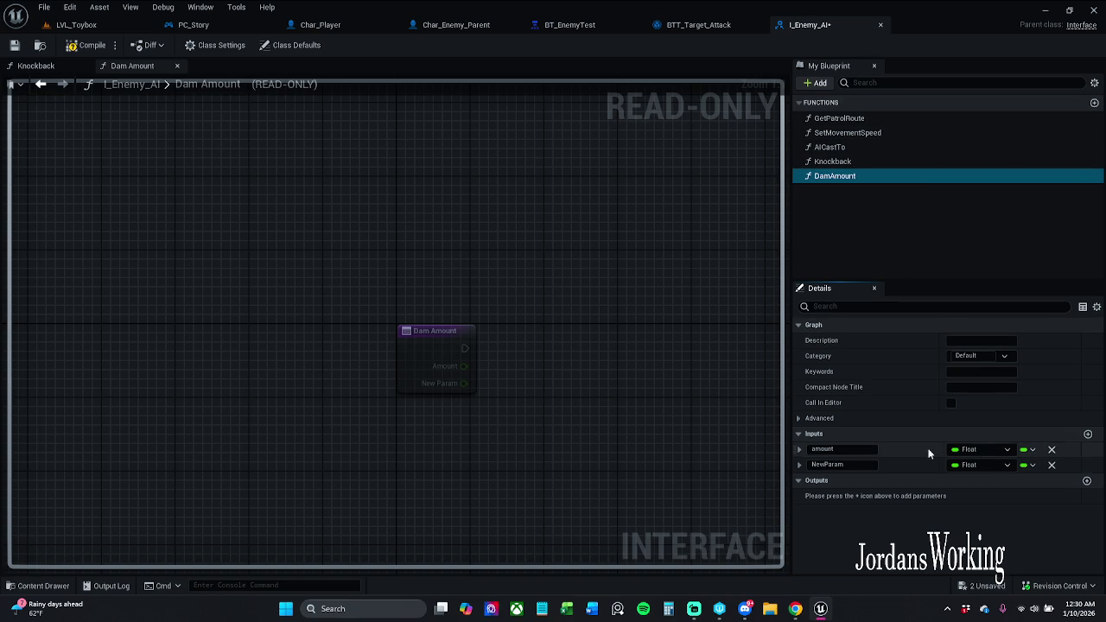
{"action": "left_click", "coordinate": [1003, 466]}
{"action": "left_click", "coordinate": [990, 249]}
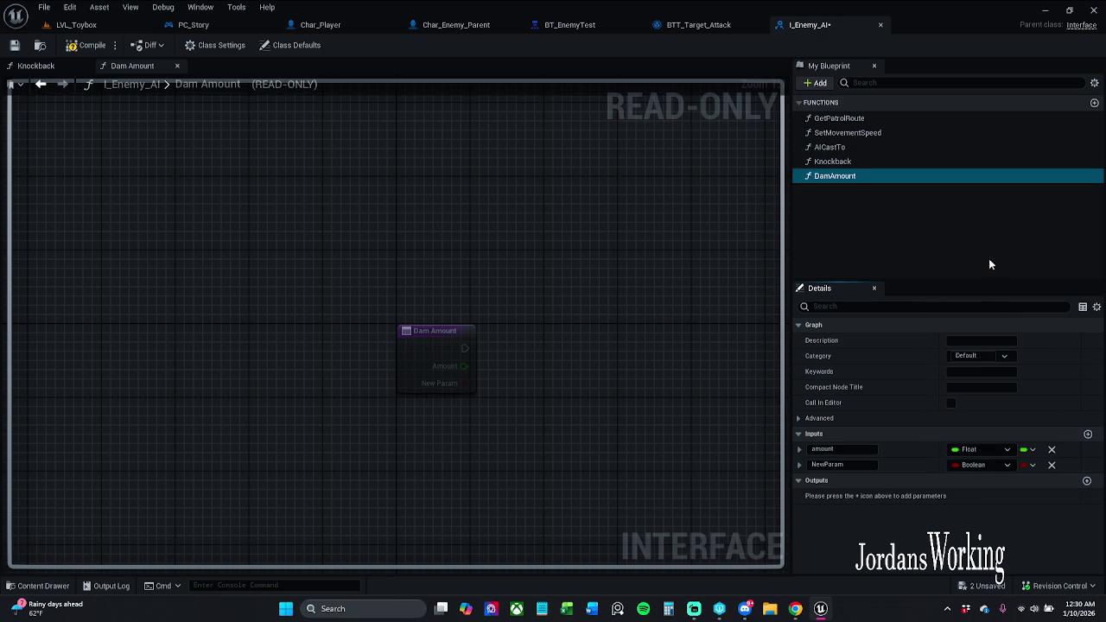
{"action": "left_click", "coordinate": [859, 465]}
{"action": "type", "text": "damaged"}
{"action": "type", "text": "?"}
{"action": "key", "text": "Return"}
{"action": "mouse_move", "coordinate": [489, 221]}
{"action": "left_mouse_down"}
{"action": "mouse_move", "coordinate": [464, 222]}
{"action": "mouse_move", "coordinate": [459, 208]}
{"action": "left_mouse_up"}
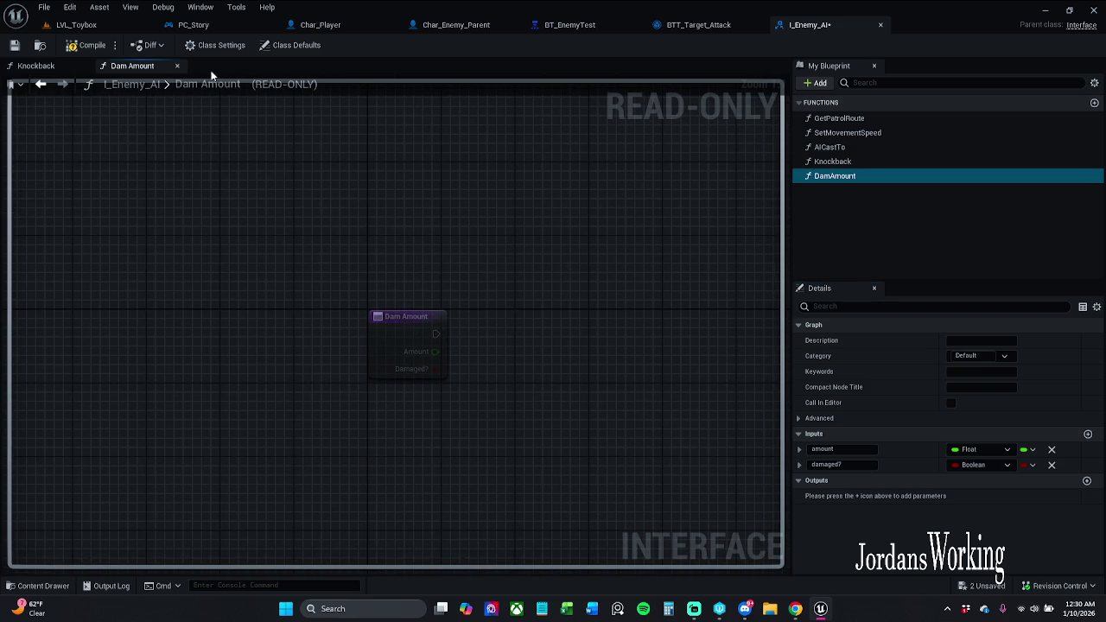
{"action": "left_click", "coordinate": [86, 45]}
{"action": "left_click", "coordinate": [14, 45]}
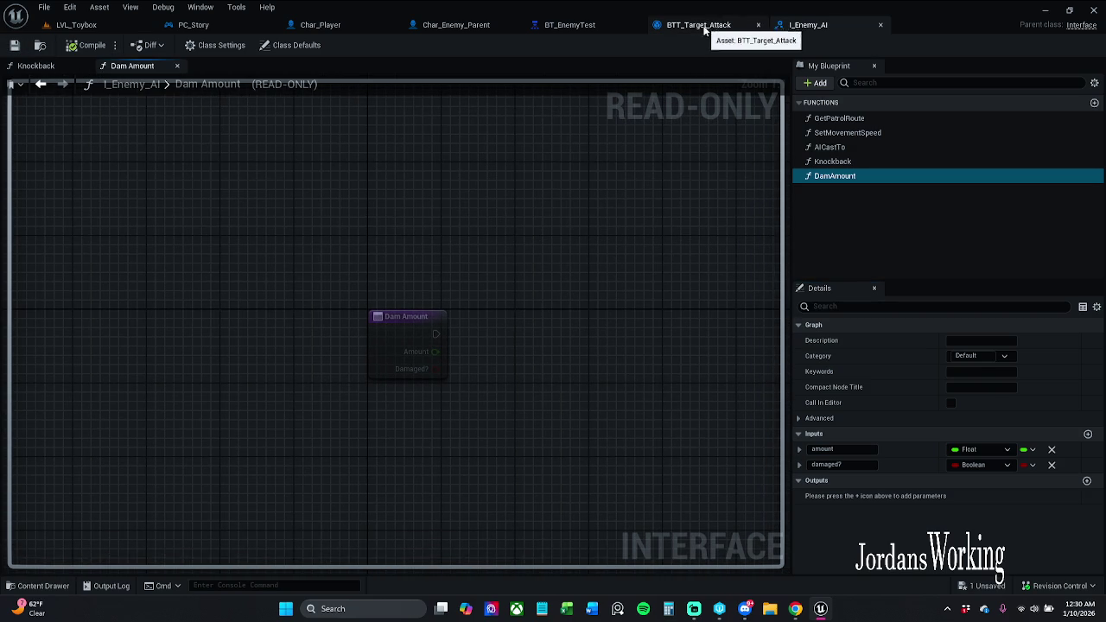
{"action": "left_click", "coordinate": [506, 30]}
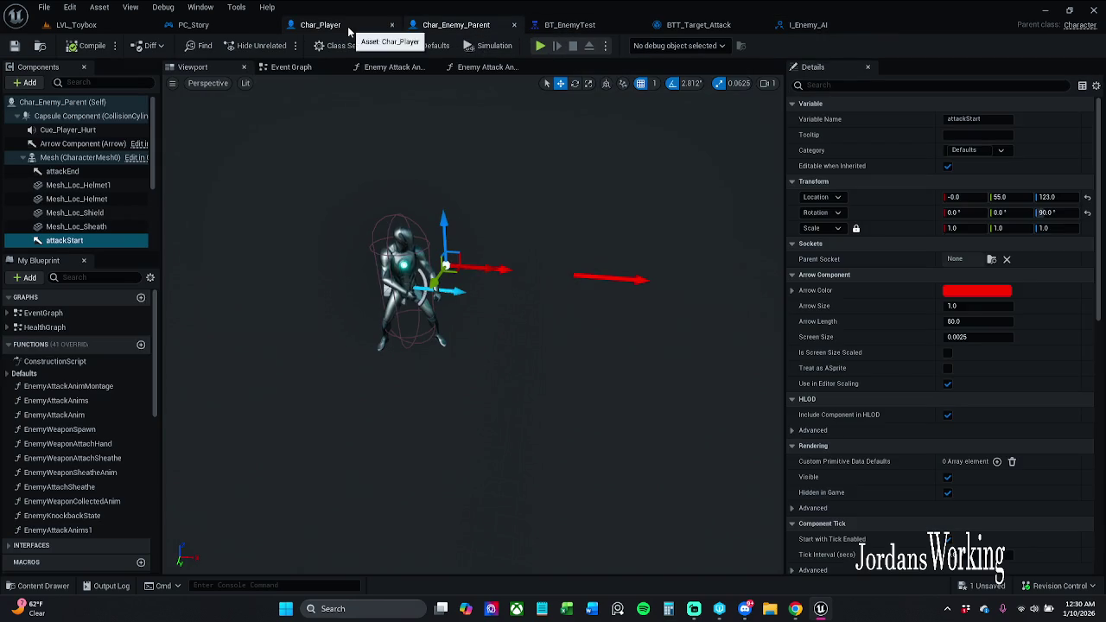
Close I_Enemy_AI and delete BTT_Target_Attack's old comparison, Branch and Apply Damage nodes.
{"action": "left_click", "coordinate": [350, 28]}
{"action": "left_click", "coordinate": [807, 25]}
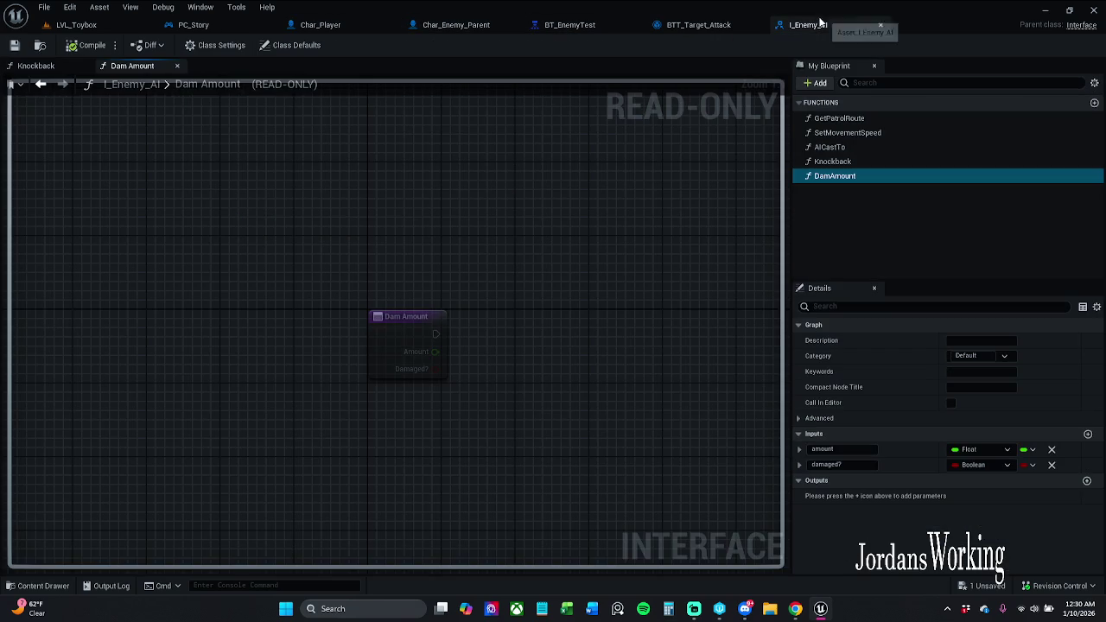
{"action": "left_click", "coordinate": [716, 28]}
{"action": "left_click", "coordinate": [846, 26]}
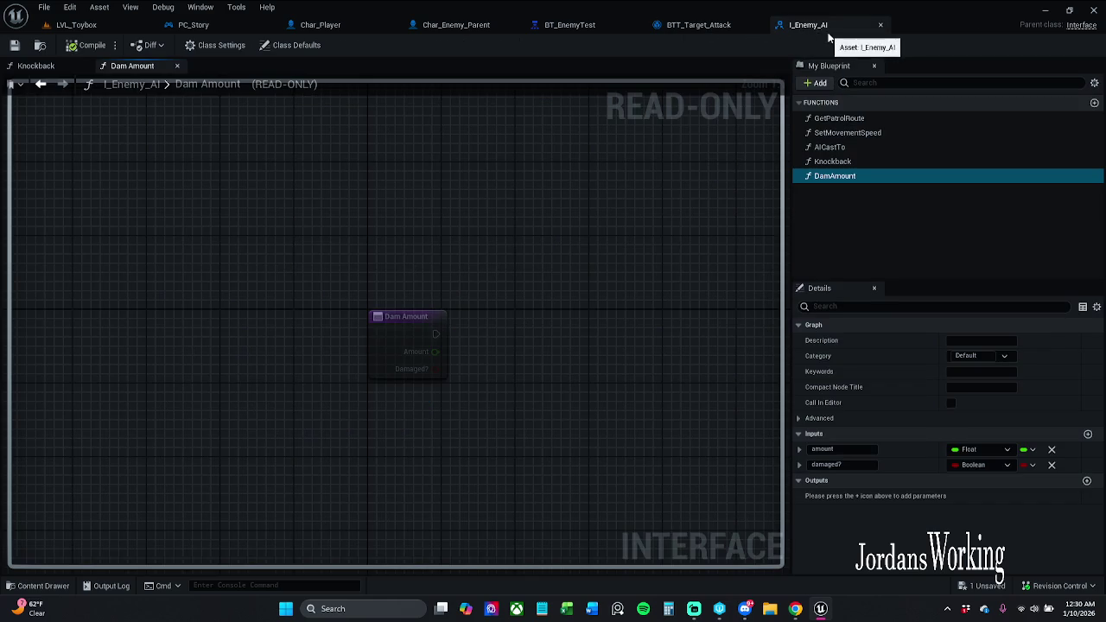
{"action": "left_click", "coordinate": [880, 25]}
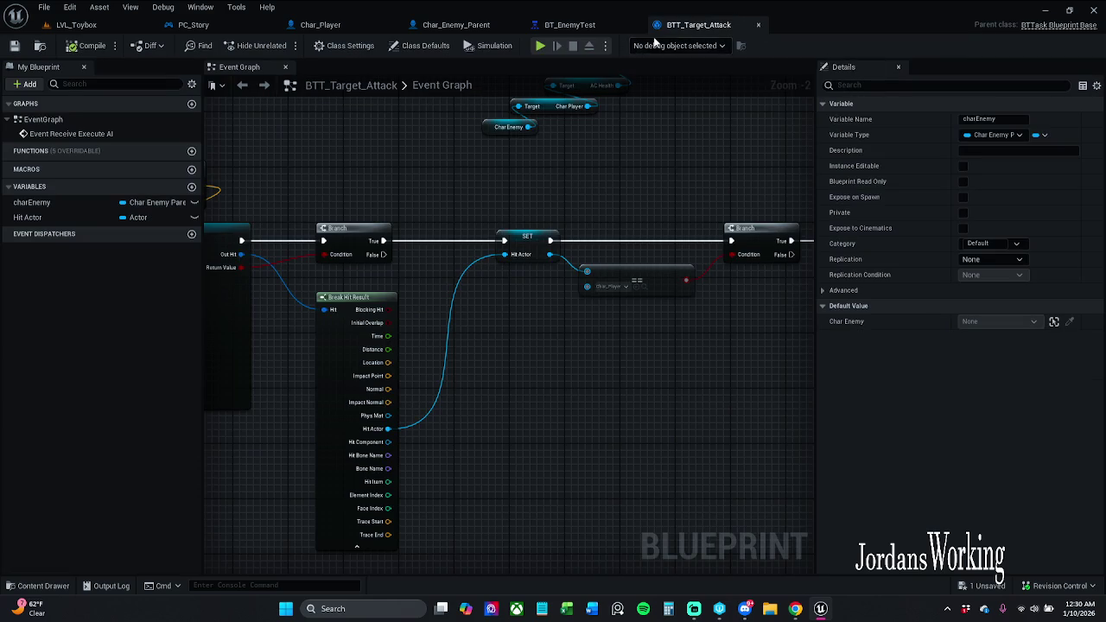
{"action": "mouse_move", "coordinate": [634, 191]}
{"action": "left_mouse_down"}
{"action": "mouse_move", "coordinate": [573, 181]}
{"action": "mouse_move", "coordinate": [556, 254]}
{"action": "mouse_move", "coordinate": [581, 274]}
{"action": "mouse_move", "coordinate": [501, 301]}
{"action": "left_mouse_up"}
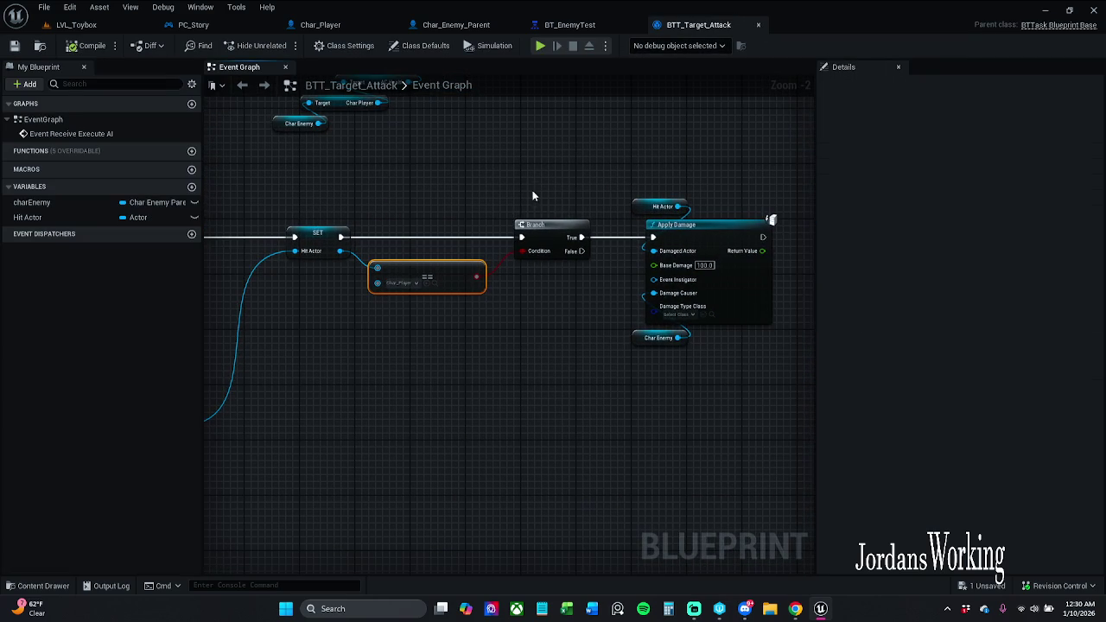
{"action": "left_click_drag", "start_coordinate": [533, 197], "coordinate": [714, 394]}
{"action": "key", "text": "Delete"}
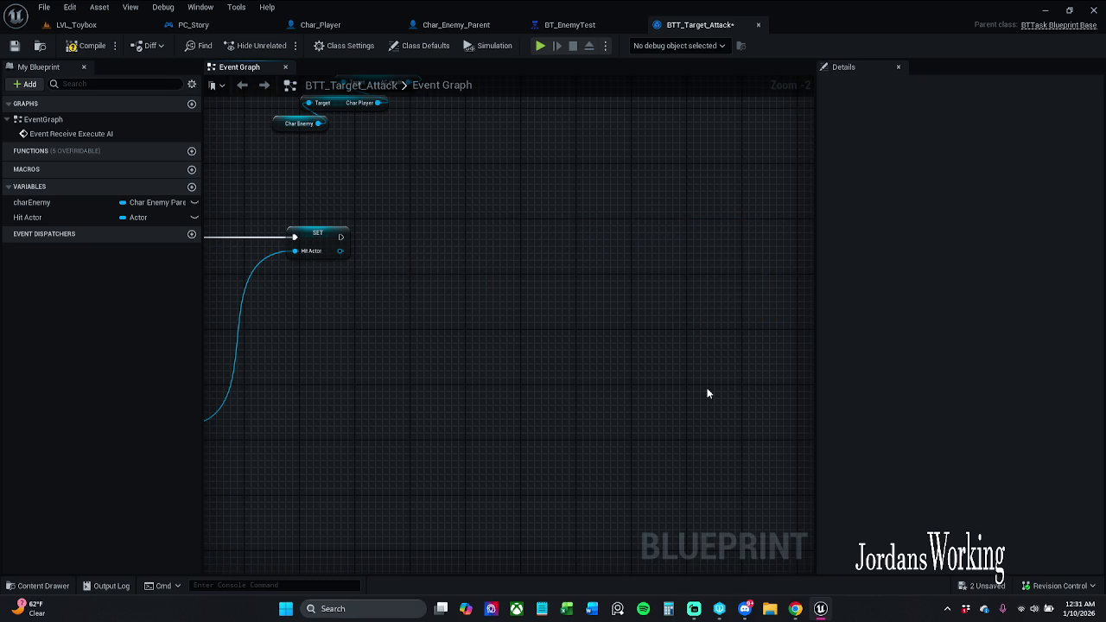
Call Dam Amount on the Hit Actor with Amount 100.0 and Damaged? ticked, then compile and save.
{"action": "left_click_drag", "start_coordinate": [483, 291], "coordinate": [587, 321]}
{"action": "left_click_drag", "start_coordinate": [442, 282], "coordinate": [487, 289]}
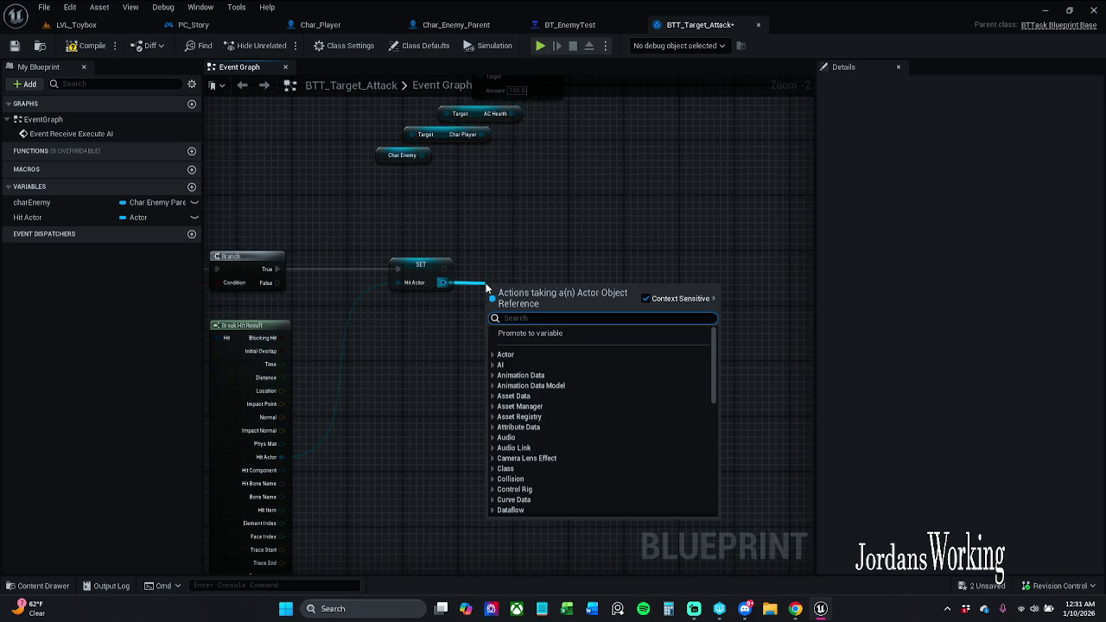
{"action": "type", "text": "Dam"}
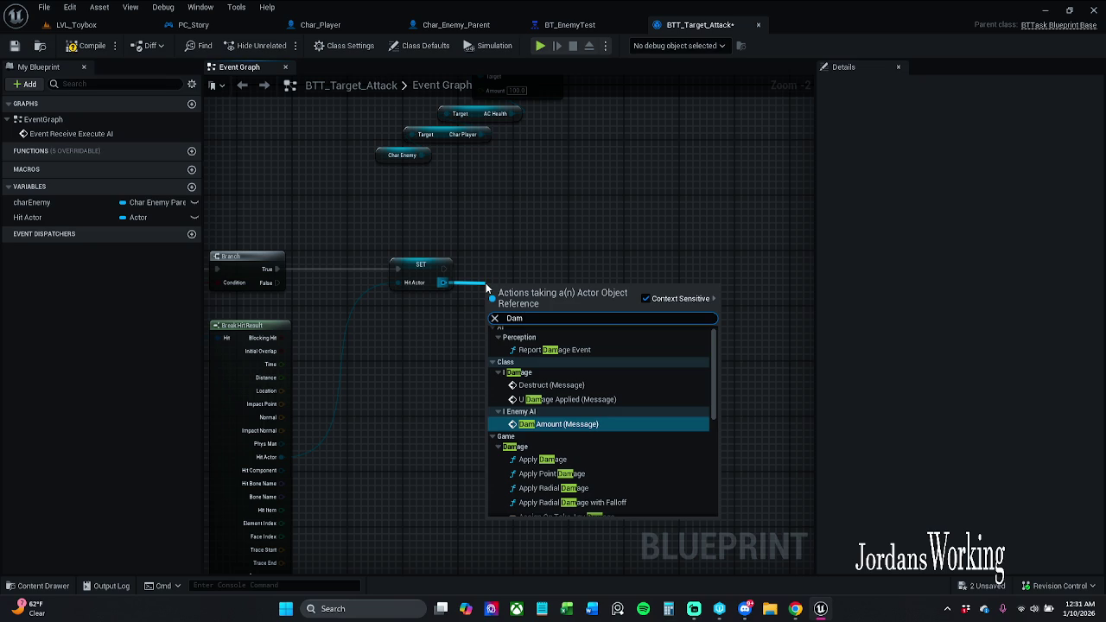
{"action": "key", "text": "Return"}
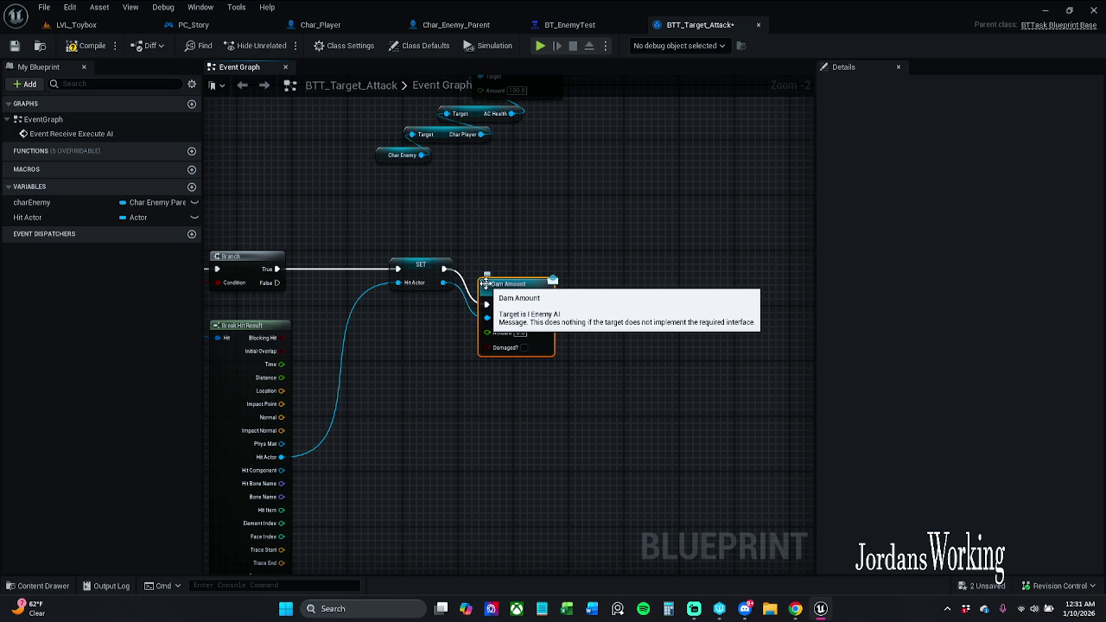
{"action": "left_click_drag", "start_coordinate": [531, 300], "coordinate": [552, 267]}
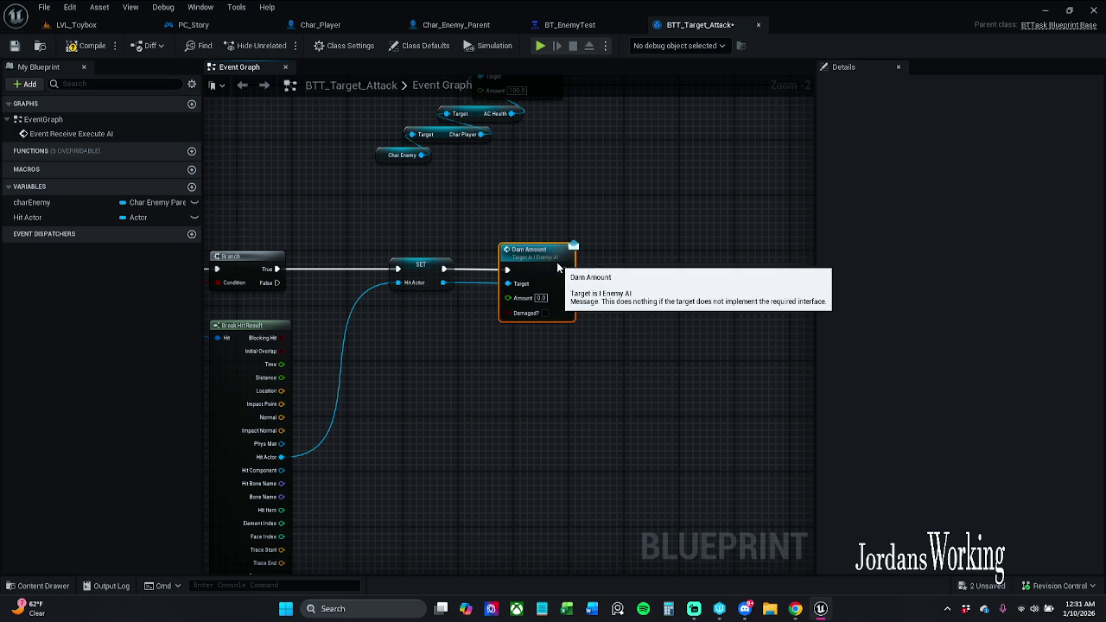
{"action": "left_click", "coordinate": [567, 379]}
{"action": "left_click", "coordinate": [544, 313]}
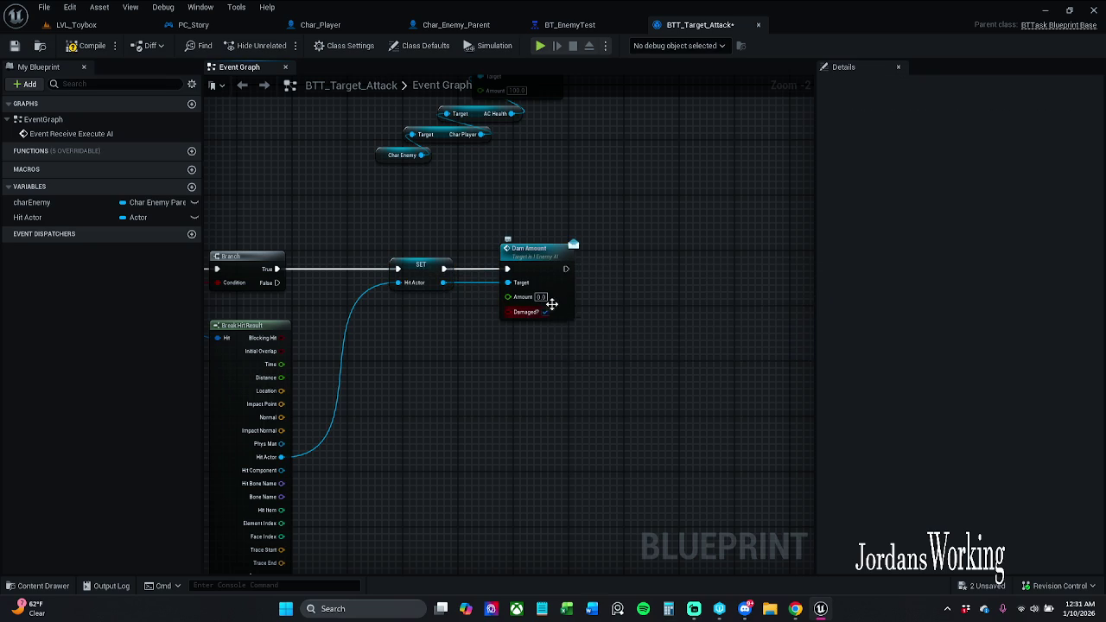
{"action": "left_click_drag", "start_coordinate": [533, 256], "coordinate": [561, 258]}
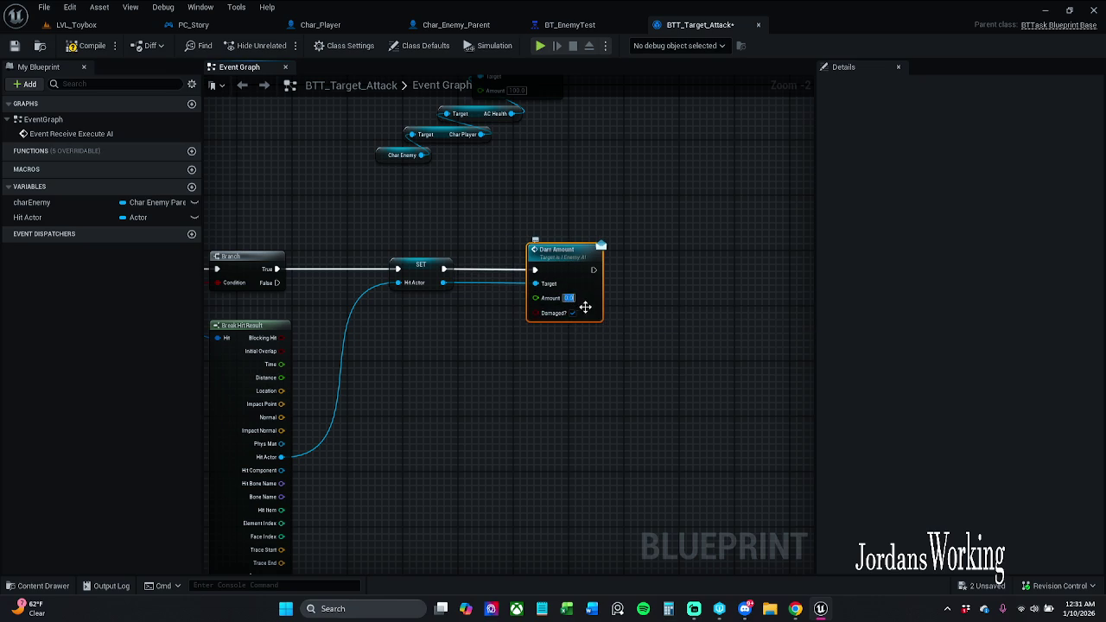
{"action": "type", "text": "100.0"}
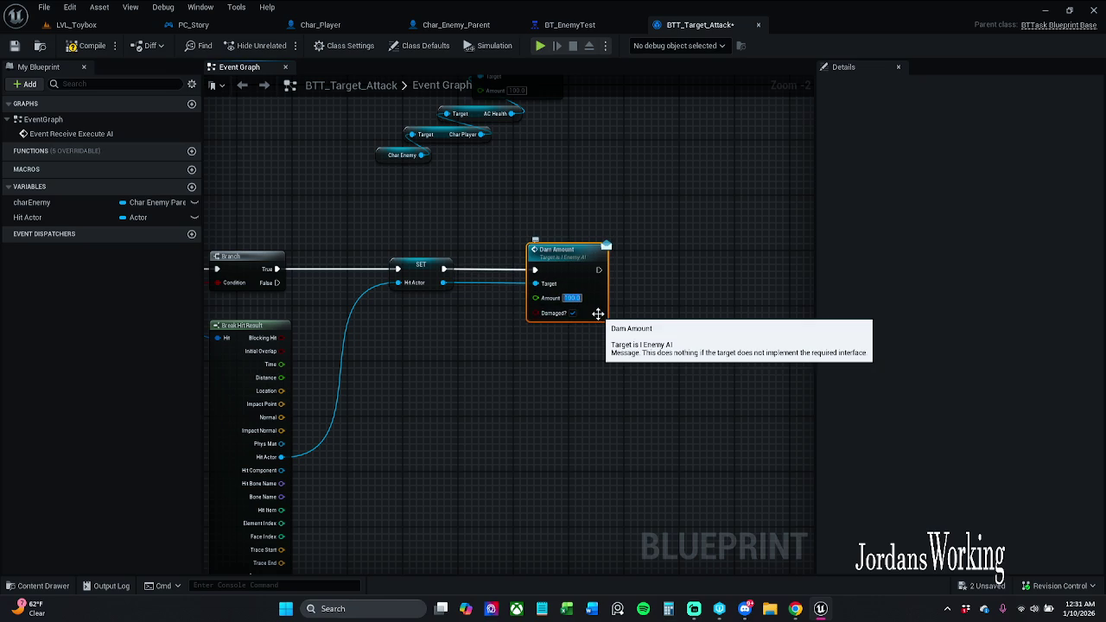
{"action": "left_click", "coordinate": [620, 351]}
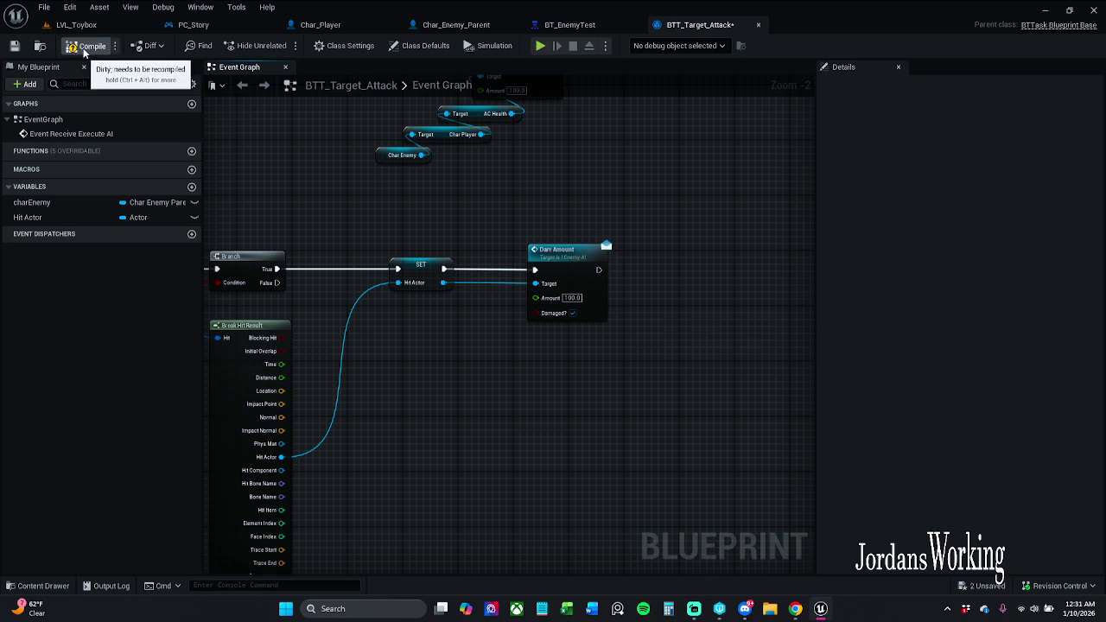
{"action": "left_click", "coordinate": [12, 48]}
{"action": "left_click", "coordinate": [320, 24]}
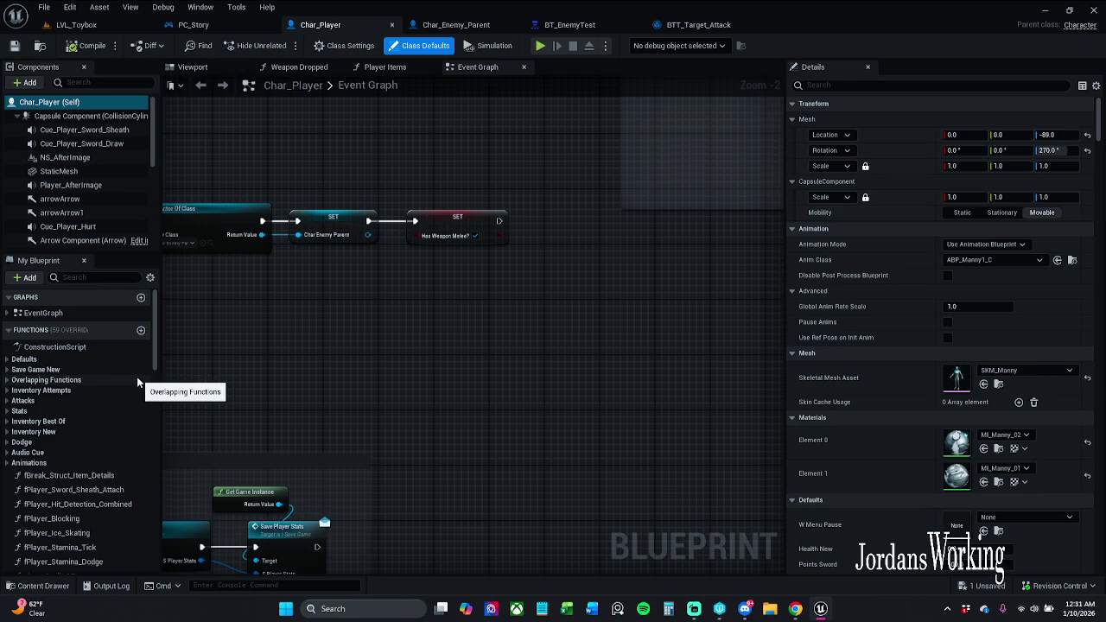
Add I_Enemy_AI to Char_Player's implemented interfaces in Class Settings and compile.
{"action": "left_click", "coordinate": [344, 44]}
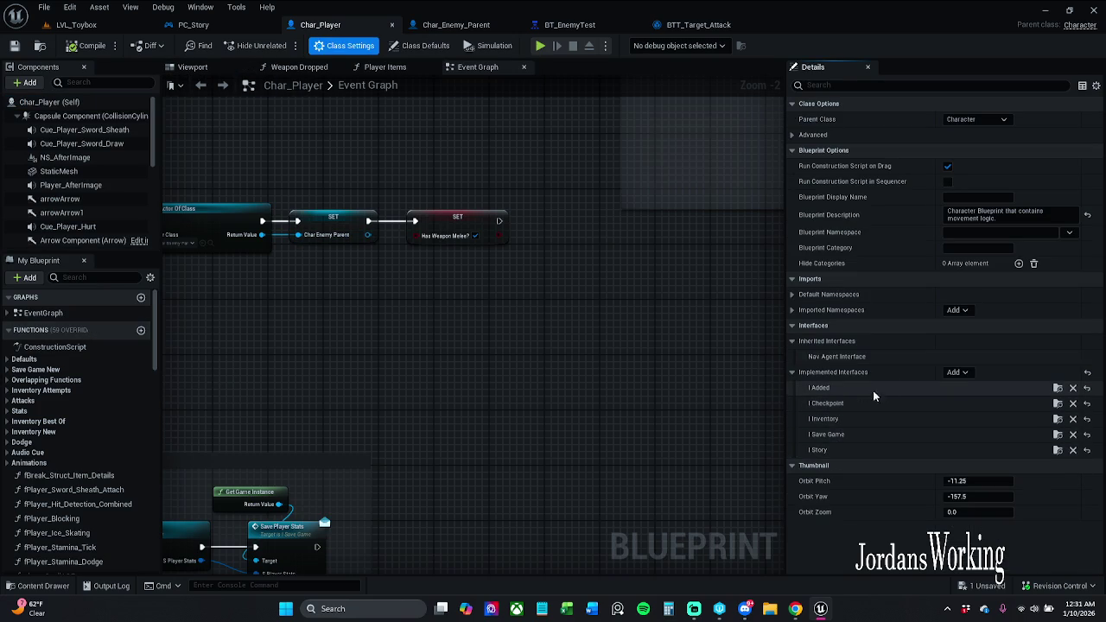
{"action": "left_click", "coordinate": [962, 371]}
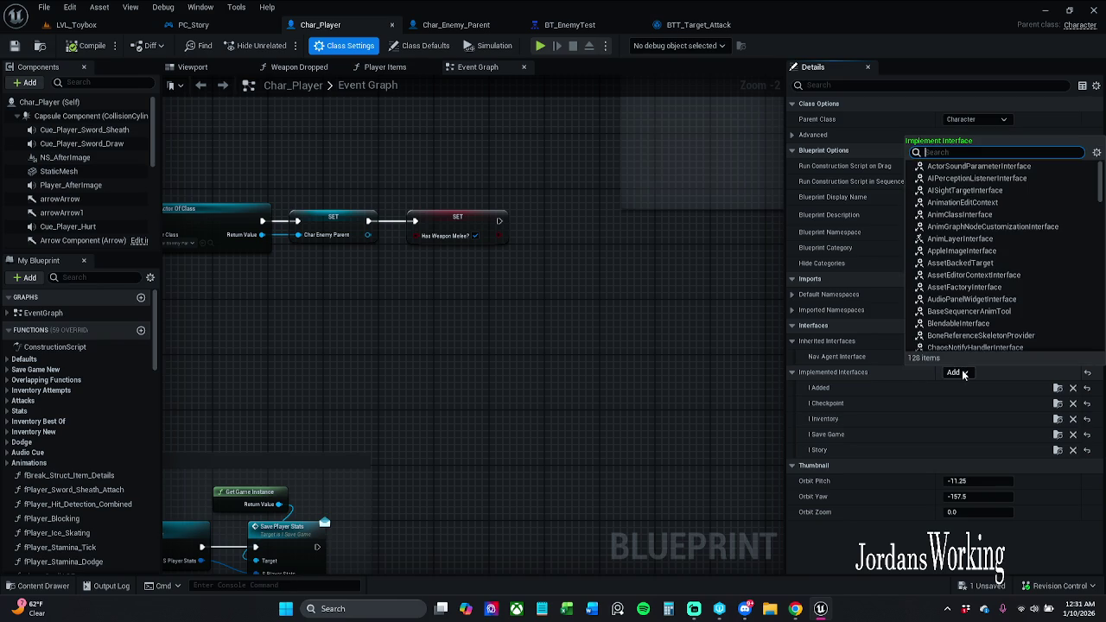
{"action": "type", "text": "I_E"}
{"action": "type", "text": "my"}
{"action": "left_click", "coordinate": [992, 408]}
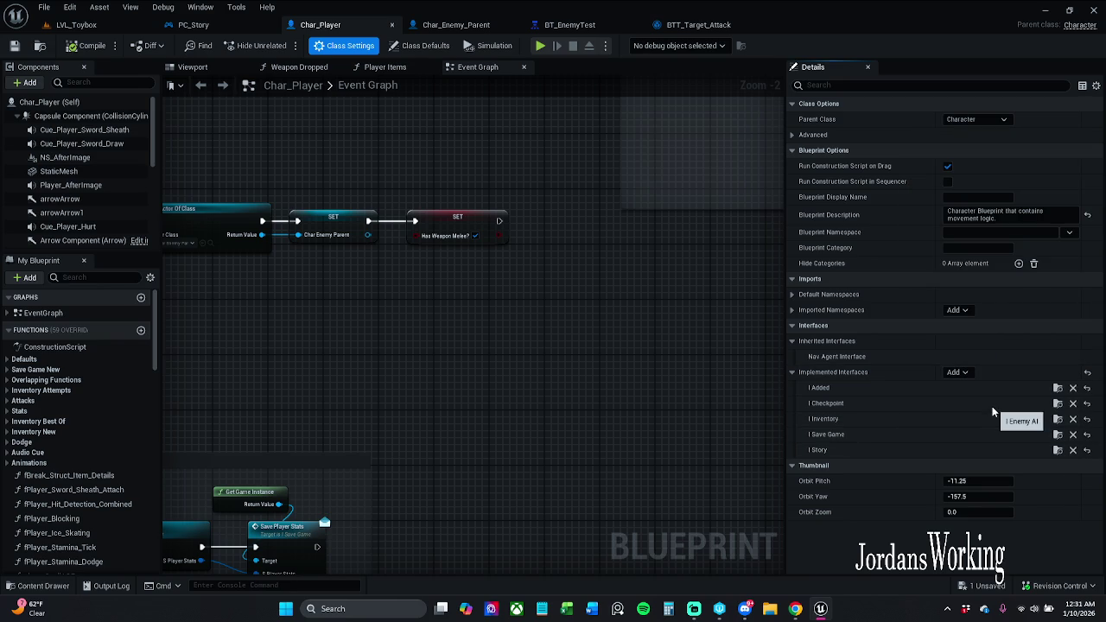
{"action": "left_click", "coordinate": [102, 49]}
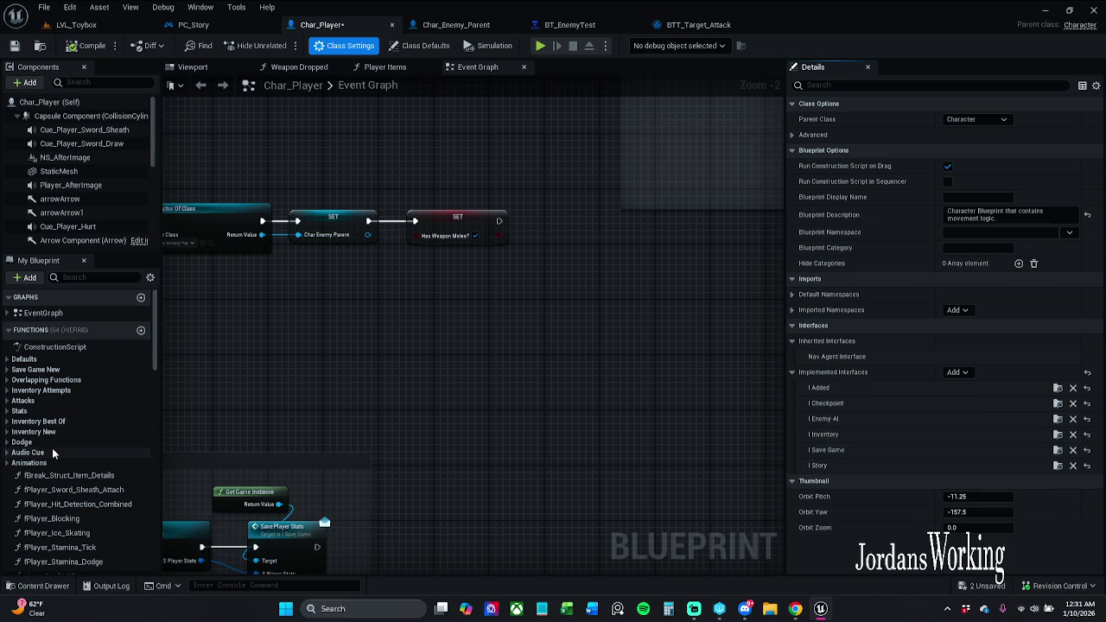
Place an Event Dam Amount node from the Interfaces list into the Event Graph.
{"action": "left_click", "coordinate": [9, 330]}
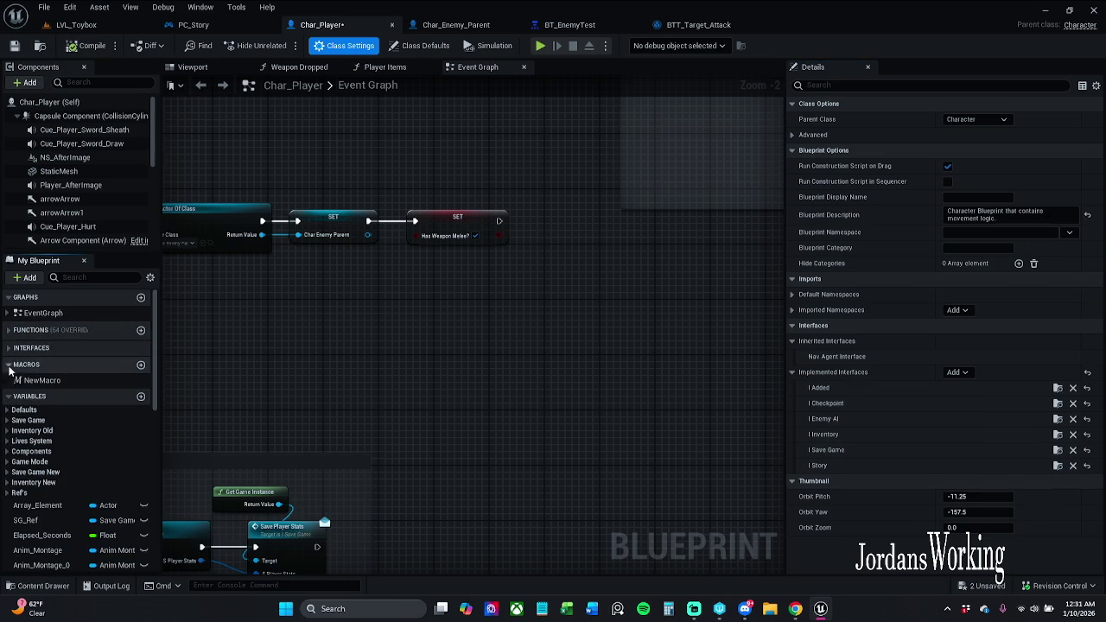
{"action": "left_click", "coordinate": [10, 348]}
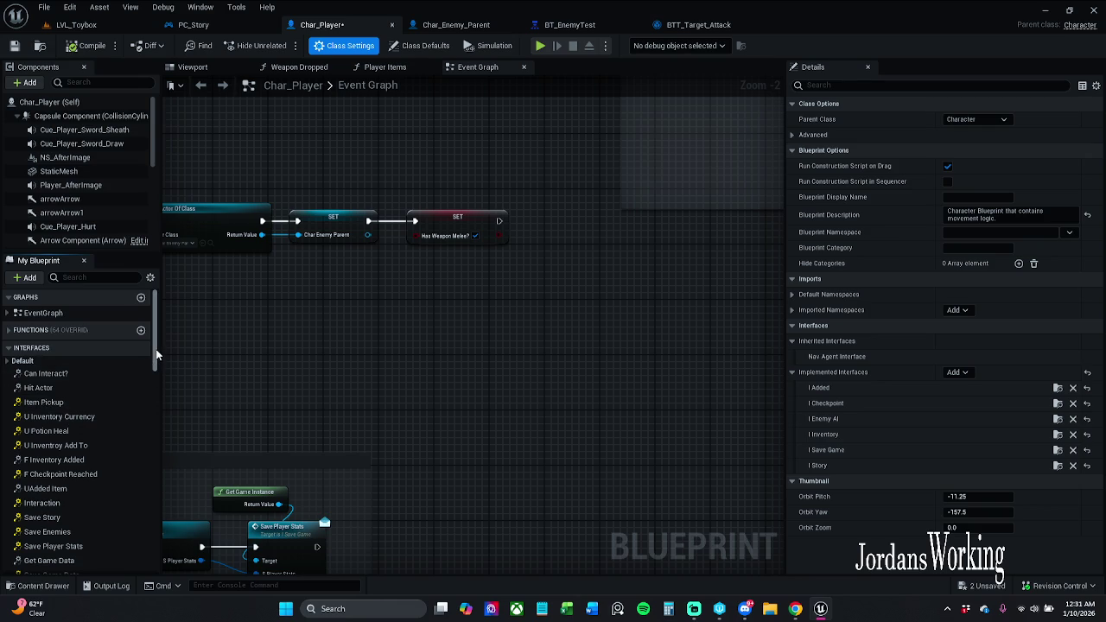
{"action": "mouse_move", "coordinate": [156, 352]}
{"action": "left_mouse_down"}
{"action": "mouse_move", "coordinate": [145, 458]}
{"action": "mouse_move", "coordinate": [160, 409]}
{"action": "left_mouse_up"}
{"action": "double_click", "coordinate": [64, 415]}
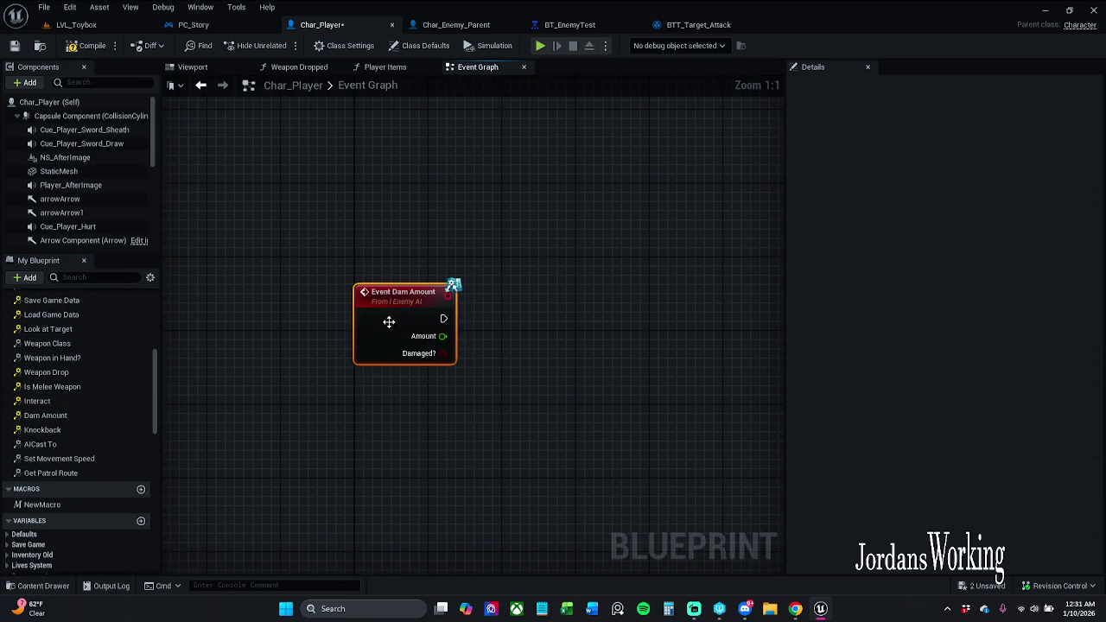
{"action": "left_click", "coordinate": [428, 298]}
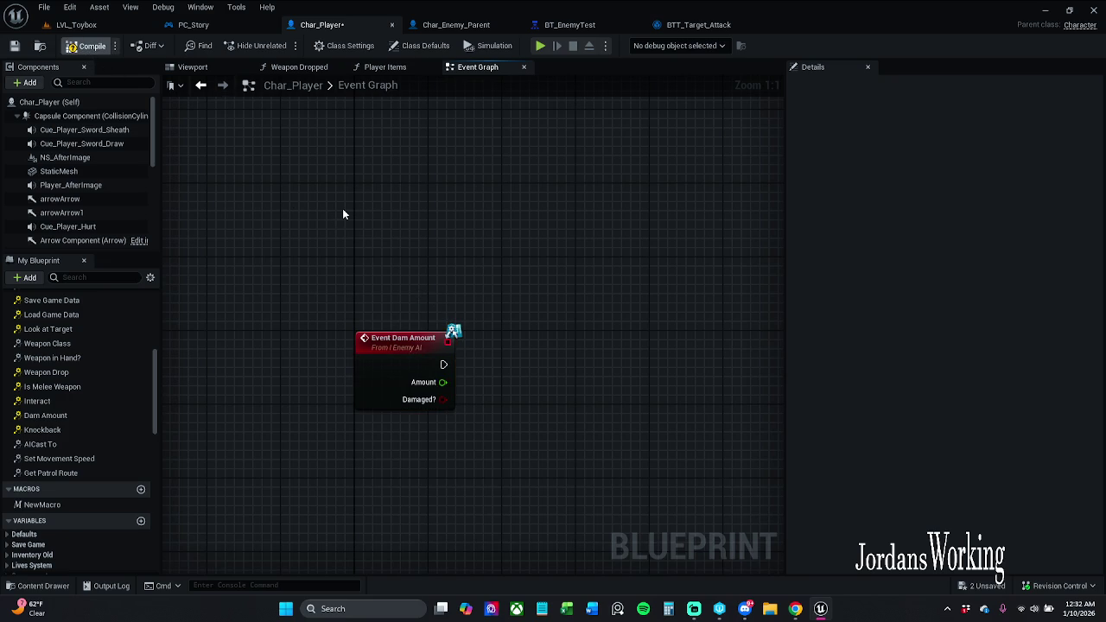
Move the Event Dam Amount node next to the existing comment blocks.
{"action": "scroll", "coordinate": [334, 294], "scroll_direction": "down", "scroll_amount": 5}
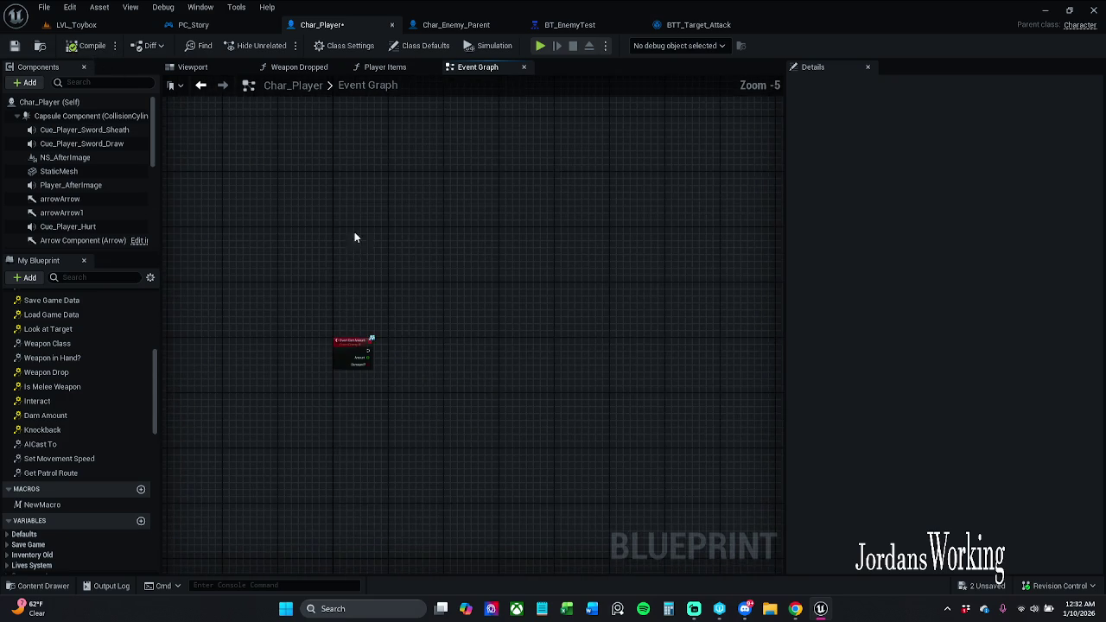
{"action": "scroll", "coordinate": [357, 451], "scroll_direction": "down", "scroll_amount": 7}
{"action": "left_click_drag", "start_coordinate": [445, 336], "coordinate": [318, 270]}
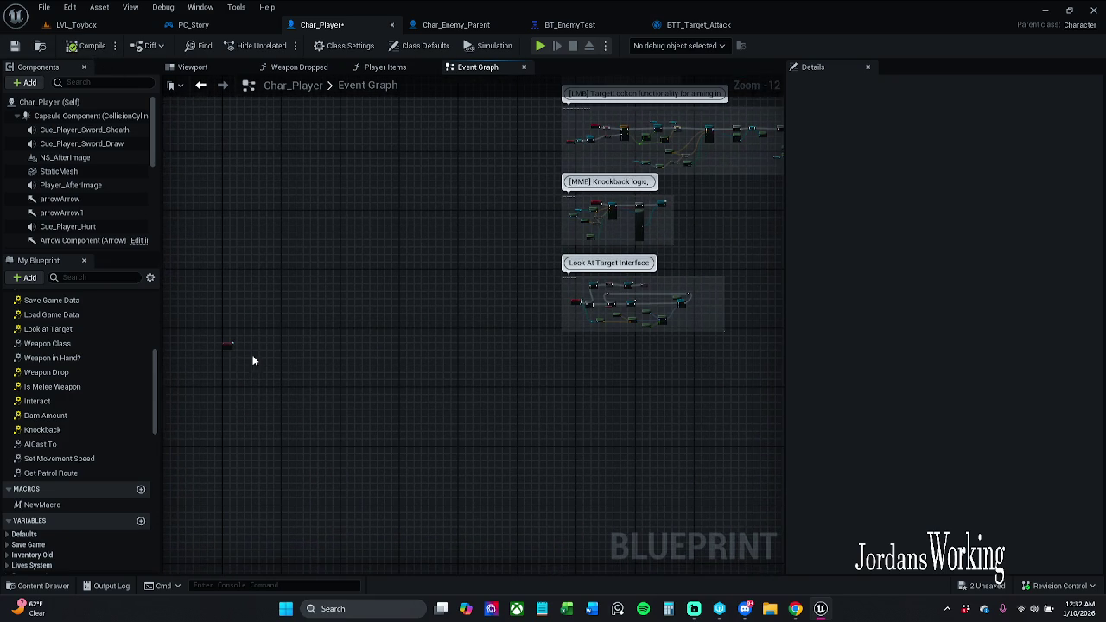
{"action": "mouse_move", "coordinate": [227, 348]}
{"action": "left_mouse_down"}
{"action": "mouse_move", "coordinate": [481, 402]}
{"action": "mouse_move", "coordinate": [593, 377]}
{"action": "mouse_move", "coordinate": [569, 357]}
{"action": "mouse_move", "coordinate": [576, 346]}
{"action": "mouse_move", "coordinate": [554, 352]}
{"action": "mouse_move", "coordinate": [561, 388]}
{"action": "left_mouse_up"}
{"action": "scroll", "coordinate": [575, 346], "scroll_direction": "up", "scroll_amount": 5}
{"action": "scroll", "coordinate": [576, 347], "scroll_direction": "up", "scroll_amount": 4}
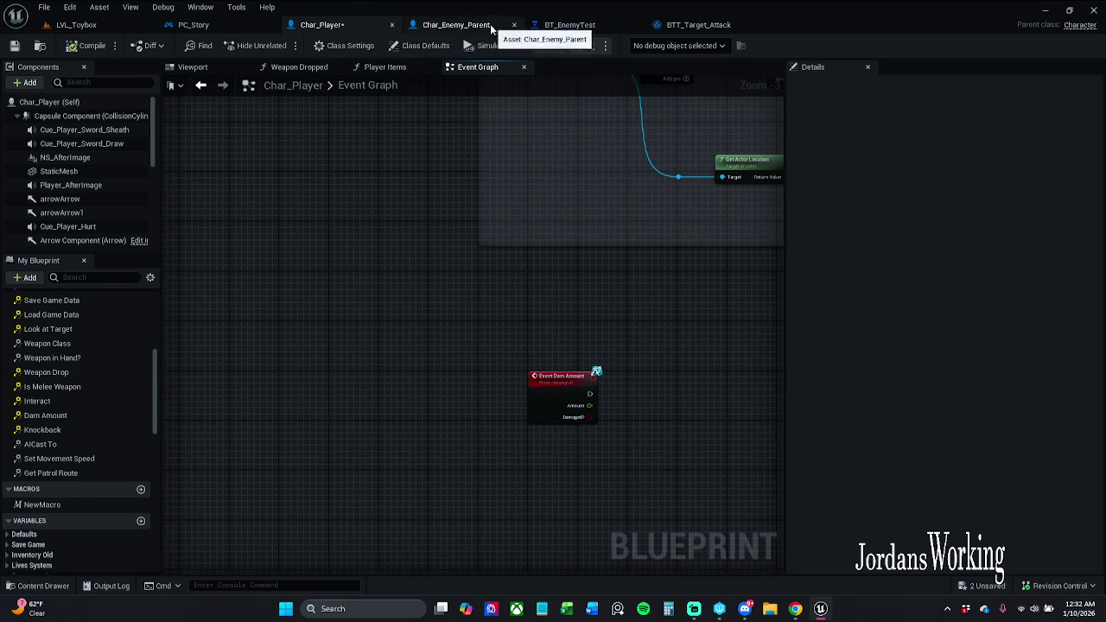
Look over PC_Story and collapse the Interfaces and Macros lists in Char_Player's My Blueprint panel.
{"action": "left_click", "coordinate": [193, 24]}
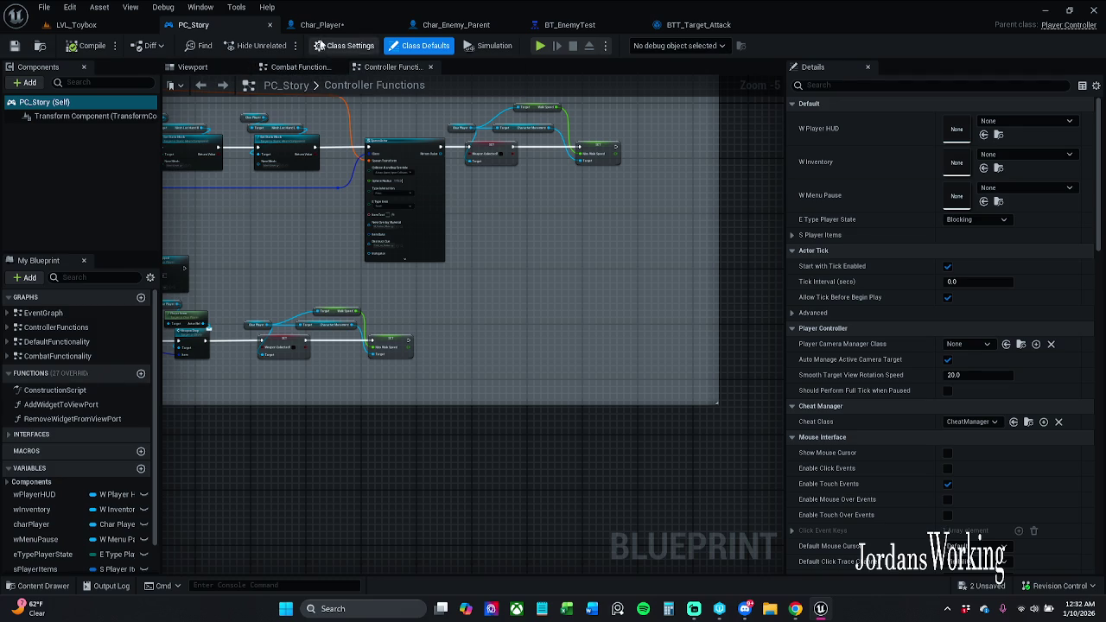
{"action": "left_click", "coordinate": [321, 24]}
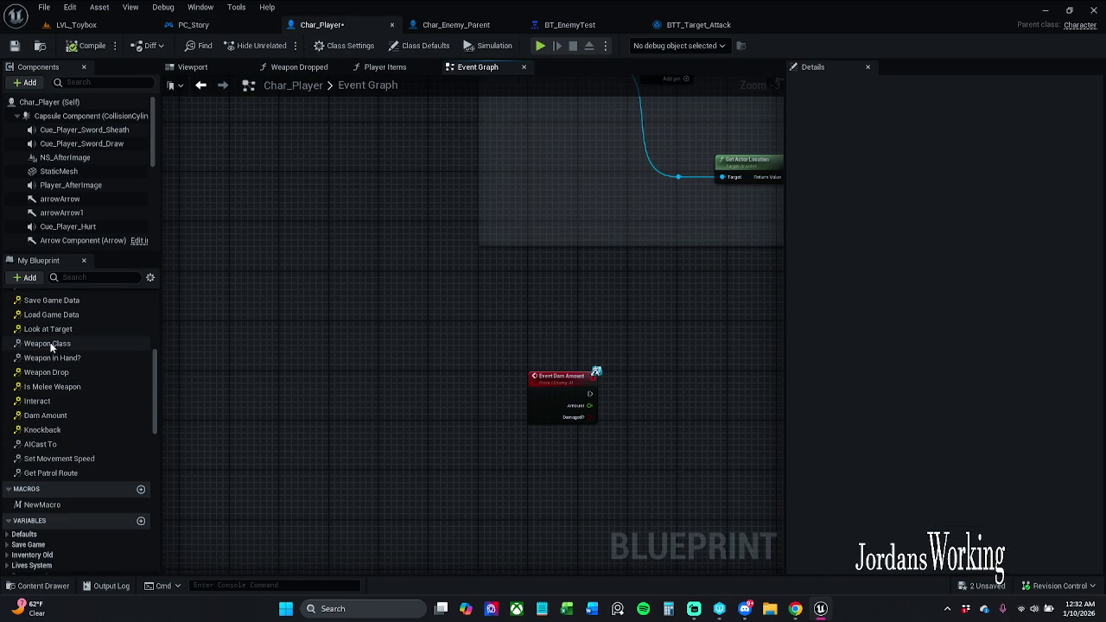
{"action": "scroll", "coordinate": [35, 341], "scroll_direction": "up", "scroll_amount": 10}
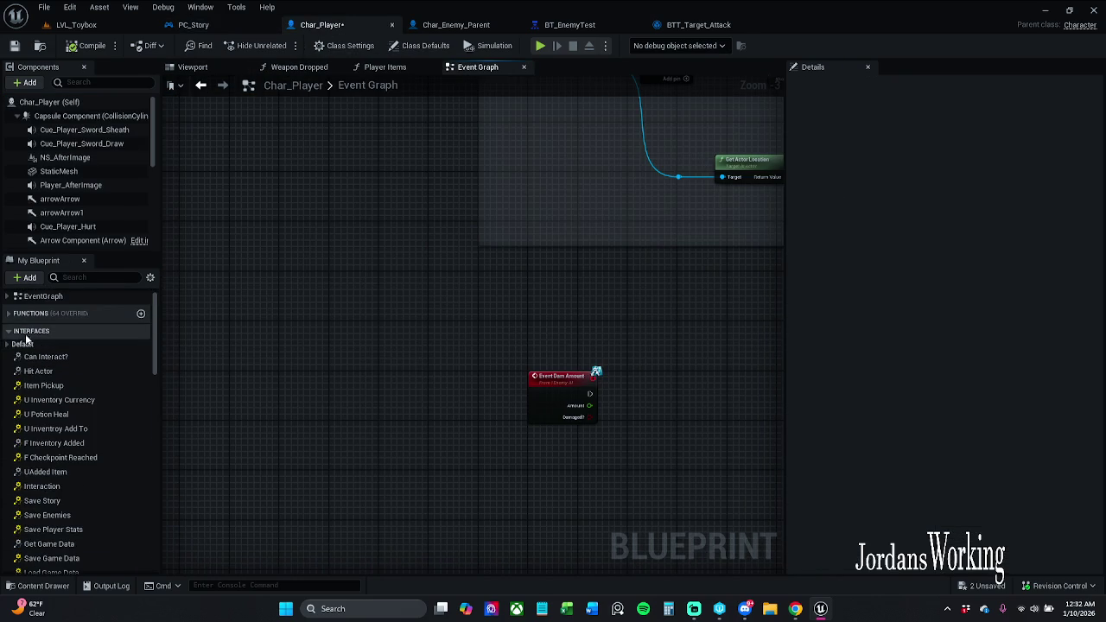
{"action": "left_click", "coordinate": [10, 332]}
{"action": "left_click", "coordinate": [15, 349]}
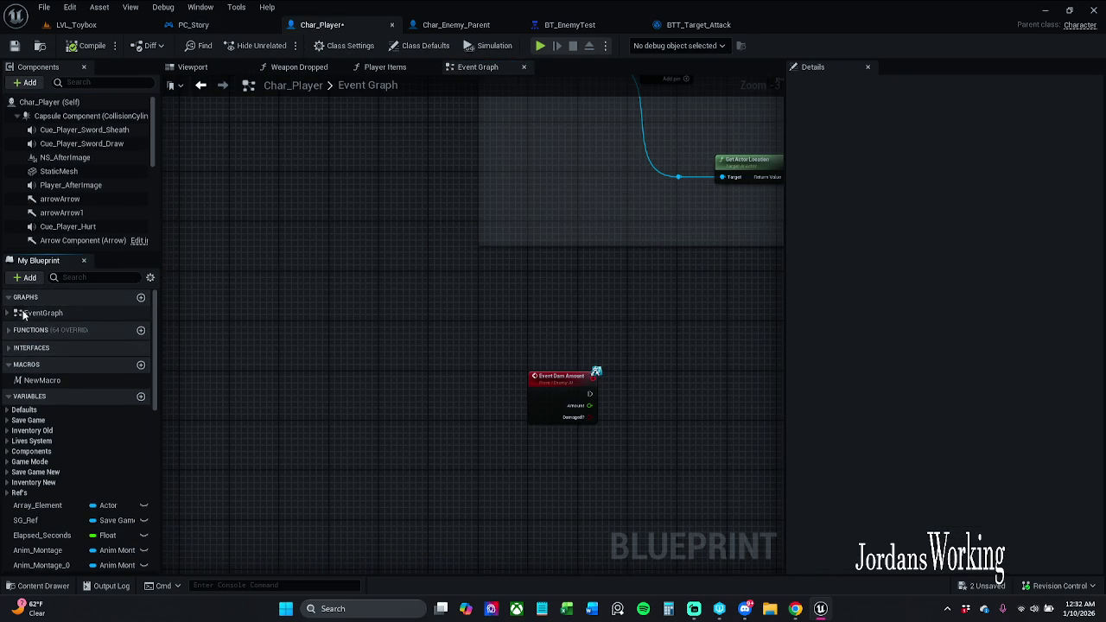
{"action": "left_click", "coordinate": [8, 316]}
{"action": "left_click", "coordinate": [9, 317]}
{"action": "left_click", "coordinate": [259, 27]}
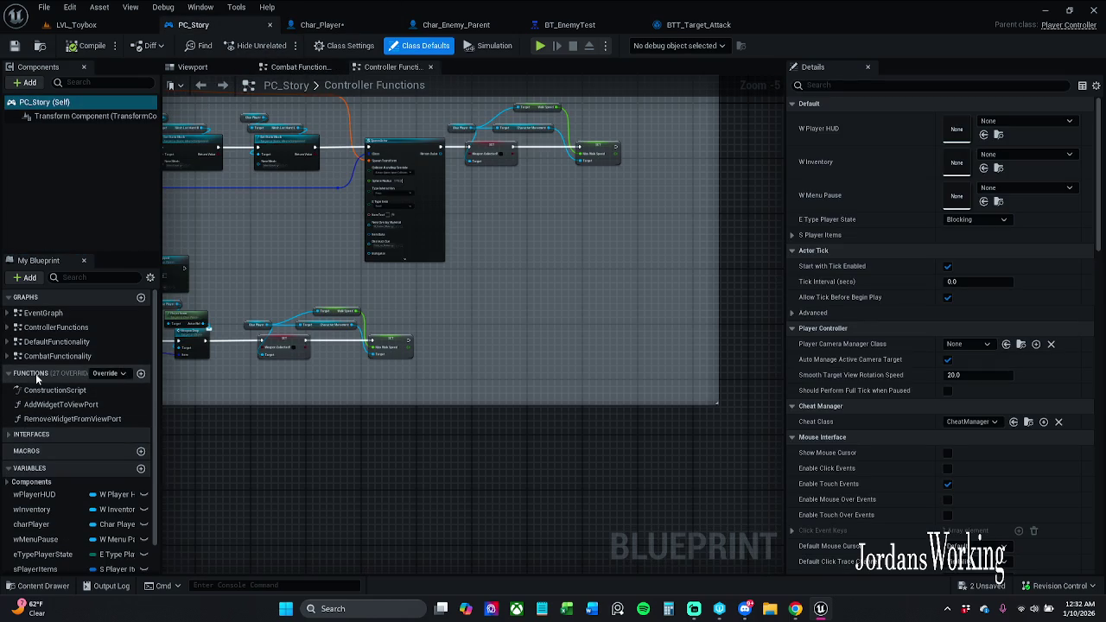
{"action": "left_click", "coordinate": [338, 26]}
{"action": "left_click", "coordinate": [427, 28]}
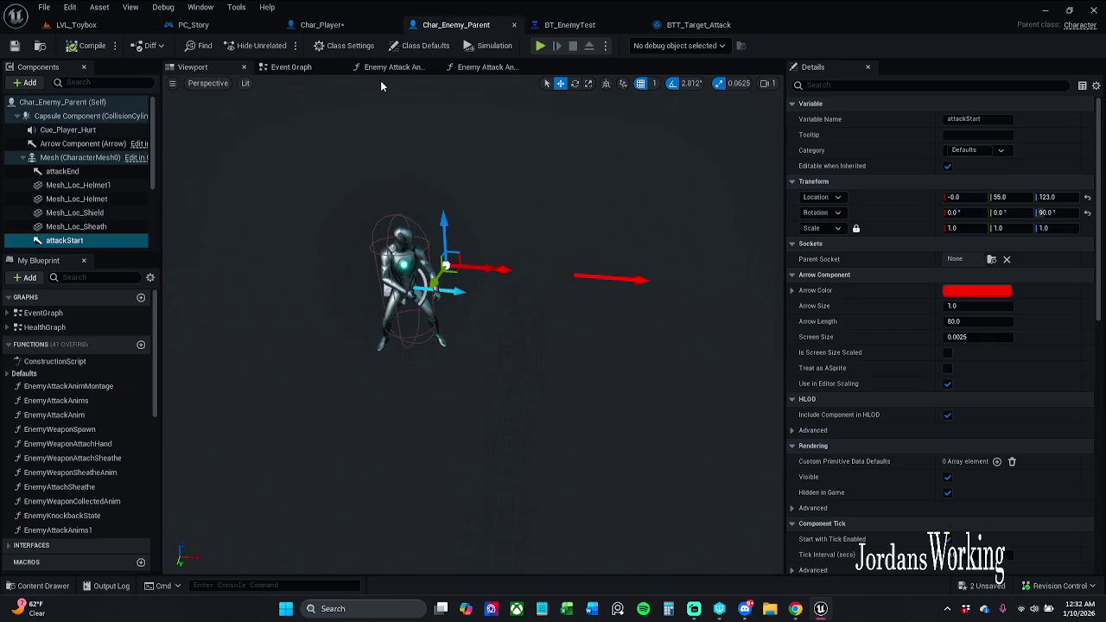
View On Health Changed in Char_Enemy_Parent's HealthGraph, then return to Char_Player's Event Graph.
{"action": "double_click", "coordinate": [56, 327]}
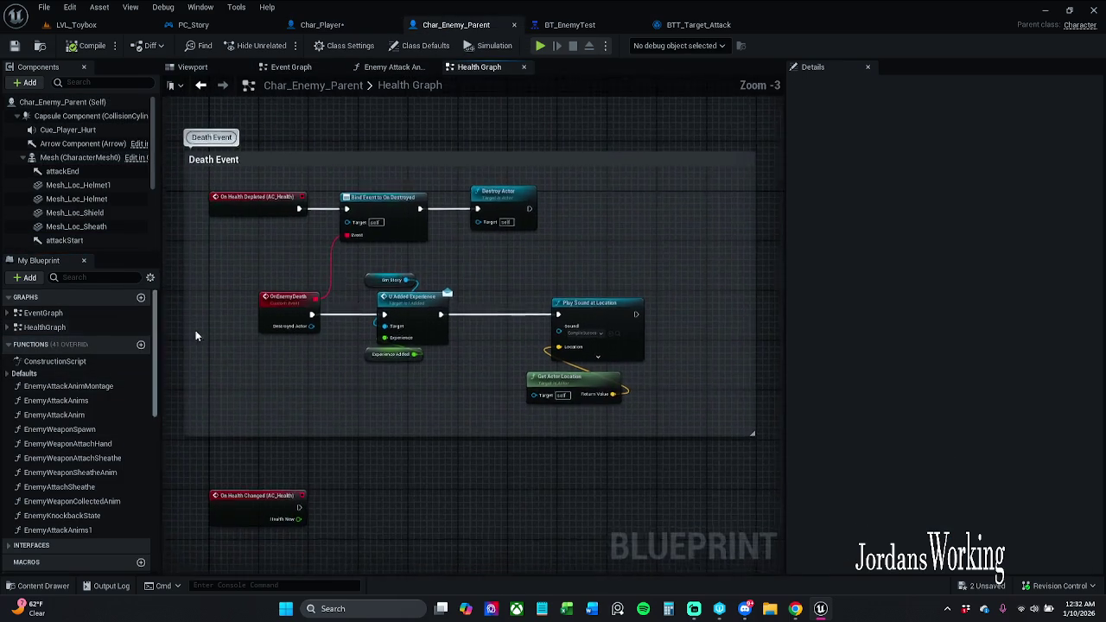
{"action": "scroll", "coordinate": [418, 266], "scroll_direction": "up", "scroll_amount": 3}
{"action": "left_click_drag", "start_coordinate": [418, 266], "coordinate": [513, 95]}
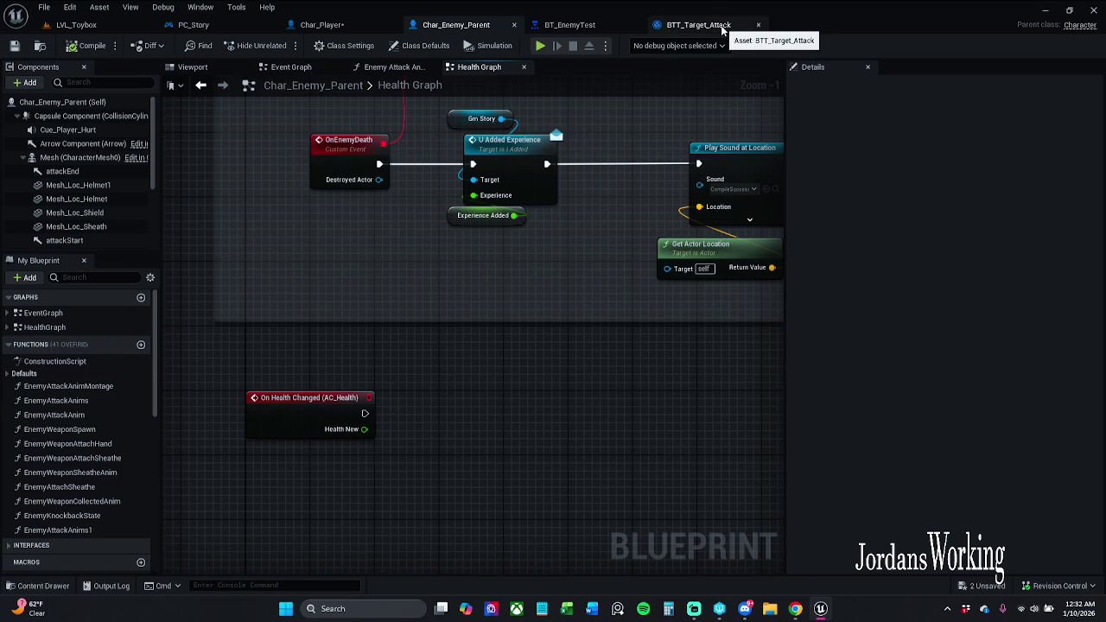
{"action": "left_click", "coordinate": [318, 25]}
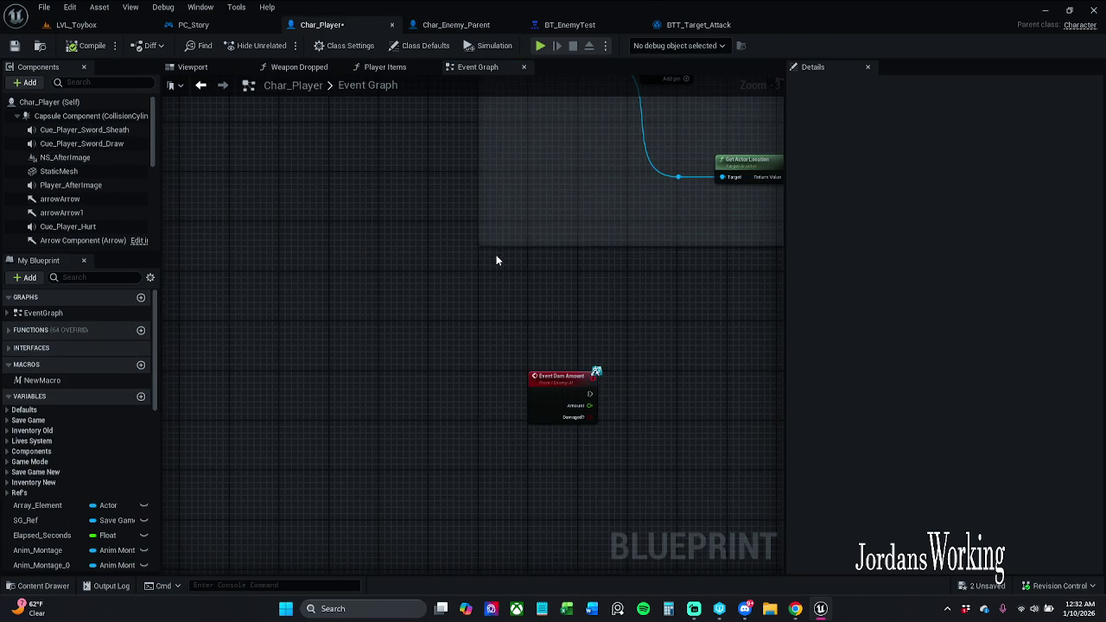
{"action": "left_click", "coordinate": [456, 25]}
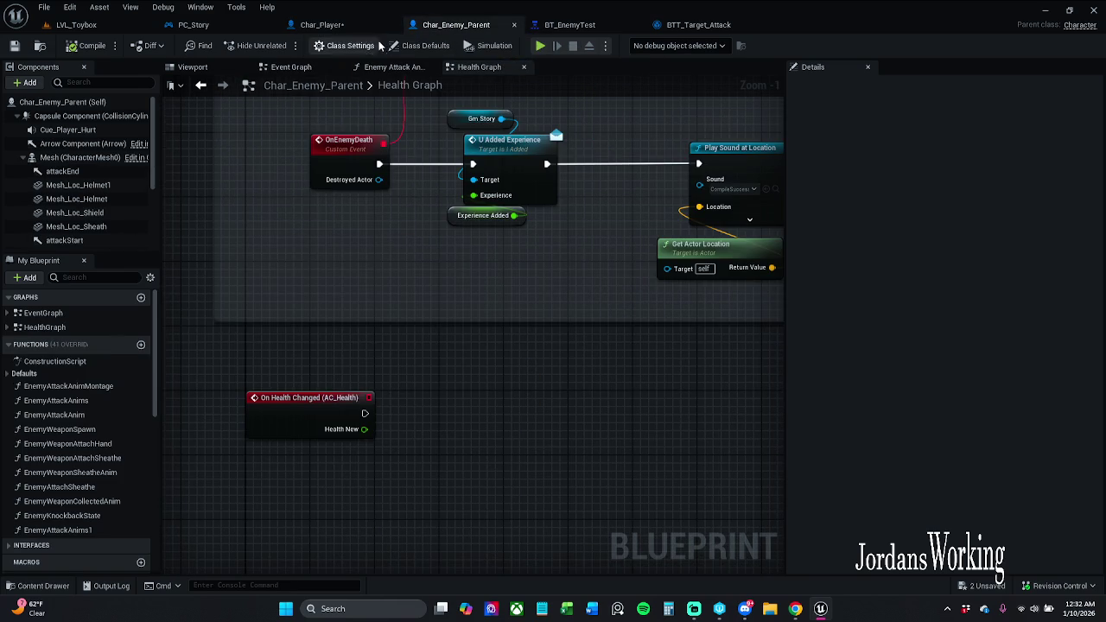
{"action": "left_click", "coordinate": [336, 25]}
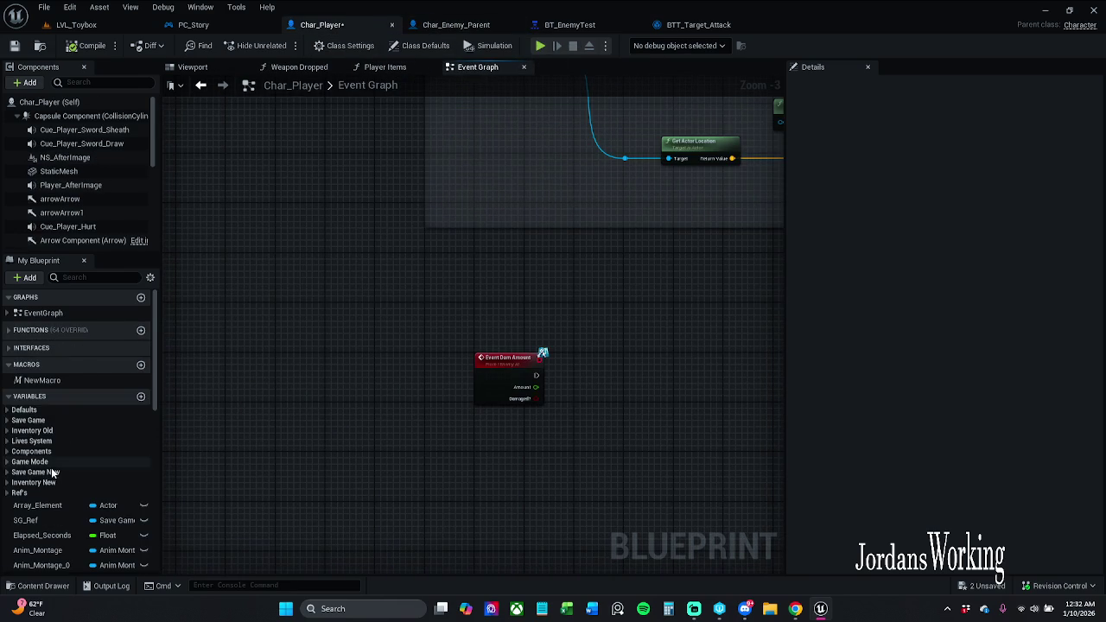
{"action": "left_click", "coordinate": [109, 278]}
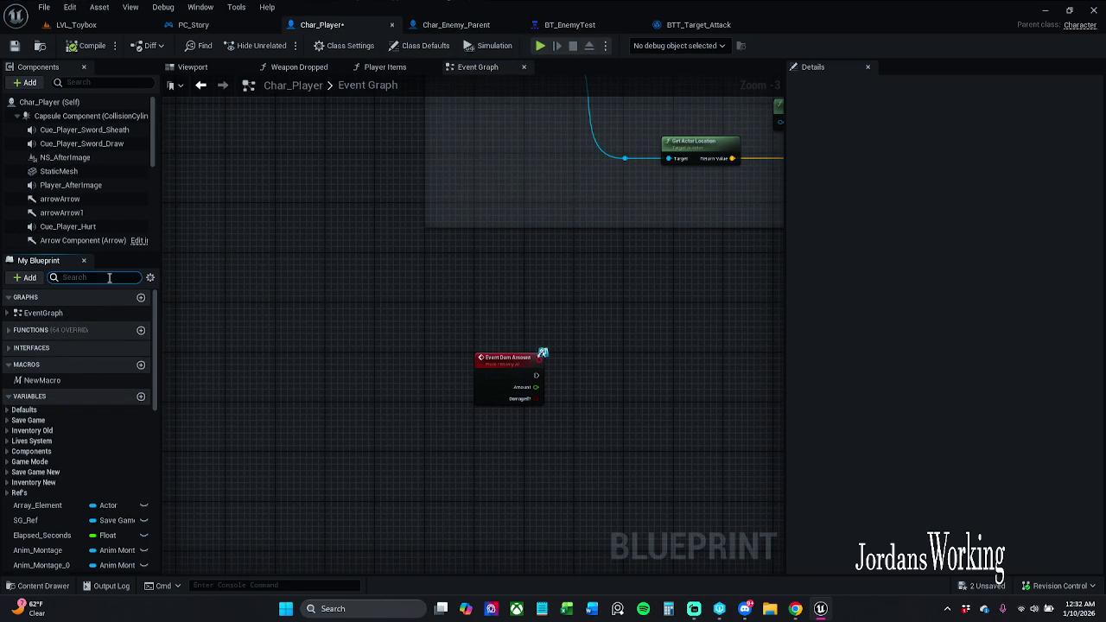
Search for On Health Changed, then clear the filter and expand EventGraph down to the uPlayer_Regen events.
{"action": "type", "text": "onHeal"}
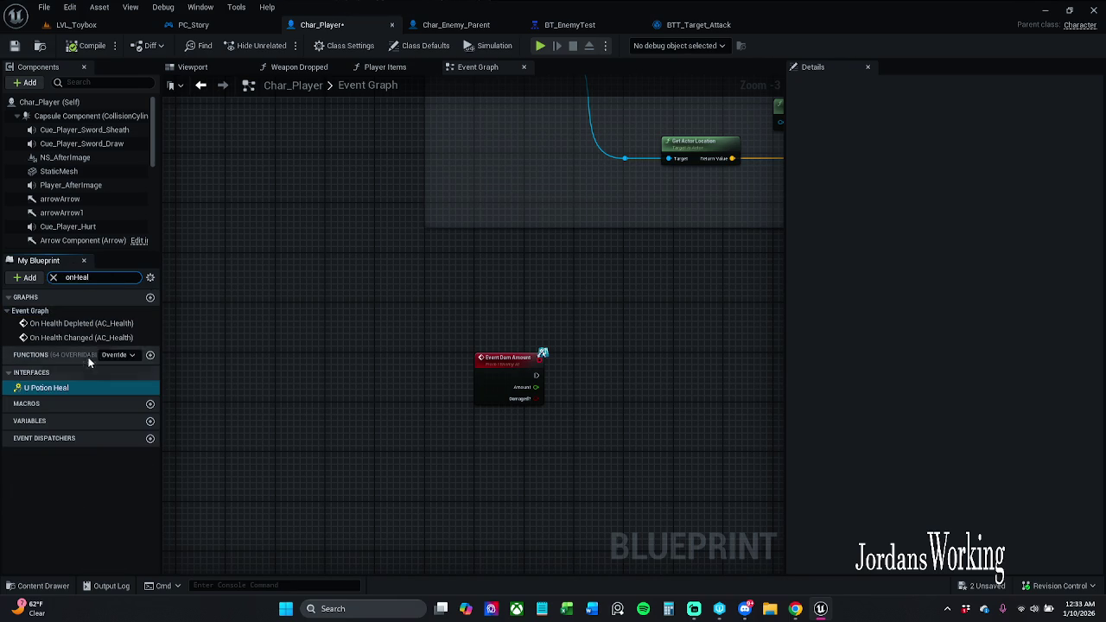
{"action": "double_click", "coordinate": [130, 338]}
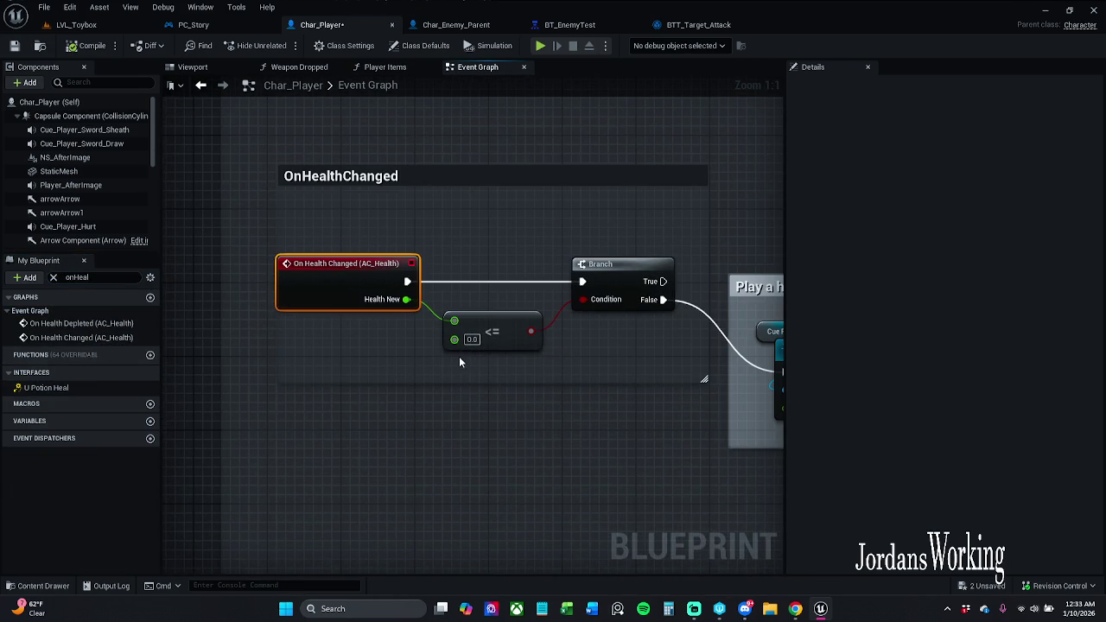
{"action": "scroll", "coordinate": [442, 360], "scroll_direction": "down", "scroll_amount": 3}
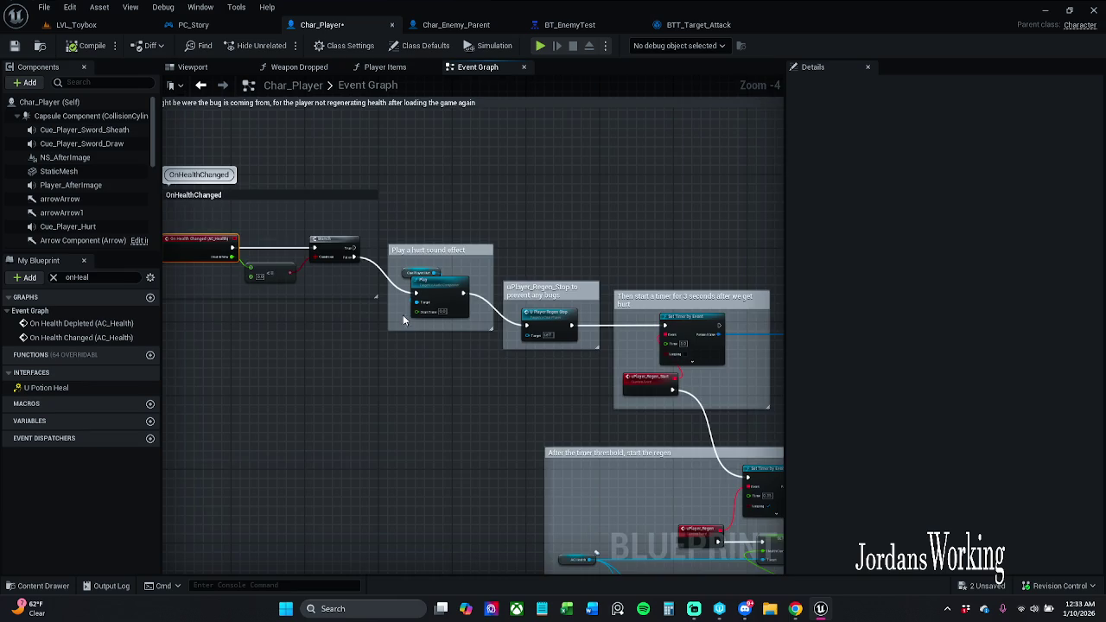
{"action": "scroll", "coordinate": [396, 314], "scroll_direction": "up", "scroll_amount": 3}
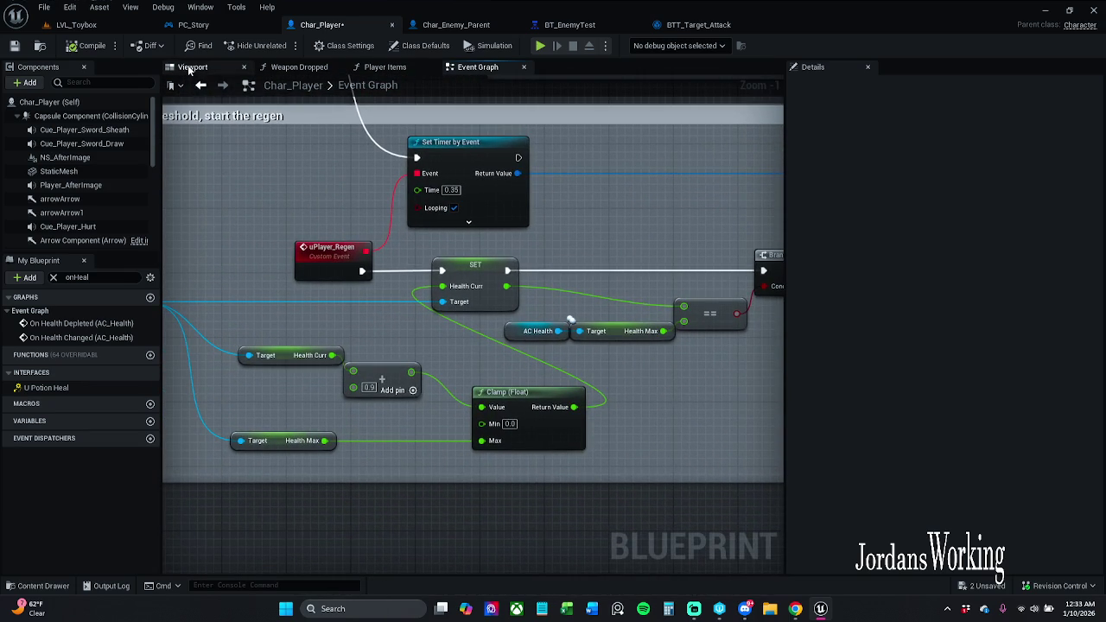
{"action": "scroll", "coordinate": [435, 229], "scroll_direction": "down", "scroll_amount": 2}
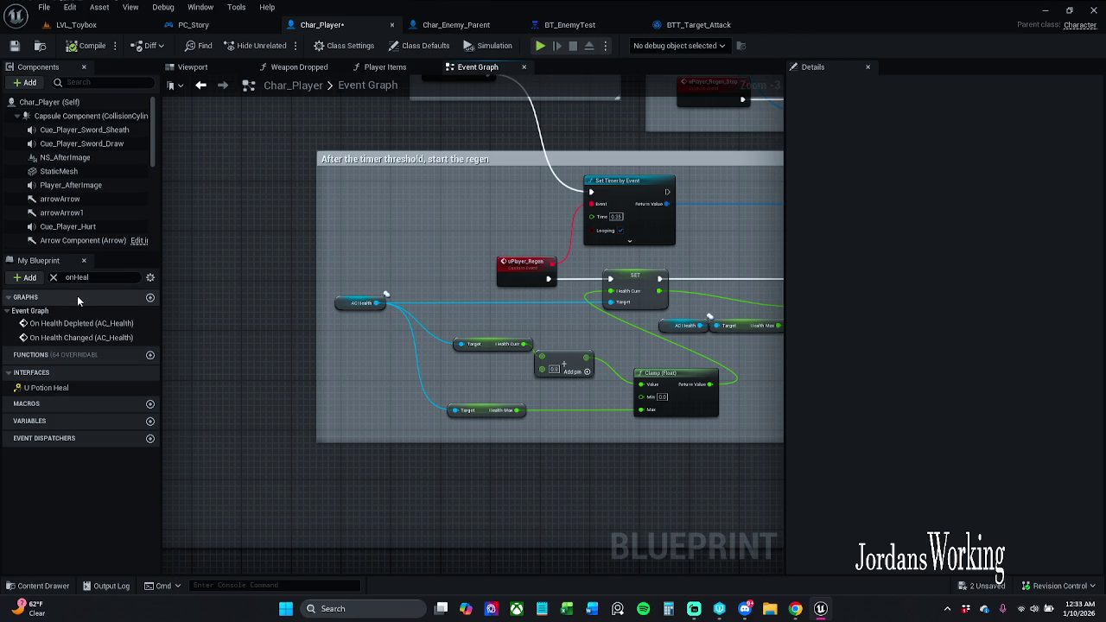
{"action": "left_click", "coordinate": [54, 278]}
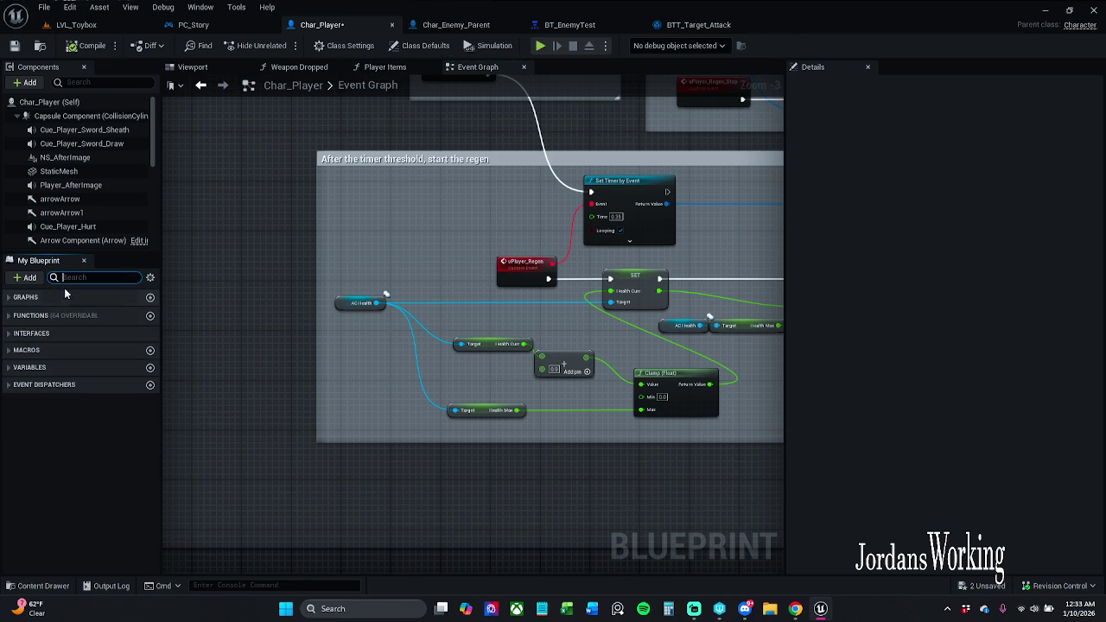
{"action": "left_click", "coordinate": [9, 297]}
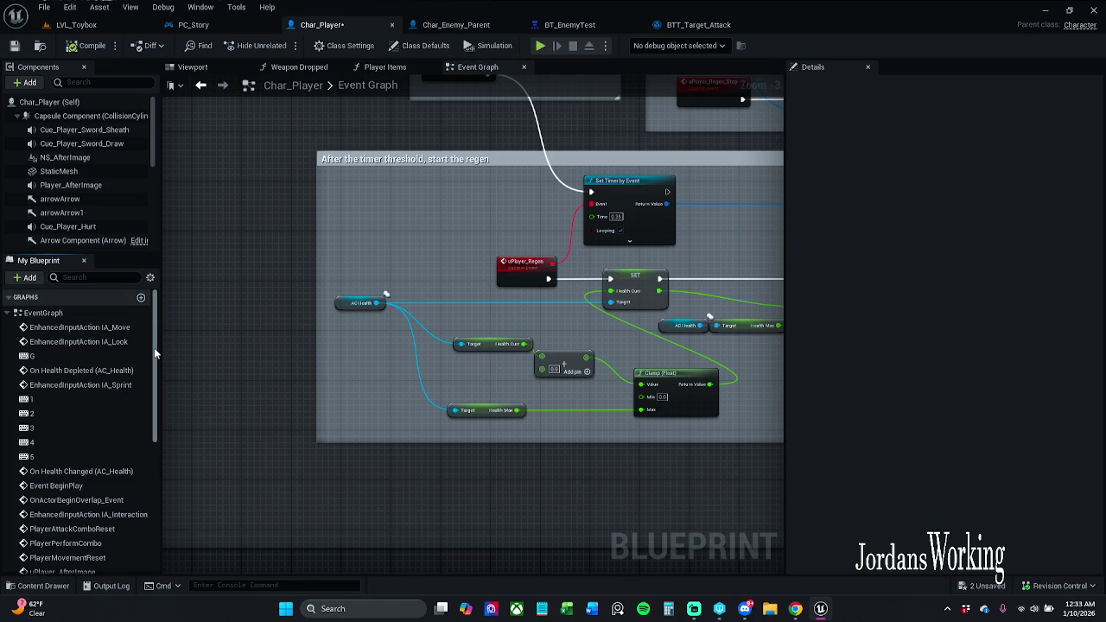
{"action": "left_click_drag", "start_coordinate": [154, 348], "coordinate": [154, 479]}
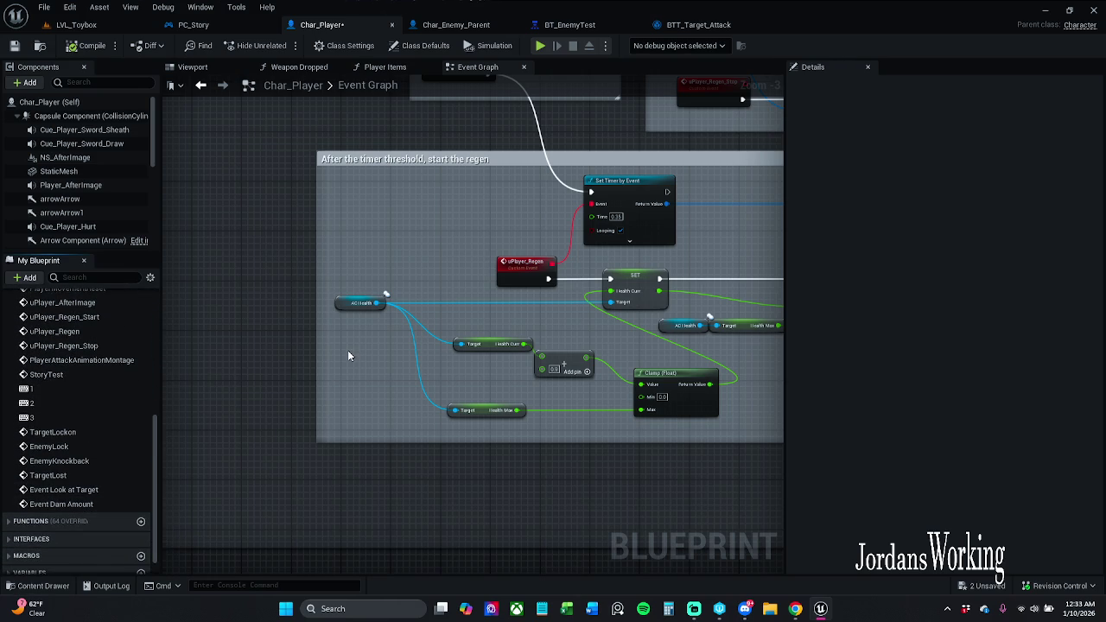
{"action": "left_click", "coordinate": [358, 302]}
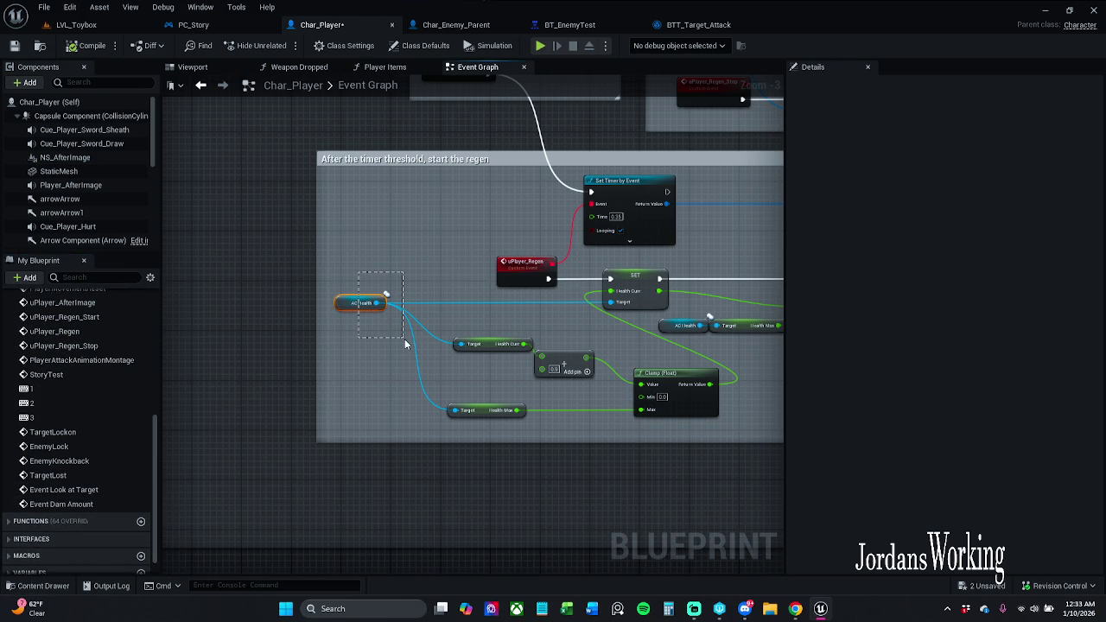
{"action": "left_click", "coordinate": [400, 254]}
{"action": "left_click", "coordinate": [358, 302]}
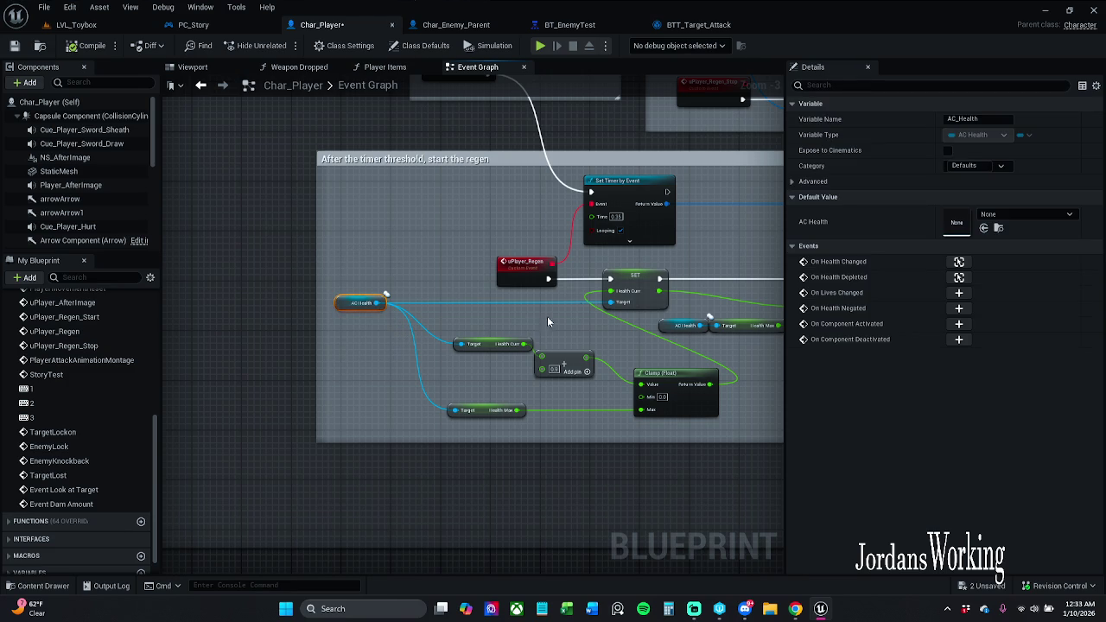
{"action": "left_click", "coordinate": [644, 289], "text": "ctrl"}
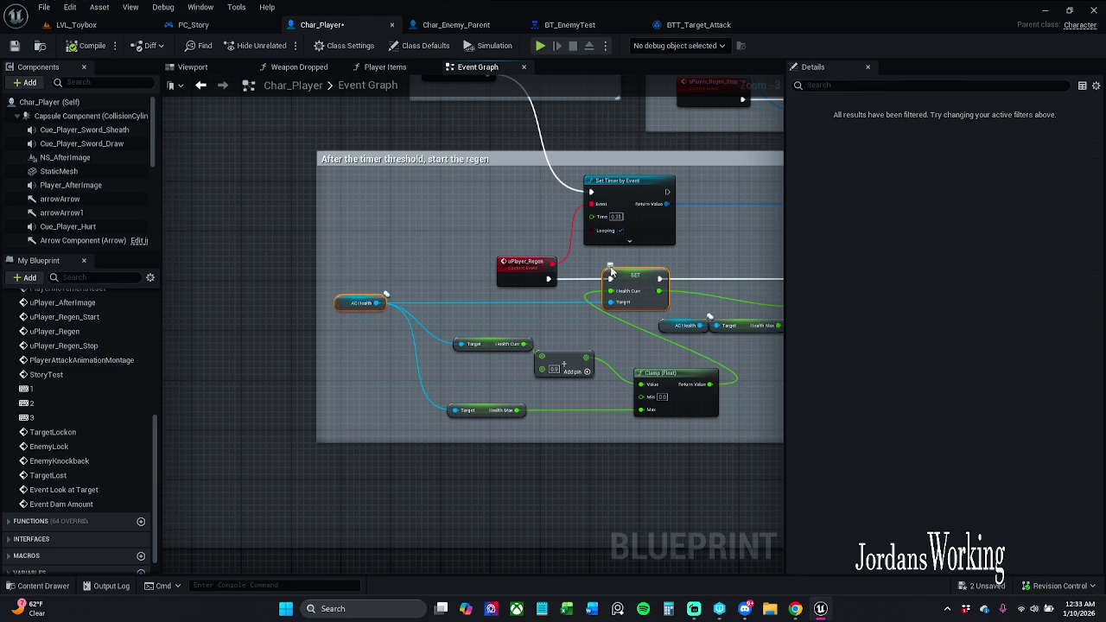
{"action": "left_click", "coordinate": [525, 214]}
{"action": "mouse_move", "coordinate": [525, 213]}
{"action": "left_mouse_down"}
{"action": "mouse_move", "coordinate": [415, 230]}
{"action": "mouse_move", "coordinate": [460, 251]}
{"action": "left_mouse_up"}
{"action": "mouse_move", "coordinate": [635, 349]}
{"action": "left_mouse_down"}
{"action": "mouse_move", "coordinate": [627, 323]}
{"action": "mouse_move", "coordinate": [388, 316]}
{"action": "mouse_move", "coordinate": [407, 301]}
{"action": "left_mouse_up"}
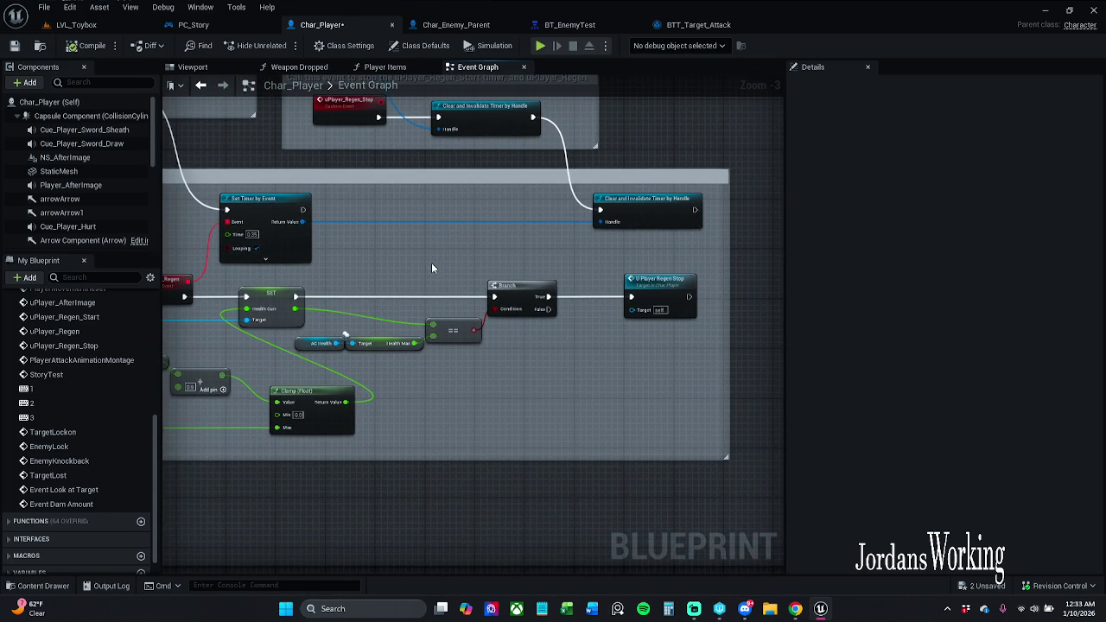
{"action": "left_click_drag", "start_coordinate": [375, 257], "coordinate": [485, 265]}
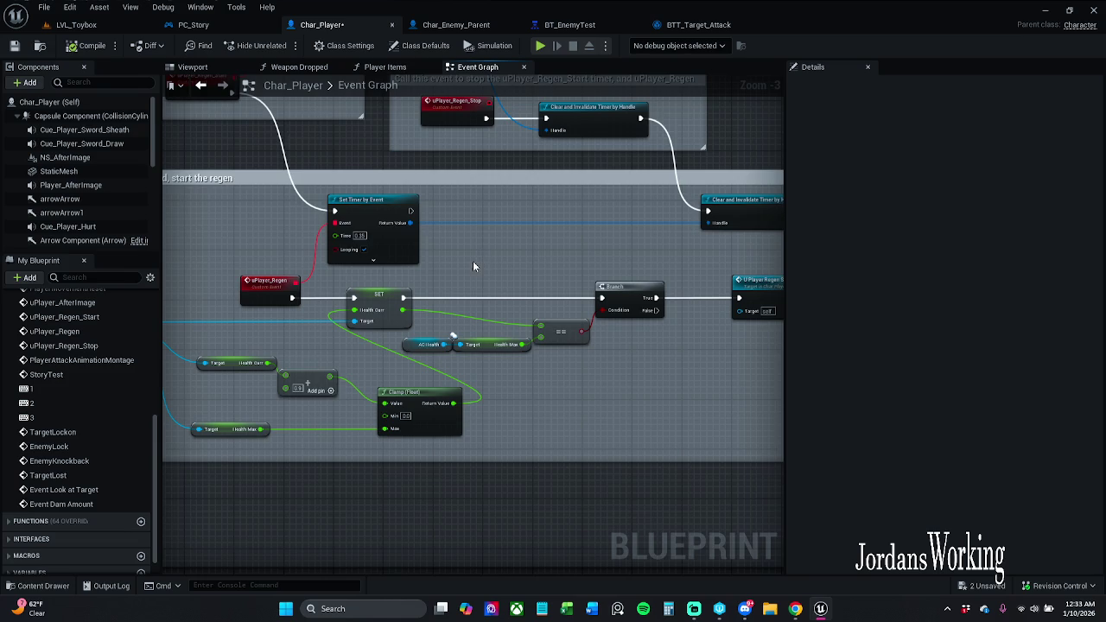
{"action": "scroll", "coordinate": [472, 261], "scroll_direction": "down", "scroll_amount": 1}
{"action": "mouse_move", "coordinate": [484, 263]}
{"action": "left_mouse_down"}
{"action": "mouse_move", "coordinate": [646, 270]}
{"action": "mouse_move", "coordinate": [707, 340]}
{"action": "left_mouse_up"}
{"action": "scroll", "coordinate": [645, 271], "scroll_direction": "up", "scroll_amount": 1}
{"action": "mouse_move", "coordinate": [445, 243]}
{"action": "left_mouse_down"}
{"action": "mouse_move", "coordinate": [518, 306]}
{"action": "mouse_move", "coordinate": [734, 372]}
{"action": "left_mouse_up"}
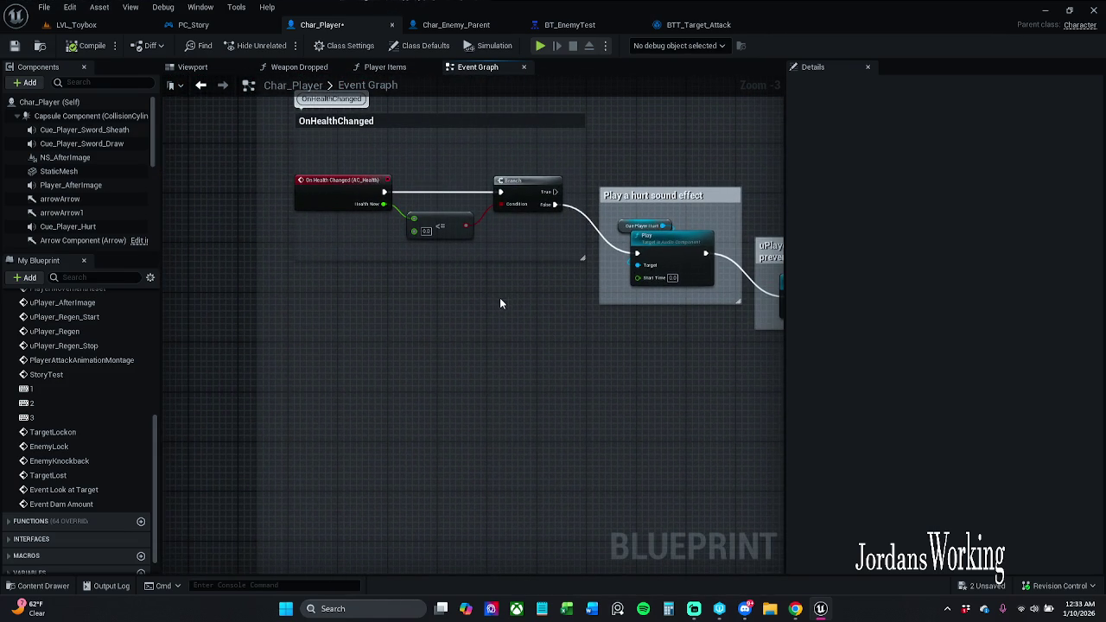
{"action": "mouse_move", "coordinate": [525, 349]}
{"action": "left_mouse_down"}
{"action": "mouse_move", "coordinate": [351, 321]}
{"action": "mouse_move", "coordinate": [404, 326]}
{"action": "mouse_move", "coordinate": [345, 222]}
{"action": "left_mouse_up"}
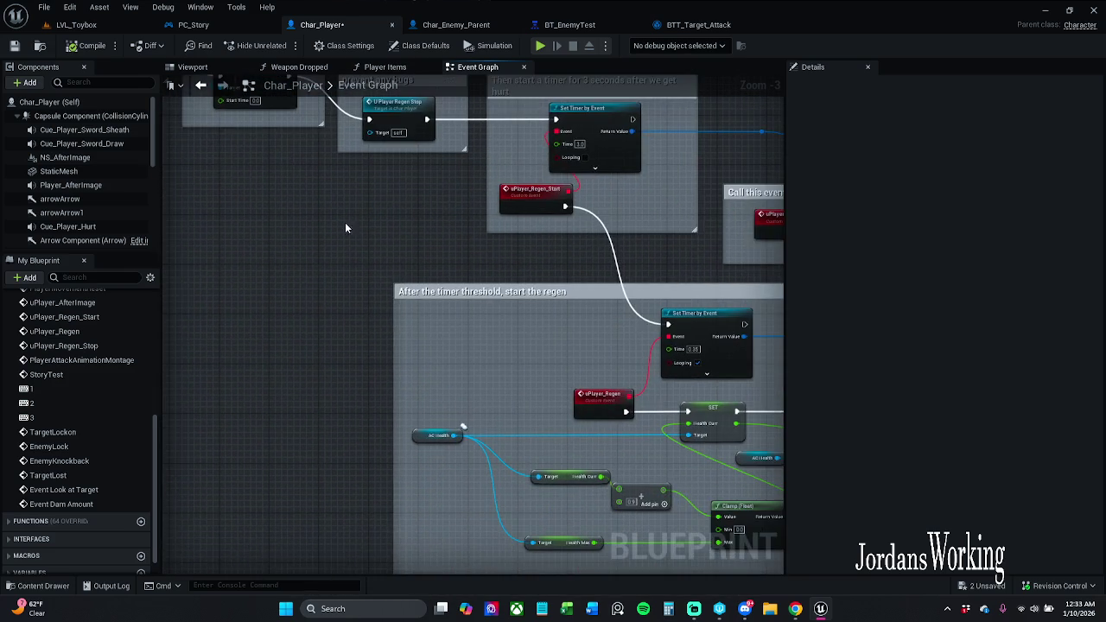
{"action": "left_click_drag", "start_coordinate": [484, 266], "coordinate": [410, 273]}
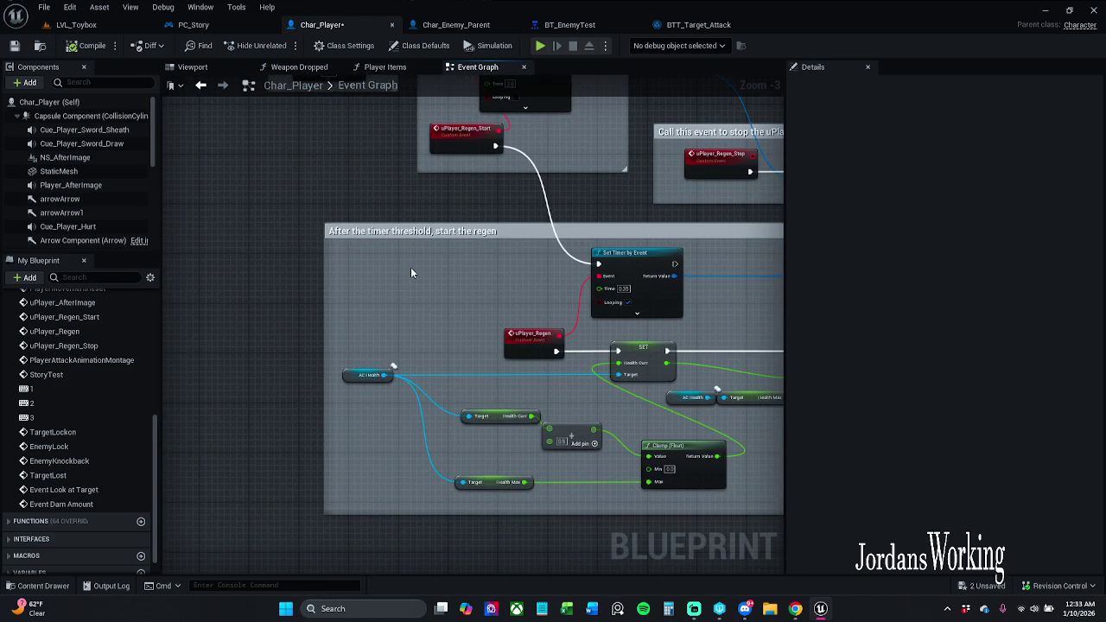
Reorder the editor tabs so BTT_Target_Attack sits right after Char_Player.
{"action": "left_click", "coordinate": [699, 26]}
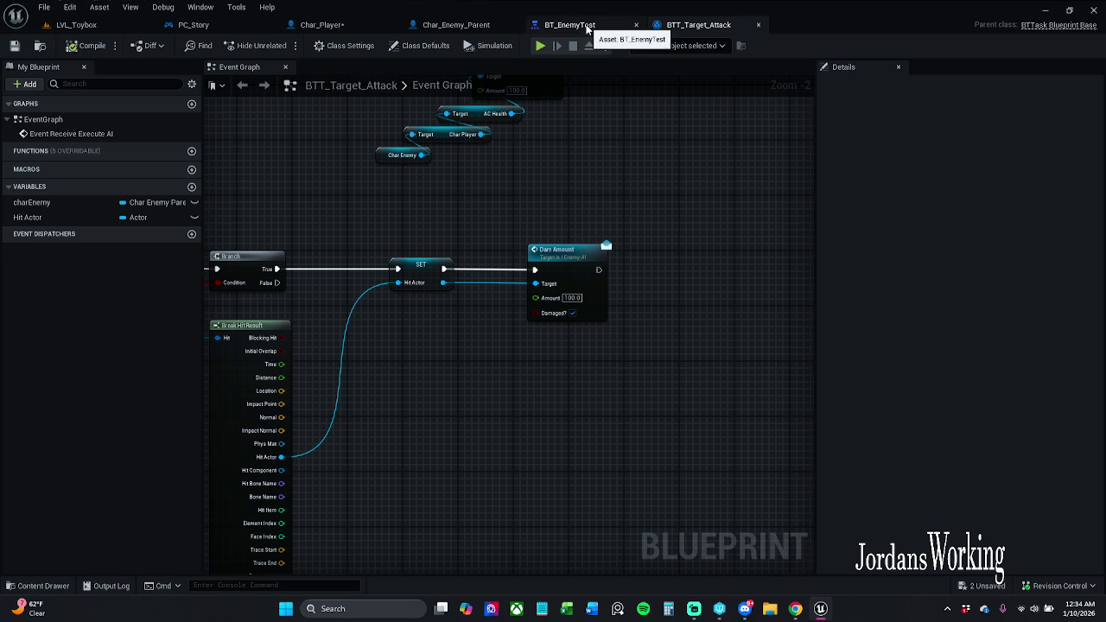
{"action": "left_click", "coordinate": [456, 25]}
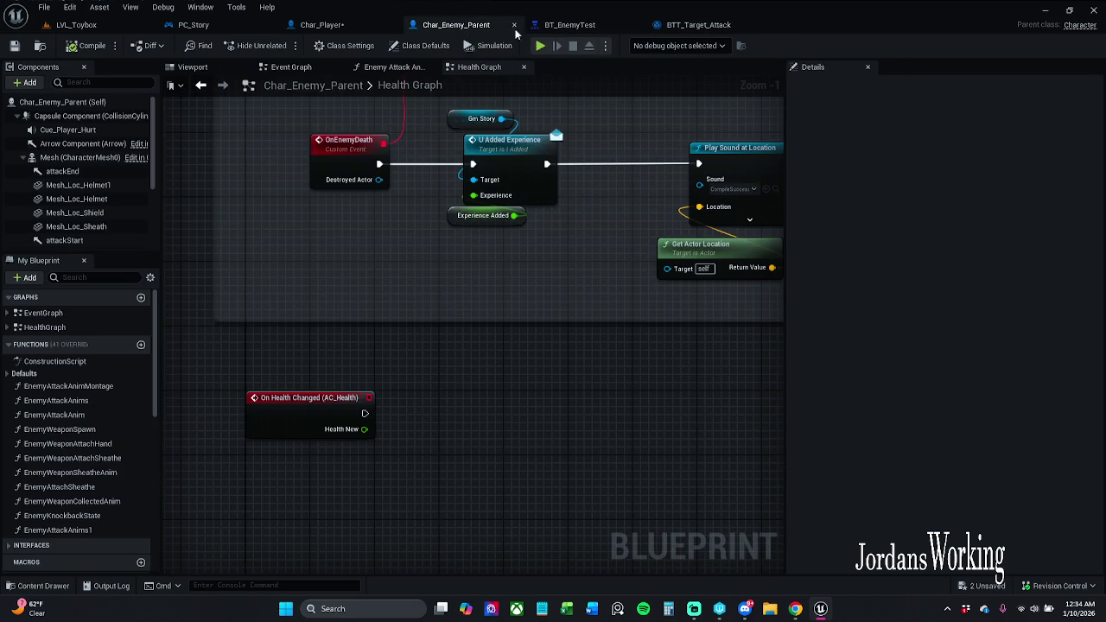
{"action": "left_click", "coordinate": [380, 27]}
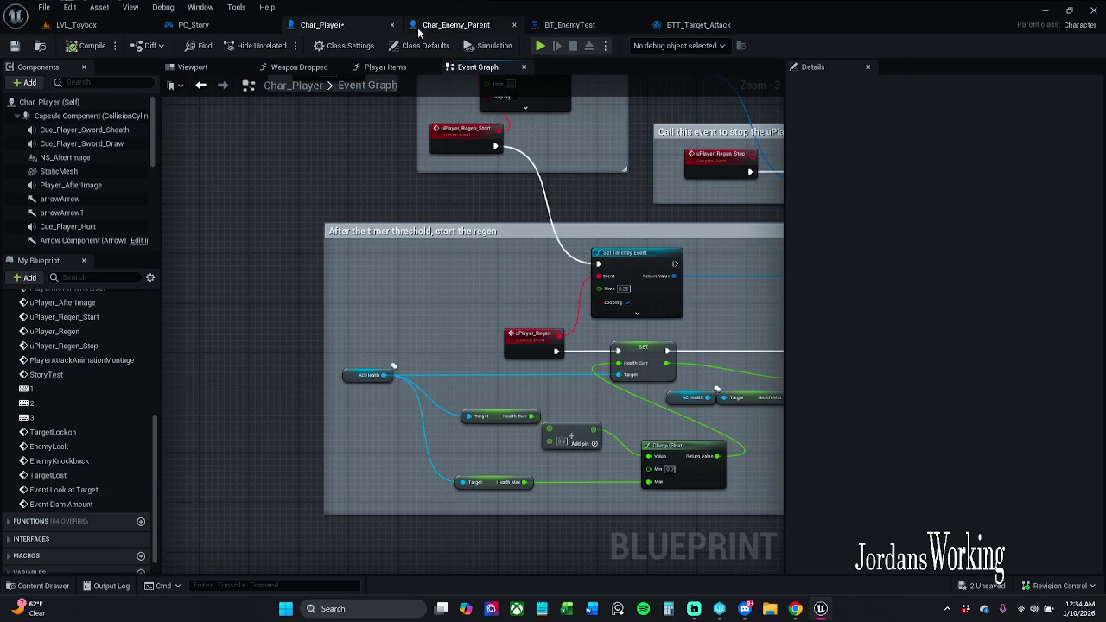
{"action": "left_click", "coordinate": [698, 25]}
{"action": "left_click_drag", "start_coordinate": [698, 25], "coordinate": [484, 25]}
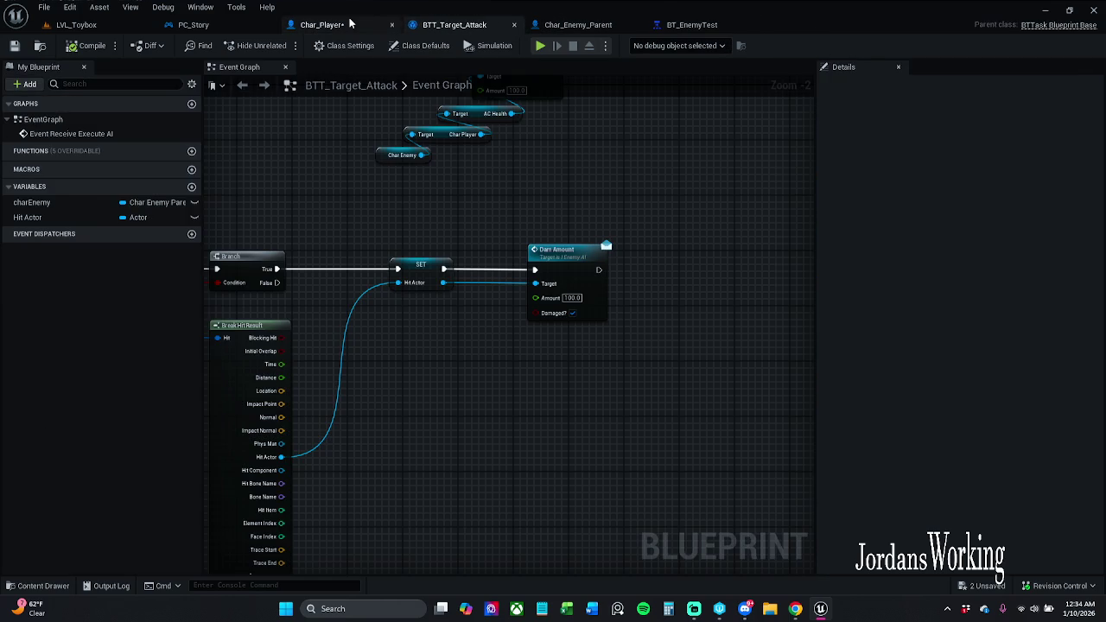
{"action": "left_click", "coordinate": [345, 24]}
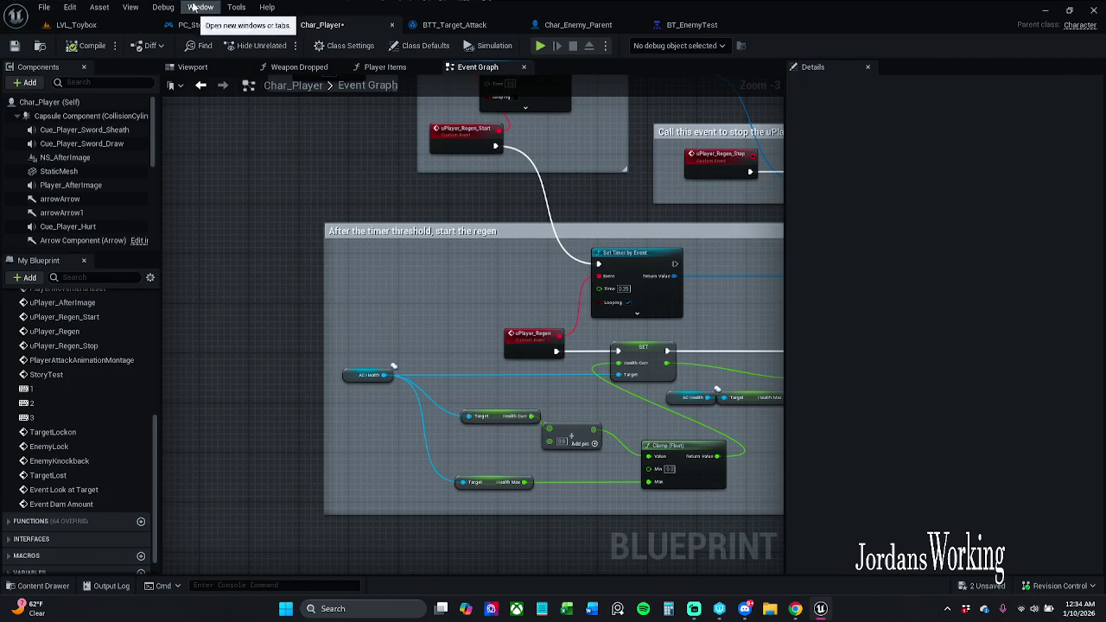
Jump to Char_Player's Event Dam Amount node from the My Blueprint list.
{"action": "left_click", "coordinate": [192, 24]}
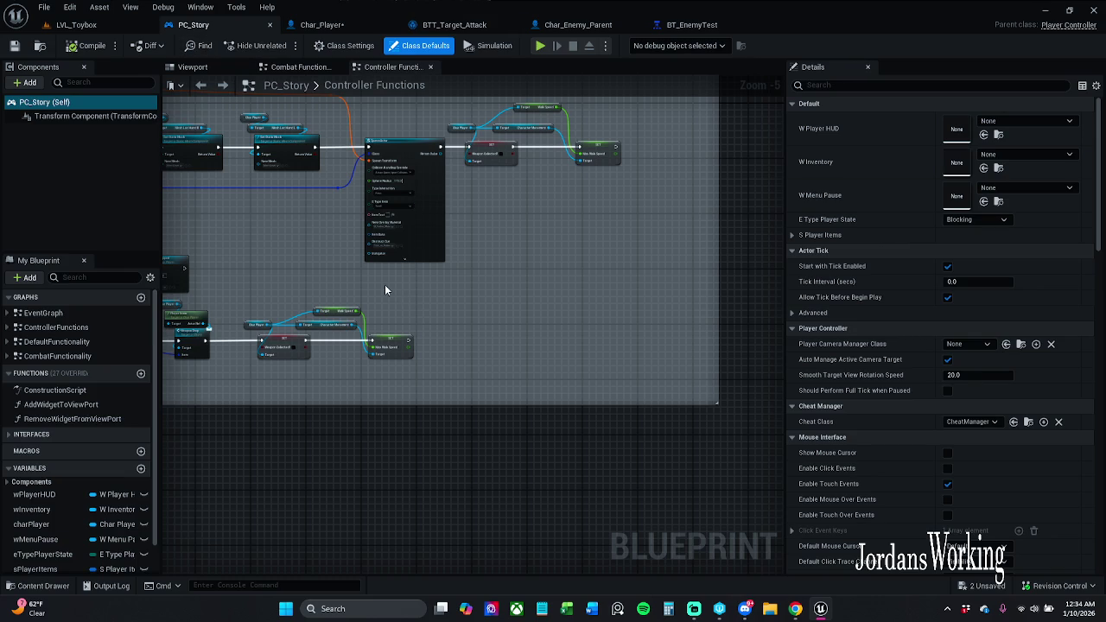
{"action": "left_click", "coordinate": [334, 28]}
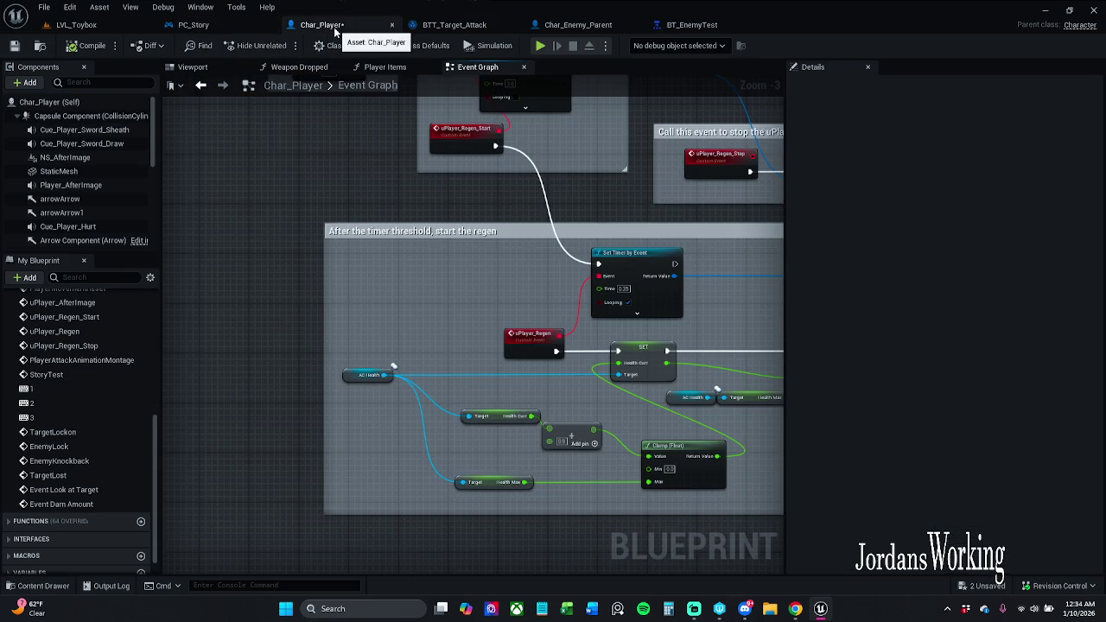
{"action": "scroll", "coordinate": [390, 367], "scroll_direction": "up", "scroll_amount": 3}
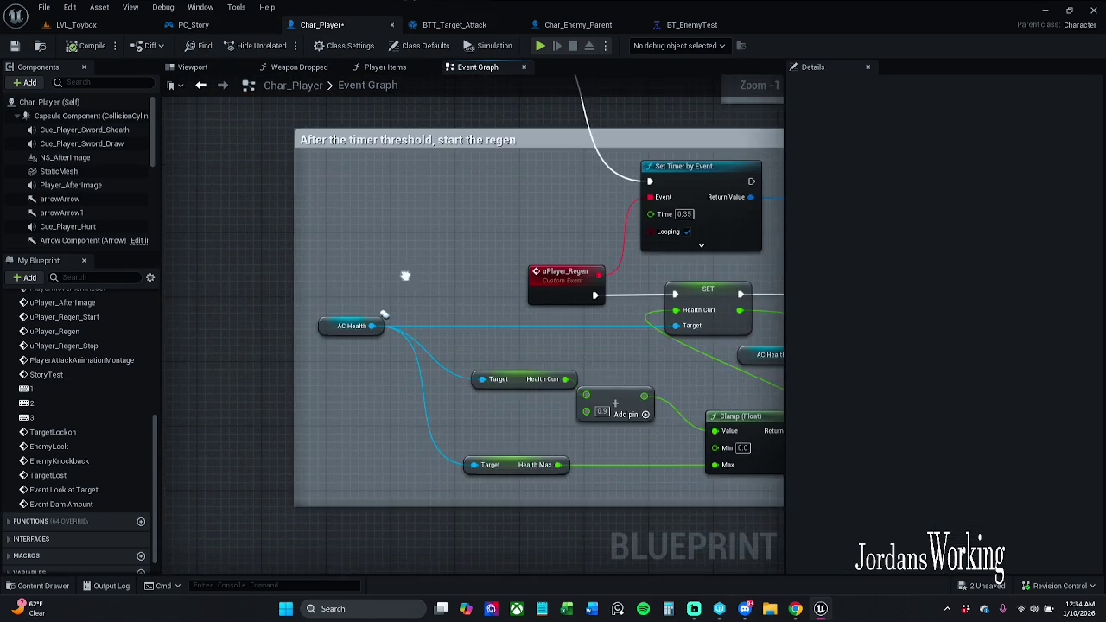
{"action": "left_click", "coordinate": [458, 25]}
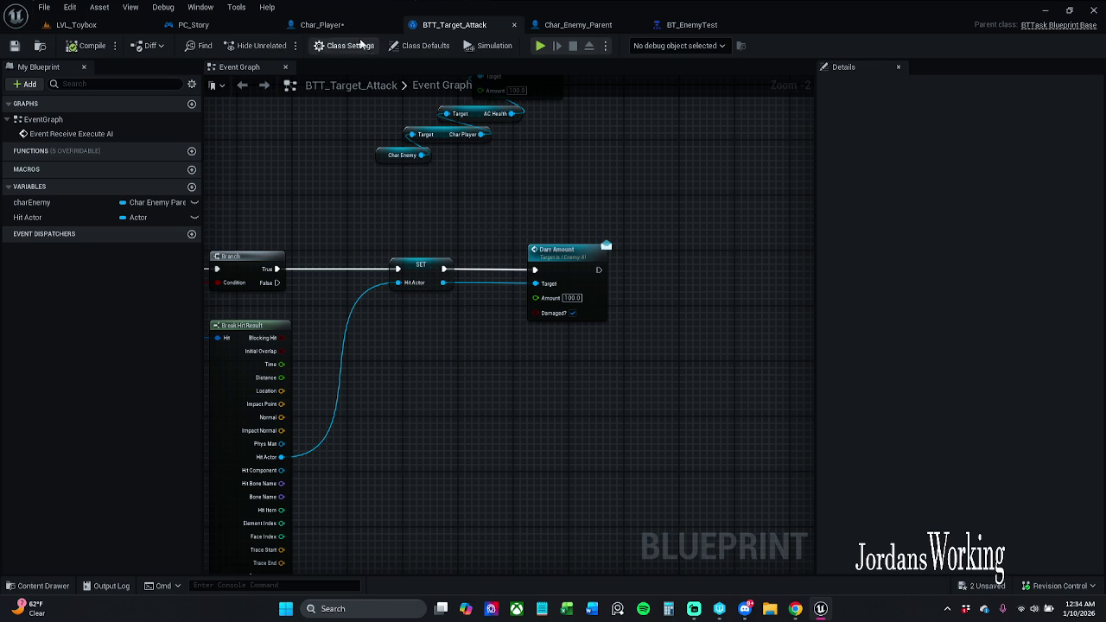
{"action": "left_click", "coordinate": [330, 25]}
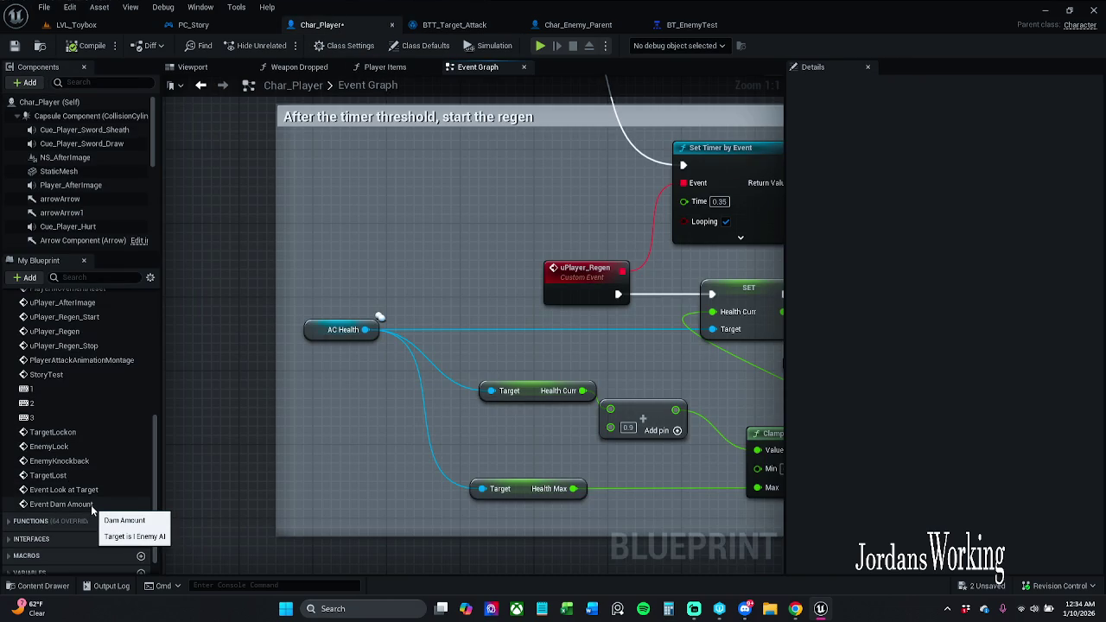
{"action": "double_click", "coordinate": [61, 504]}
{"action": "left_click", "coordinate": [456, 334]}
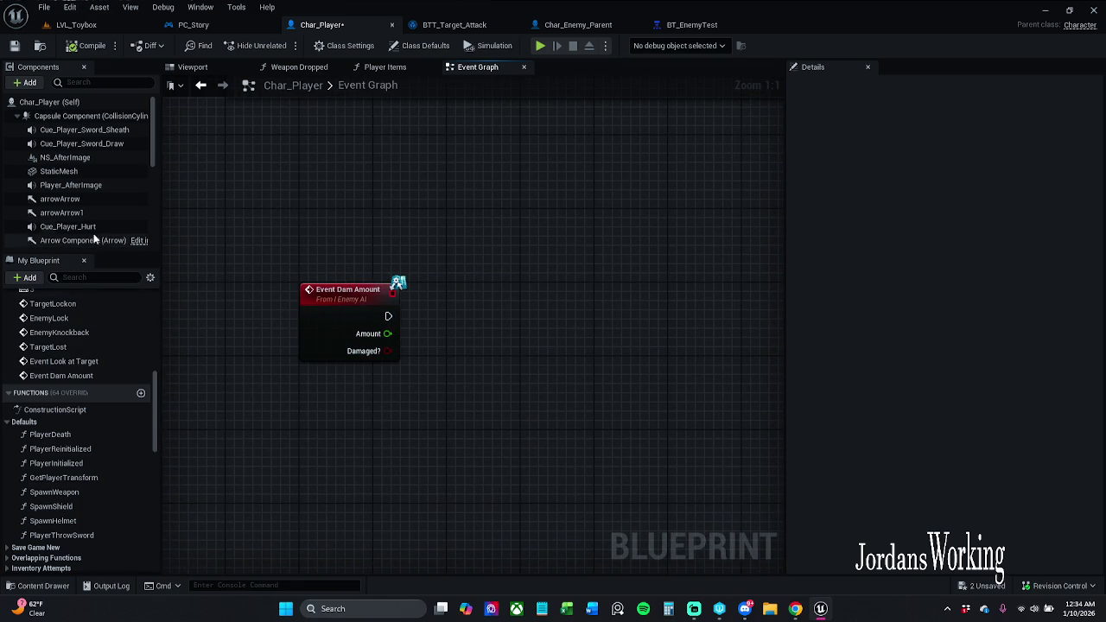
{"action": "scroll", "coordinate": [87, 201], "scroll_direction": "down", "scroll_amount": 3}
{"action": "scroll", "coordinate": [86, 199], "scroll_direction": "down", "scroll_amount": 3}
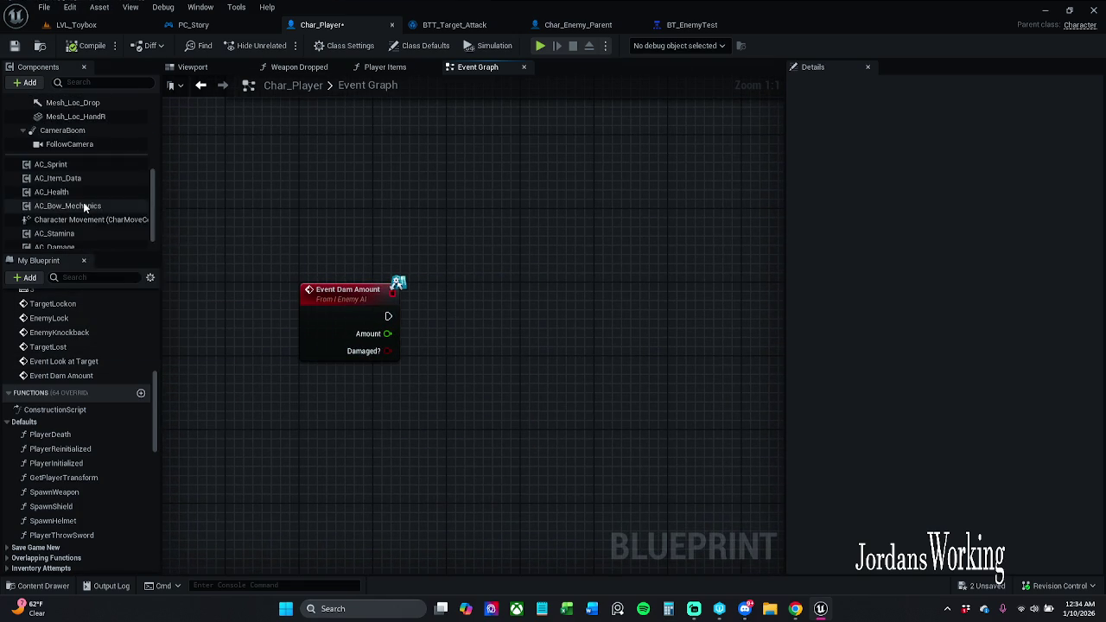
Wire Event Dam Amount into a SET Health Curr on AC Health fed by Amount, and add a Branch.
{"action": "mouse_move", "coordinate": [71, 193]}
{"action": "left_mouse_down"}
{"action": "mouse_move", "coordinate": [416, 238]}
{"action": "mouse_move", "coordinate": [497, 233]}
{"action": "mouse_move", "coordinate": [562, 277]}
{"action": "mouse_move", "coordinate": [533, 276]}
{"action": "left_mouse_up"}
{"action": "type", "text": "set he"}
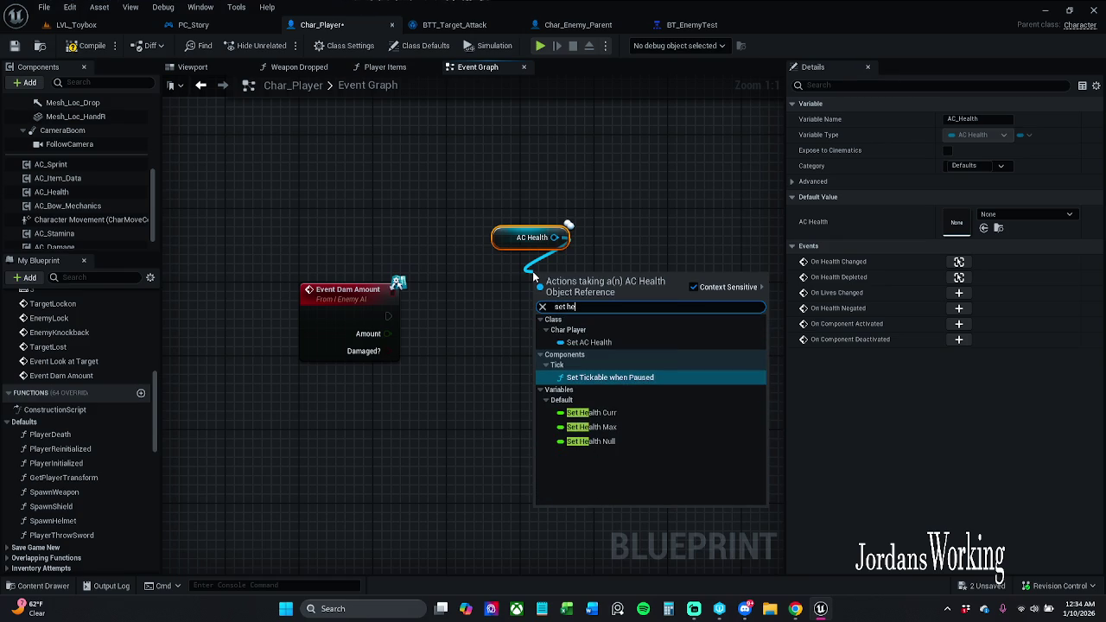
{"action": "left_click", "coordinate": [624, 416]}
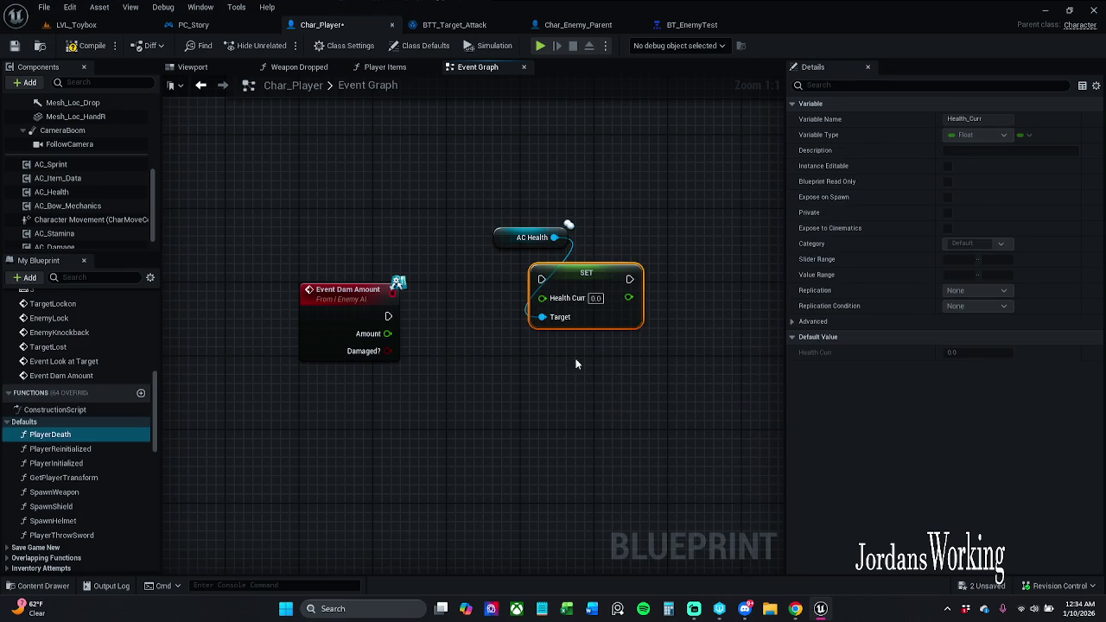
{"action": "left_click_drag", "start_coordinate": [388, 316], "coordinate": [540, 279]}
{"action": "mouse_move", "coordinate": [497, 194]}
{"action": "left_mouse_down"}
{"action": "mouse_move", "coordinate": [596, 298]}
{"action": "mouse_move", "coordinate": [594, 316]}
{"action": "left_mouse_up"}
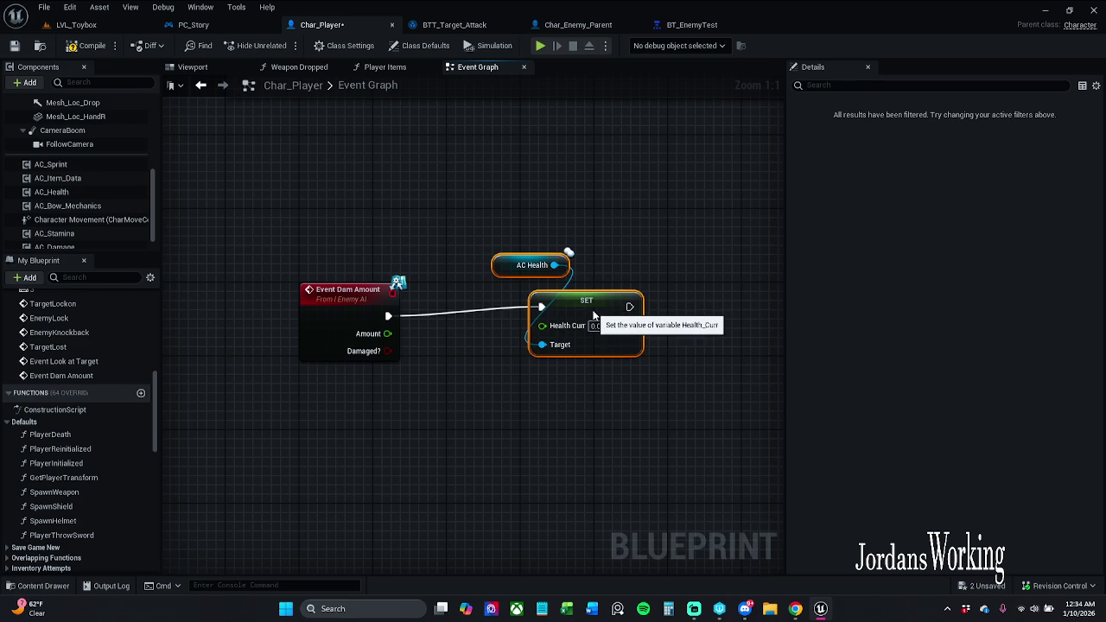
{"action": "left_click", "coordinate": [609, 245]}
{"action": "mouse_move", "coordinate": [528, 224]}
{"action": "left_mouse_down"}
{"action": "mouse_move", "coordinate": [578, 309]}
{"action": "mouse_move", "coordinate": [531, 335]}
{"action": "mouse_move", "coordinate": [387, 334]}
{"action": "left_mouse_up"}
{"action": "mouse_move", "coordinate": [481, 237]}
{"action": "left_mouse_down"}
{"action": "mouse_move", "coordinate": [617, 347]}
{"action": "mouse_move", "coordinate": [646, 321]}
{"action": "mouse_move", "coordinate": [675, 321]}
{"action": "left_mouse_up"}
{"action": "left_click", "coordinate": [483, 363]}
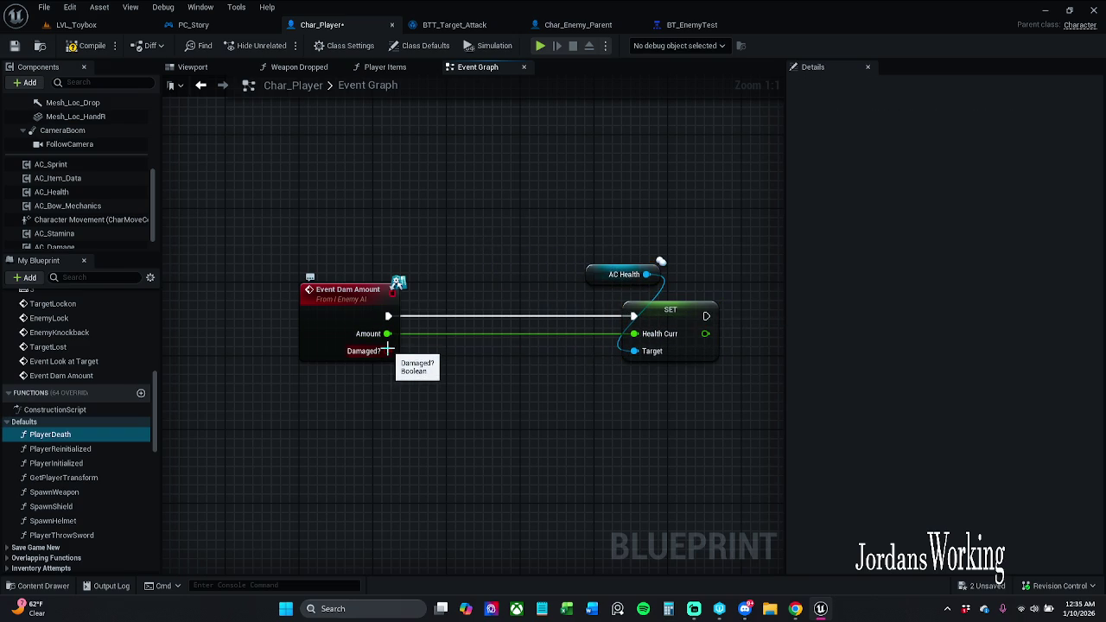
{"action": "left_click", "coordinate": [388, 349]}
Move the Branch right, unhook its True output from SET, and lift an Amount reroute above Branch.
{"action": "left_click_drag", "start_coordinate": [421, 320], "coordinate": [495, 320]}
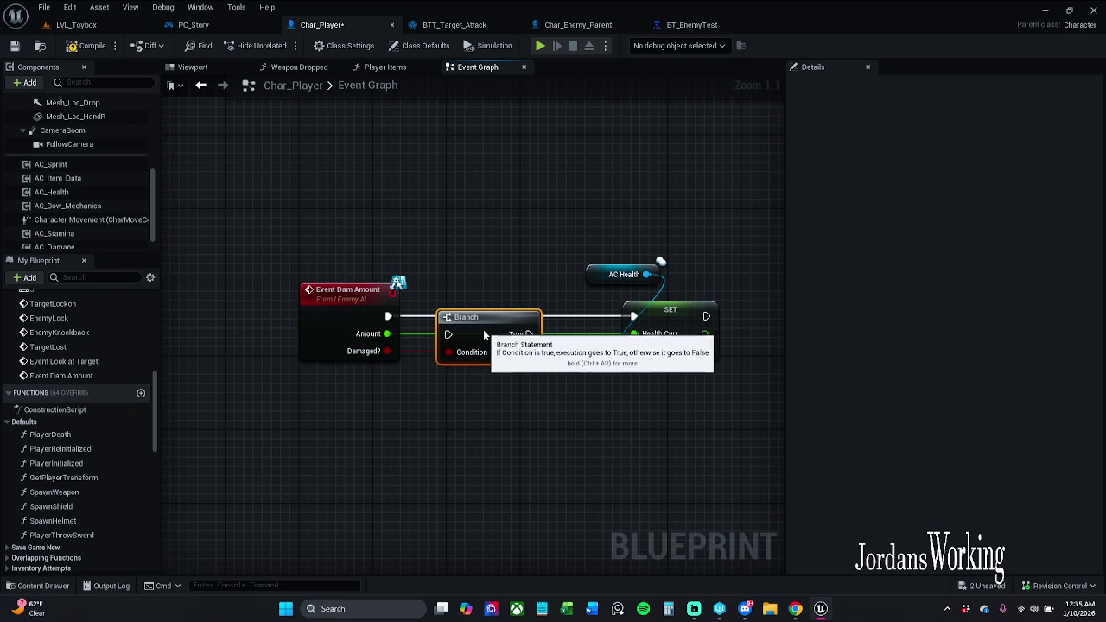
{"action": "left_click", "coordinate": [537, 316], "text": "alt"}
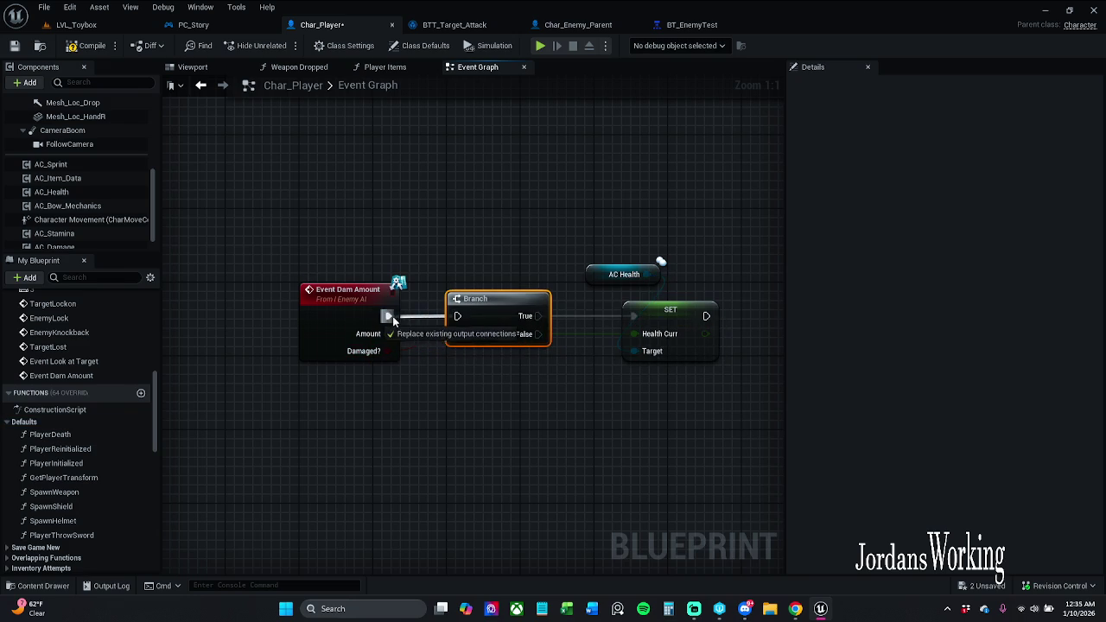
{"action": "left_click_drag", "start_coordinate": [561, 300], "coordinate": [494, 289]}
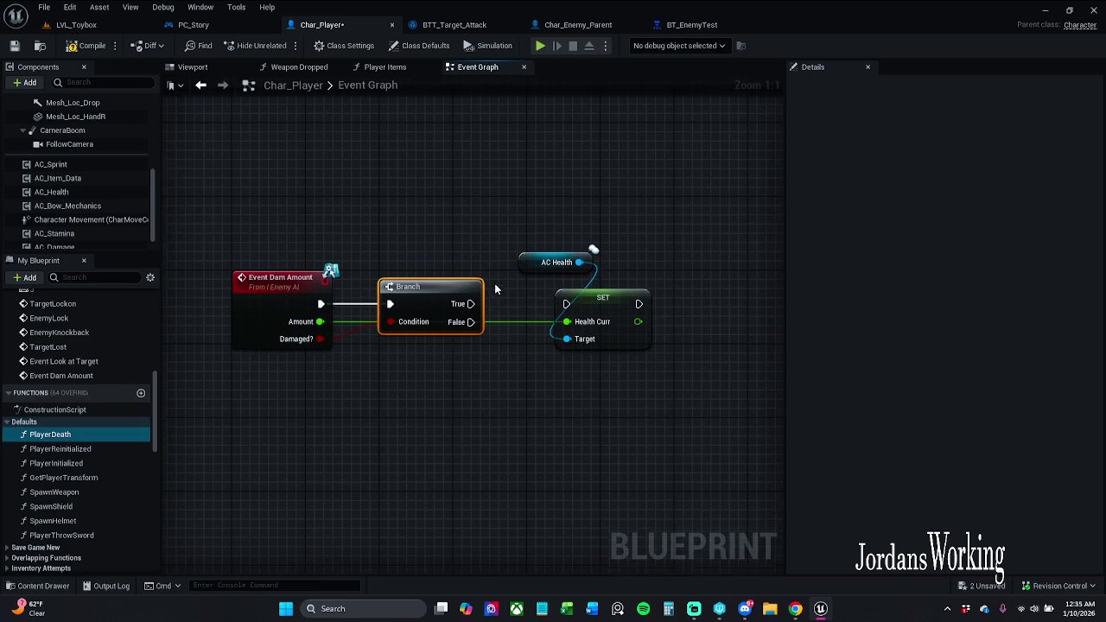
{"action": "double_click", "coordinate": [532, 318]}
{"action": "mouse_move", "coordinate": [534, 326]}
{"action": "left_mouse_down"}
{"action": "mouse_move", "coordinate": [518, 277]}
{"action": "mouse_move", "coordinate": [523, 240]}
{"action": "mouse_move", "coordinate": [612, 261]}
{"action": "left_mouse_up"}
Add a second Amount reroute, align both reroutes, and reconnect Branch True to SET.
{"action": "left_click", "coordinate": [548, 261]}
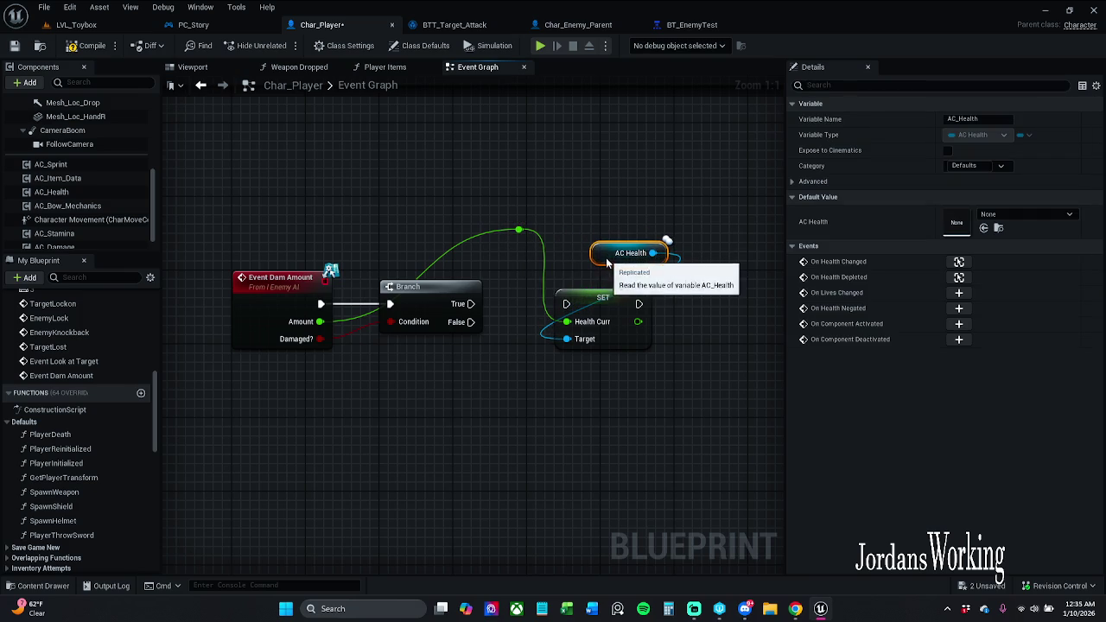
{"action": "double_click", "coordinate": [420, 269]}
{"action": "left_click_drag", "start_coordinate": [428, 274], "coordinate": [387, 260]}
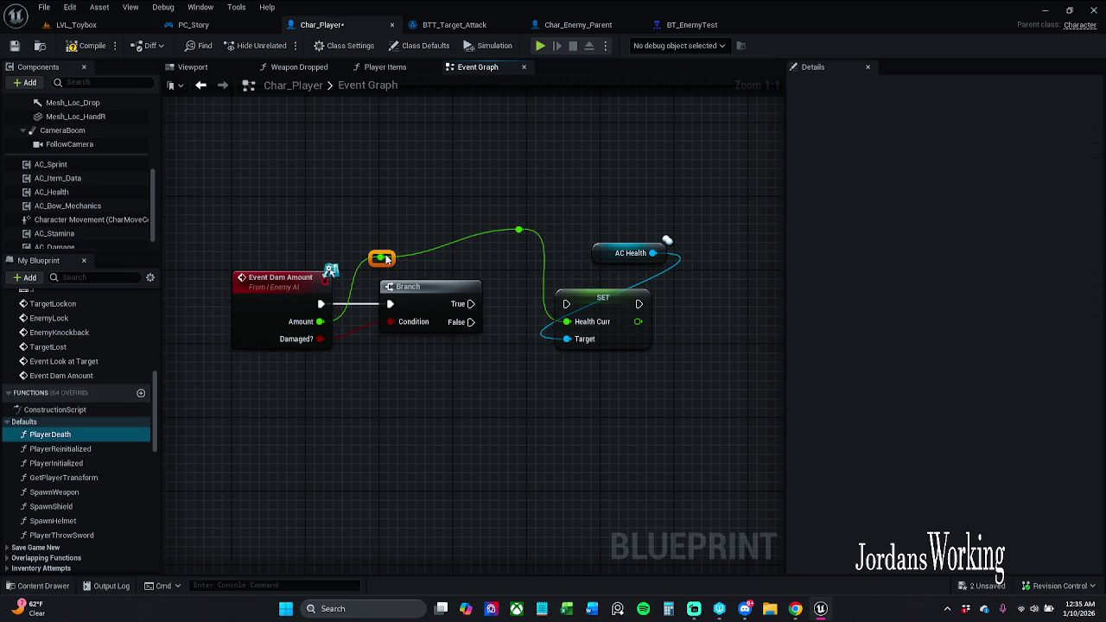
{"action": "left_click", "coordinate": [519, 230]}
{"action": "key", "text": "q"}
{"action": "left_click", "coordinate": [500, 331]}
{"action": "left_click_drag", "start_coordinate": [566, 303], "coordinate": [470, 303]}
Place the AC Health getter beside SET and nudge both nodes slightly right.
{"action": "left_click_drag", "start_coordinate": [610, 250], "coordinate": [543, 269]}
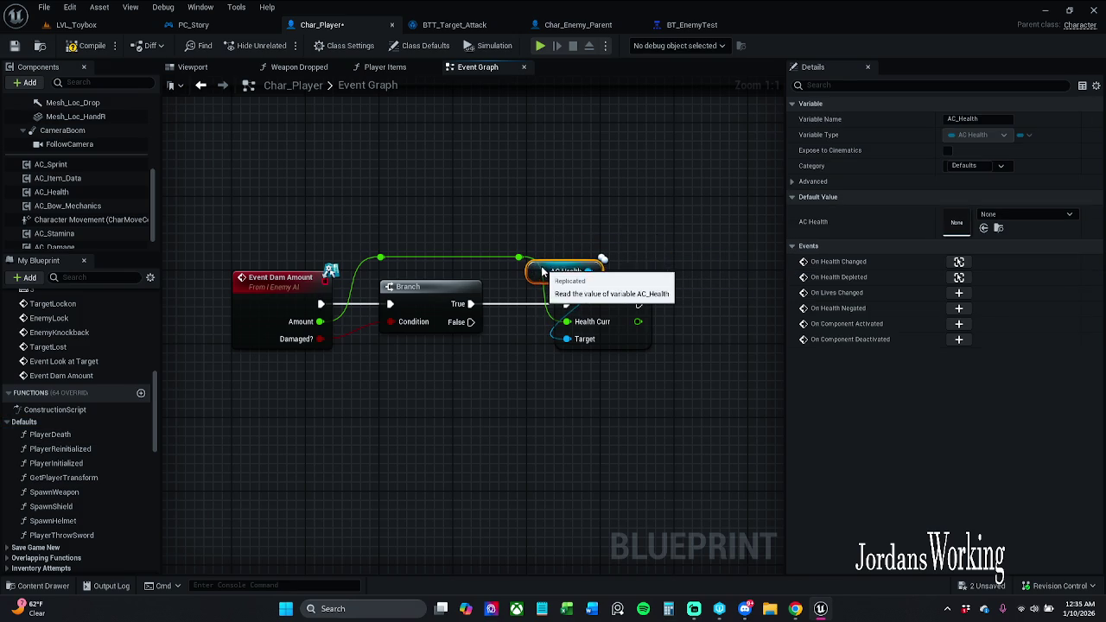
{"action": "mouse_move", "coordinate": [584, 229]}
{"action": "left_mouse_down"}
{"action": "mouse_move", "coordinate": [614, 259]}
{"action": "mouse_move", "coordinate": [616, 292]}
{"action": "mouse_move", "coordinate": [634, 291]}
{"action": "left_mouse_up"}
{"action": "left_click", "coordinate": [639, 243]}
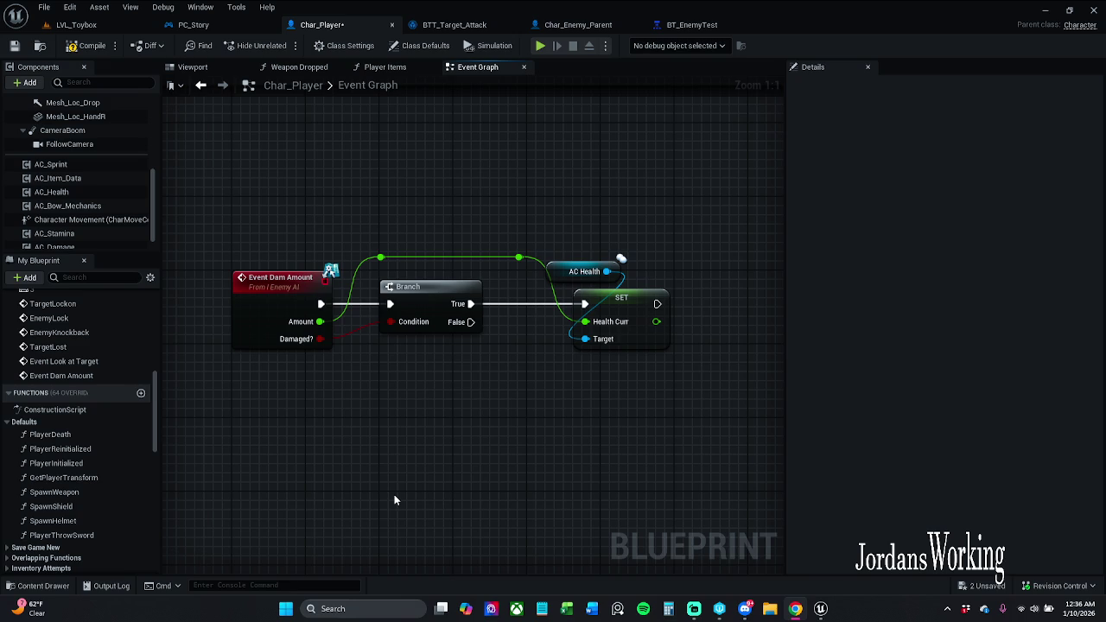
Set AC Health just above SET, compile Char_Player, and shift Branch right to align the chain.
{"action": "mouse_move", "coordinate": [397, 397]}
{"action": "left_mouse_down"}
{"action": "mouse_move", "coordinate": [437, 408]}
{"action": "mouse_move", "coordinate": [434, 394]}
{"action": "left_mouse_up"}
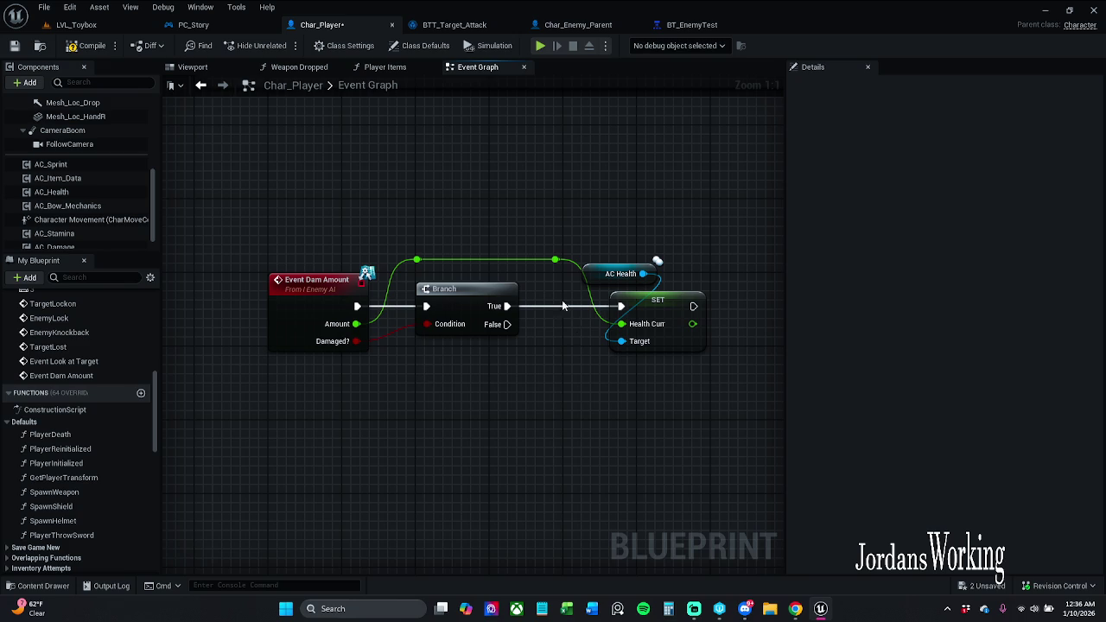
{"action": "left_click_drag", "start_coordinate": [596, 274], "coordinate": [615, 265]}
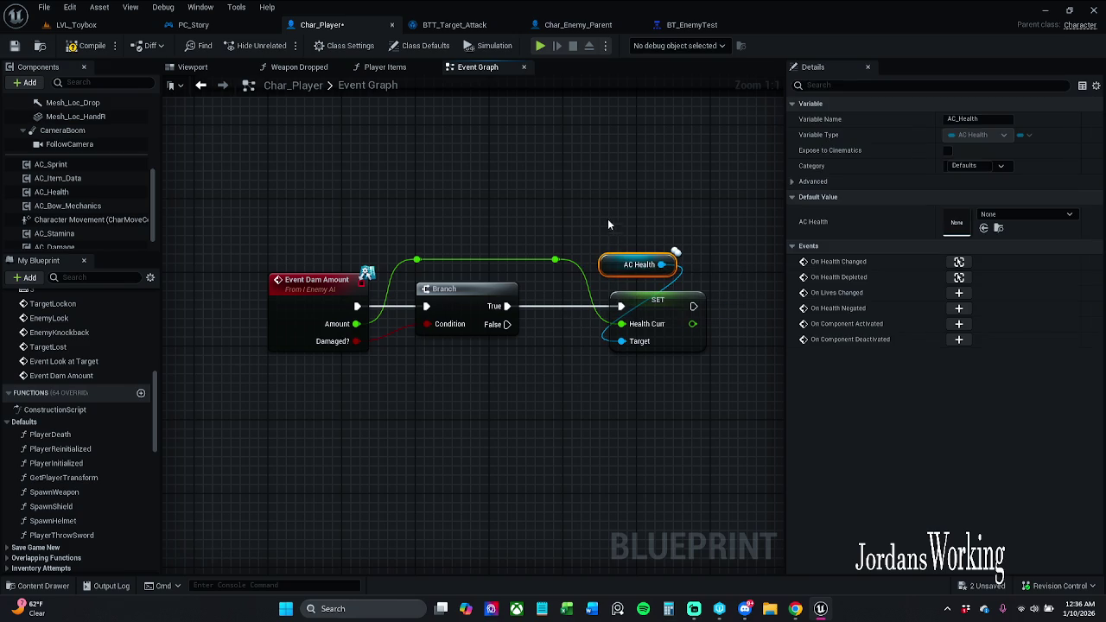
{"action": "left_click", "coordinate": [97, 52]}
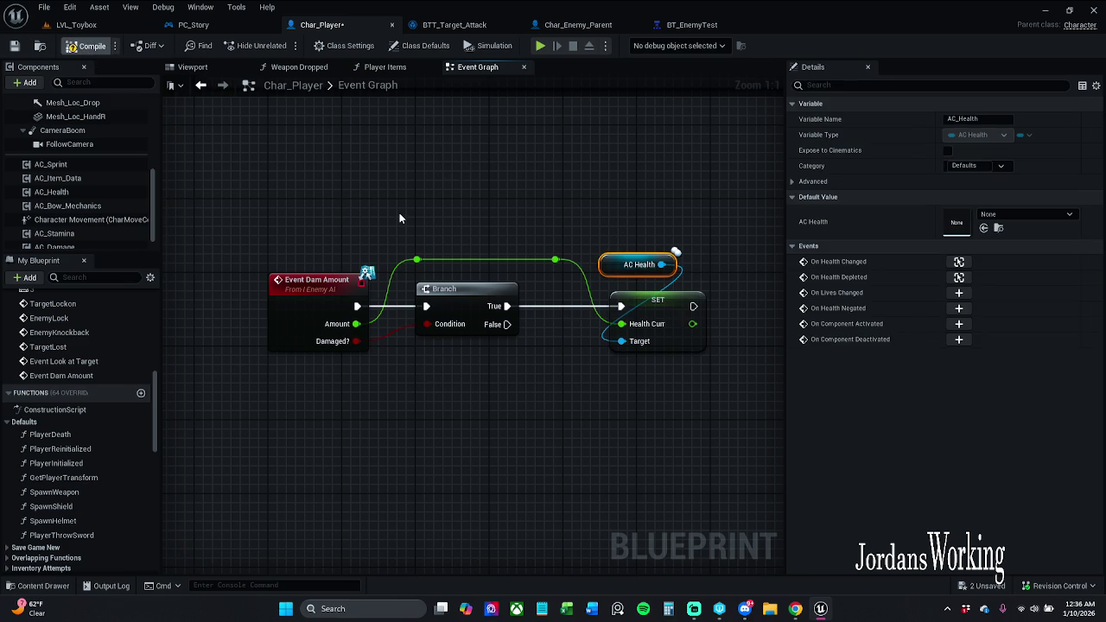
{"action": "left_click_drag", "start_coordinate": [400, 219], "coordinate": [361, 172]}
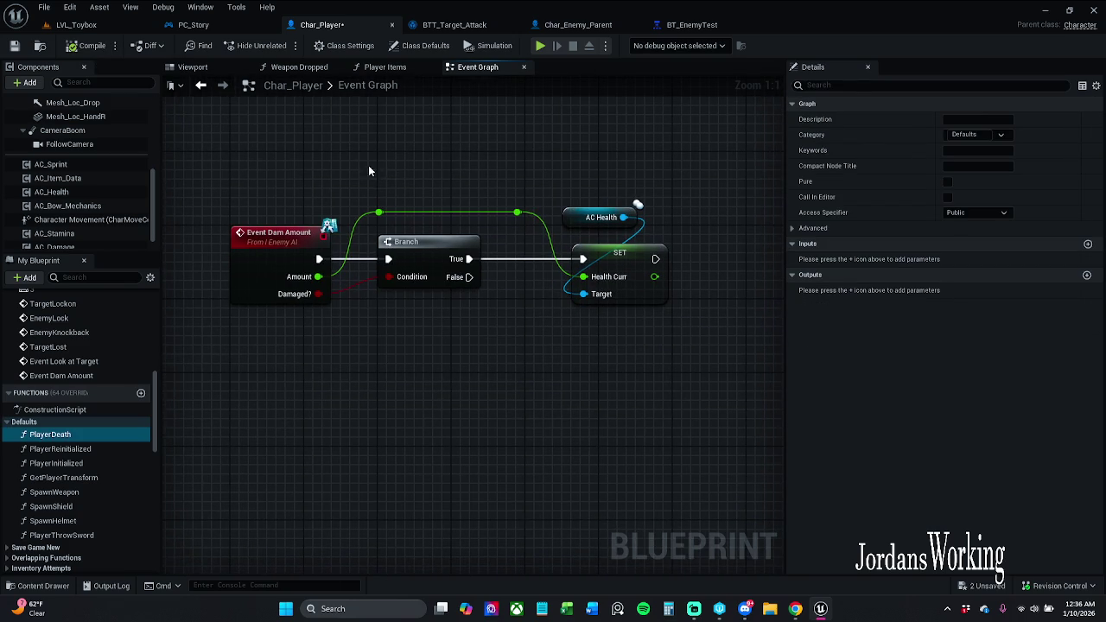
{"action": "left_click_drag", "start_coordinate": [445, 259], "coordinate": [464, 258]}
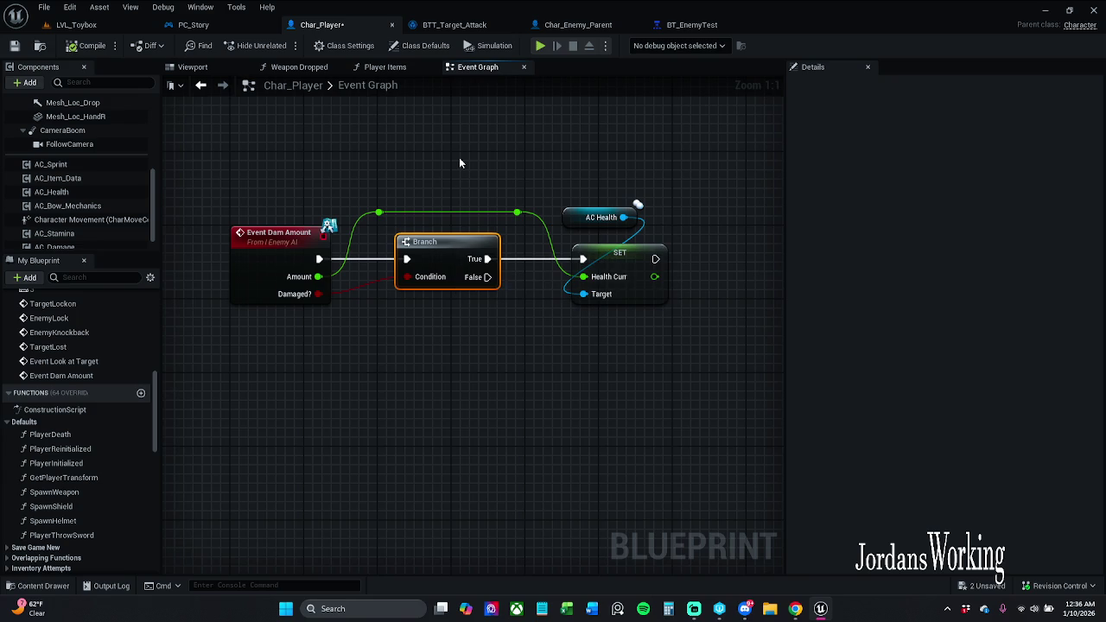
Look through PC_Story, BTT_Target_Attack and Char_Enemy_Parent, then save the Char_Player blueprint.
{"action": "left_click", "coordinate": [226, 24]}
{"action": "left_click", "coordinate": [455, 24]}
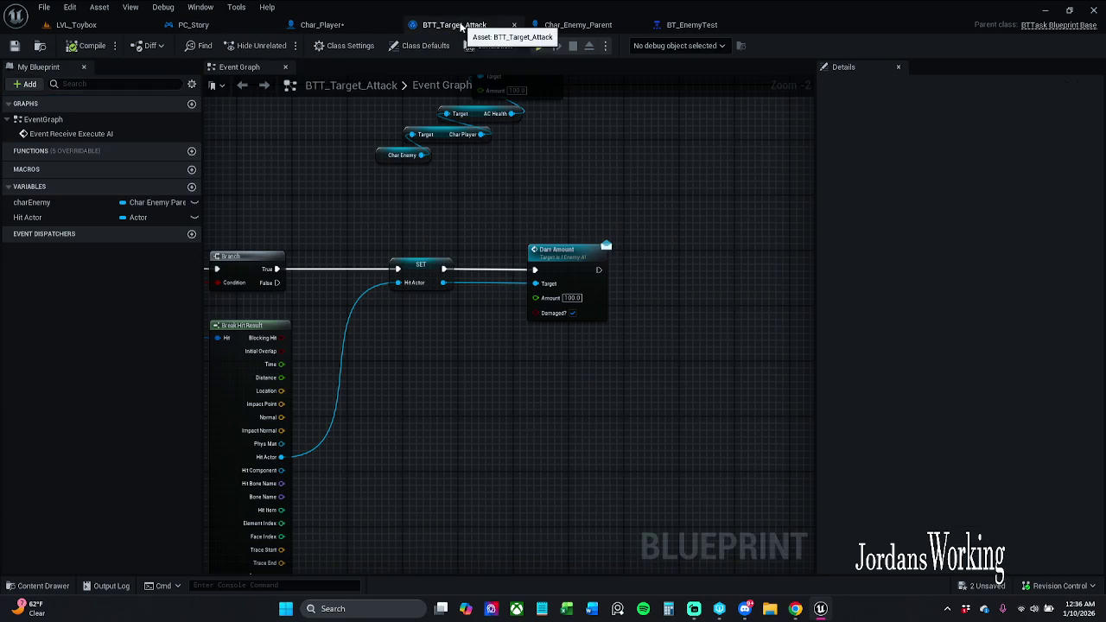
{"action": "left_click", "coordinate": [594, 26]}
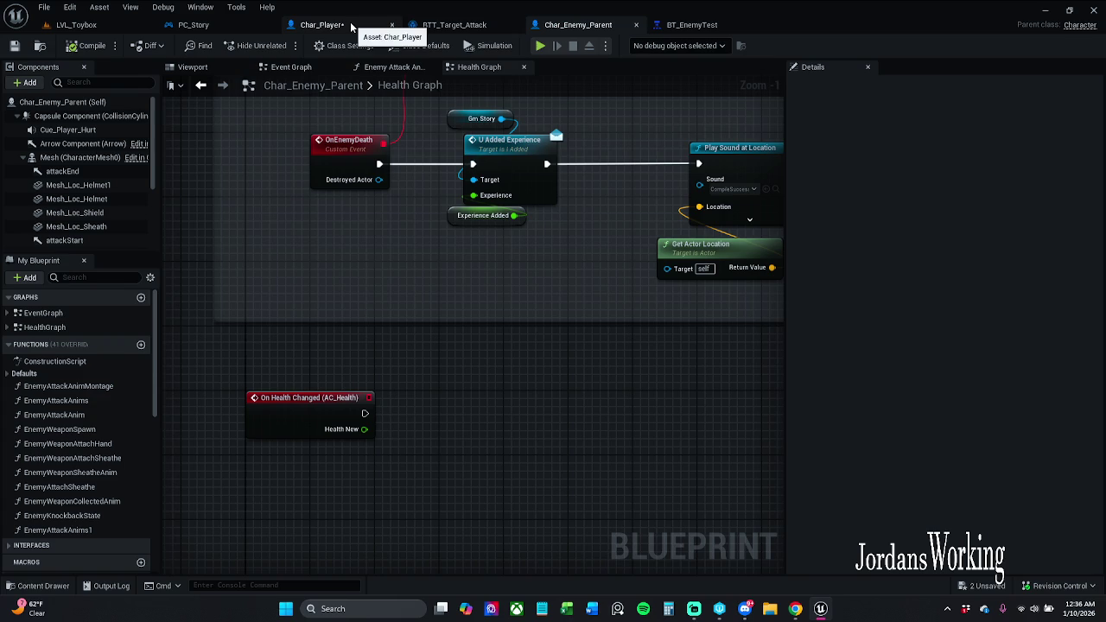
{"action": "left_click", "coordinate": [441, 24]}
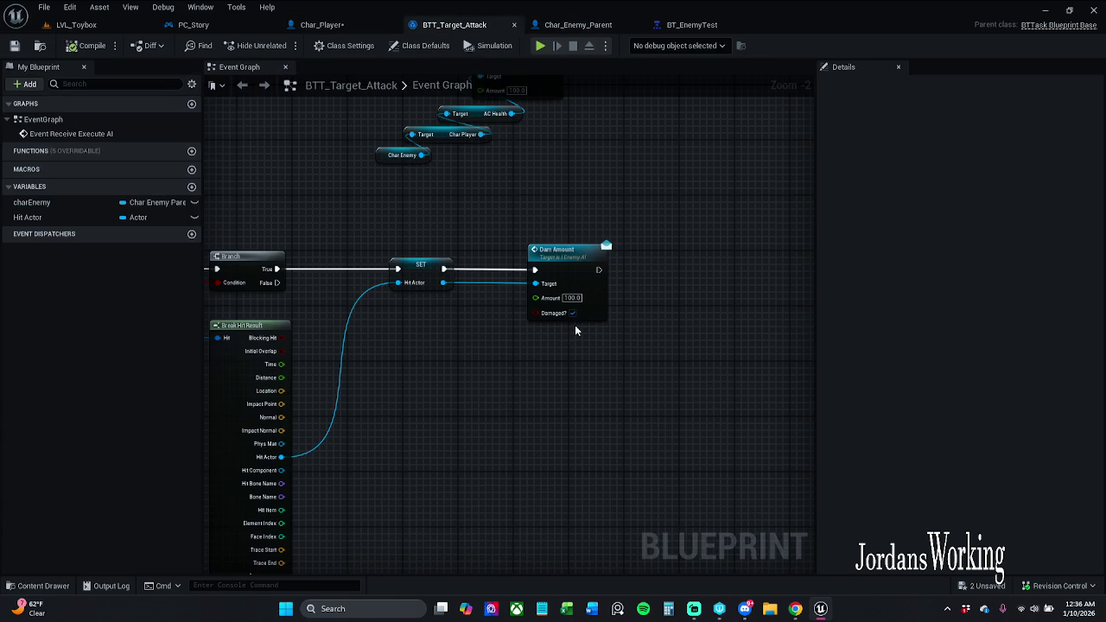
{"action": "left_click", "coordinate": [321, 24]}
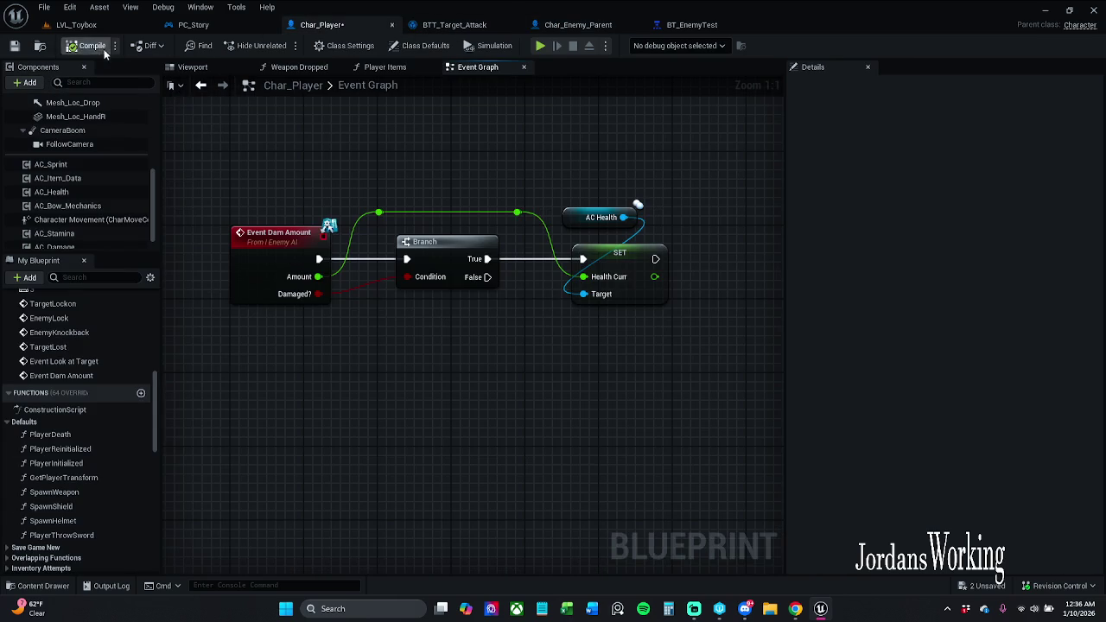
{"action": "left_click", "coordinate": [23, 50]}
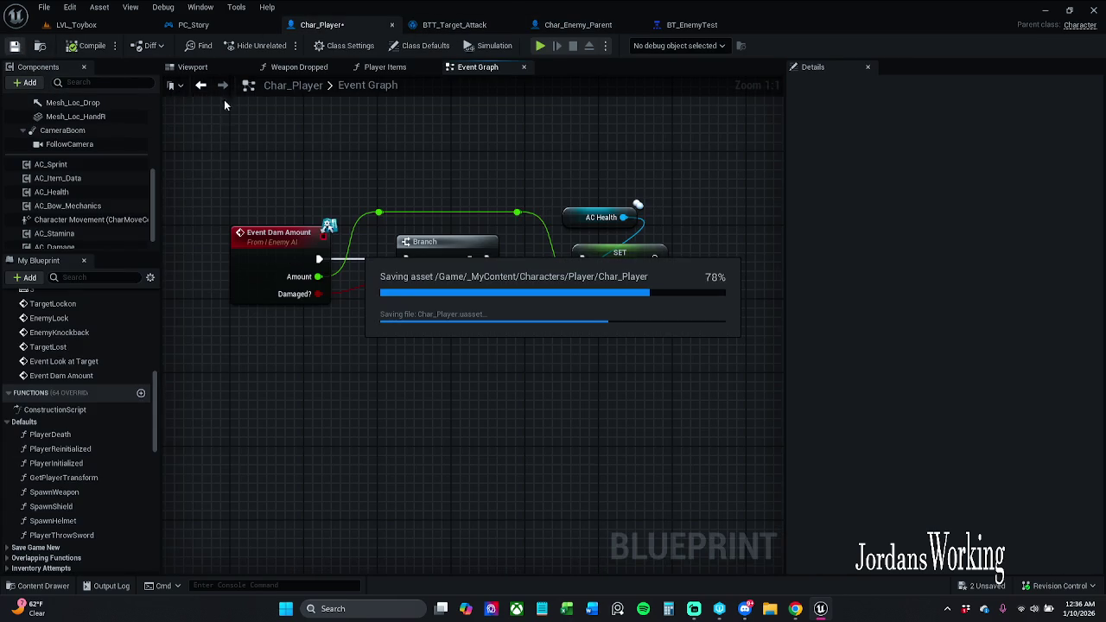
Play LVL_Toybox in the editor, run up to the enemy and swing the sword at it.
{"action": "left_click", "coordinate": [109, 28]}
{"action": "left_click", "coordinate": [281, 45]}
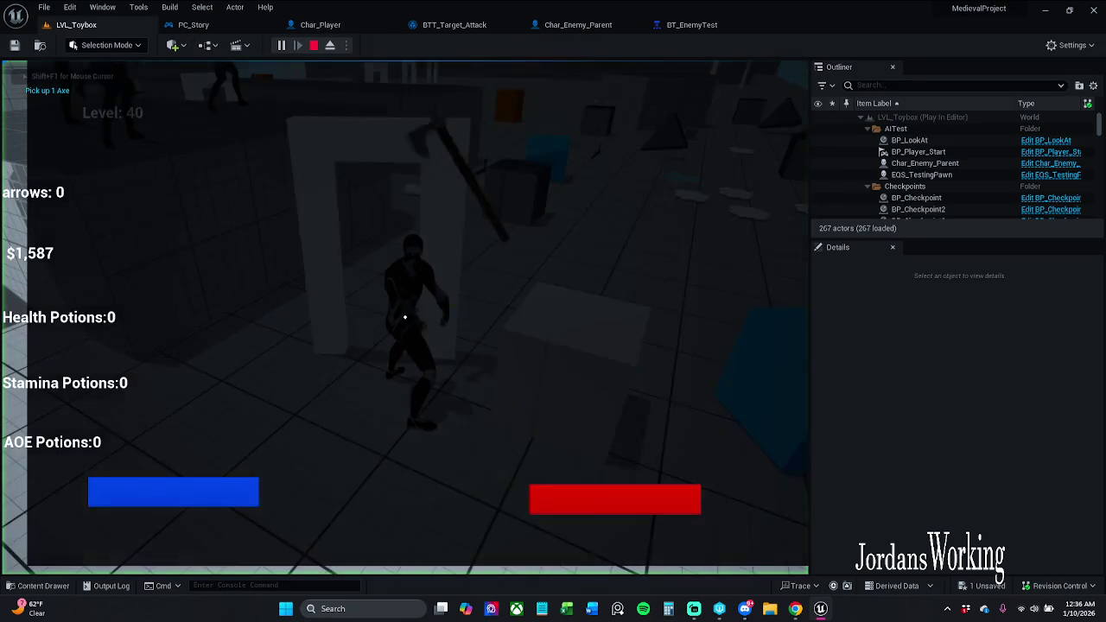
{"action": "key", "text": "w"}
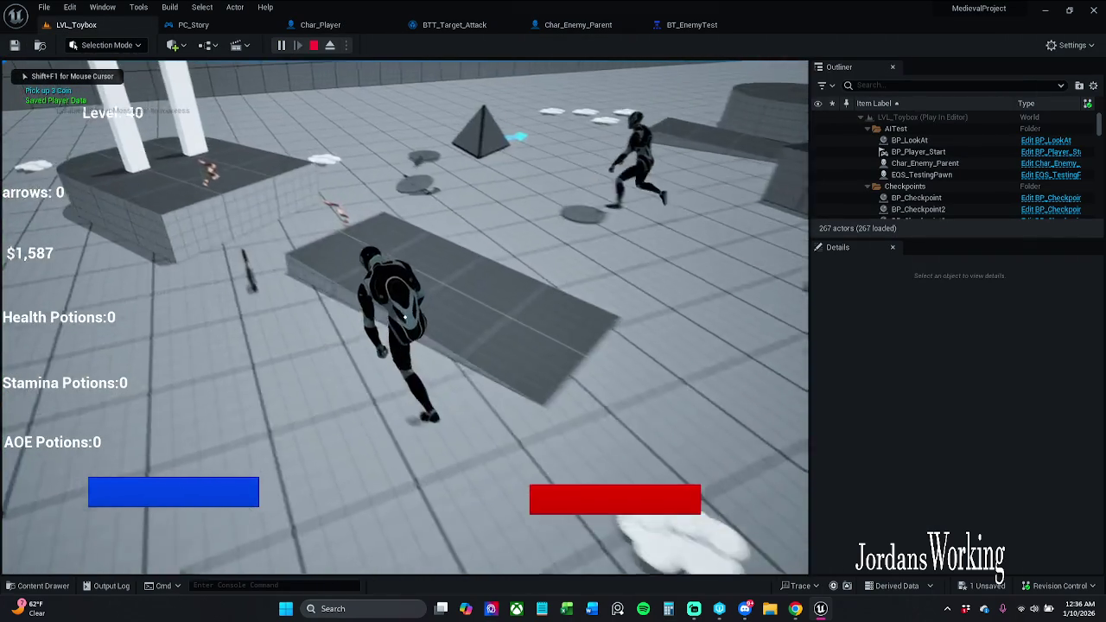
{"action": "key", "text": "w"}
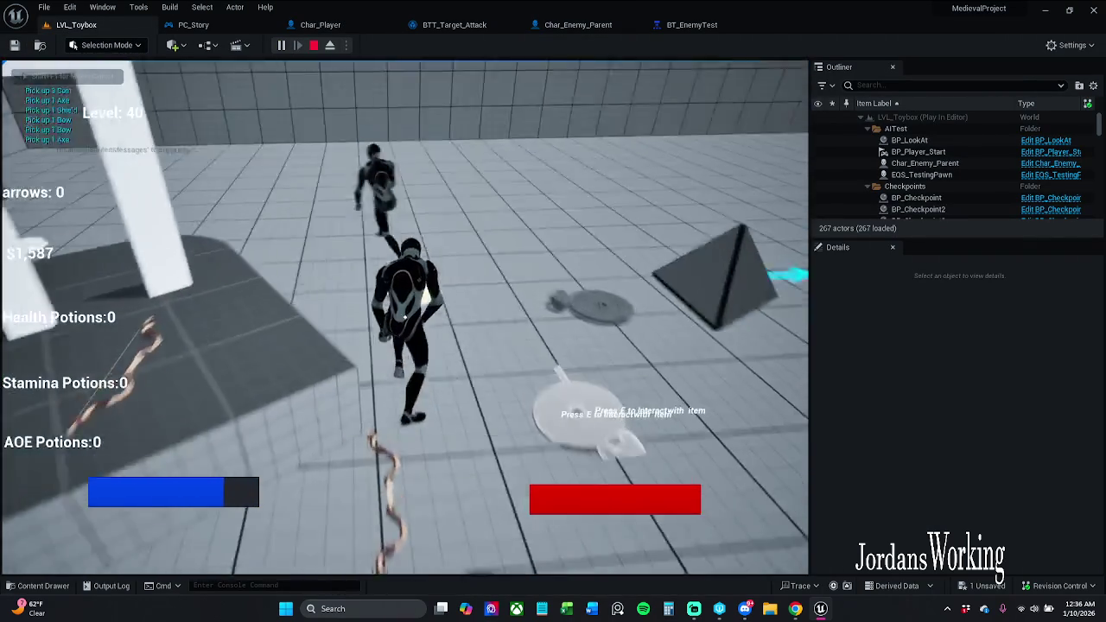
{"action": "key", "text": "w"}
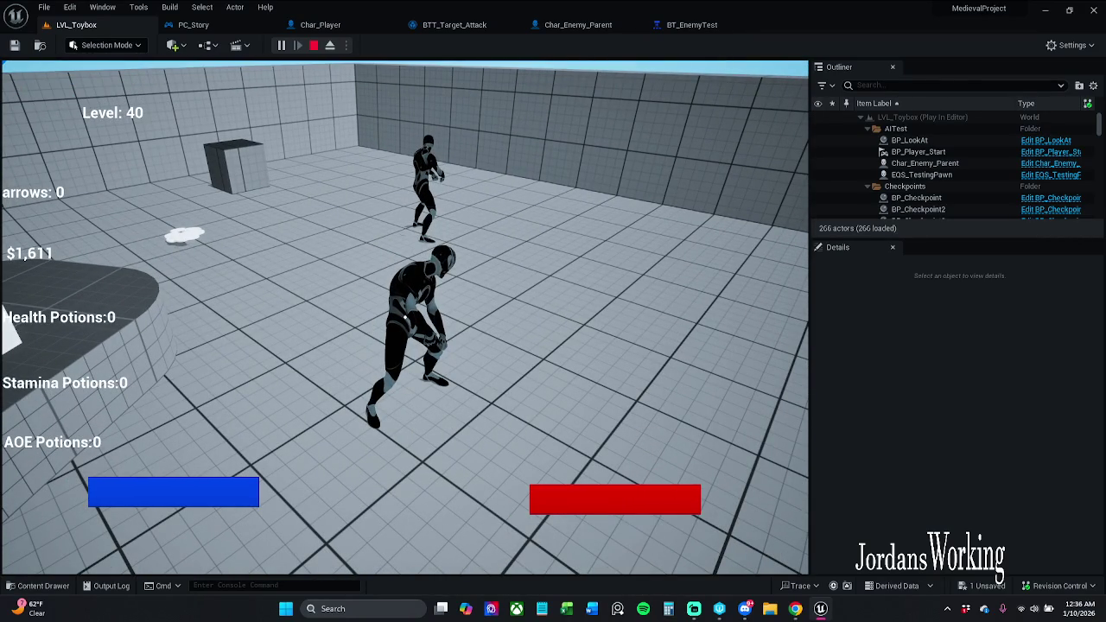
{"action": "key", "text": "w"}
{"action": "left_click", "coordinate": [404, 317]}
Pause the game and bring up Char_Player's read-only damage graph.
{"action": "key", "text": "w"}
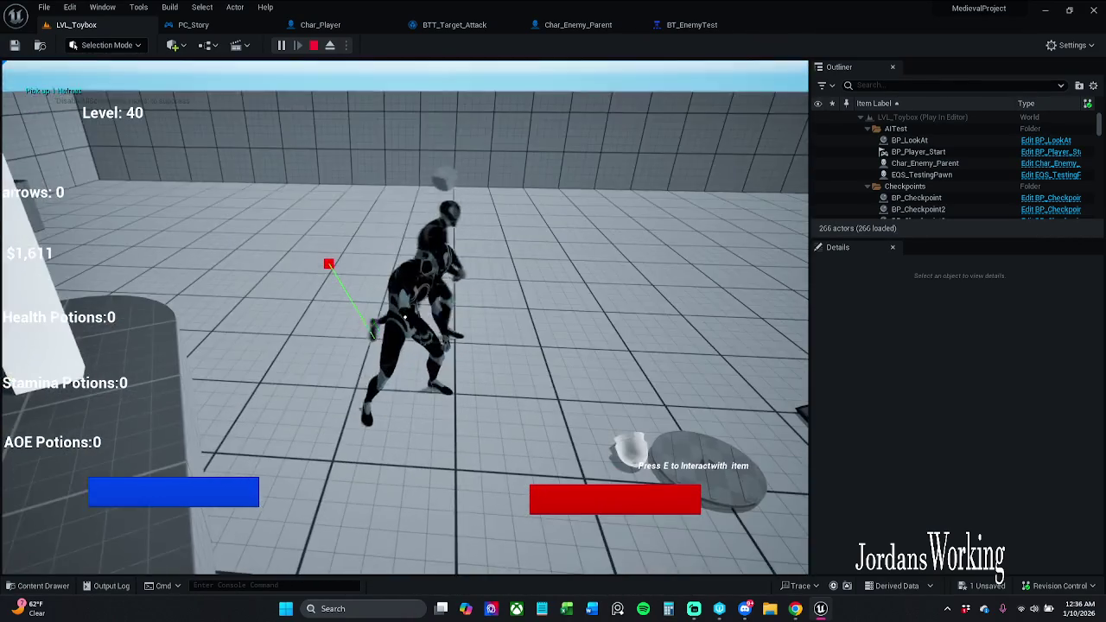
{"action": "key", "text": "p"}
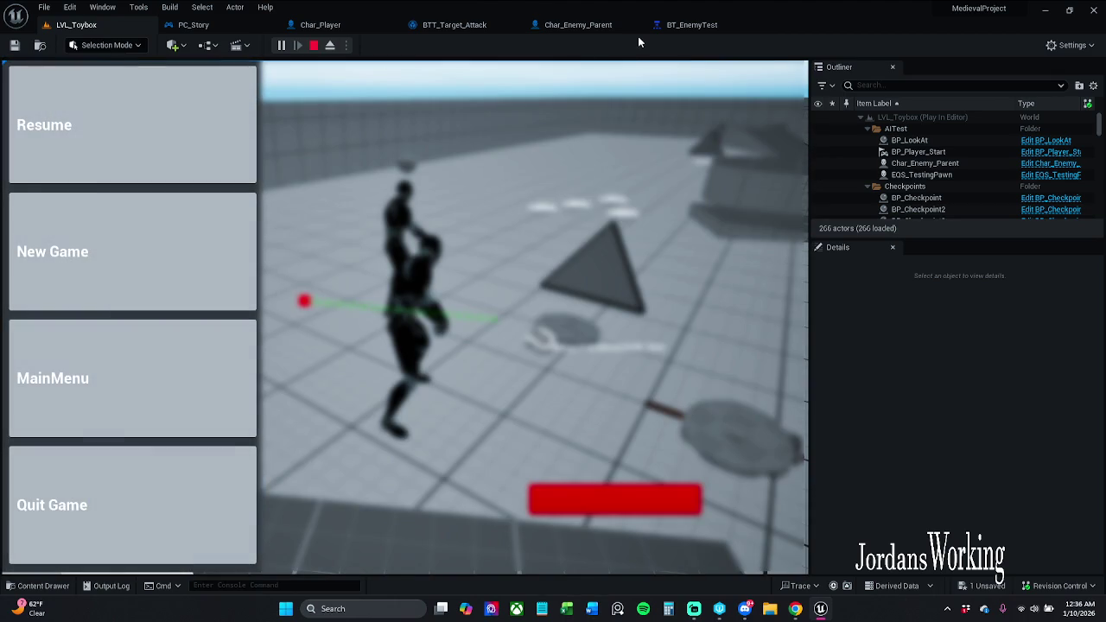
{"action": "left_click", "coordinate": [337, 24]}
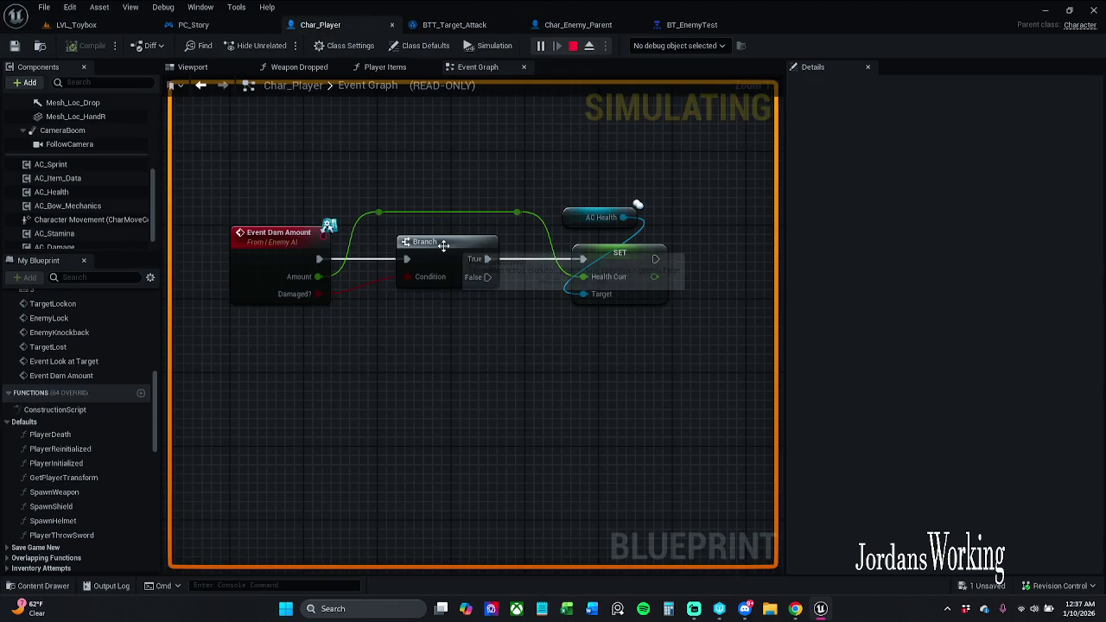
Toggle breakpoints on BTT_Target_Attack's Line Trace-to-Dam Amount nodes.
{"action": "left_click", "coordinate": [455, 24]}
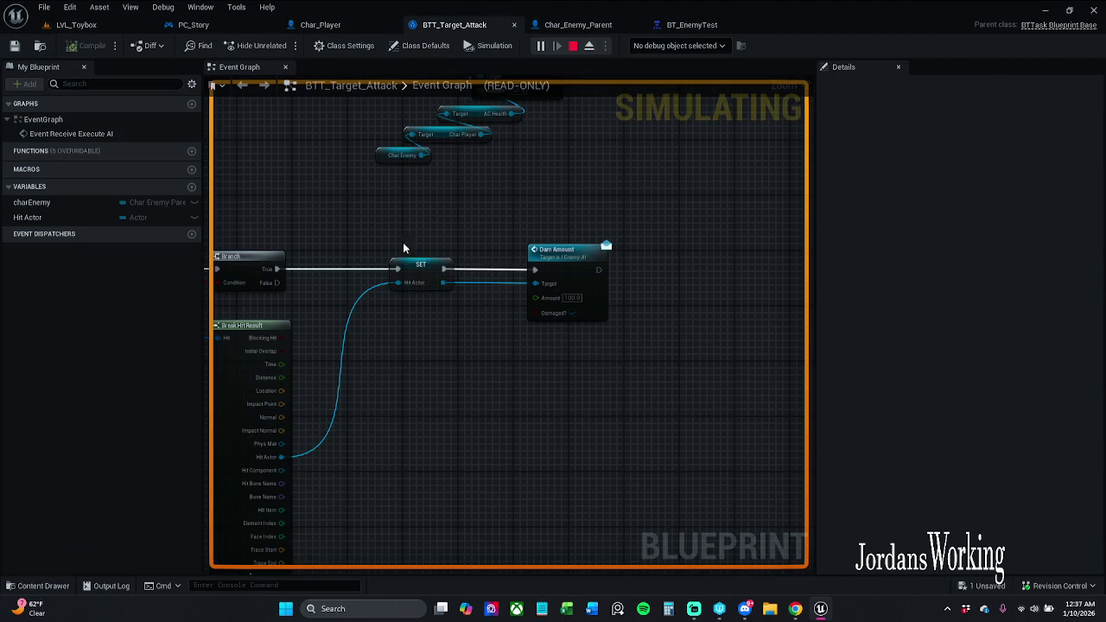
{"action": "scroll", "coordinate": [550, 234], "scroll_direction": "up", "scroll_amount": 2}
{"action": "scroll", "coordinate": [549, 234], "scroll_direction": "down", "scroll_amount": 2}
{"action": "mouse_move", "coordinate": [365, 234]}
{"action": "left_mouse_down"}
{"action": "mouse_move", "coordinate": [419, 213]}
{"action": "mouse_move", "coordinate": [665, 259]}
{"action": "mouse_move", "coordinate": [743, 290]}
{"action": "left_mouse_up"}
{"action": "right_click", "coordinate": [735, 243]}
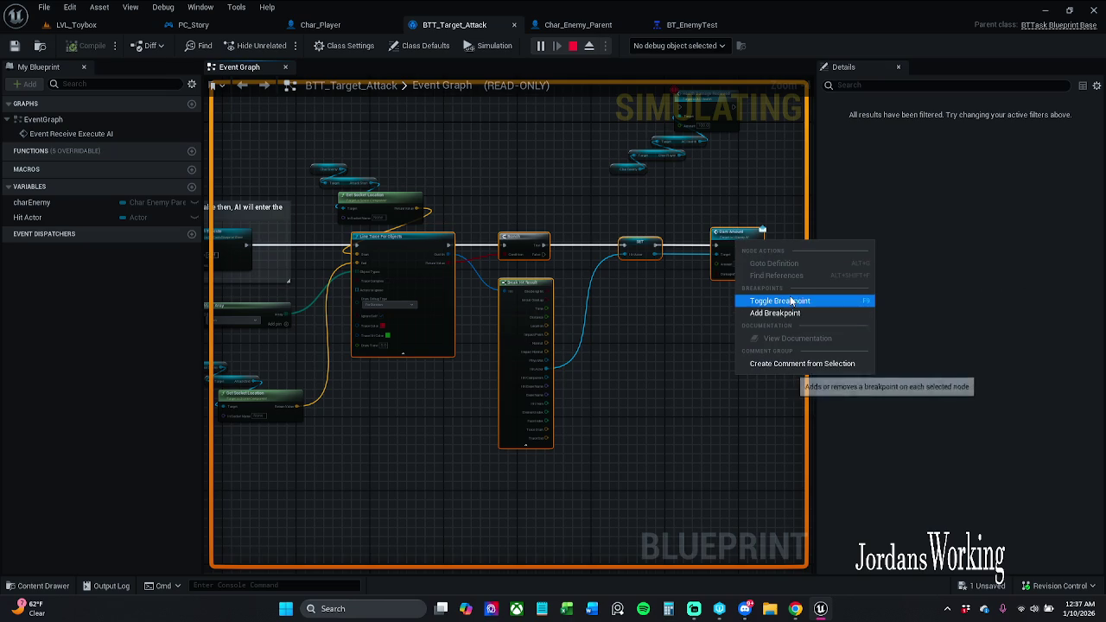
{"action": "left_click", "coordinate": [791, 301]}
Toggle breakpoints on Char_Player's Event Dam Amount, Branch and SET nodes, ending on PC_Story.
{"action": "left_click", "coordinate": [313, 25]}
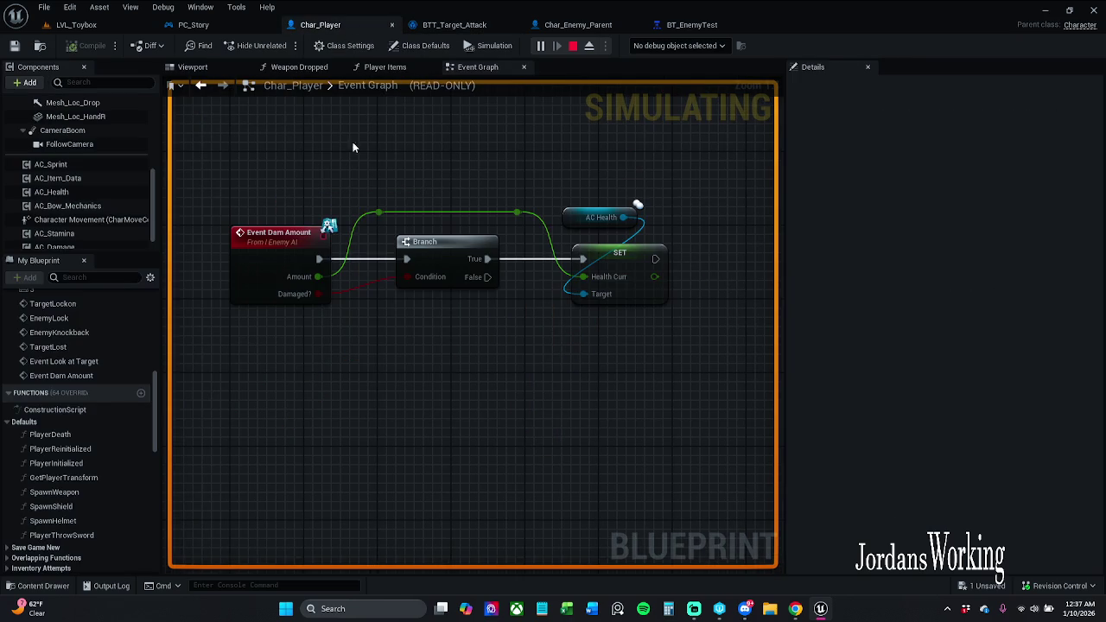
{"action": "right_click", "coordinate": [630, 263]}
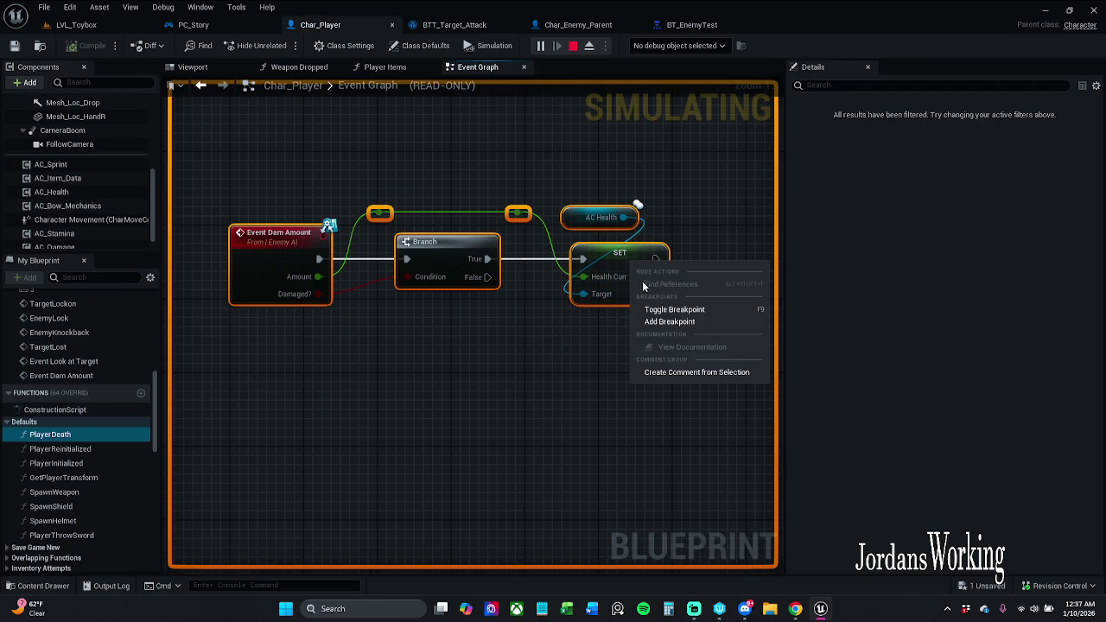
{"action": "left_click", "coordinate": [682, 310]}
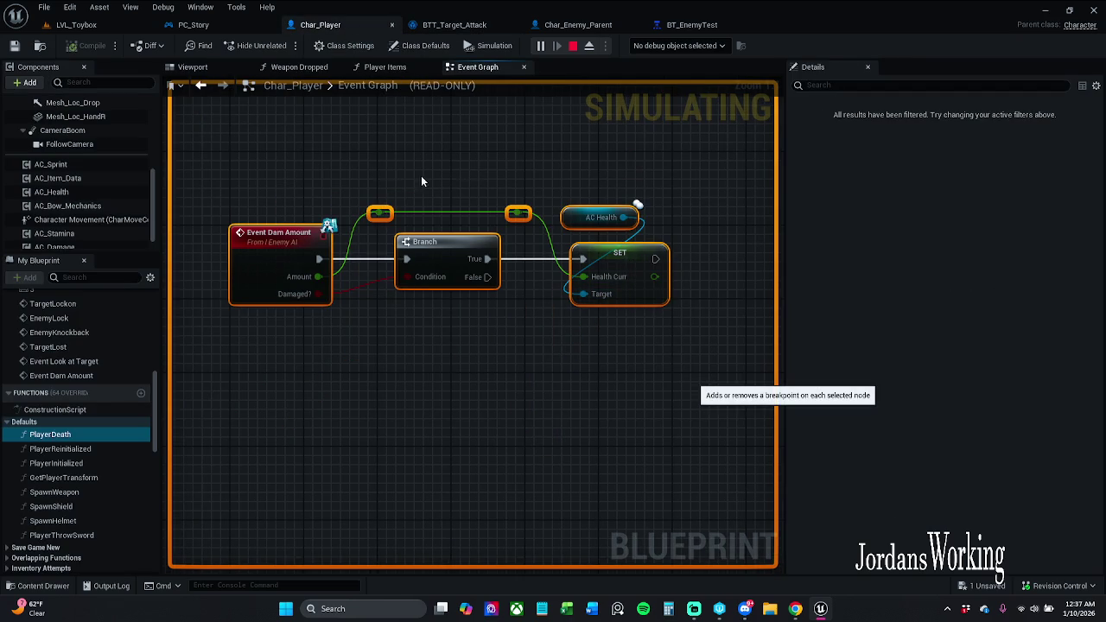
{"action": "left_click", "coordinate": [455, 25]}
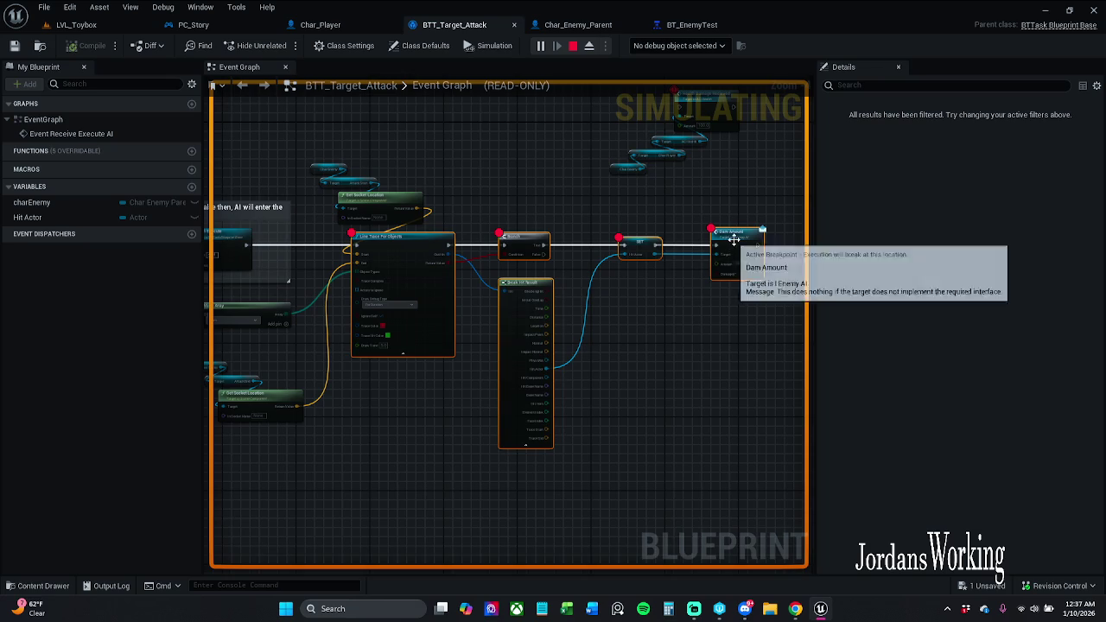
{"action": "scroll", "coordinate": [728, 242], "scroll_direction": "up", "scroll_amount": 2}
{"action": "left_click", "coordinate": [192, 24]}
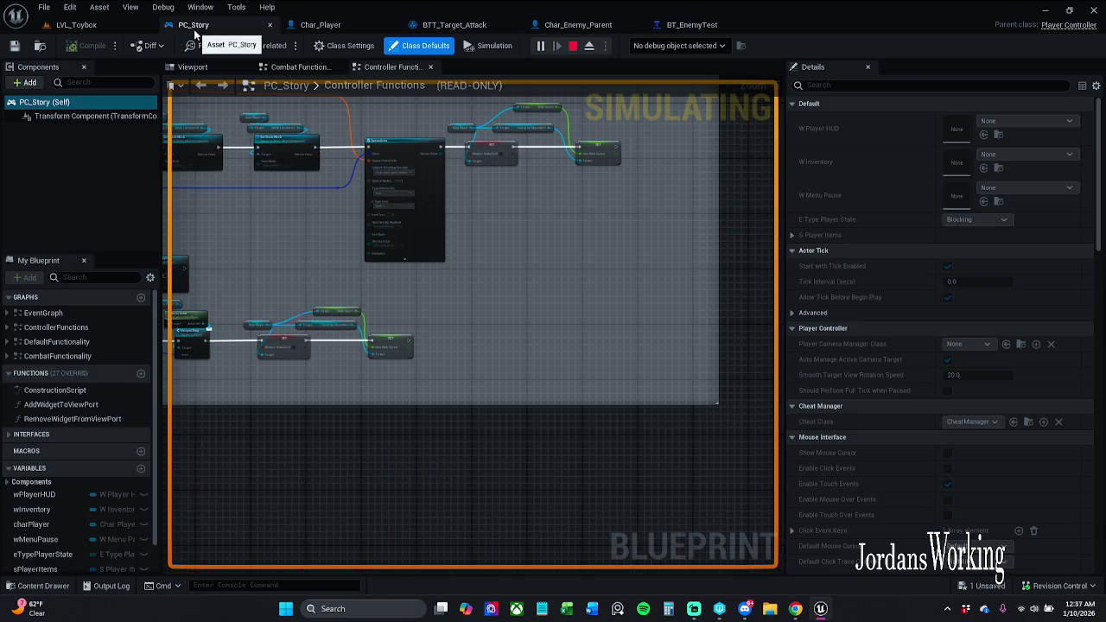
Resume the game and step from Line Trace through Event Dam Amount, Branch and SET.
{"action": "left_click", "coordinate": [108, 25]}
{"action": "left_click", "coordinate": [230, 76]}
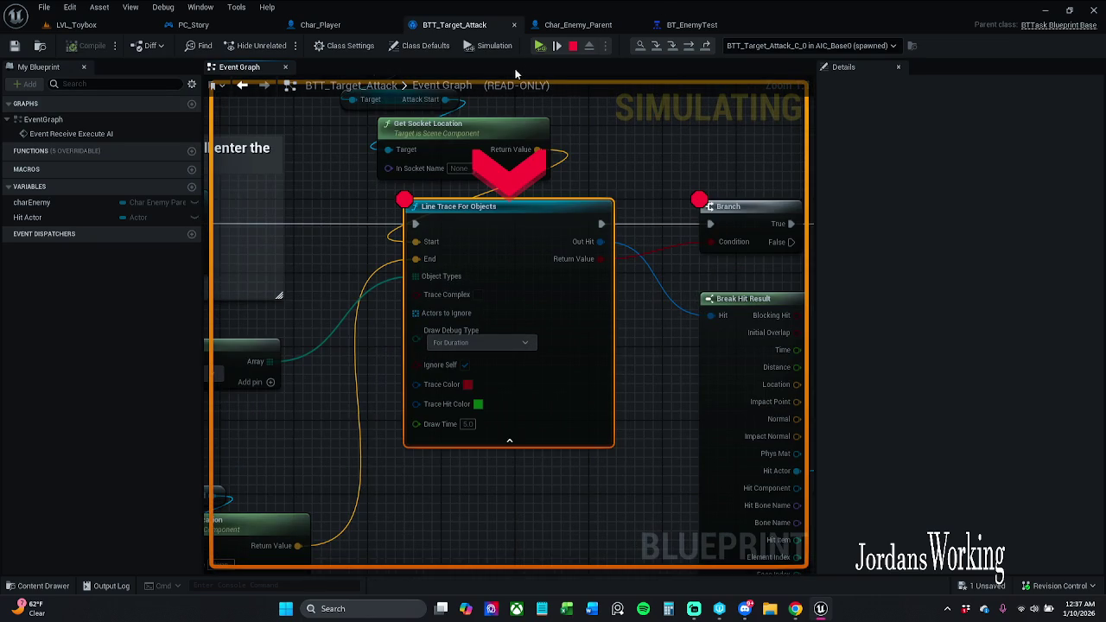
{"action": "left_click", "coordinate": [537, 45]}
{"action": "left_click", "coordinate": [538, 46]}
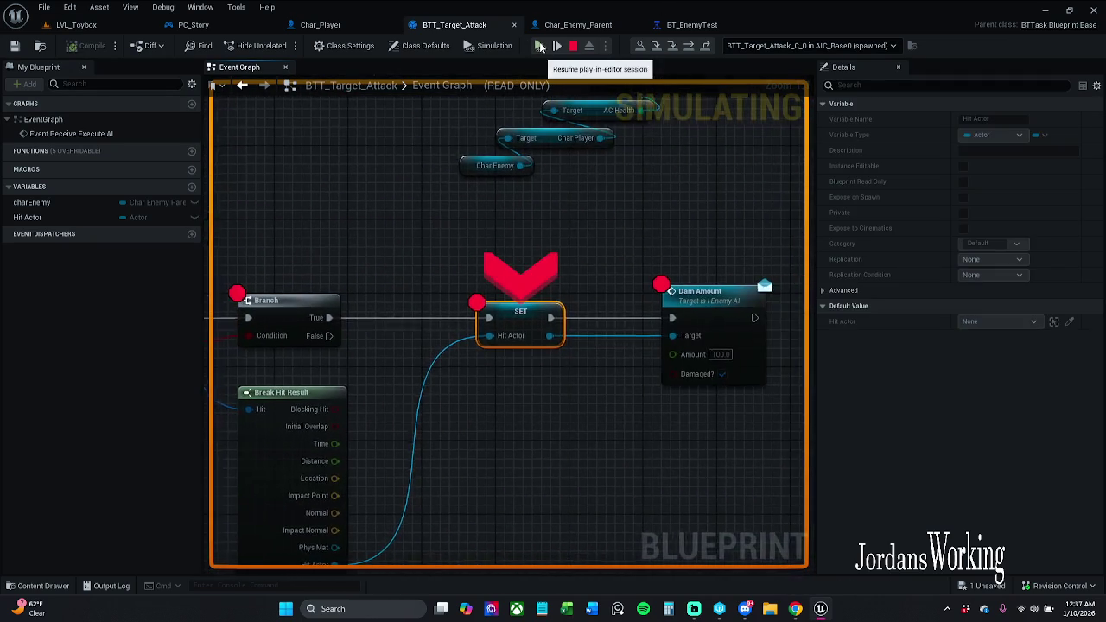
{"action": "left_click", "coordinate": [539, 45]}
{"action": "left_click", "coordinate": [539, 45]}
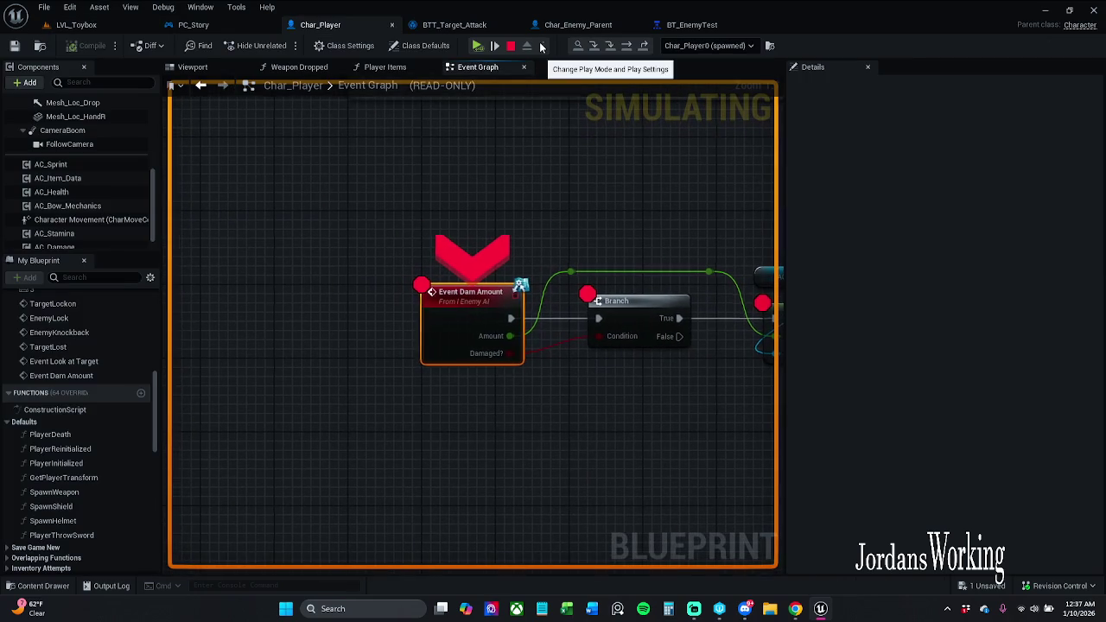
{"action": "left_click", "coordinate": [475, 46]}
{"action": "left_click", "coordinate": [475, 46]}
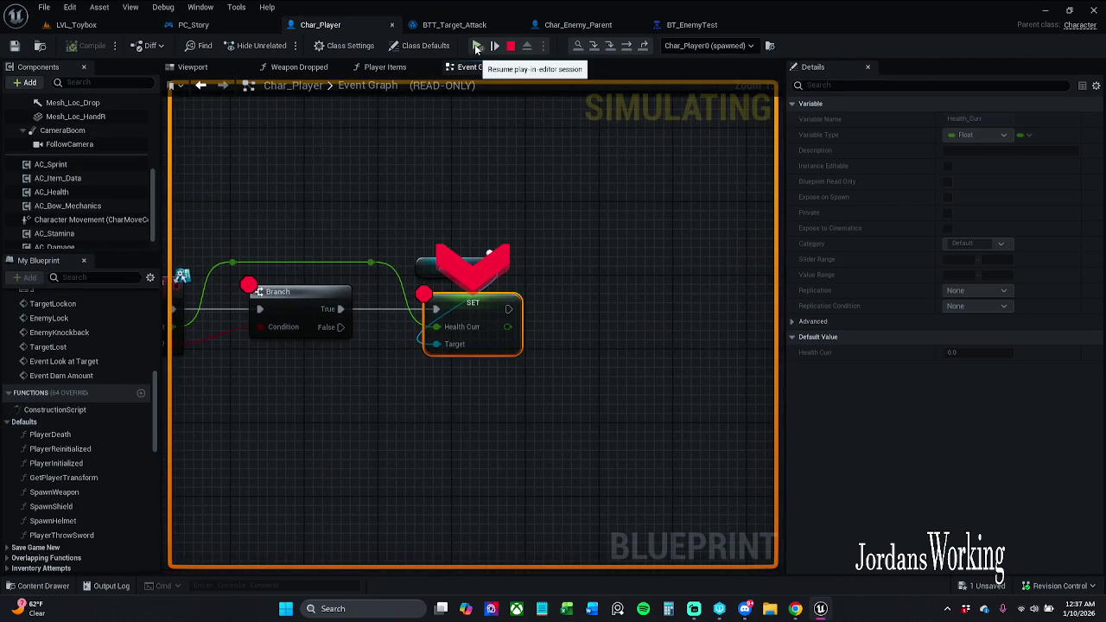
{"action": "left_click", "coordinate": [475, 45]}
{"action": "left_click", "coordinate": [472, 144]}
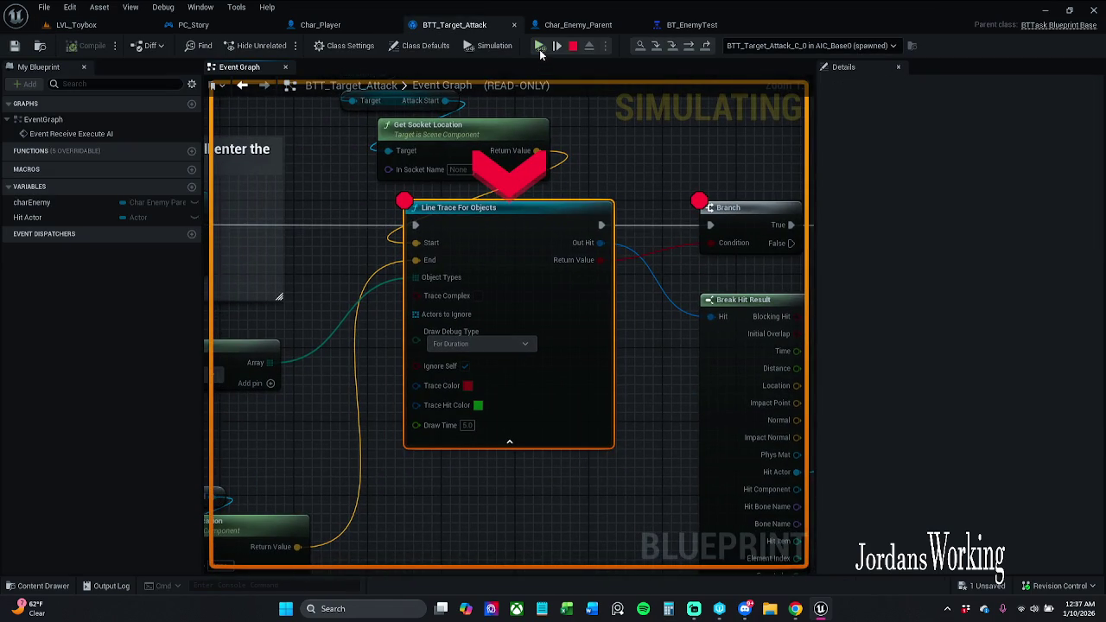
Step through a second damage hit to SET, then stop the play session and return to Char_Player.
{"action": "left_click", "coordinate": [540, 48]}
{"action": "left_click", "coordinate": [540, 48]}
{"action": "left_click", "coordinate": [540, 48]}
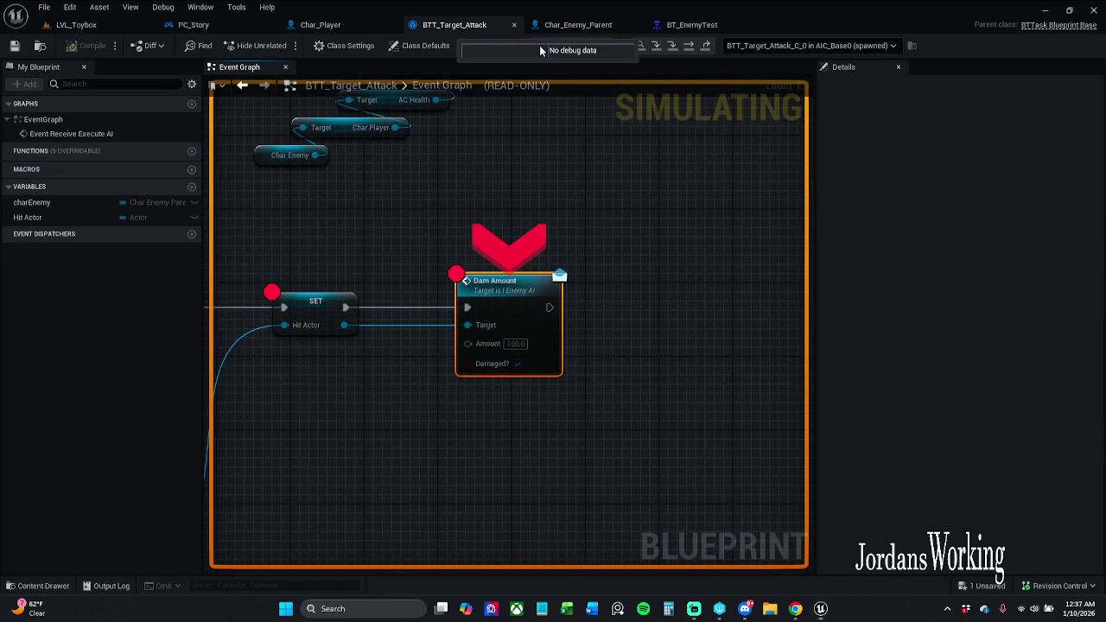
{"action": "left_click", "coordinate": [539, 45]}
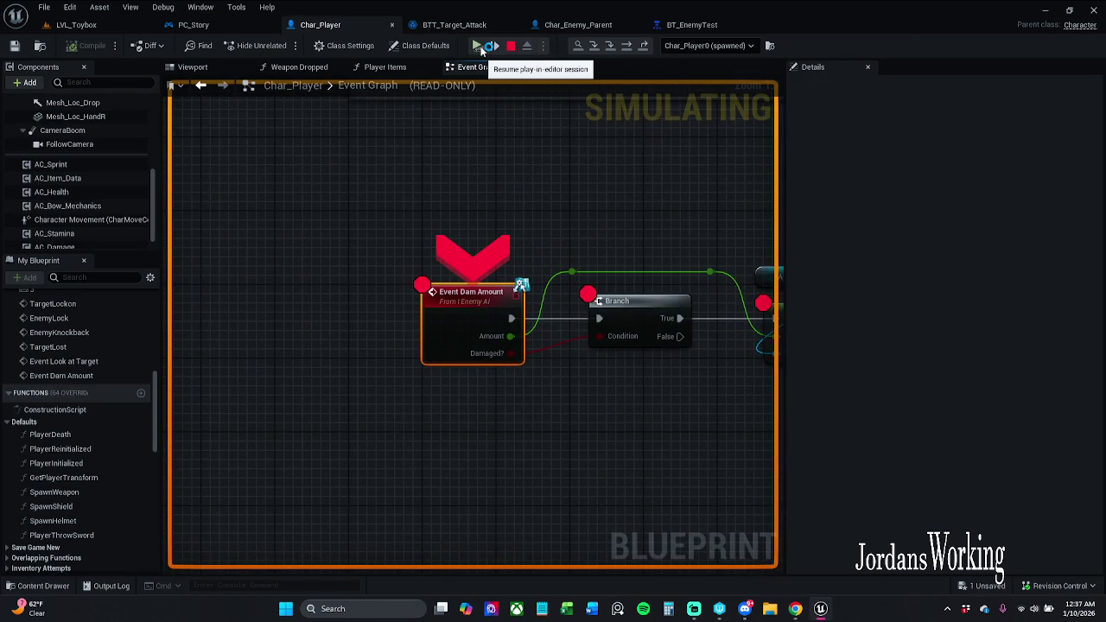
{"action": "left_click", "coordinate": [480, 48]}
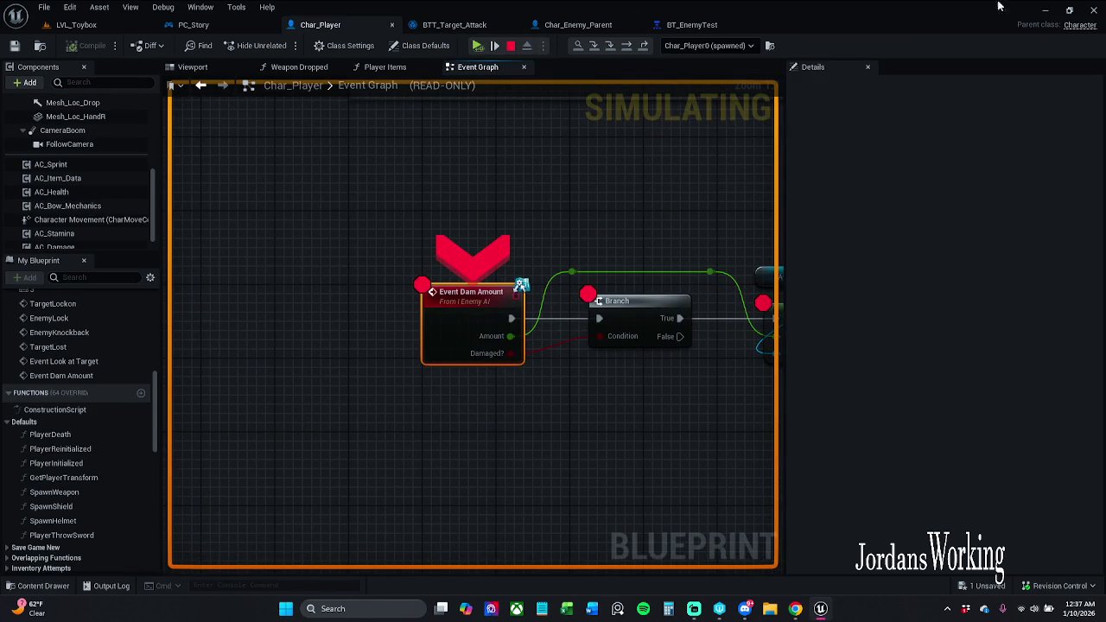
{"action": "left_click", "coordinate": [480, 49]}
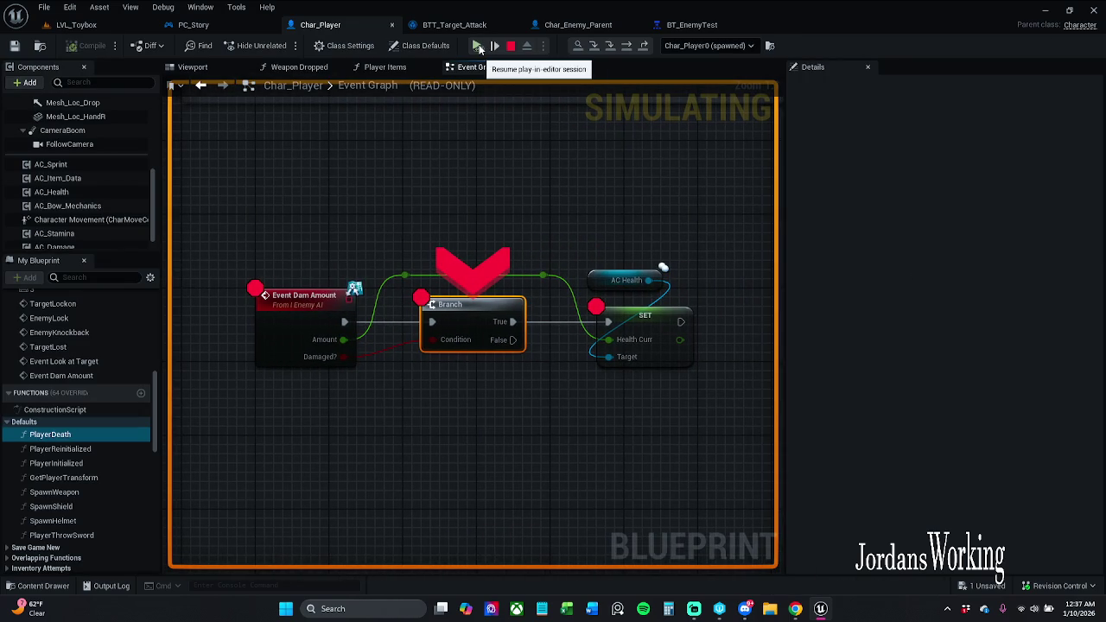
{"action": "left_click", "coordinate": [480, 48]}
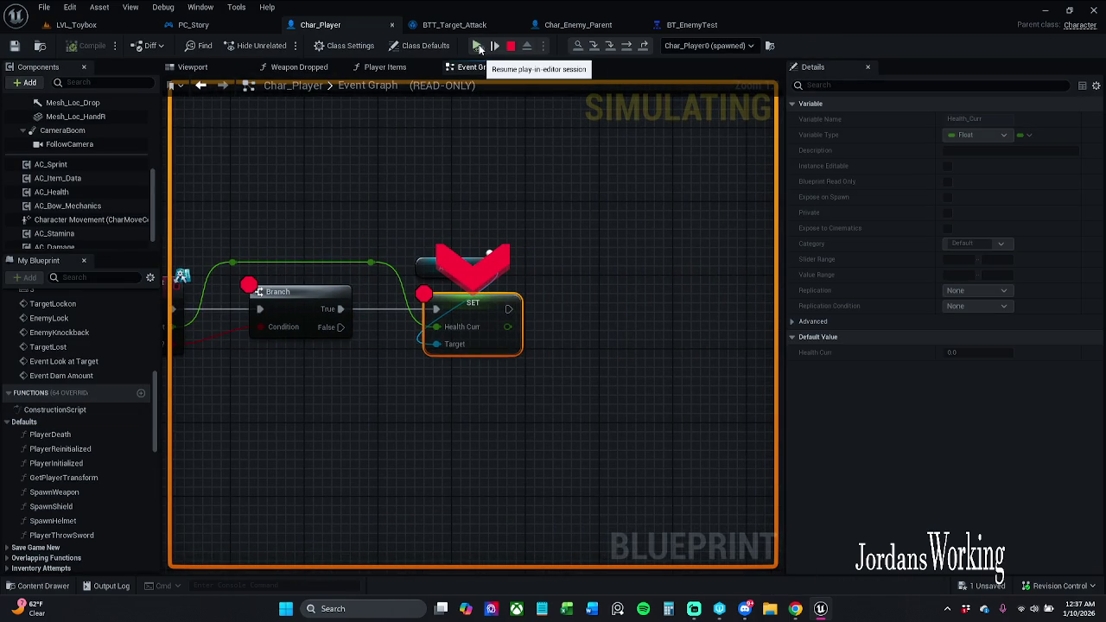
{"action": "left_click", "coordinate": [480, 48]}
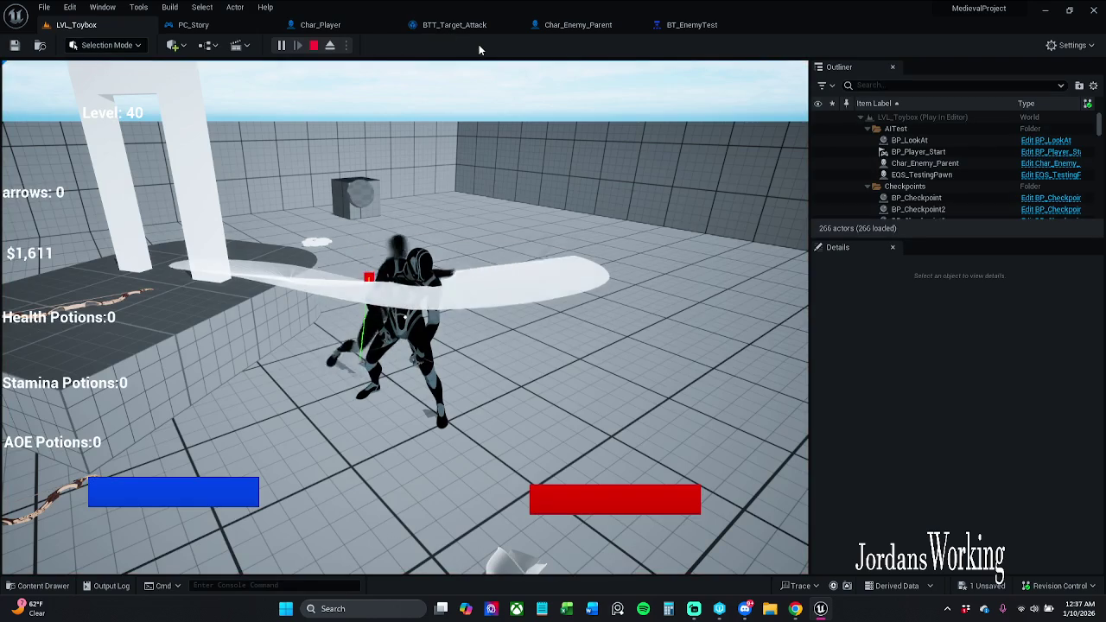
{"action": "key", "text": "Escape"}
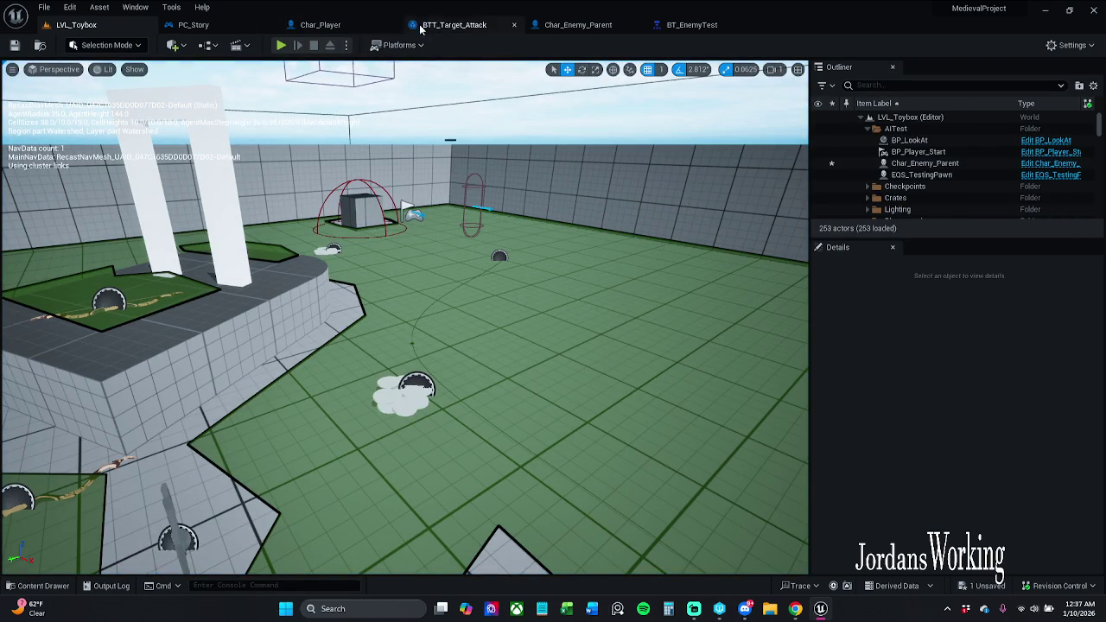
{"action": "left_click", "coordinate": [333, 27]}
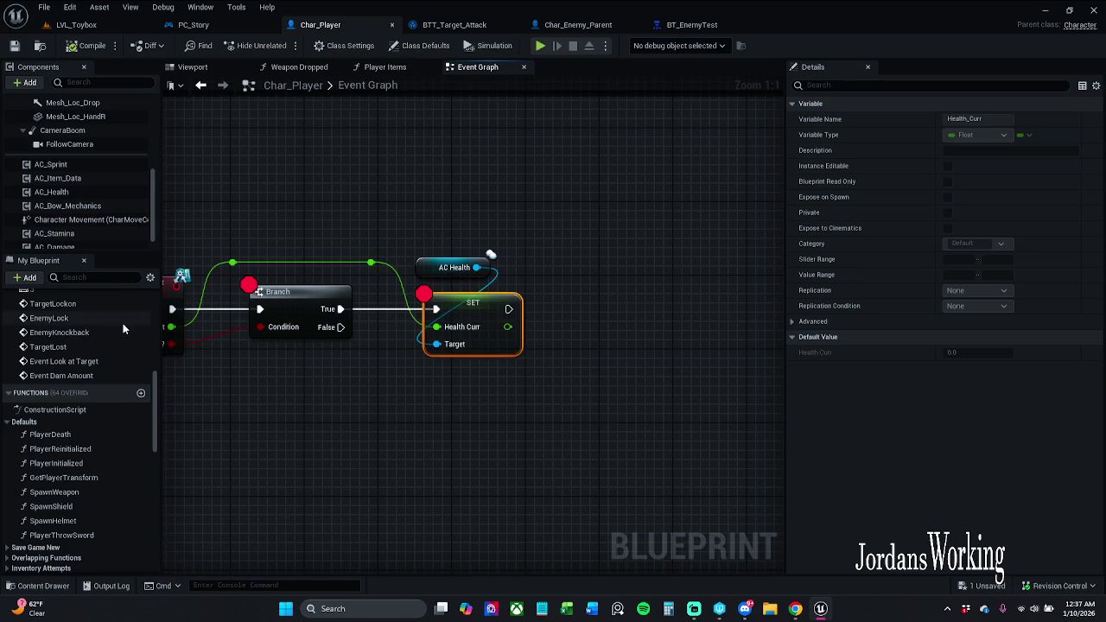
Filter My Blueprint members by 'health' and jump to the On Health Changed event.
{"action": "left_click", "coordinate": [110, 276]}
{"action": "type", "text": "health"}
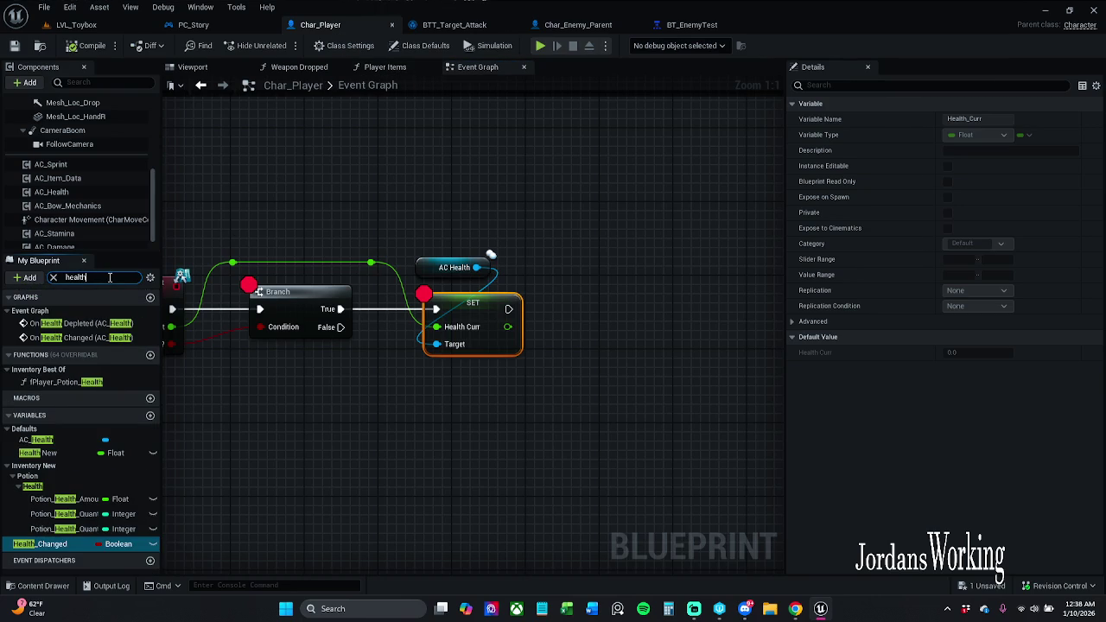
{"action": "double_click", "coordinate": [96, 337]}
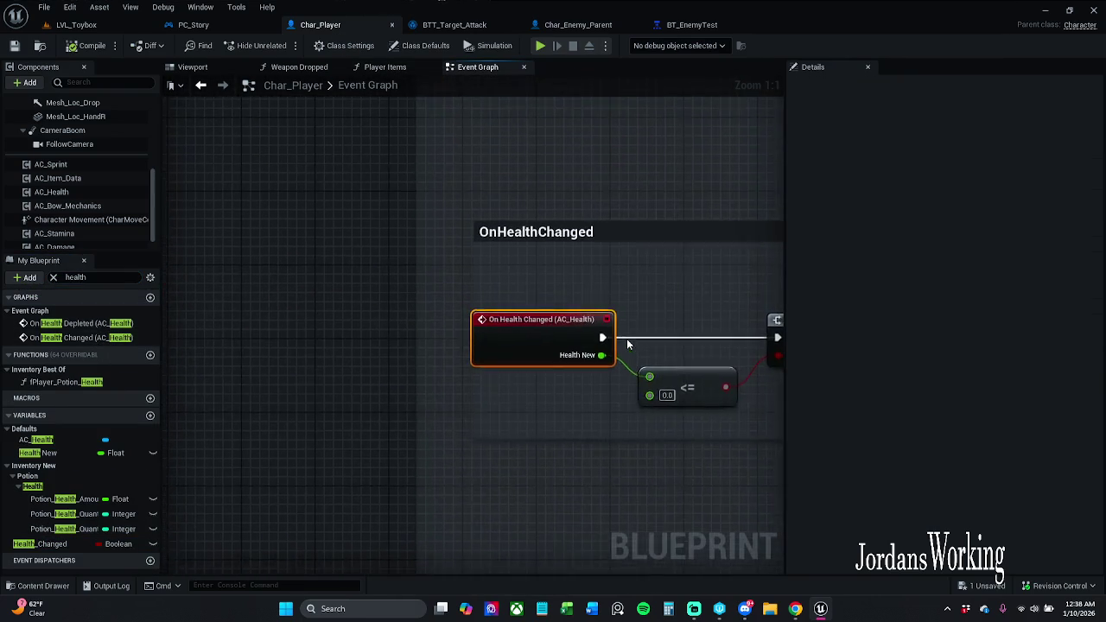
{"action": "scroll", "coordinate": [626, 339], "scroll_direction": "down", "scroll_amount": 2}
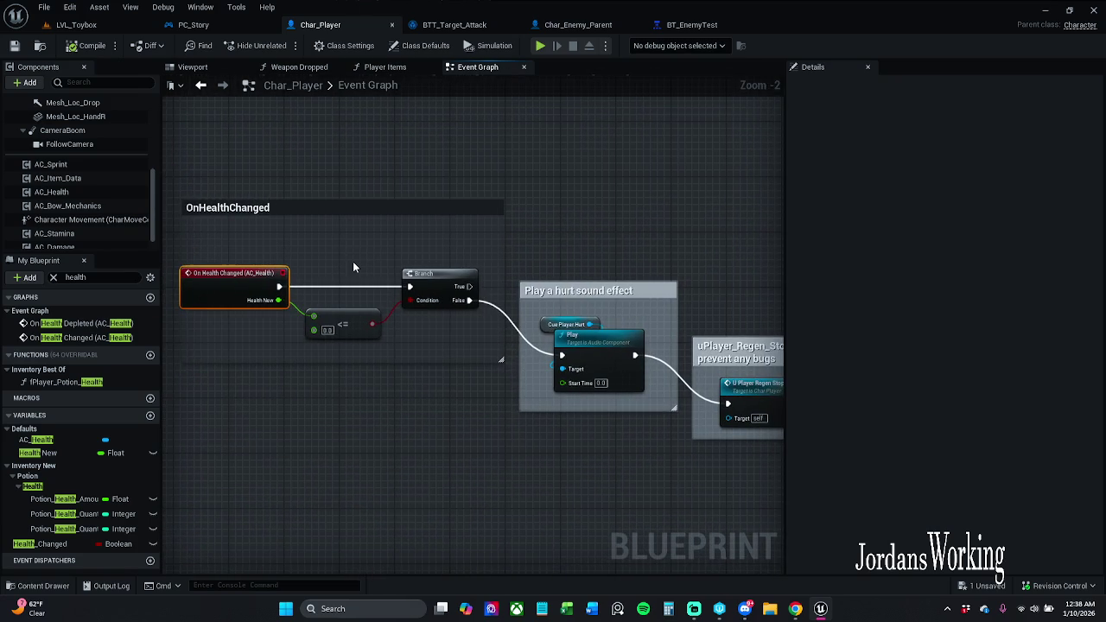
Pan across the uPlayer_Regen health-regeneration logic, then view the BT_EnemyTest behavior tree.
{"action": "mouse_move", "coordinate": [352, 261]}
{"action": "left_mouse_down"}
{"action": "mouse_move", "coordinate": [259, 216]}
{"action": "mouse_move", "coordinate": [216, 130]}
{"action": "left_mouse_up"}
{"action": "scroll", "coordinate": [419, 312], "scroll_direction": "down", "scroll_amount": 2}
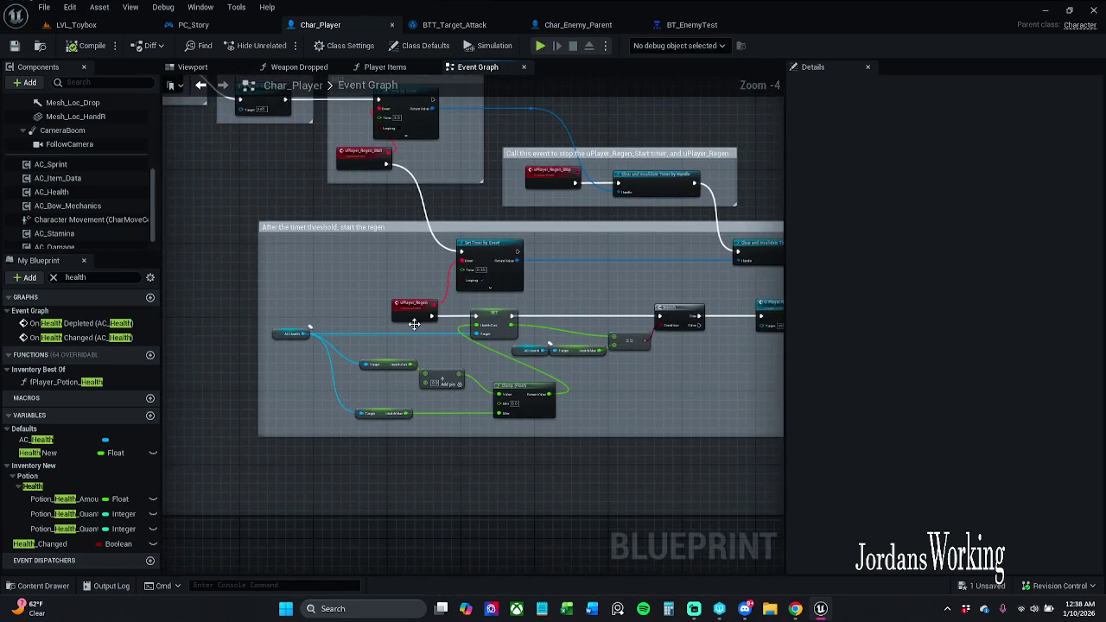
{"action": "scroll", "coordinate": [389, 317], "scroll_direction": "up", "scroll_amount": 2}
{"action": "mouse_move", "coordinate": [337, 319]}
{"action": "left_mouse_down"}
{"action": "mouse_move", "coordinate": [388, 275]}
{"action": "mouse_move", "coordinate": [368, 241]}
{"action": "mouse_move", "coordinate": [296, 251]}
{"action": "left_mouse_up"}
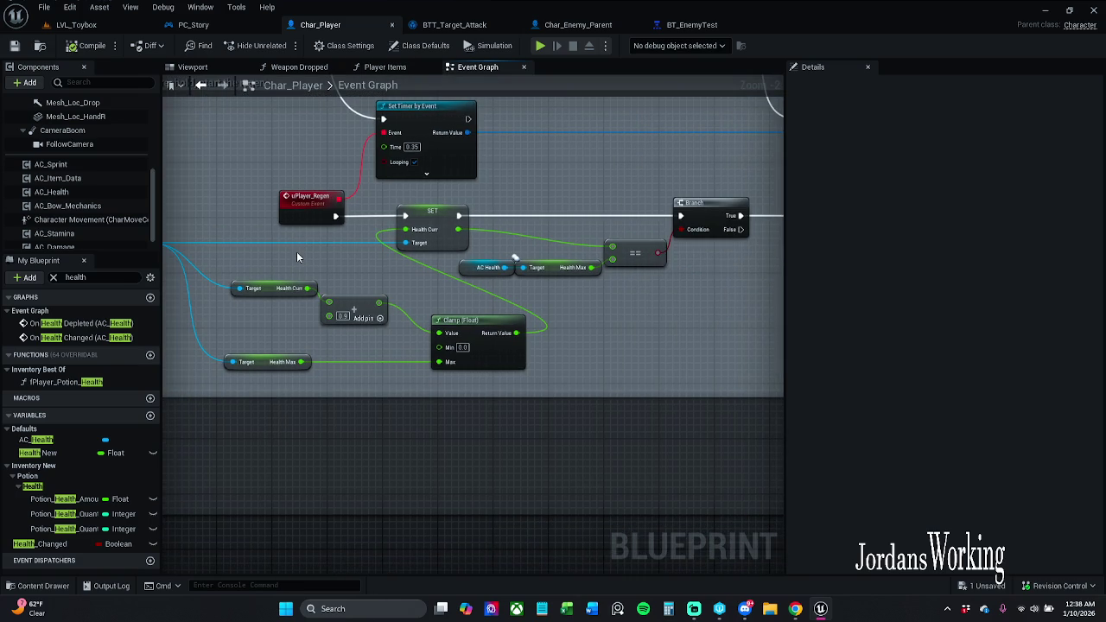
{"action": "left_click_drag", "start_coordinate": [380, 267], "coordinate": [437, 277]}
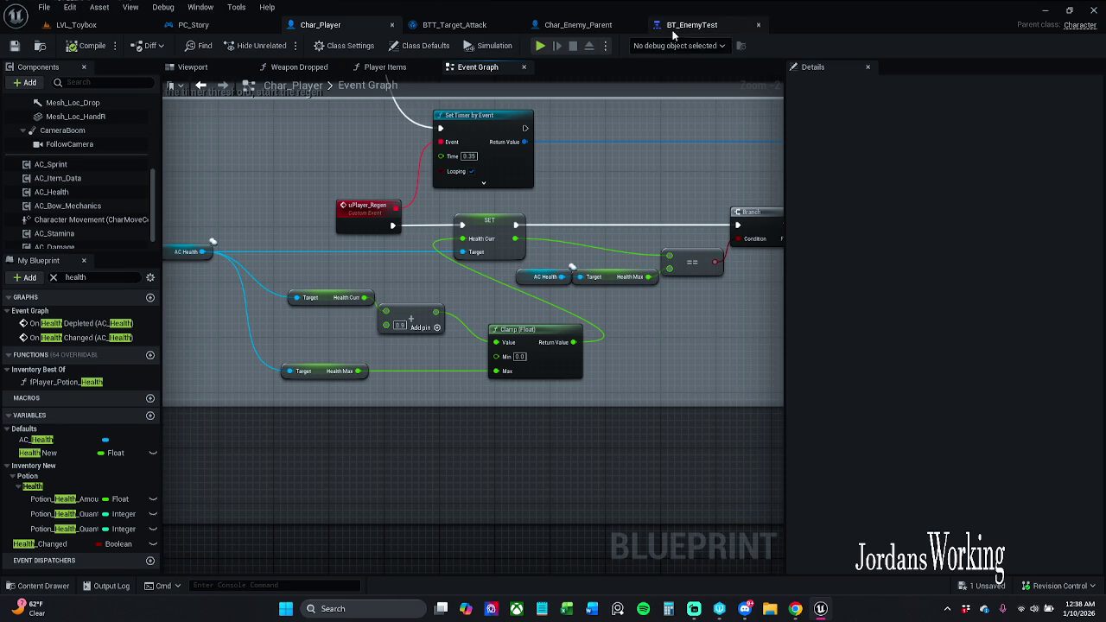
{"action": "left_click", "coordinate": [710, 26]}
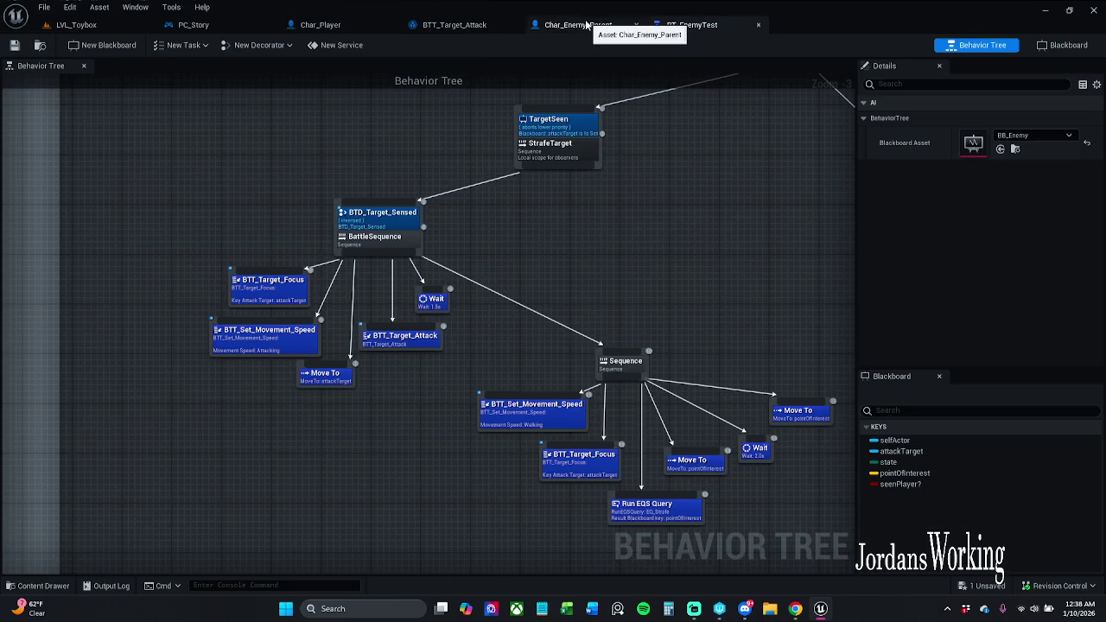
Check Char_Enemy_Parent, then navigate Char_Player back to the Event Dam Amount damage nodes.
{"action": "left_click", "coordinate": [578, 25]}
{"action": "left_click", "coordinate": [321, 25]}
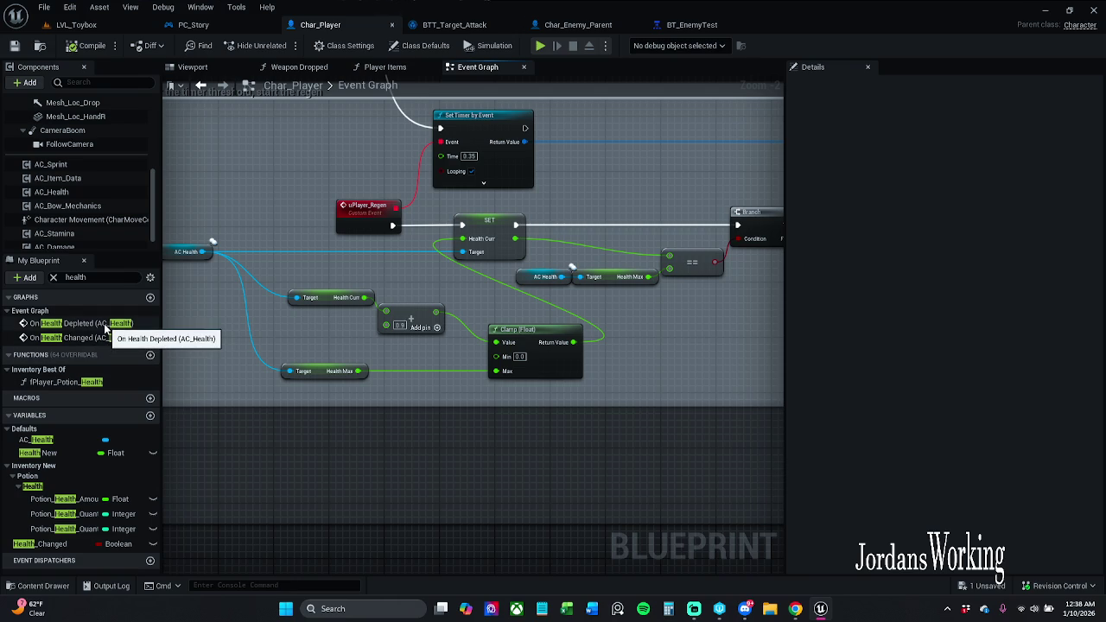
{"action": "left_click", "coordinate": [198, 85]}
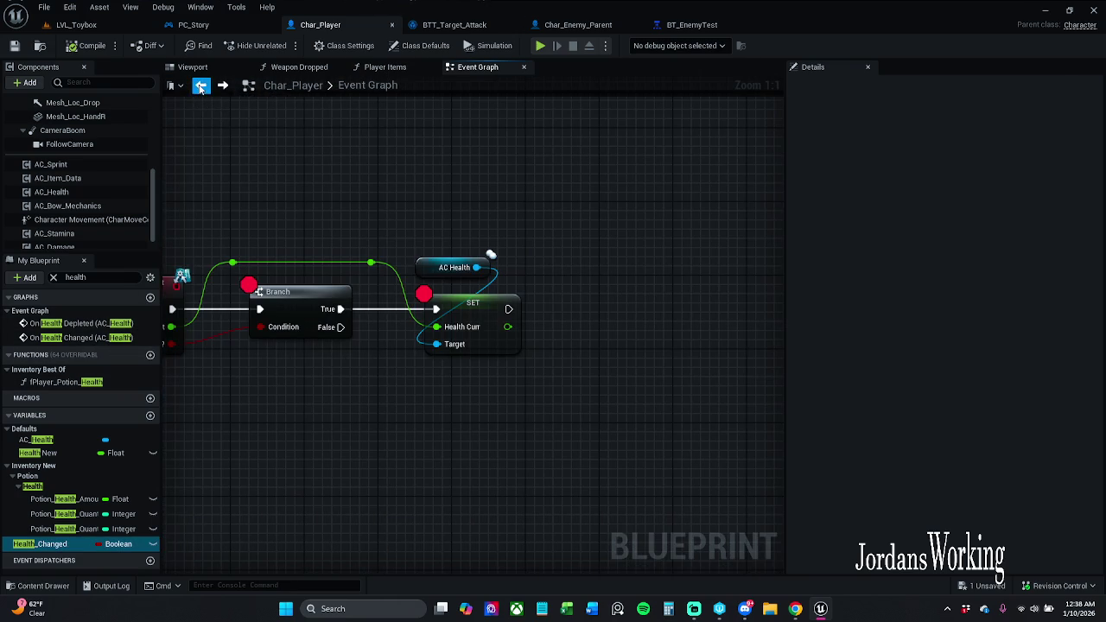
{"action": "left_click", "coordinate": [199, 86]}
{"action": "left_click", "coordinate": [223, 86]}
{"action": "left_click", "coordinate": [223, 86]}
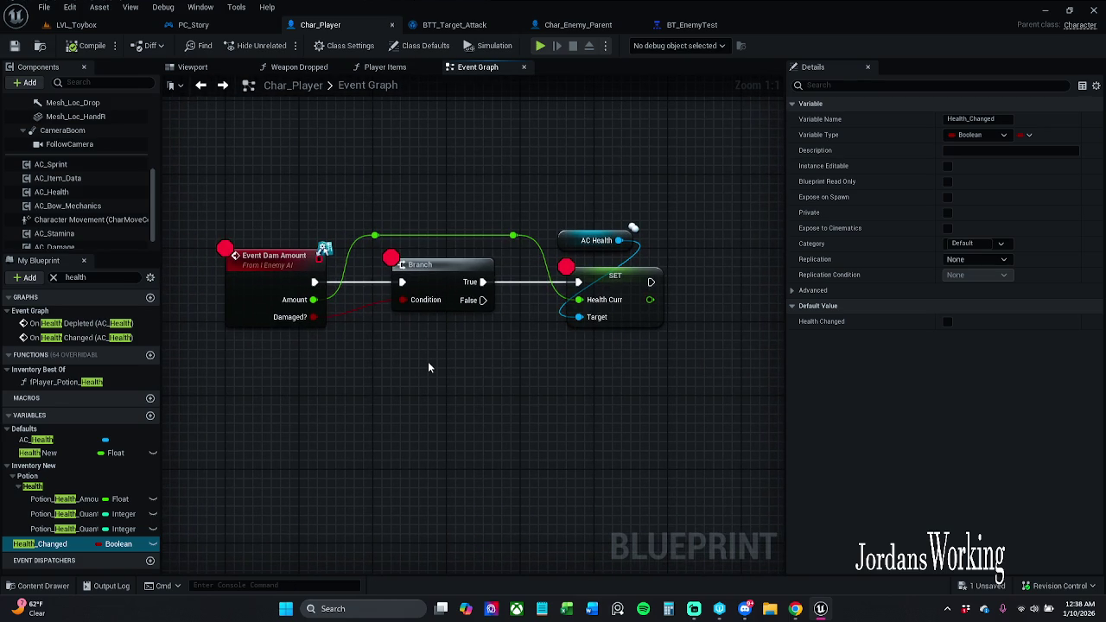
Shift AC Health and SET right to open space after the Branch.
{"action": "left_click_drag", "start_coordinate": [470, 365], "coordinate": [416, 335]}
{"action": "mouse_move", "coordinate": [548, 156]}
{"action": "left_mouse_down"}
{"action": "mouse_move", "coordinate": [617, 255]}
{"action": "mouse_move", "coordinate": [714, 250]}
{"action": "left_mouse_up"}
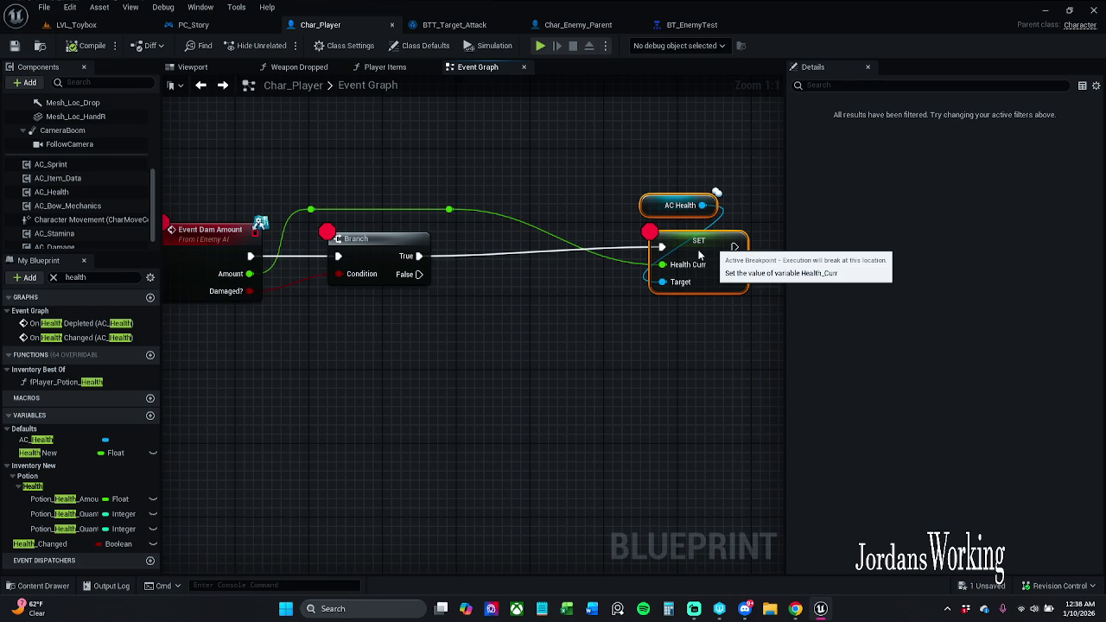
{"action": "mouse_move", "coordinate": [689, 275]}
{"action": "left_mouse_down"}
{"action": "mouse_move", "coordinate": [650, 324]}
{"action": "mouse_move", "coordinate": [708, 259]}
{"action": "left_mouse_up"}
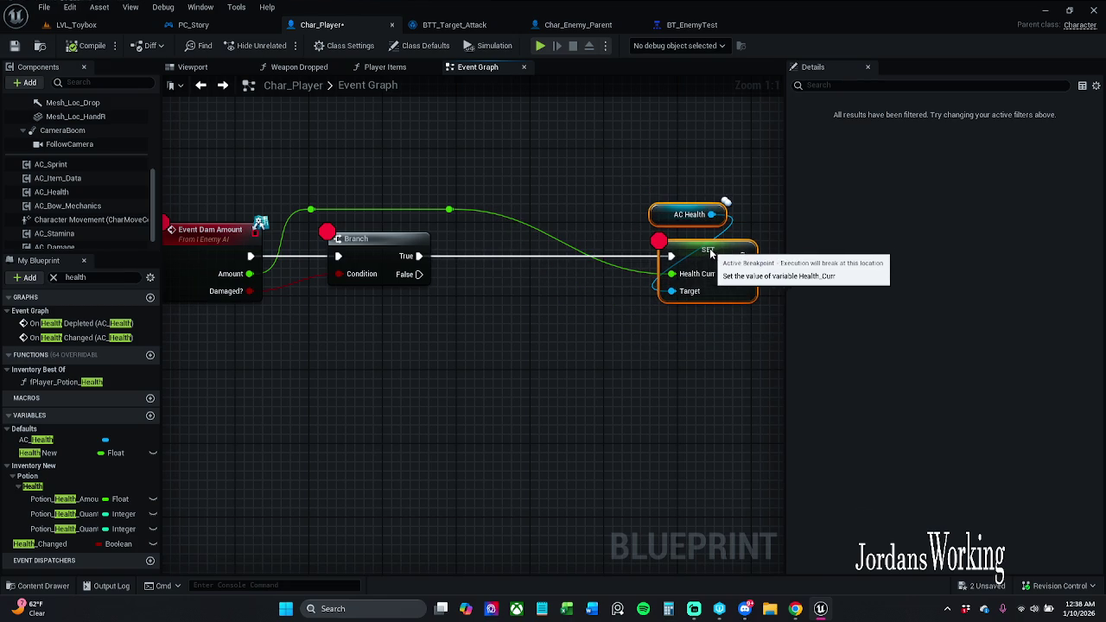
{"action": "left_click", "coordinate": [570, 220]}
{"action": "mouse_move", "coordinate": [449, 209]}
{"action": "left_mouse_down"}
{"action": "mouse_move", "coordinate": [505, 273]}
{"action": "mouse_move", "coordinate": [488, 229]}
{"action": "left_mouse_up"}
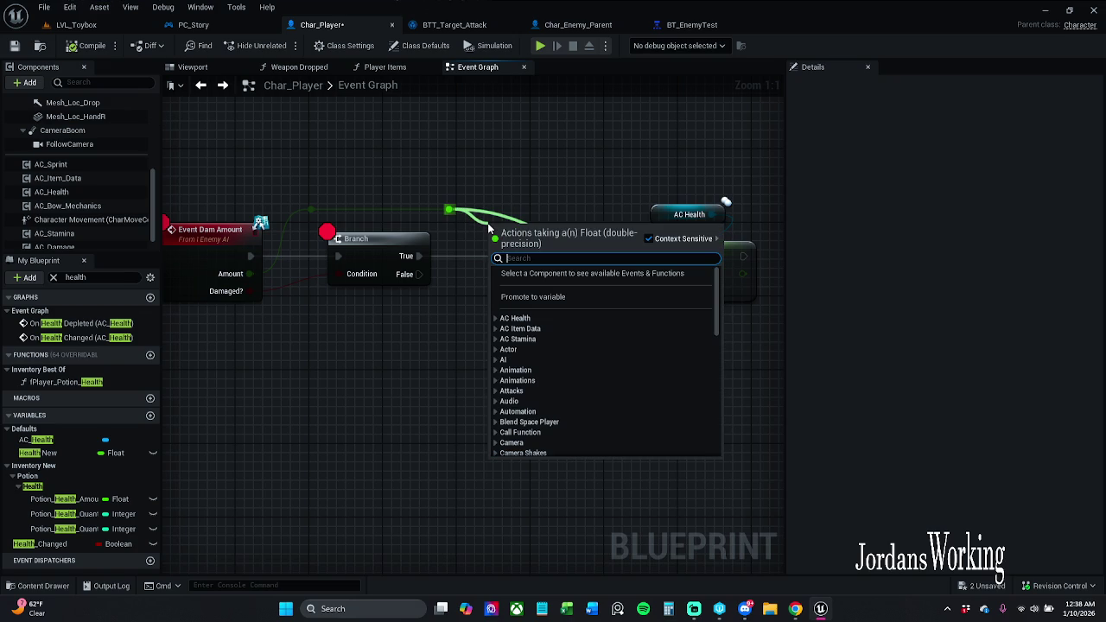
Place a Subtract node on the Amount wire and move AC Health above the Branch.
{"action": "type", "text": "-"}
{"action": "key", "text": "Return"}
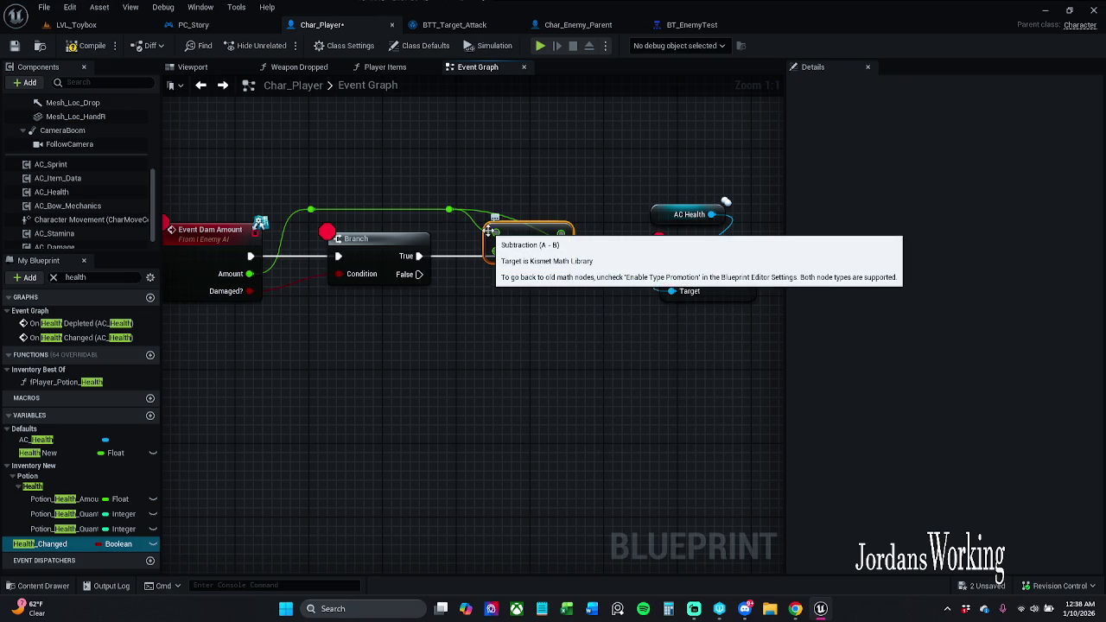
{"action": "left_click", "coordinate": [588, 240]}
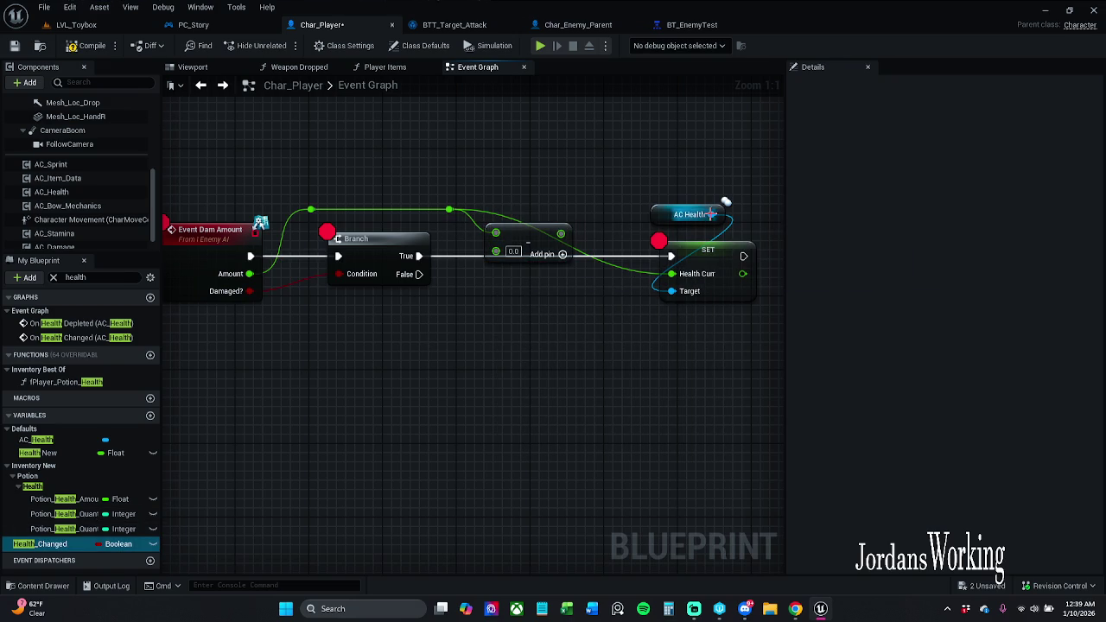
{"action": "left_click_drag", "start_coordinate": [711, 214], "coordinate": [496, 184]}
{"action": "left_click", "coordinate": [628, 134]}
{"action": "mouse_move", "coordinate": [665, 222]}
{"action": "left_mouse_down"}
{"action": "mouse_move", "coordinate": [453, 166]}
{"action": "mouse_move", "coordinate": [366, 169]}
{"action": "left_mouse_up"}
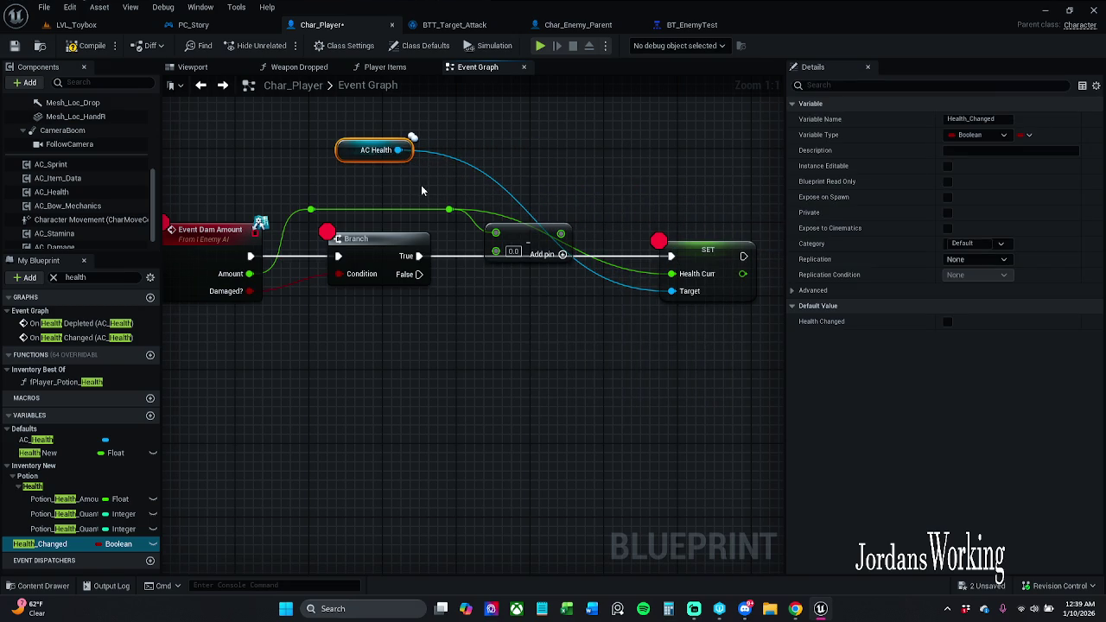
Duplicate AC Health beside SET, break SET's old Health Curr link, and raise the subtract node.
{"action": "key", "text": "ctrl+w"}
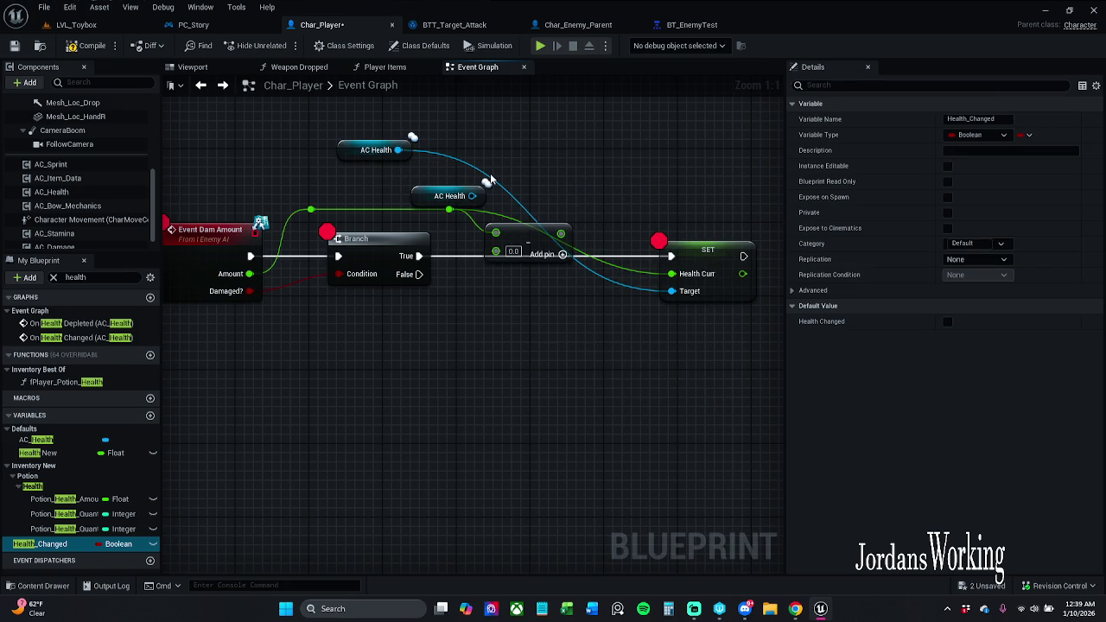
{"action": "mouse_move", "coordinate": [345, 148]}
{"action": "left_mouse_down"}
{"action": "mouse_move", "coordinate": [599, 189]}
{"action": "mouse_move", "coordinate": [642, 209]}
{"action": "mouse_move", "coordinate": [683, 195]}
{"action": "mouse_move", "coordinate": [775, 285]}
{"action": "left_mouse_up"}
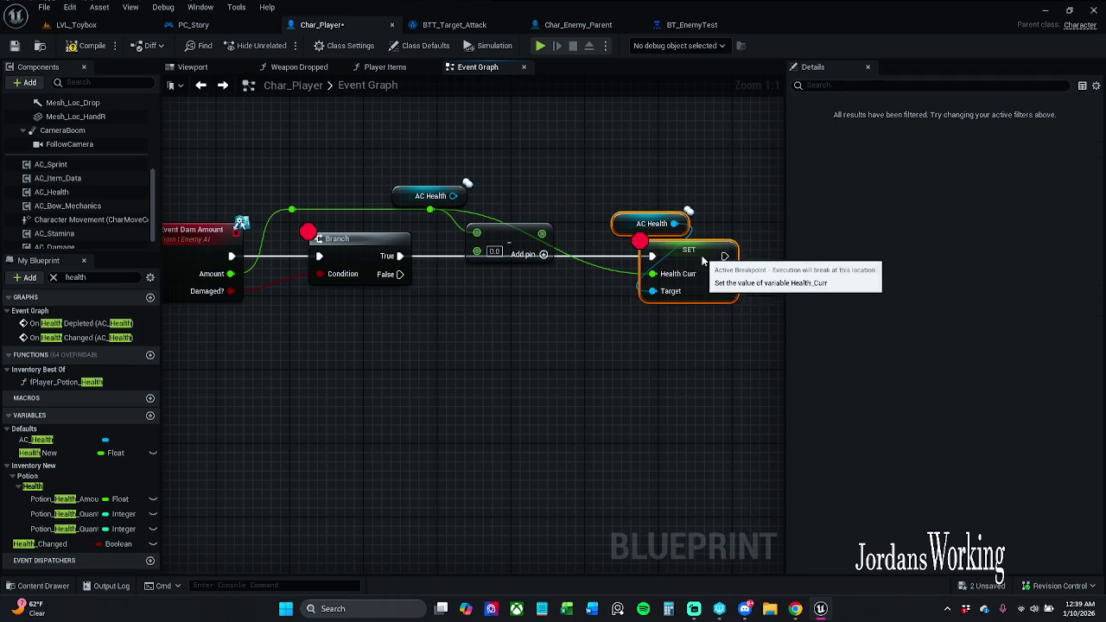
{"action": "left_click", "coordinate": [556, 256]}
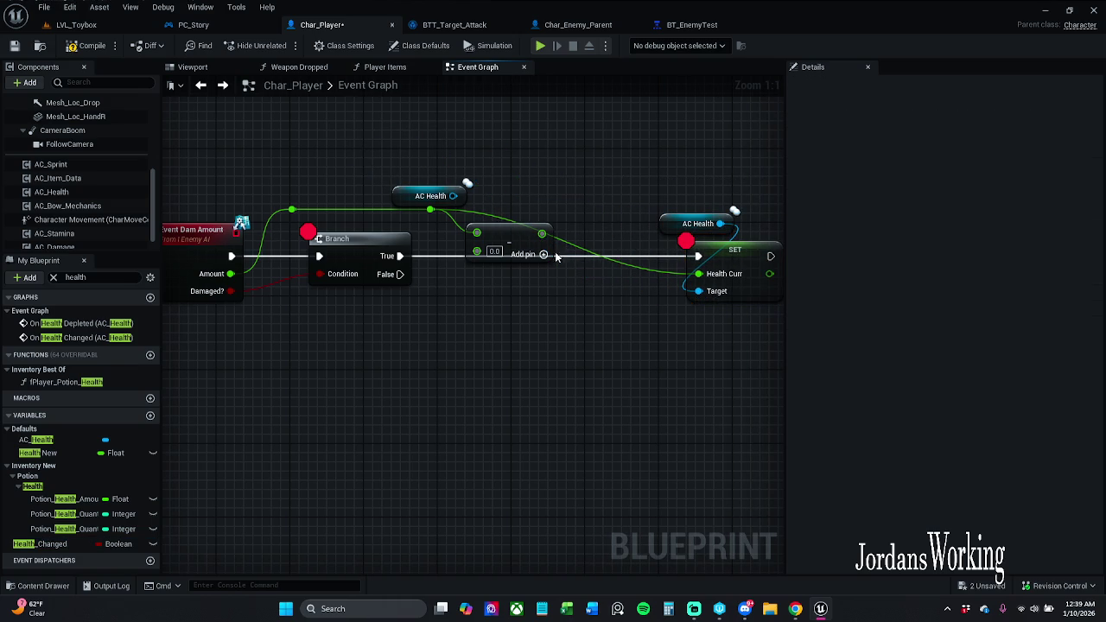
{"action": "left_click", "coordinate": [620, 269], "text": "alt"}
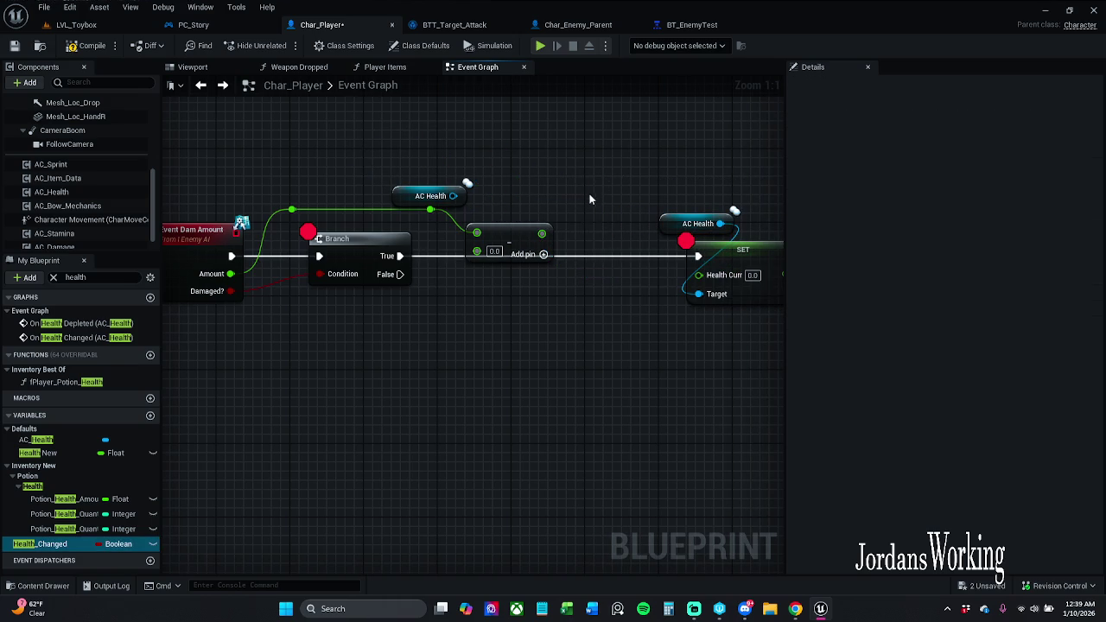
{"action": "left_click_drag", "start_coordinate": [506, 238], "coordinate": [506, 220]}
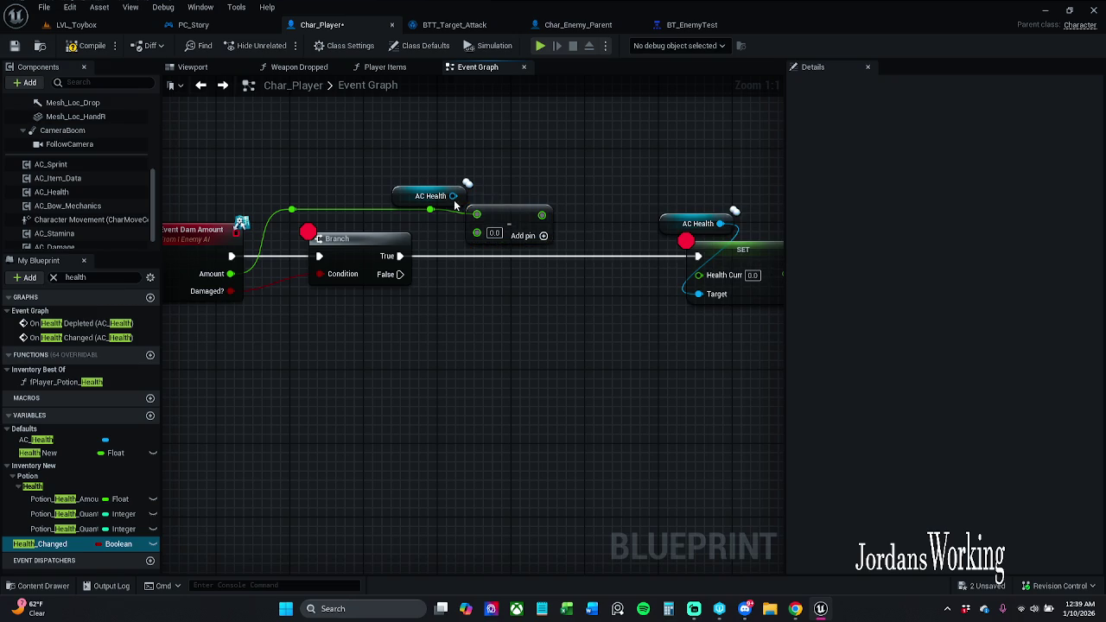
Add Get Health Curr from the upper AC Health and wire it into the subtract's first input.
{"action": "mouse_move", "coordinate": [412, 196]}
{"action": "left_mouse_down"}
{"action": "mouse_move", "coordinate": [366, 151]}
{"action": "mouse_move", "coordinate": [387, 182]}
{"action": "left_mouse_up"}
{"action": "type", "text": "get he"}
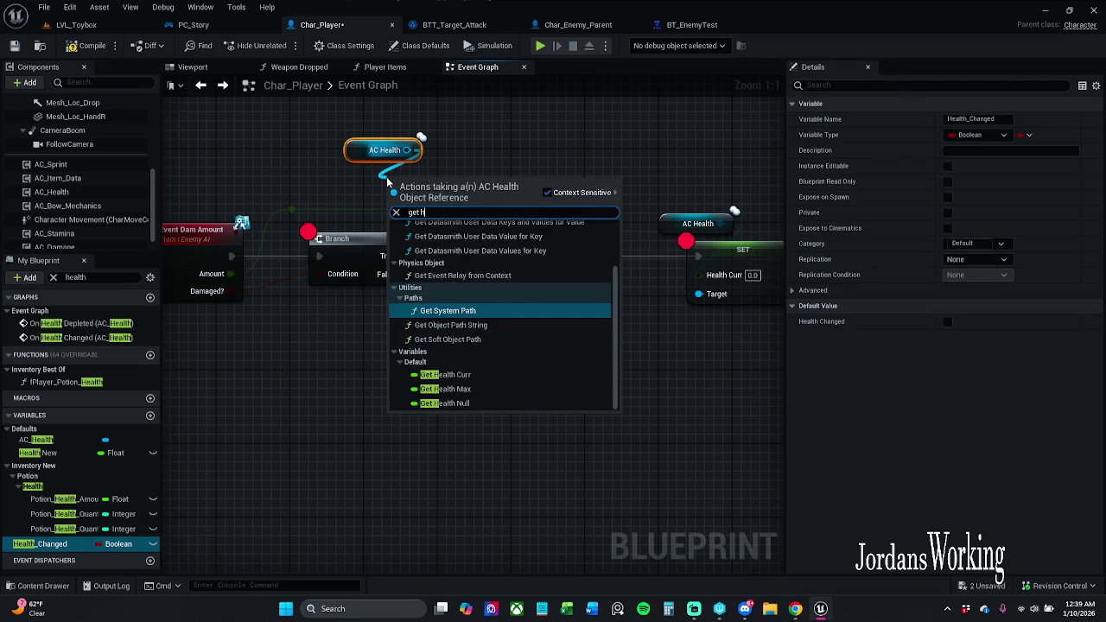
{"action": "key", "text": "Return"}
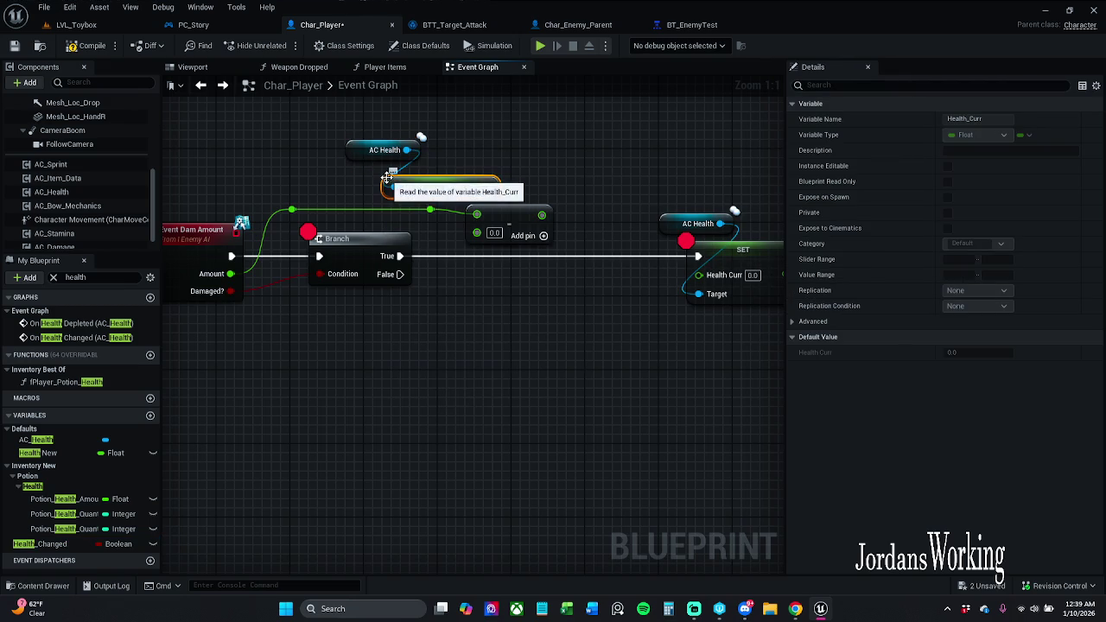
{"action": "left_click", "coordinate": [497, 139]}
{"action": "left_click", "coordinate": [381, 156]}
{"action": "mouse_move", "coordinate": [486, 187]}
{"action": "left_mouse_down"}
{"action": "mouse_move", "coordinate": [508, 228]}
{"action": "mouse_move", "coordinate": [486, 241]}
{"action": "left_mouse_up"}
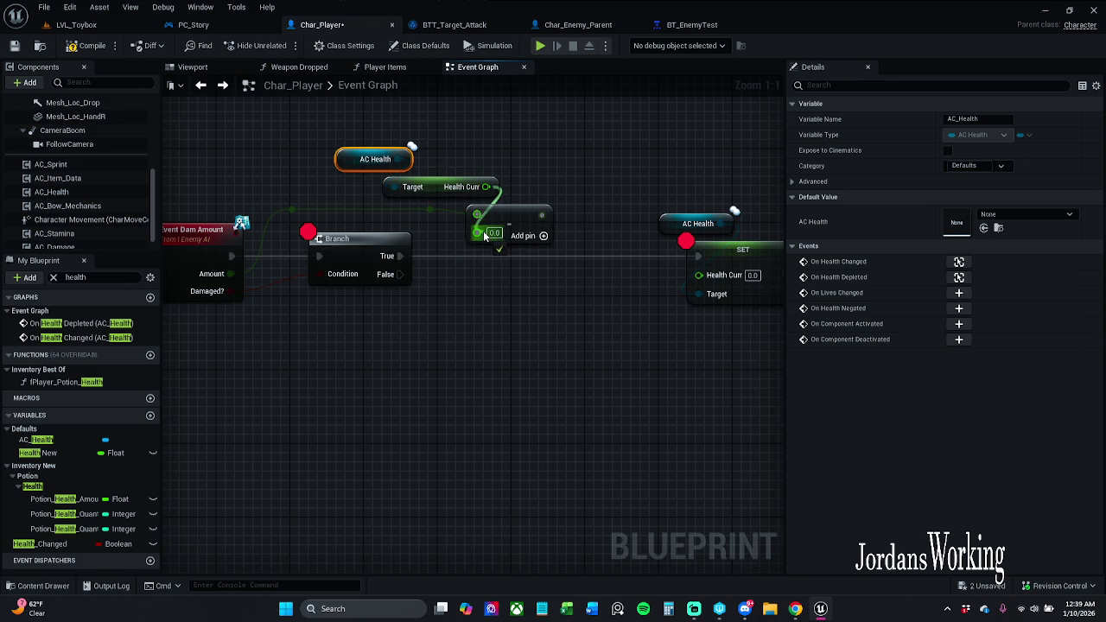
{"action": "left_click_drag", "start_coordinate": [487, 237], "coordinate": [478, 216]}
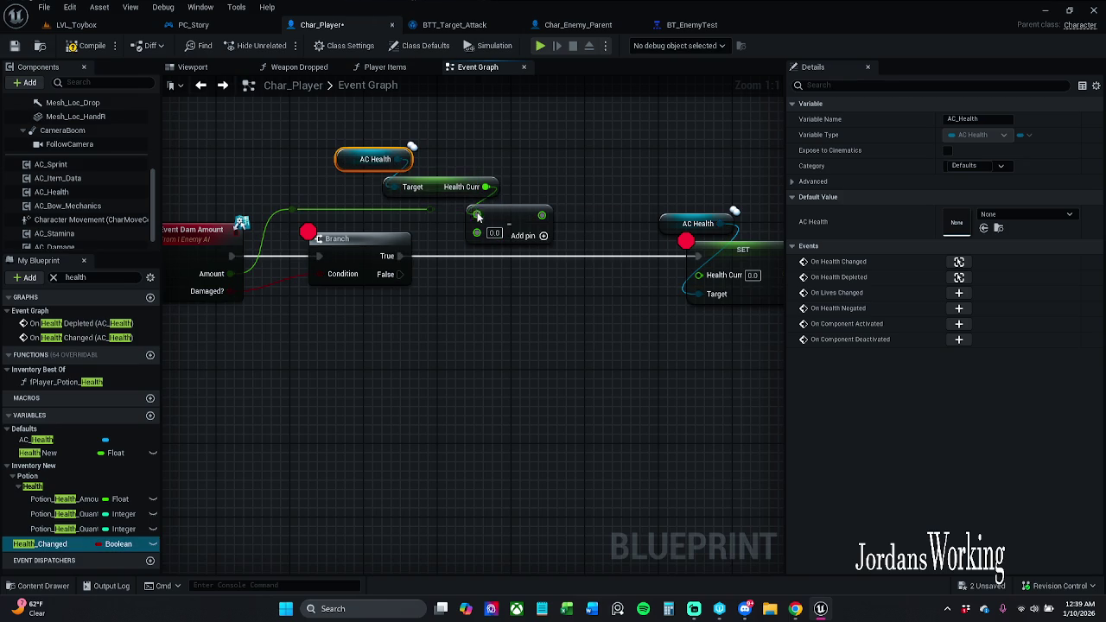
{"action": "left_click", "coordinate": [667, 609]}
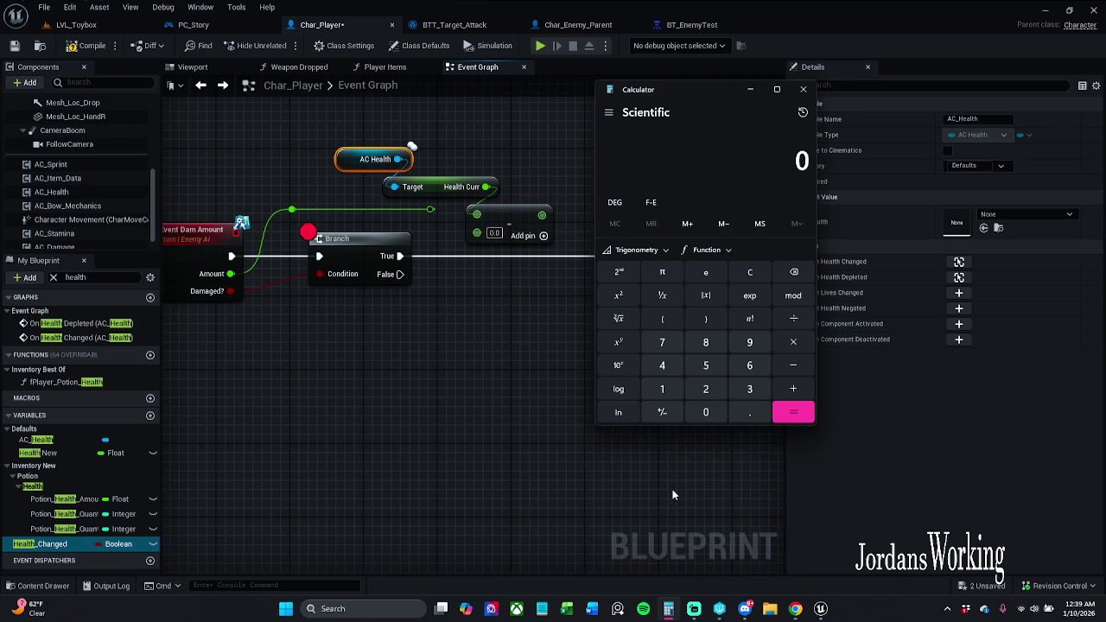
{"action": "left_click", "coordinate": [662, 392]}
{"action": "left_click", "coordinate": [699, 412]}
{"action": "left_click", "coordinate": [792, 367]}
{"action": "left_click", "coordinate": [705, 389]}
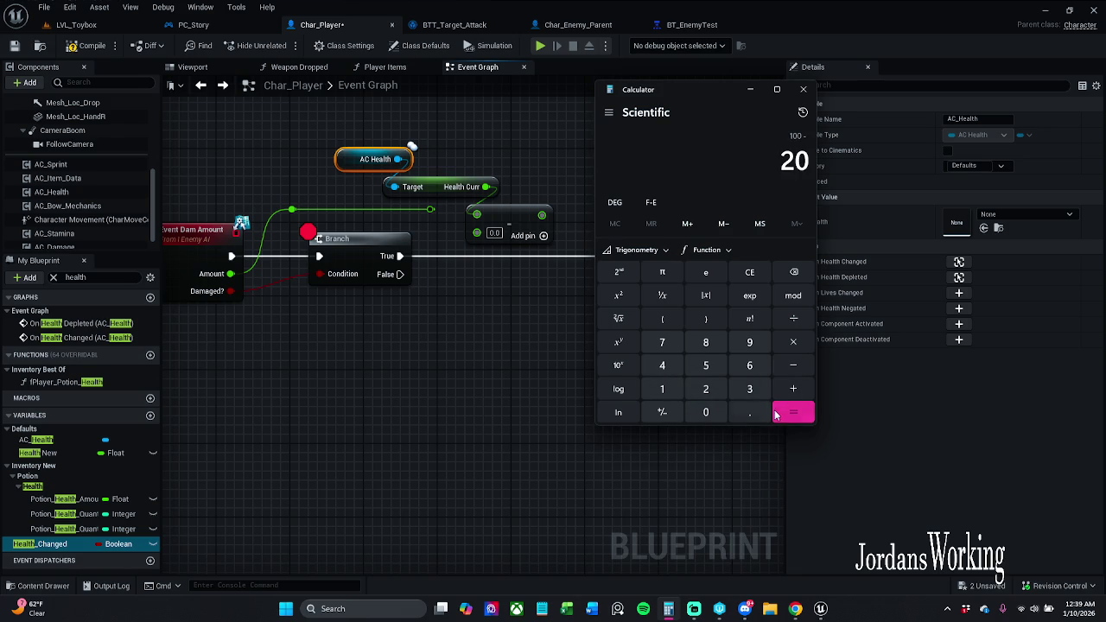
{"action": "left_click", "coordinate": [802, 94]}
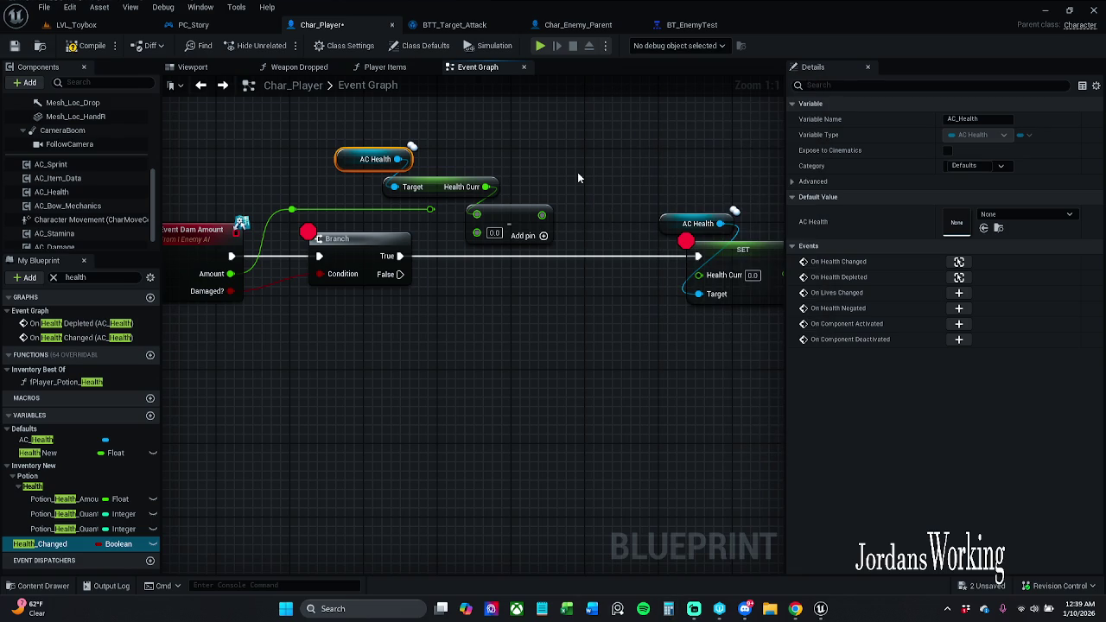
{"action": "left_click", "coordinate": [573, 170]}
Wire Amount into the subtract's second pin, send the result to SET Health Curr, and save.
{"action": "left_click_drag", "start_coordinate": [476, 234], "coordinate": [430, 210]}
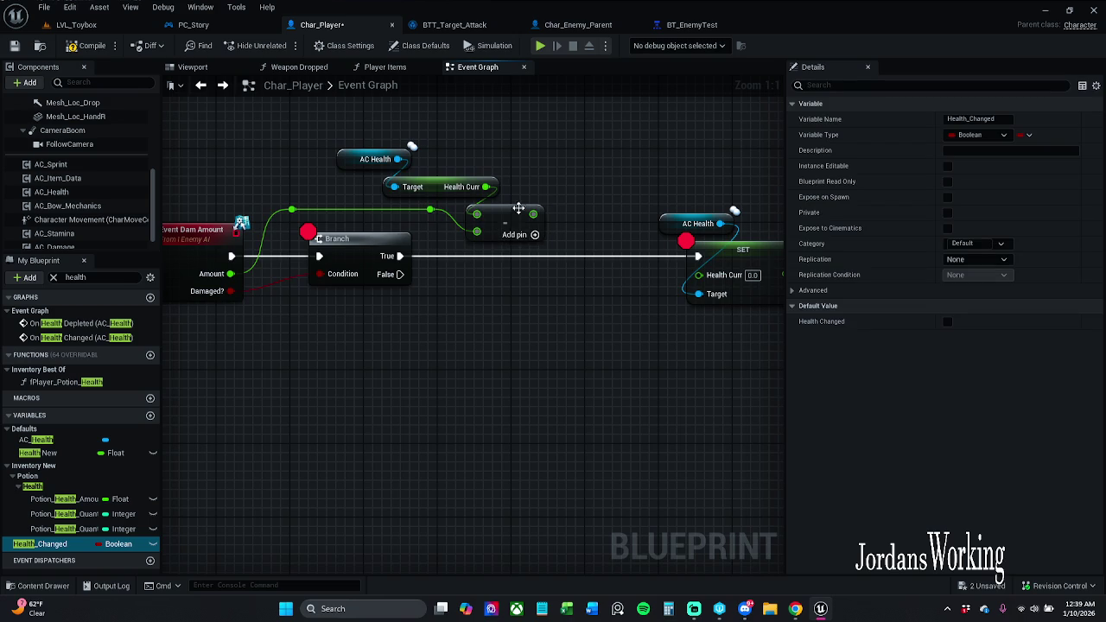
{"action": "mouse_move", "coordinate": [533, 213]}
{"action": "left_mouse_down"}
{"action": "mouse_move", "coordinate": [716, 291]}
{"action": "mouse_move", "coordinate": [698, 274]}
{"action": "left_mouse_up"}
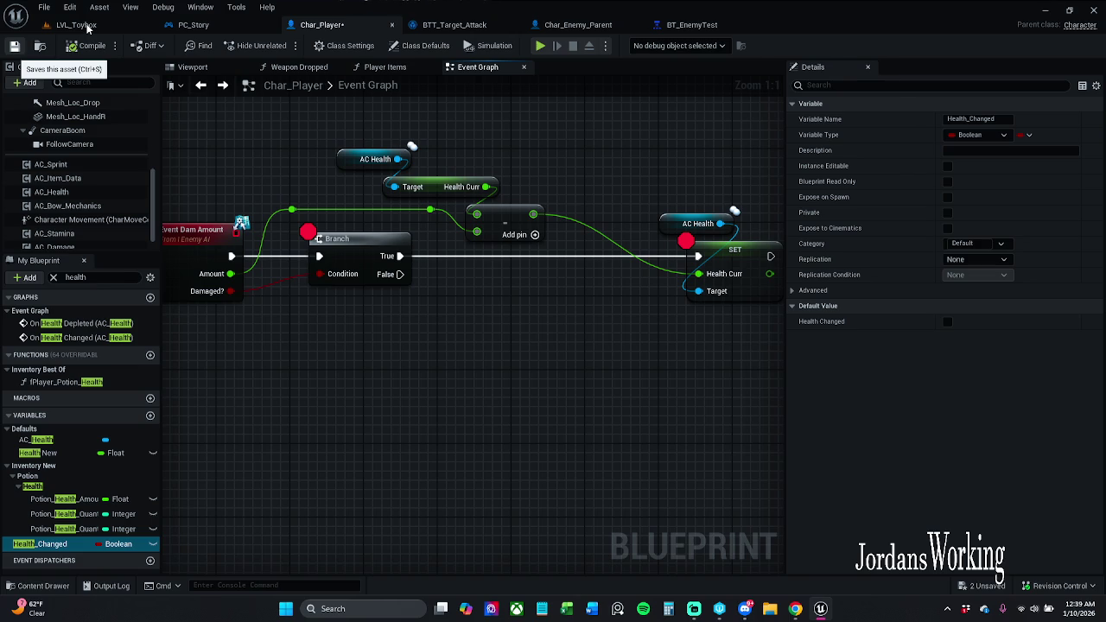
{"action": "key", "text": "ctrl+s"}
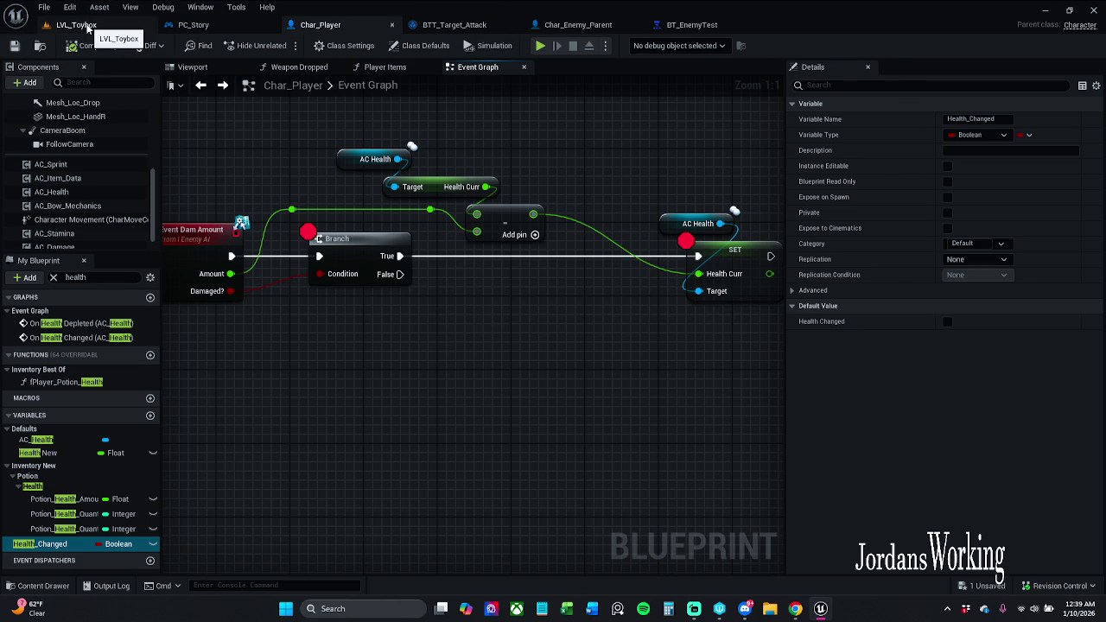
Start a LVL_Toybox play test and step through the damage event, Branch and health SET breakpoints.
{"action": "left_click", "coordinate": [86, 27]}
{"action": "left_click", "coordinate": [281, 46]}
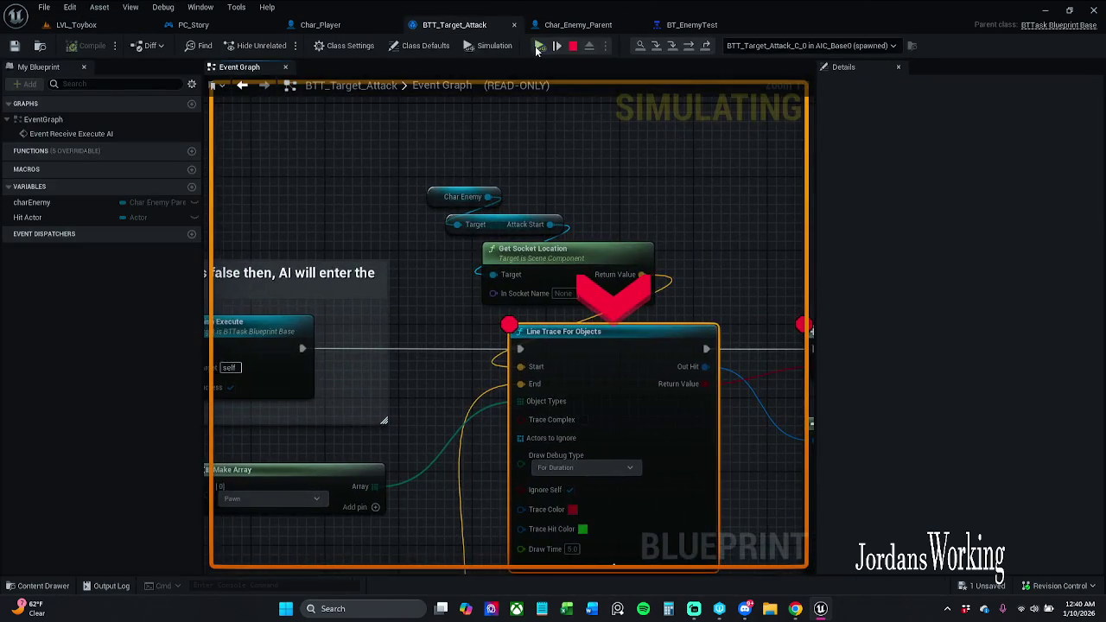
{"action": "left_click", "coordinate": [540, 46]}
{"action": "left_click", "coordinate": [537, 46]}
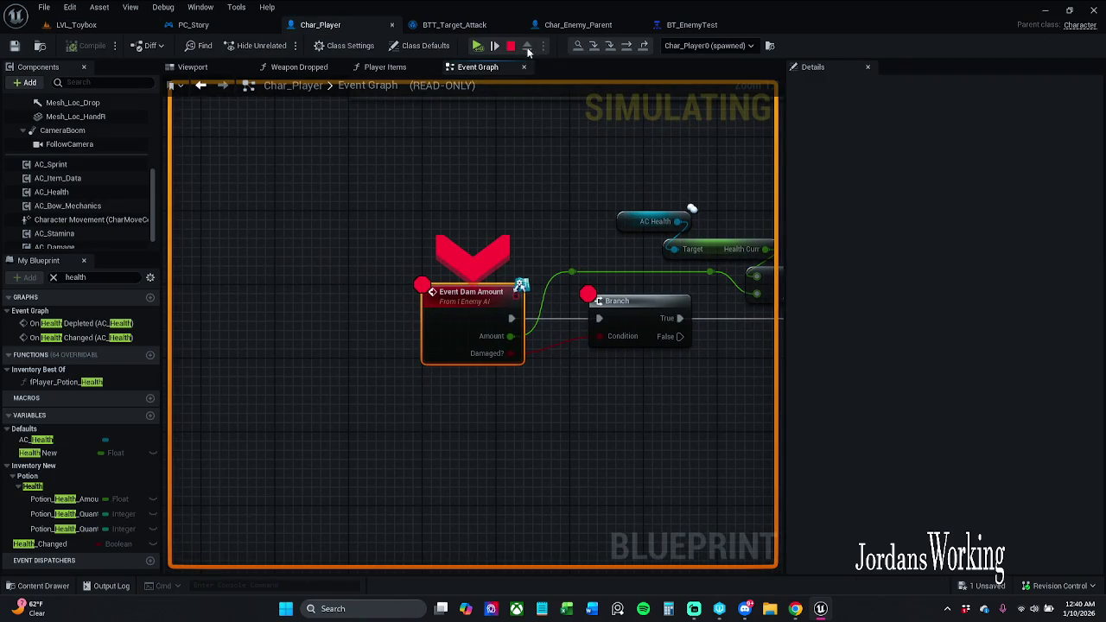
{"action": "left_click", "coordinate": [479, 47]}
{"action": "left_click", "coordinate": [480, 48]}
{"action": "left_click", "coordinate": [478, 46]}
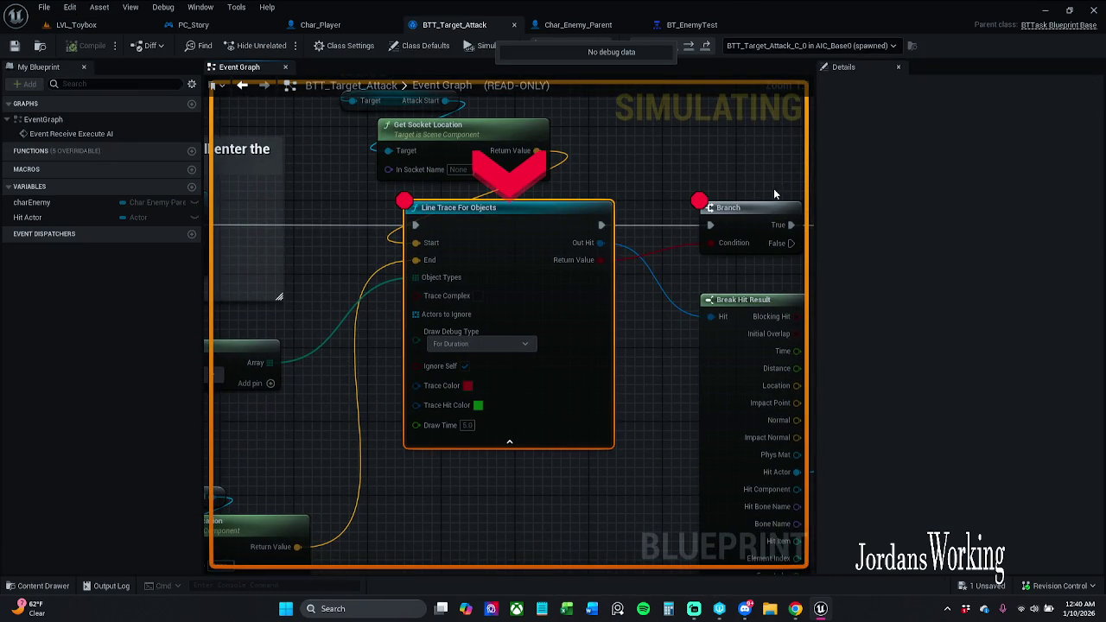
Step through the attack task breakpoints to Char_Player's damage event, Branch and SET.
{"action": "left_click_drag", "start_coordinate": [728, 151], "coordinate": [706, 153]}
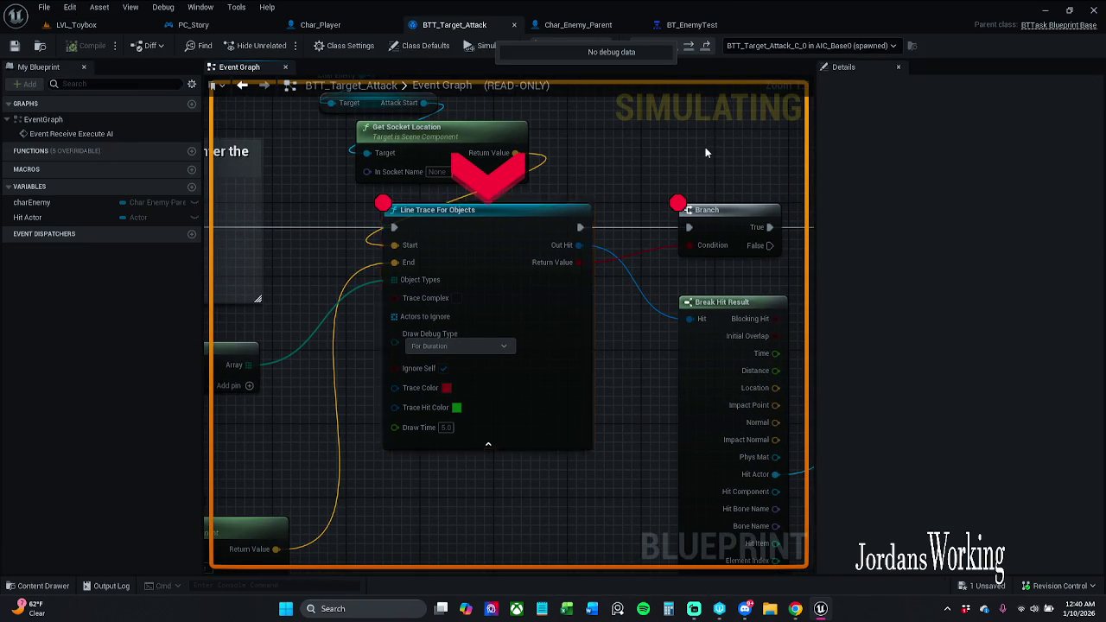
{"action": "left_click", "coordinate": [710, 48]}
{"action": "left_click", "coordinate": [710, 47]}
{"action": "left_click", "coordinate": [710, 48]}
{"action": "left_click", "coordinate": [710, 47]}
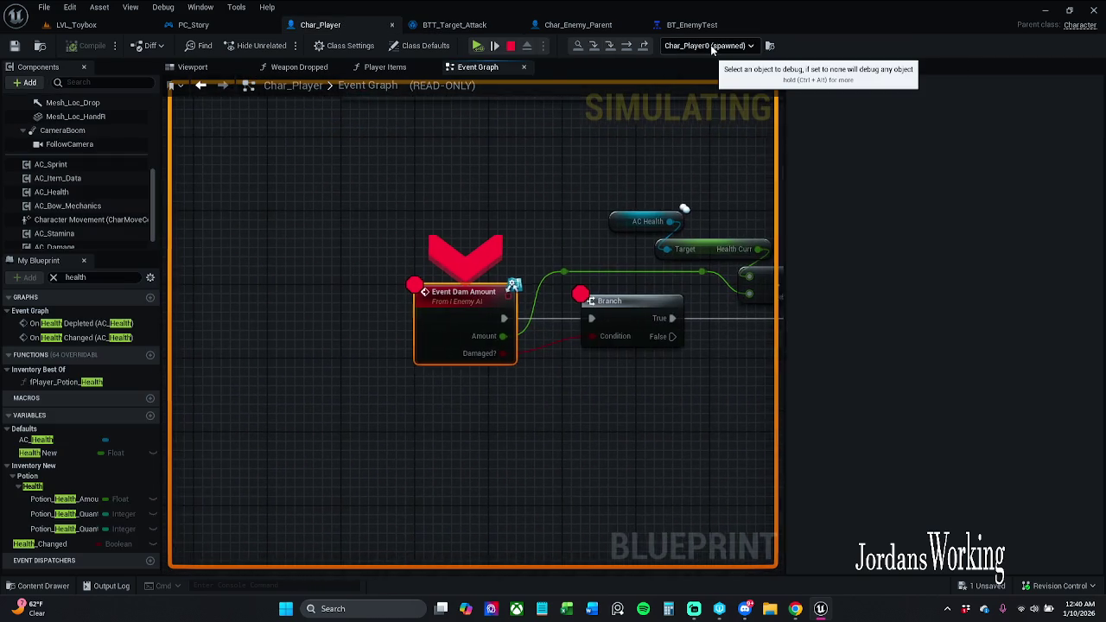
{"action": "left_click", "coordinate": [645, 48]}
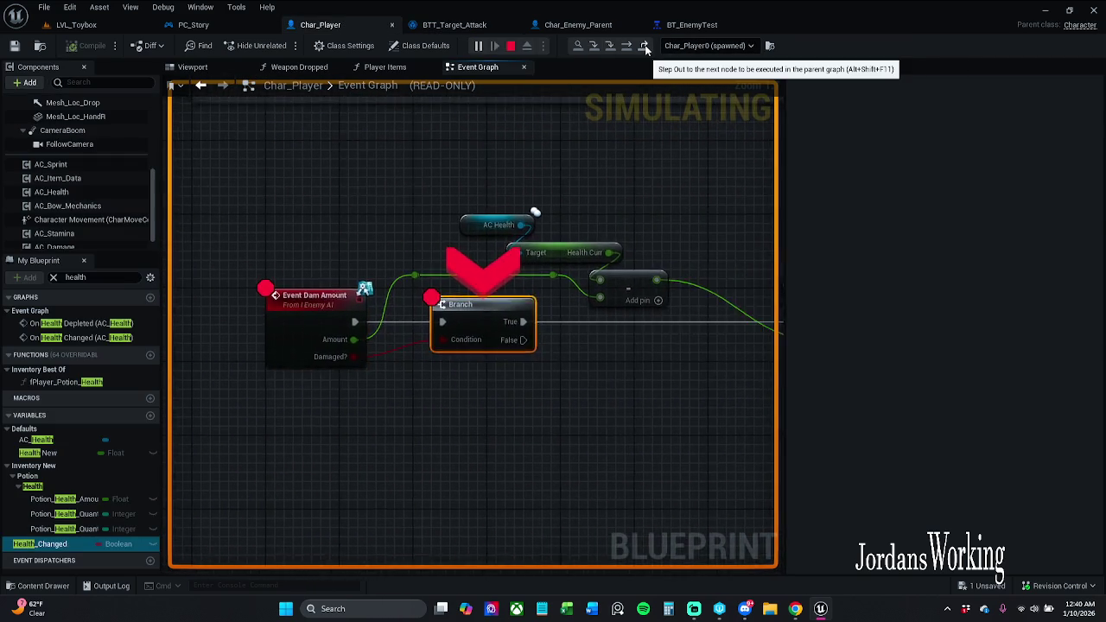
{"action": "left_click", "coordinate": [646, 48]}
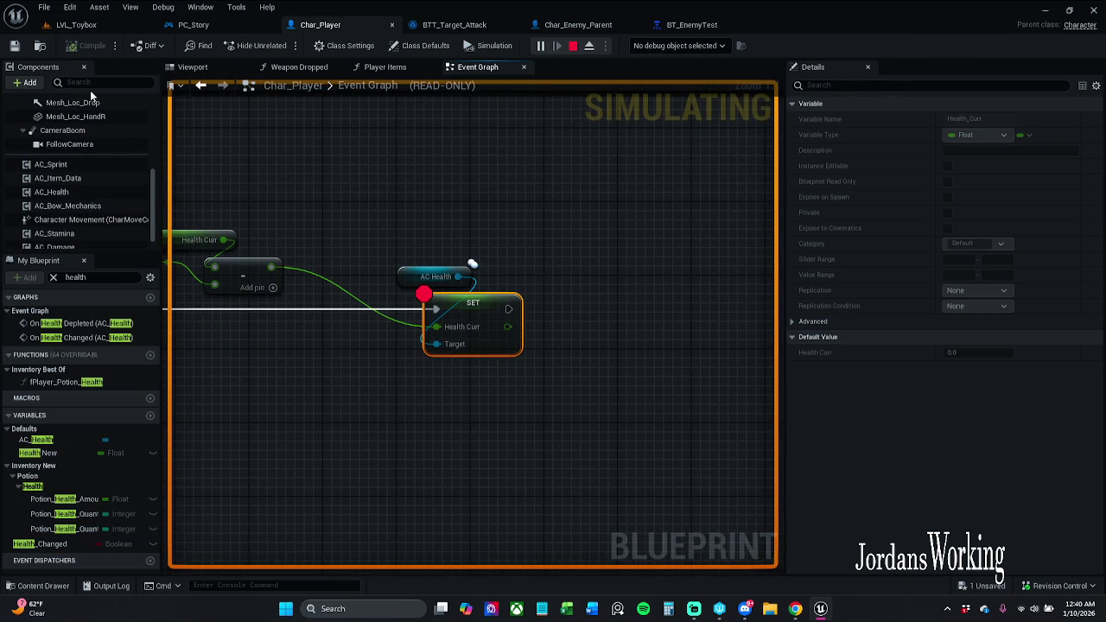
Back in the game, resume, run and jump the character across the level, then stop play.
{"action": "left_click", "coordinate": [76, 24]}
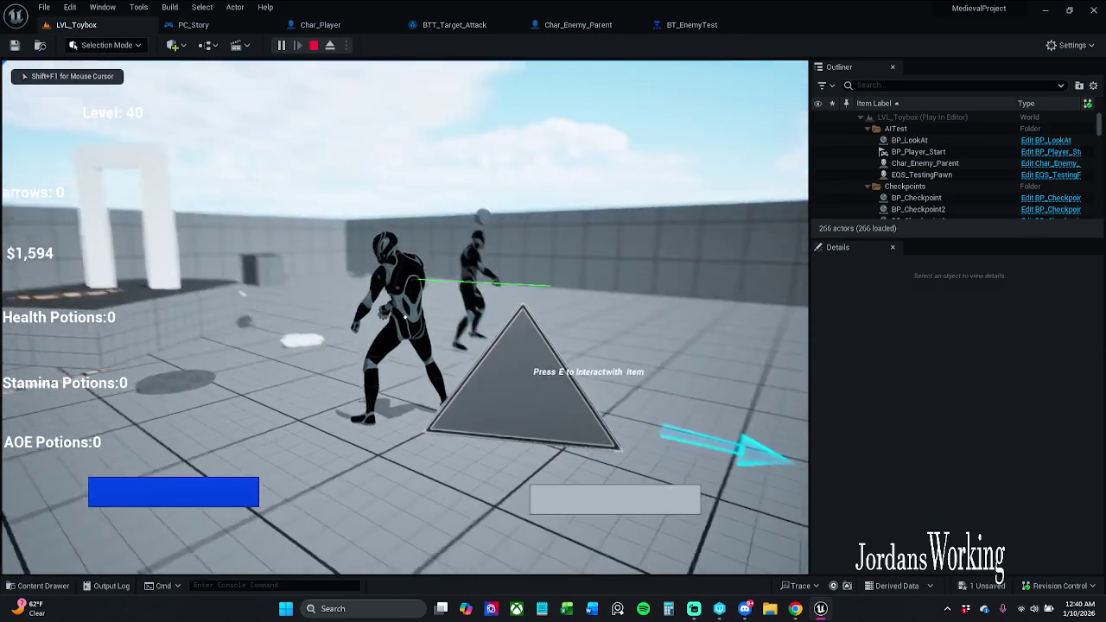
{"action": "key", "text": "w"}
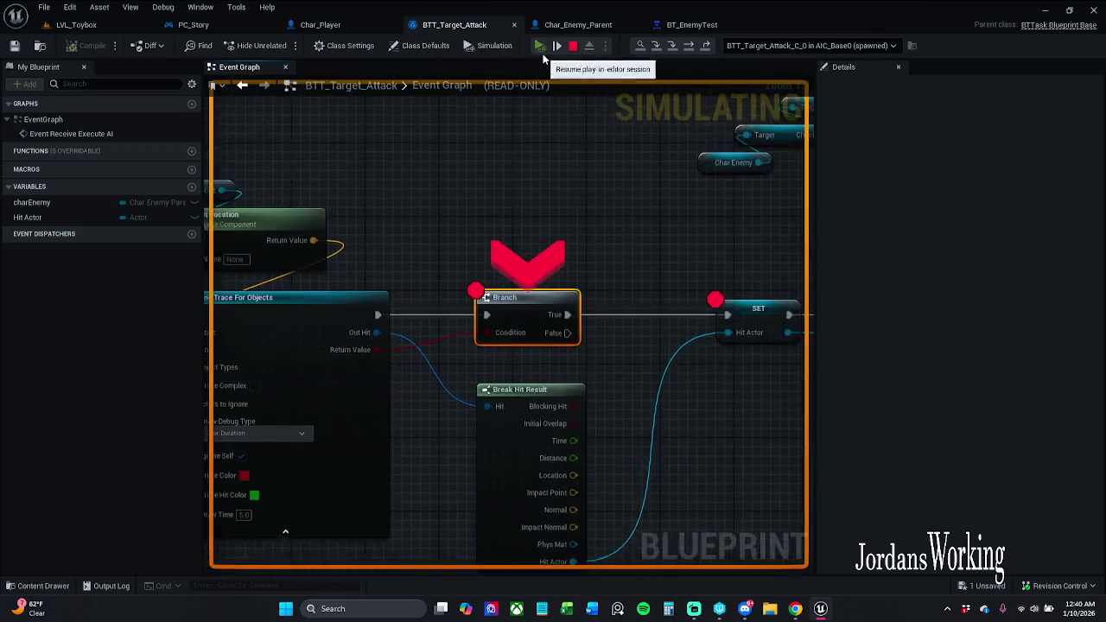
{"action": "left_click", "coordinate": [540, 48]}
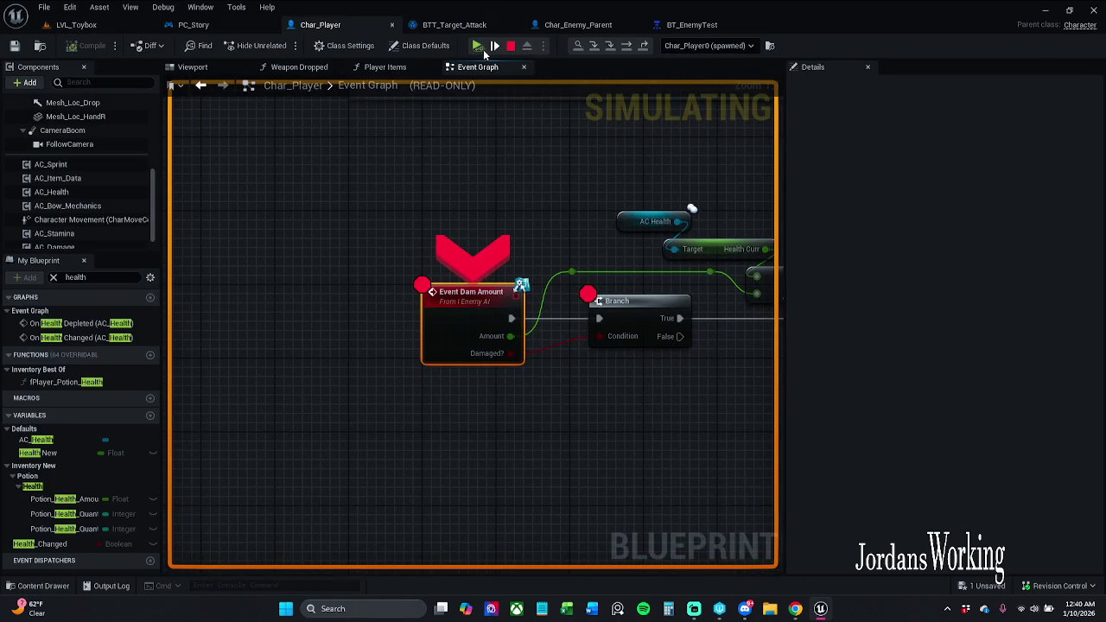
{"action": "left_click", "coordinate": [477, 46]}
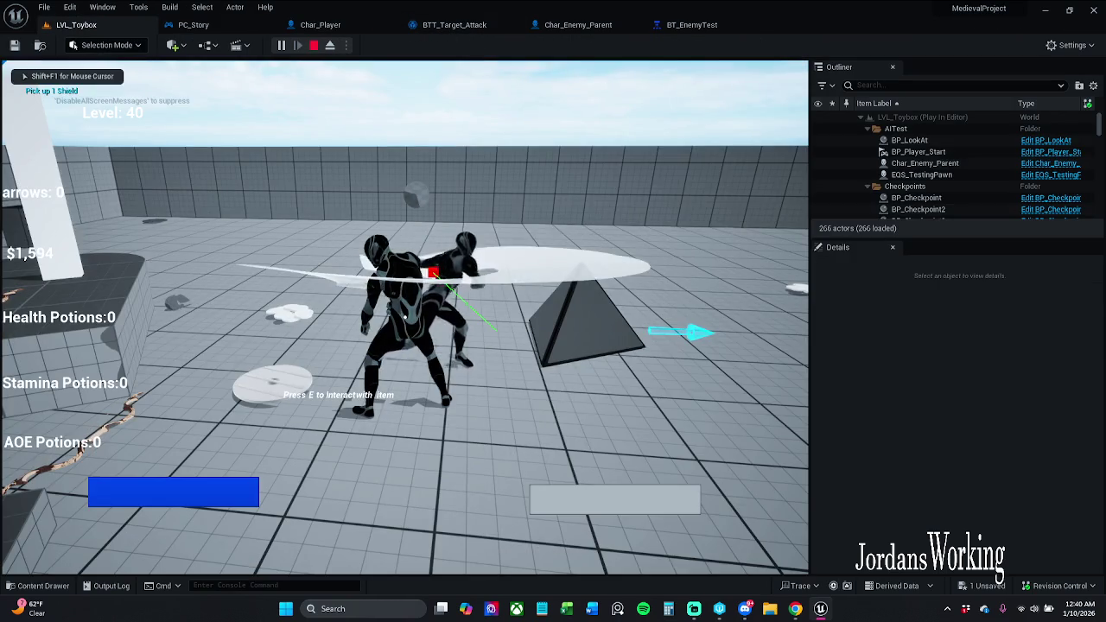
{"action": "key", "text": "w"}
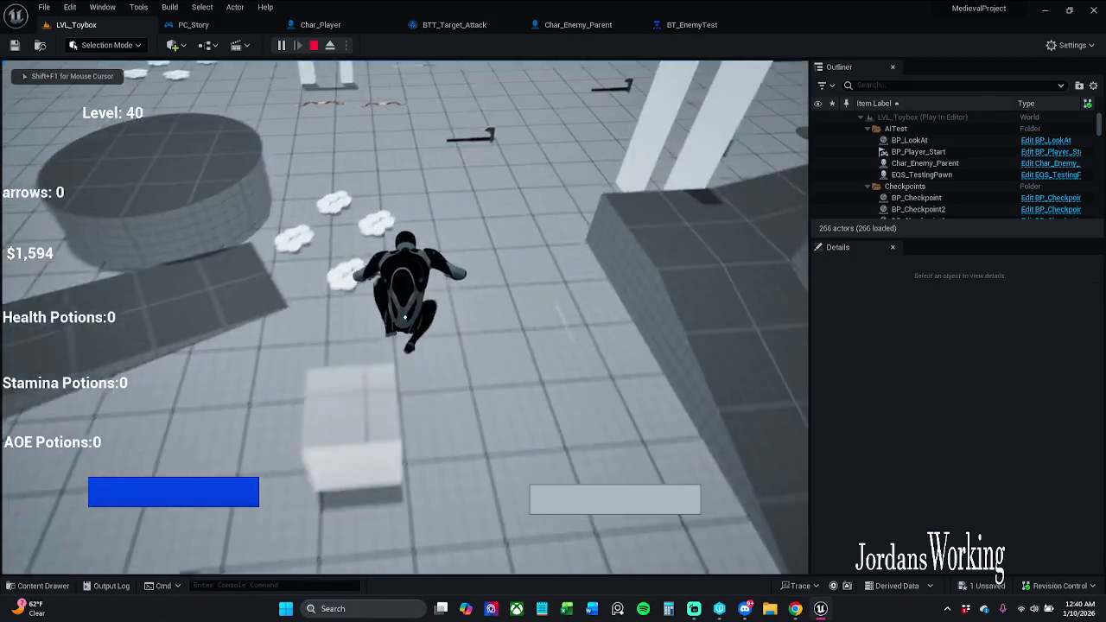
{"action": "key", "text": "space"}
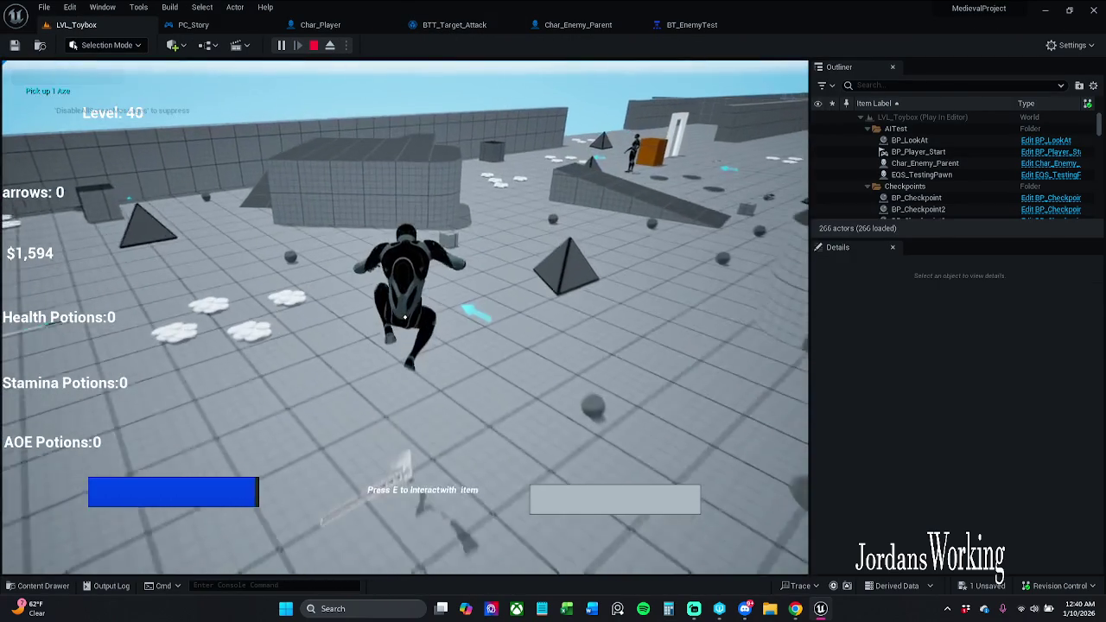
{"action": "key", "text": "w"}
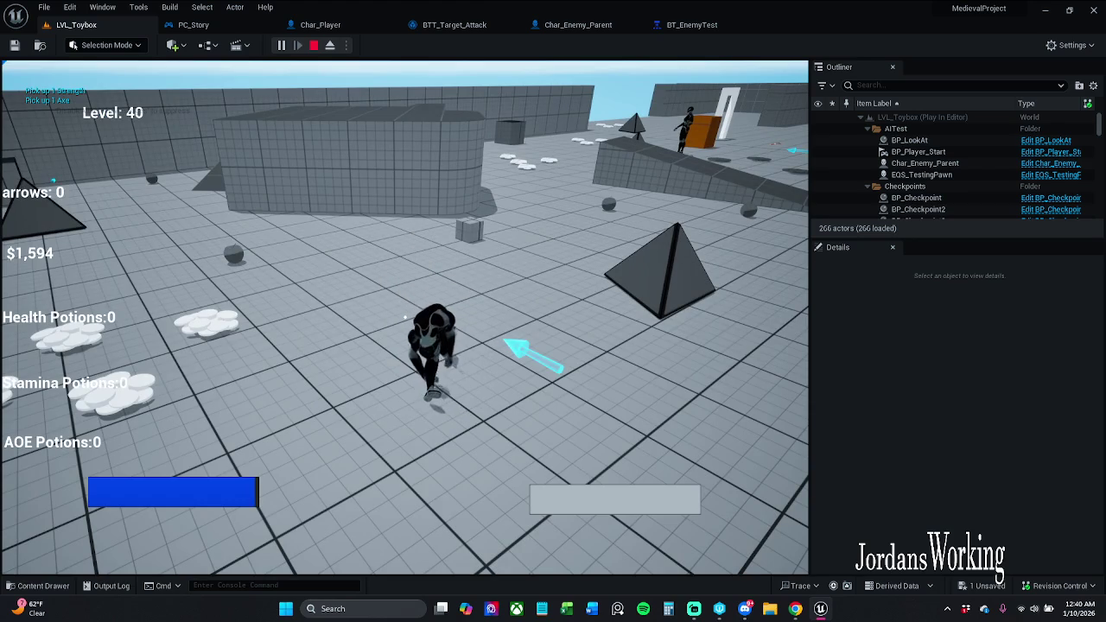
{"action": "key", "text": "Escape"}
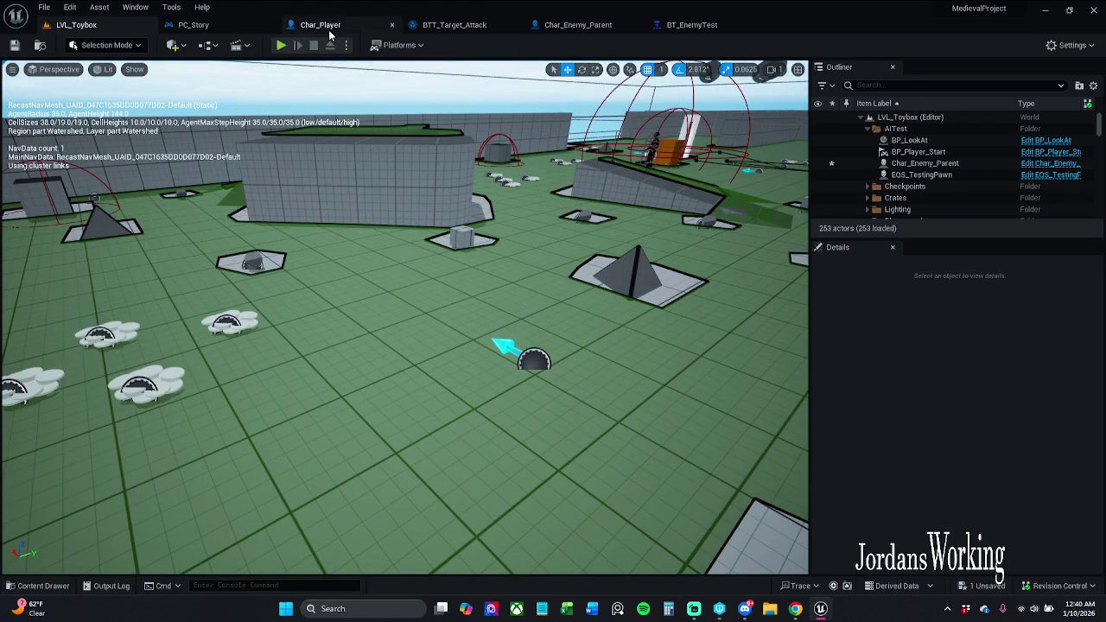
Inspect PC_Story's controller functions and item-drop chain, then select Char_Player's damage-handling nodes.
{"action": "left_click", "coordinate": [223, 26]}
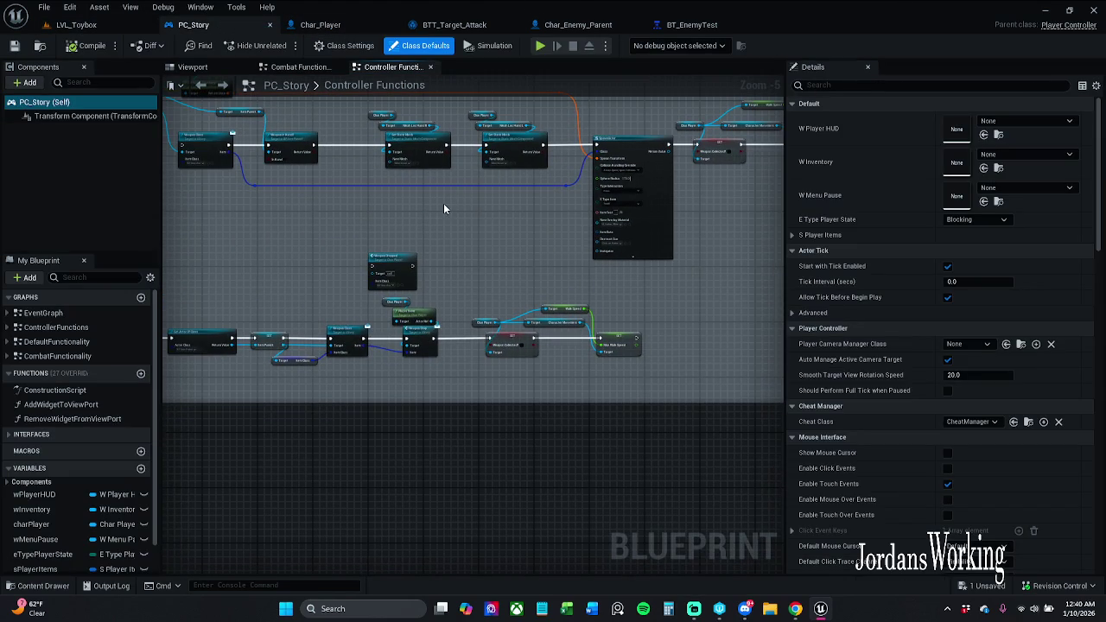
{"action": "left_click_drag", "start_coordinate": [443, 205], "coordinate": [587, 221]}
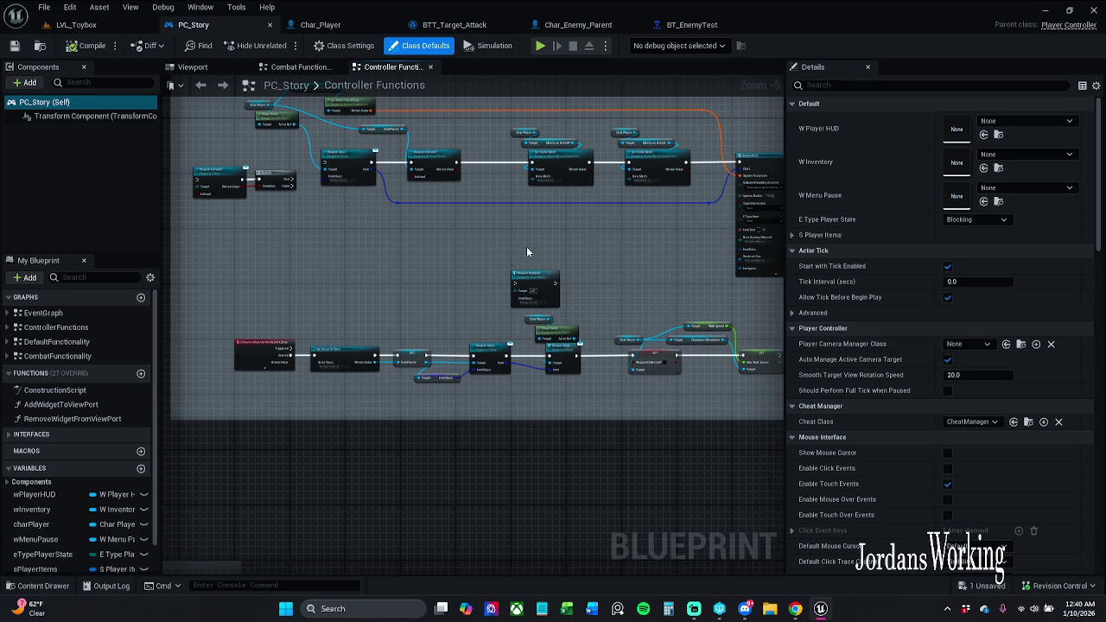
{"action": "scroll", "coordinate": [352, 316], "scroll_direction": "up", "scroll_amount": 2}
{"action": "left_click_drag", "start_coordinate": [345, 311], "coordinate": [448, 312]}
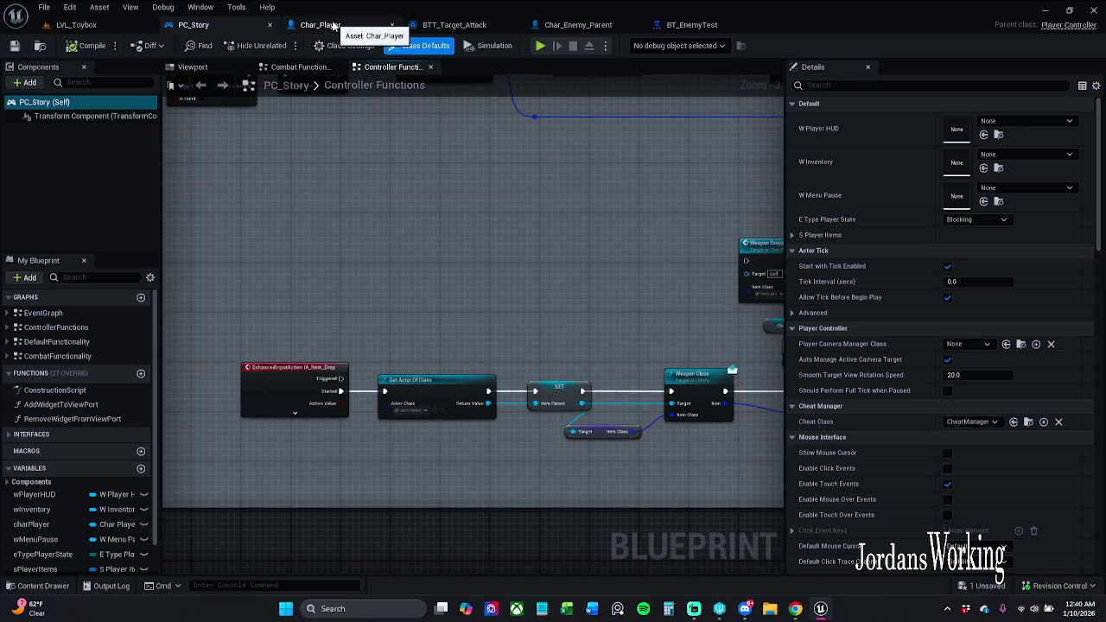
{"action": "left_click", "coordinate": [333, 26]}
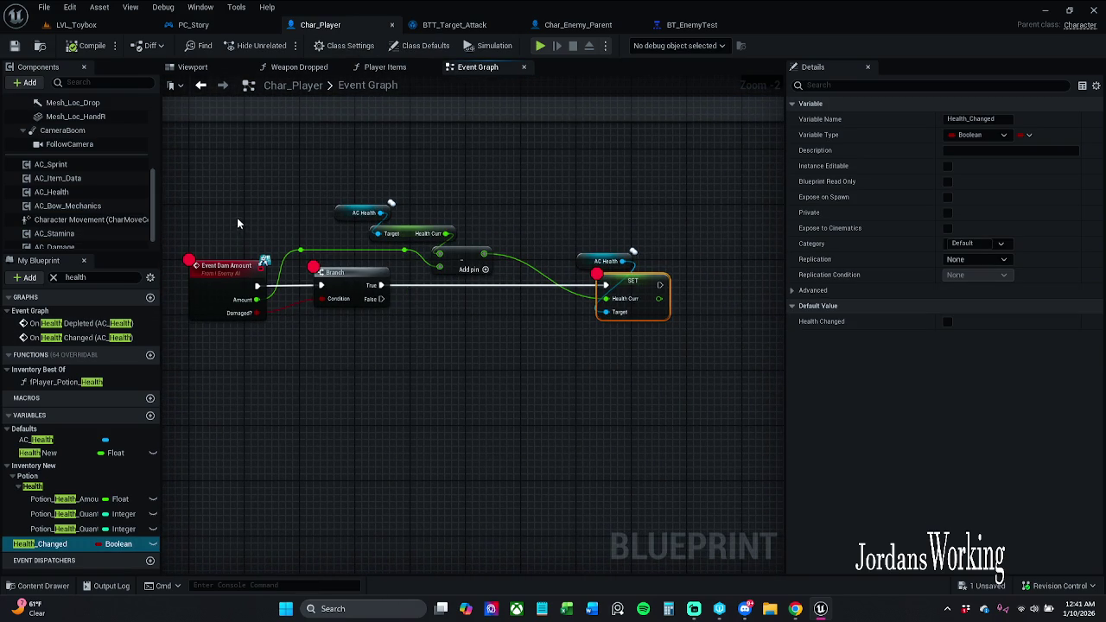
{"action": "left_click_drag", "start_coordinate": [195, 191], "coordinate": [721, 430]}
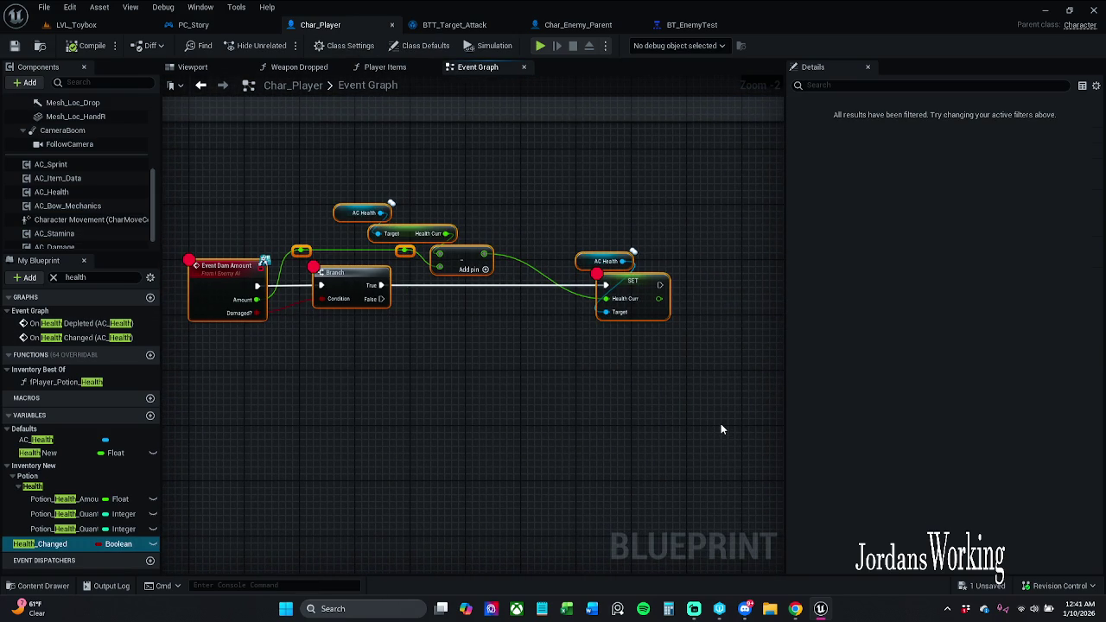
Comment the selected nodes as 'DamAmount Interface', show bubble when zoomed, colour V 0.123 dark grey.
{"action": "key", "text": "c"}
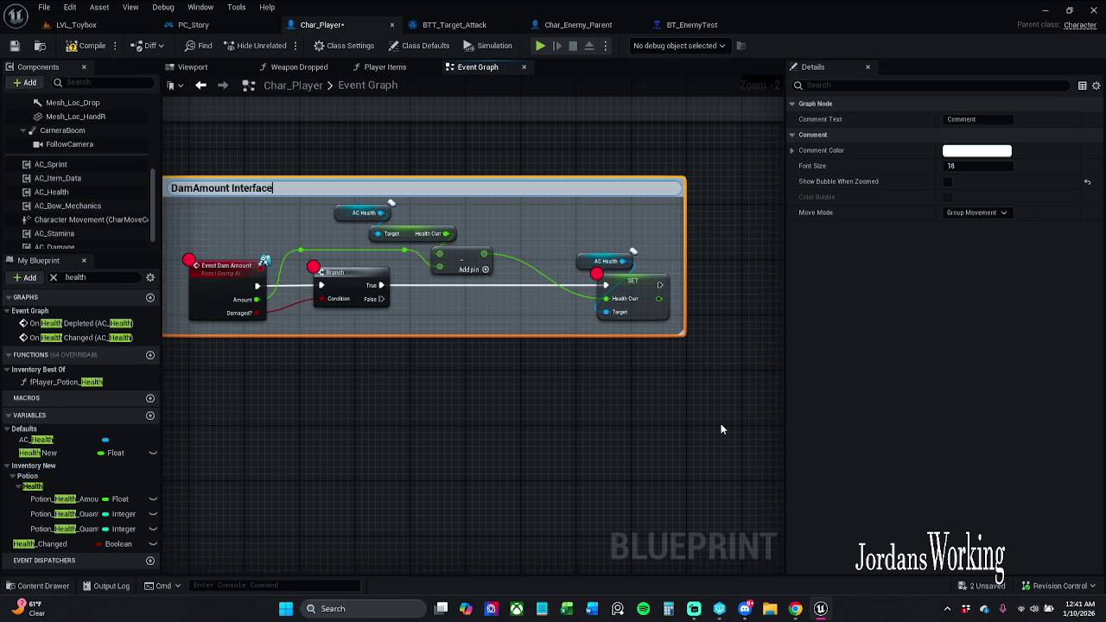
{"action": "type", "text": "e"}
{"action": "key", "text": "Return"}
{"action": "left_click", "coordinate": [947, 181]}
{"action": "left_click", "coordinate": [984, 153]}
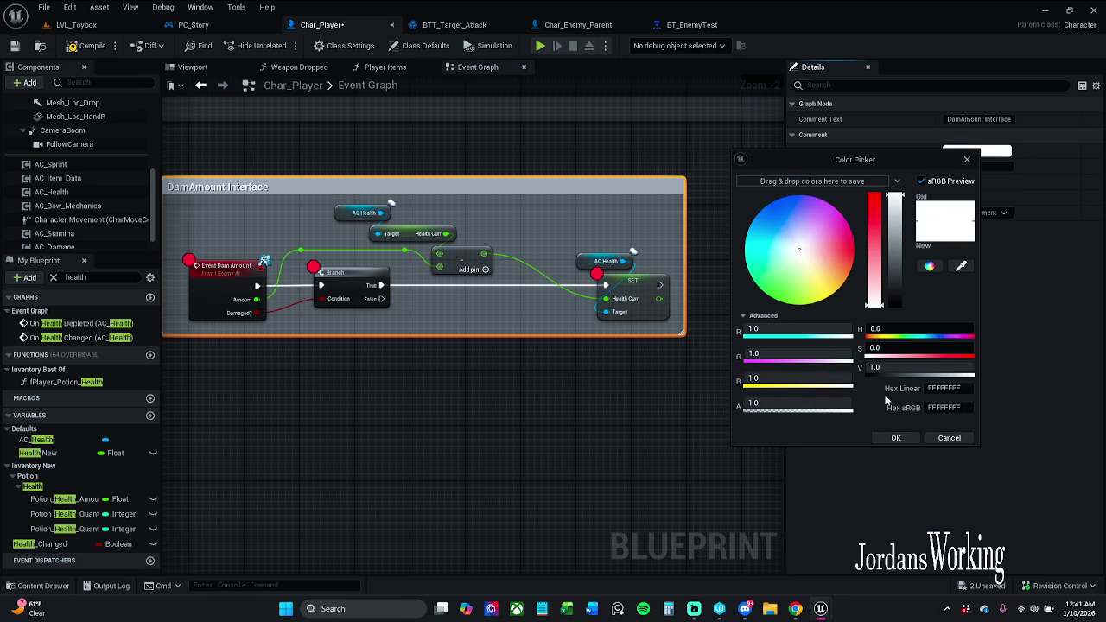
{"action": "left_click", "coordinate": [918, 366]}
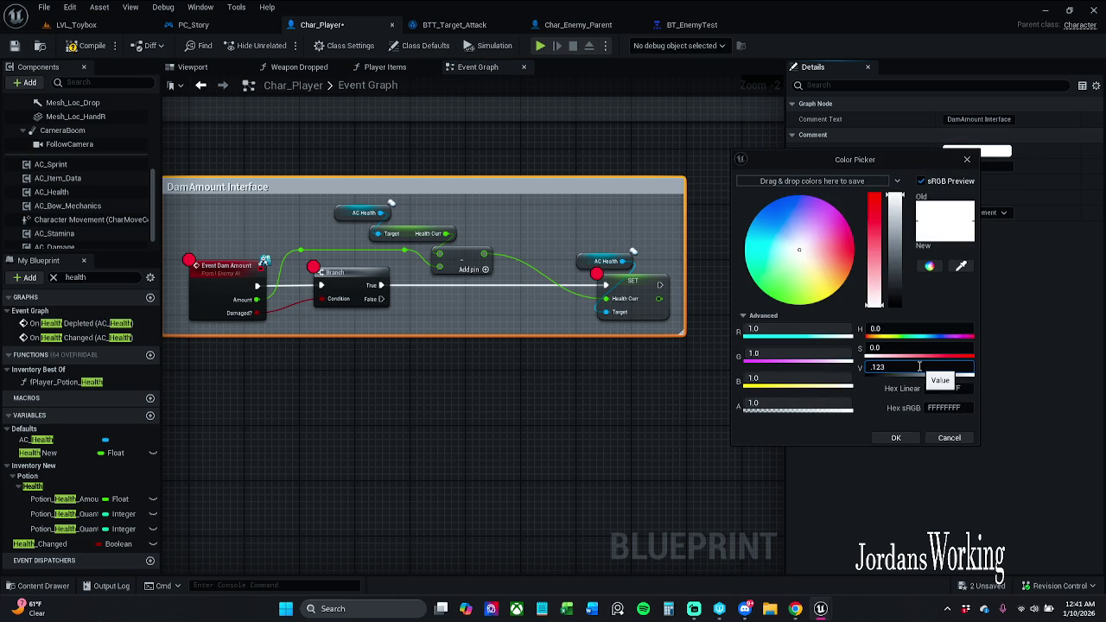
{"action": "key", "text": "Return"}
{"action": "left_click", "coordinate": [897, 438]}
{"action": "mouse_move", "coordinate": [673, 482]}
{"action": "left_mouse_down"}
{"action": "mouse_move", "coordinate": [480, 222]}
{"action": "mouse_move", "coordinate": [483, 249]}
{"action": "mouse_move", "coordinate": [474, 210]}
{"action": "mouse_move", "coordinate": [447, 406]}
{"action": "mouse_move", "coordinate": [443, 363]}
{"action": "left_mouse_up"}
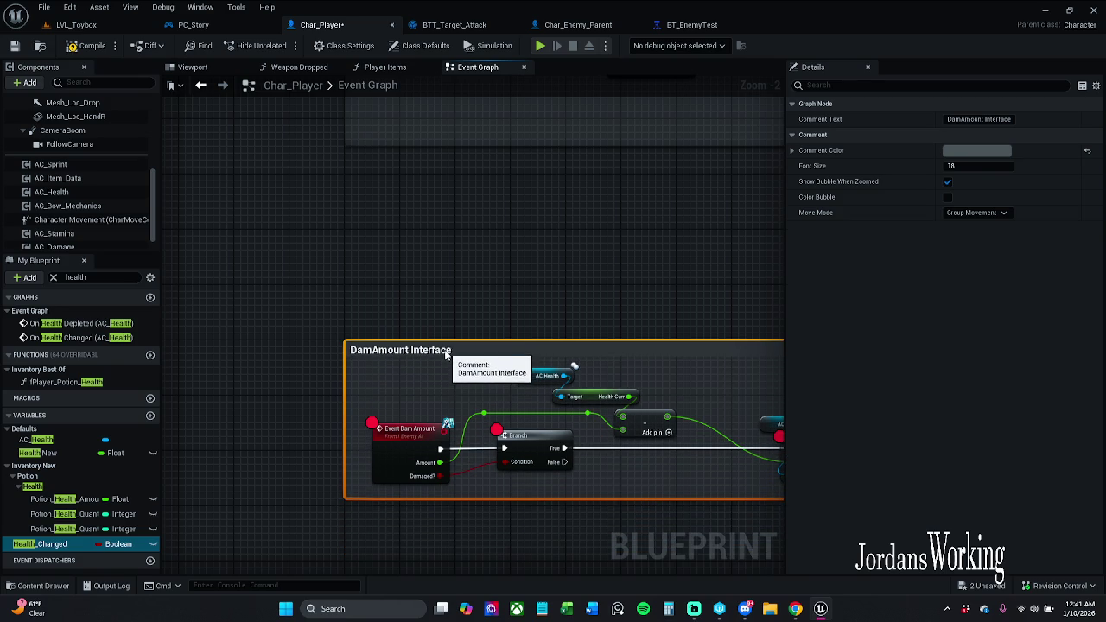
{"action": "scroll", "coordinate": [432, 259], "scroll_direction": "down", "scroll_amount": 10}
{"action": "left_click_drag", "start_coordinate": [398, 259], "coordinate": [344, 328]}
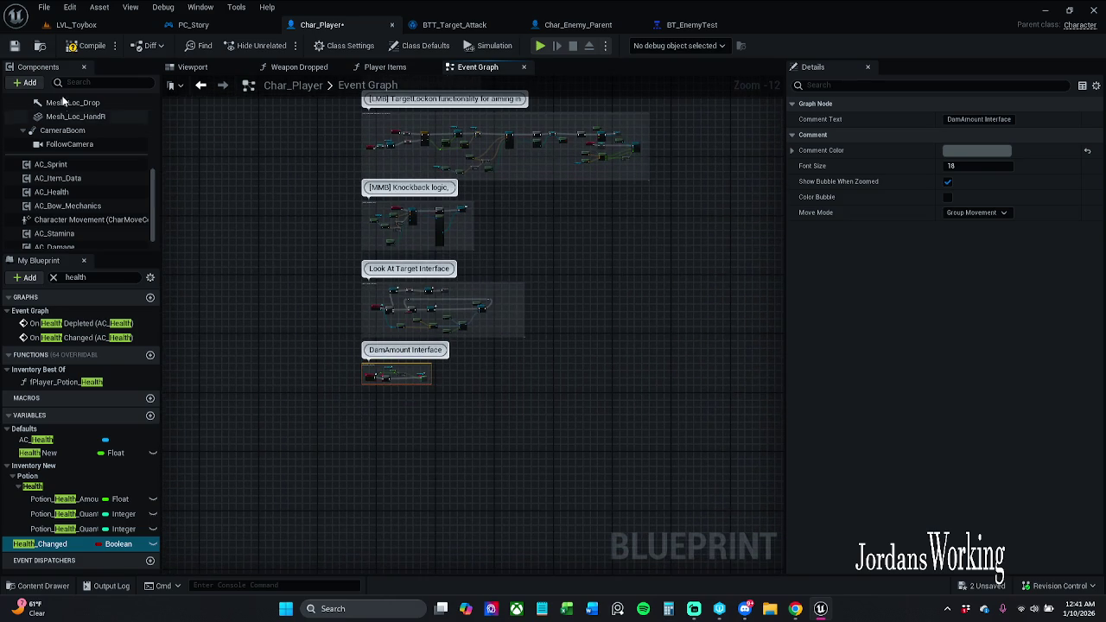
Enlarge the Knockback logic comment to enclose its nodes and save Char_Player.
{"action": "left_click", "coordinate": [14, 45]}
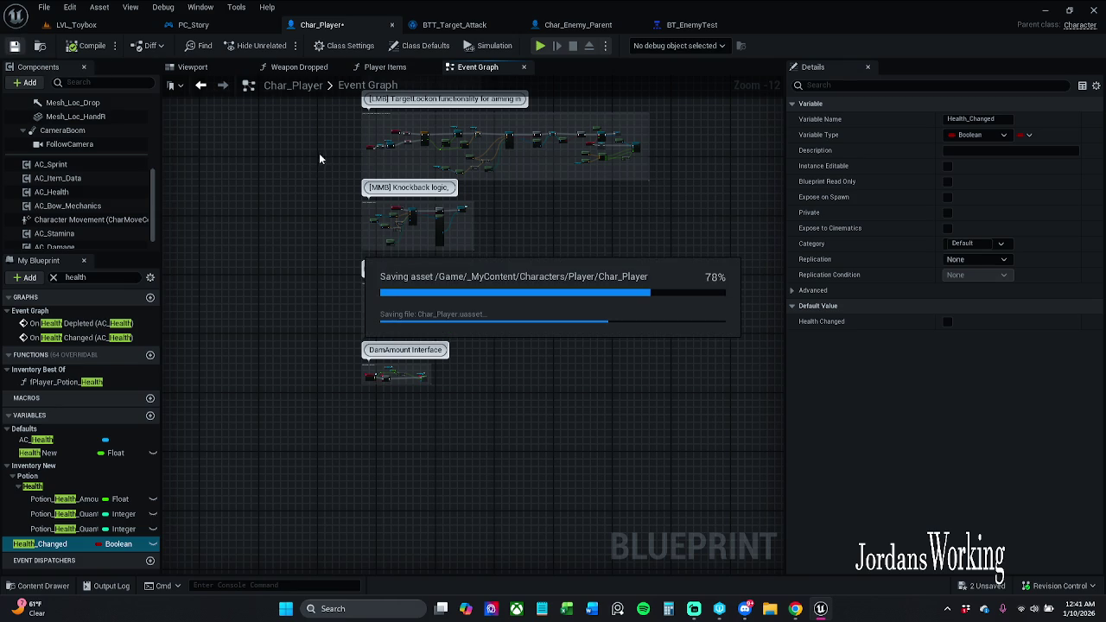
{"action": "scroll", "coordinate": [399, 211], "scroll_direction": "up", "scroll_amount": 11}
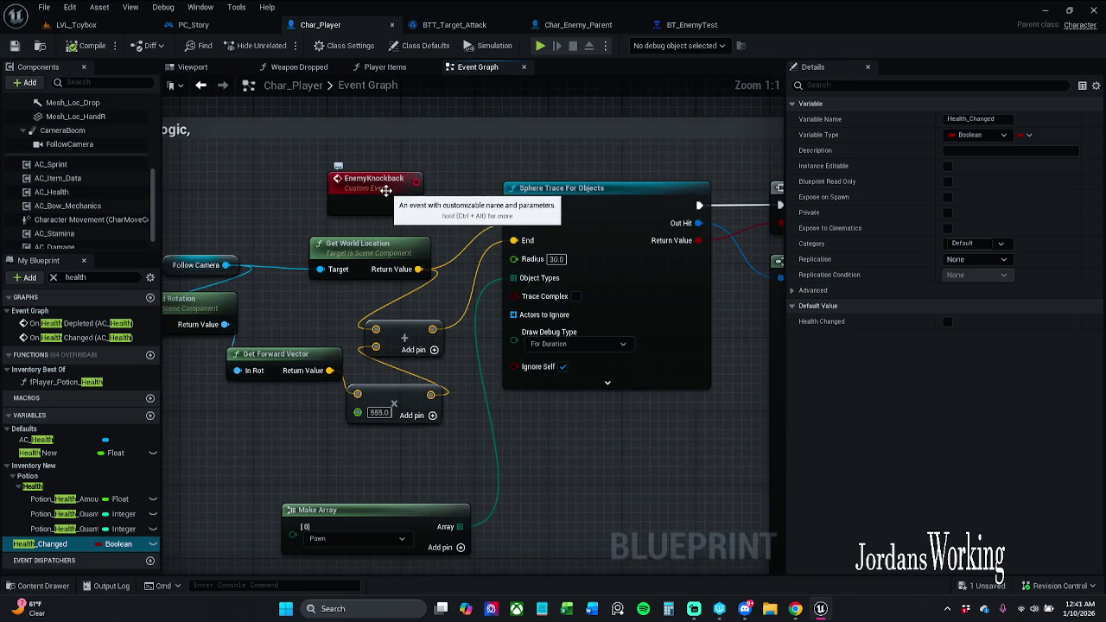
{"action": "scroll", "coordinate": [512, 246], "scroll_direction": "down", "scroll_amount": 4}
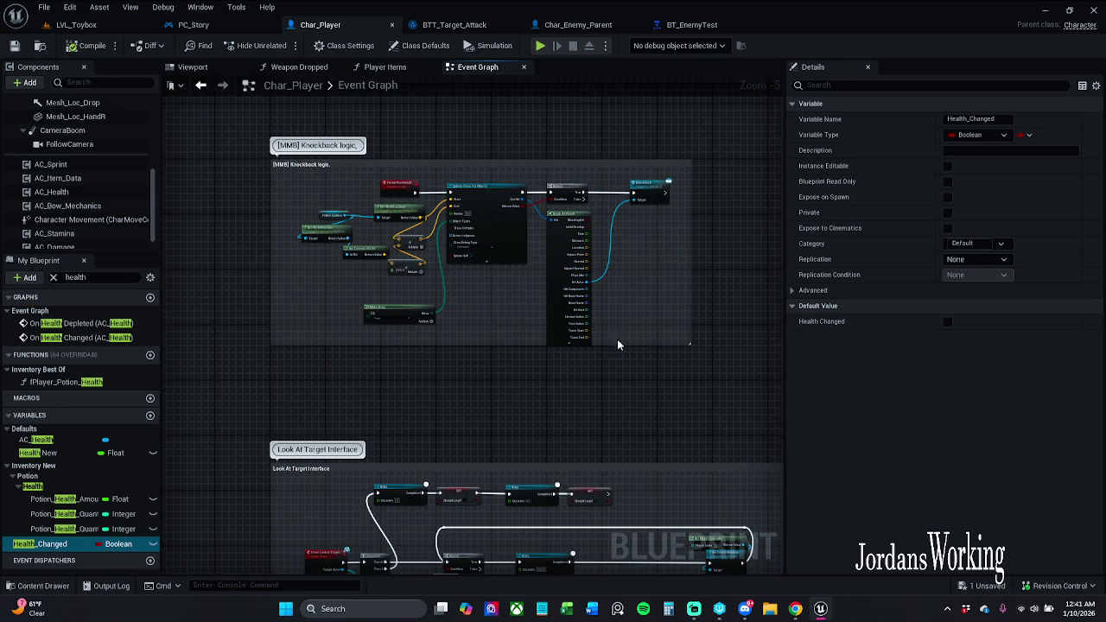
{"action": "left_click_drag", "start_coordinate": [690, 345], "coordinate": [705, 361]}
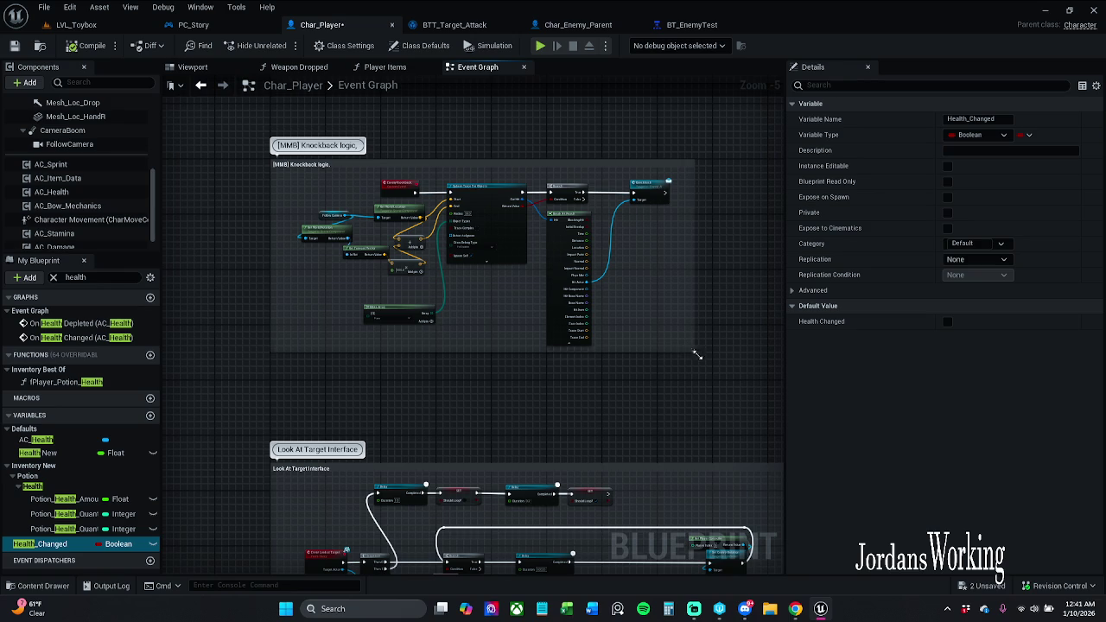
{"action": "left_click", "coordinate": [14, 47]}
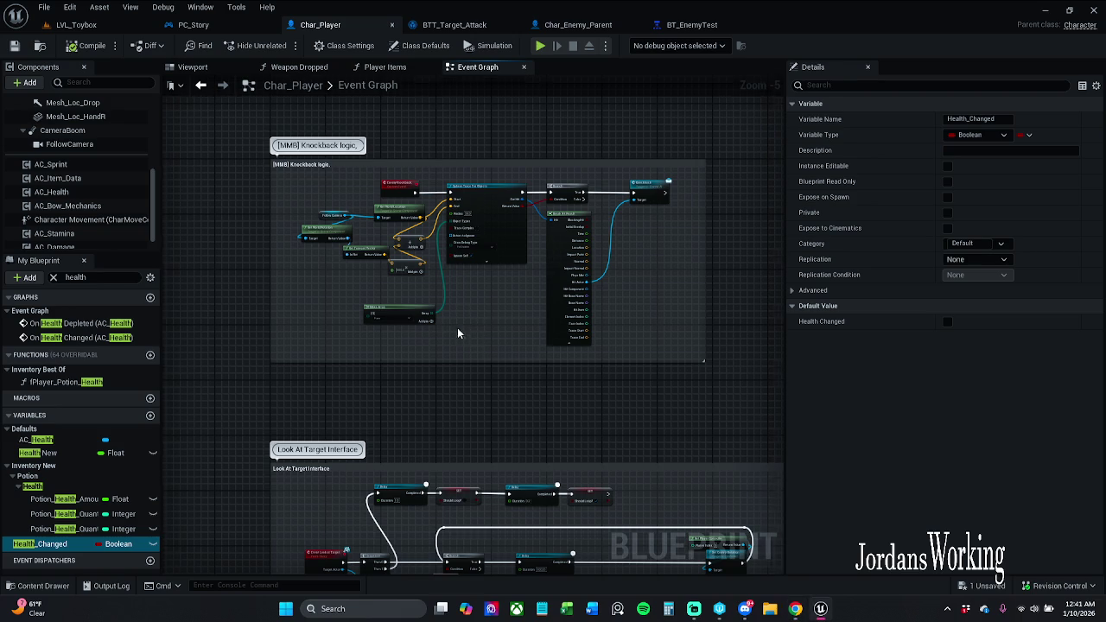
Bring the DamAmount Interface group into view, then switch to the BTT_Target_Attack graph.
{"action": "left_click_drag", "start_coordinate": [463, 330], "coordinate": [401, 180]}
{"action": "left_click_drag", "start_coordinate": [494, 566], "coordinate": [526, 300]}
{"action": "scroll", "coordinate": [453, 390], "scroll_direction": "up", "scroll_amount": 4}
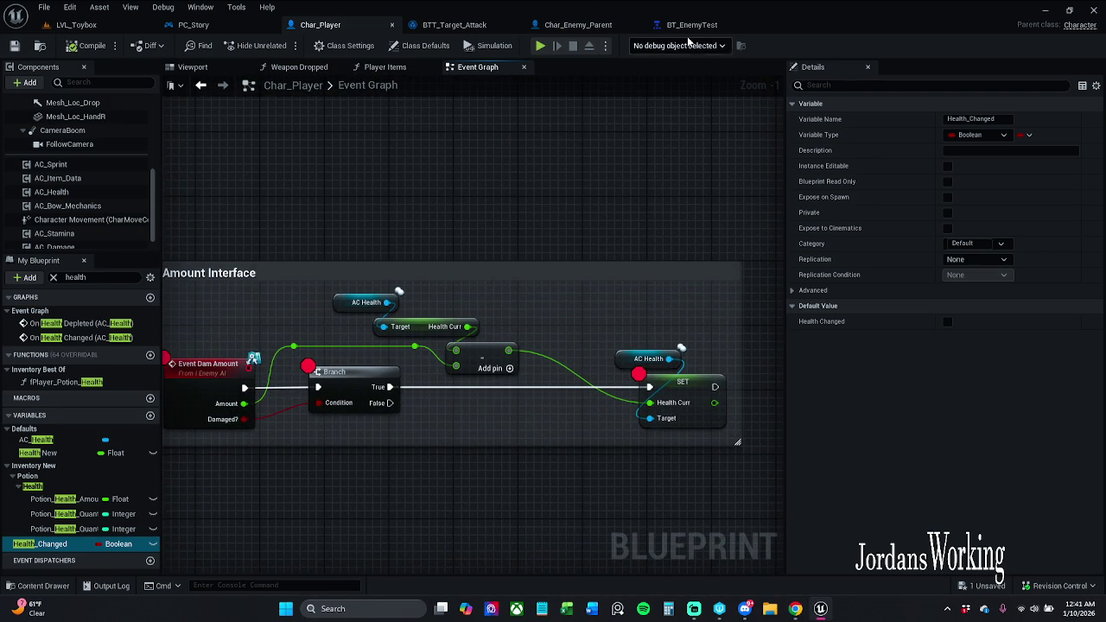
{"action": "left_click", "coordinate": [455, 25]}
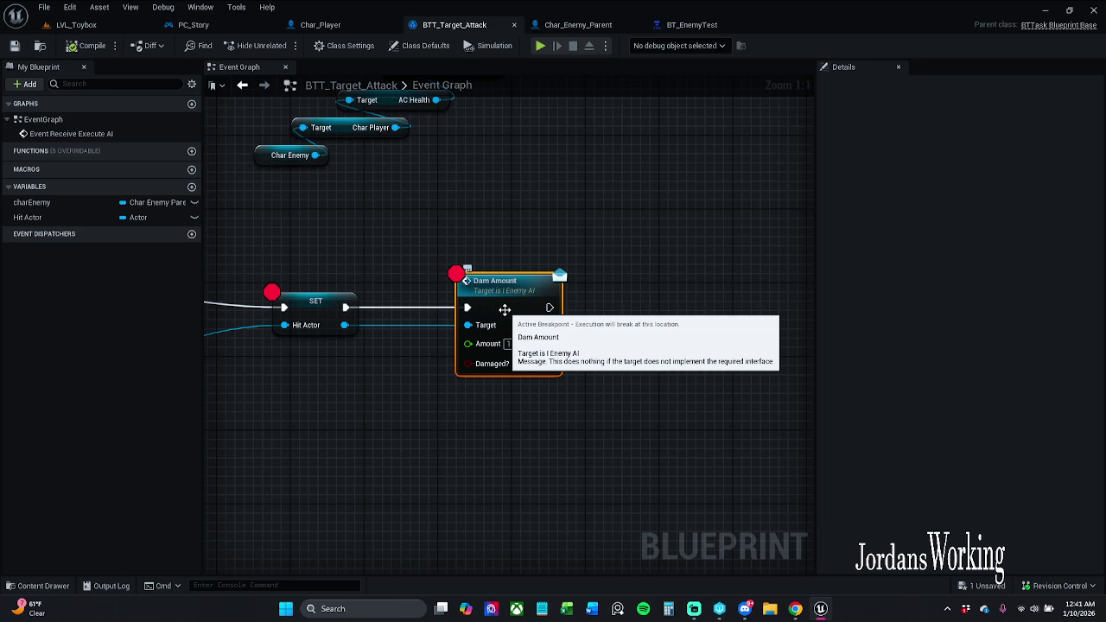
Add an Apply Damage node after SET with Base Damage set to 100.
{"action": "mouse_move", "coordinate": [505, 315]}
{"action": "left_mouse_down"}
{"action": "mouse_move", "coordinate": [598, 315]}
{"action": "mouse_move", "coordinate": [890, 260]}
{"action": "mouse_move", "coordinate": [726, 303]}
{"action": "mouse_move", "coordinate": [630, 302]}
{"action": "mouse_move", "coordinate": [1062, 276]}
{"action": "left_mouse_up"}
{"action": "left_click_drag", "start_coordinate": [474, 298], "coordinate": [583, 271]}
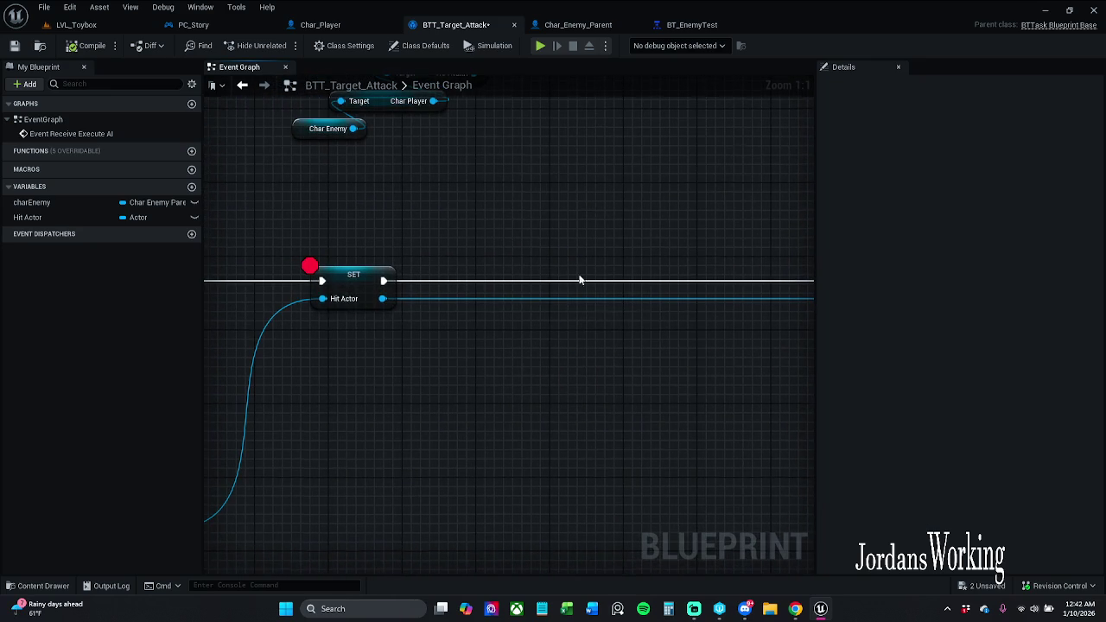
{"action": "left_click_drag", "start_coordinate": [383, 281], "coordinate": [435, 283]}
{"action": "type", "text": "appl"}
{"action": "key", "text": "Return"}
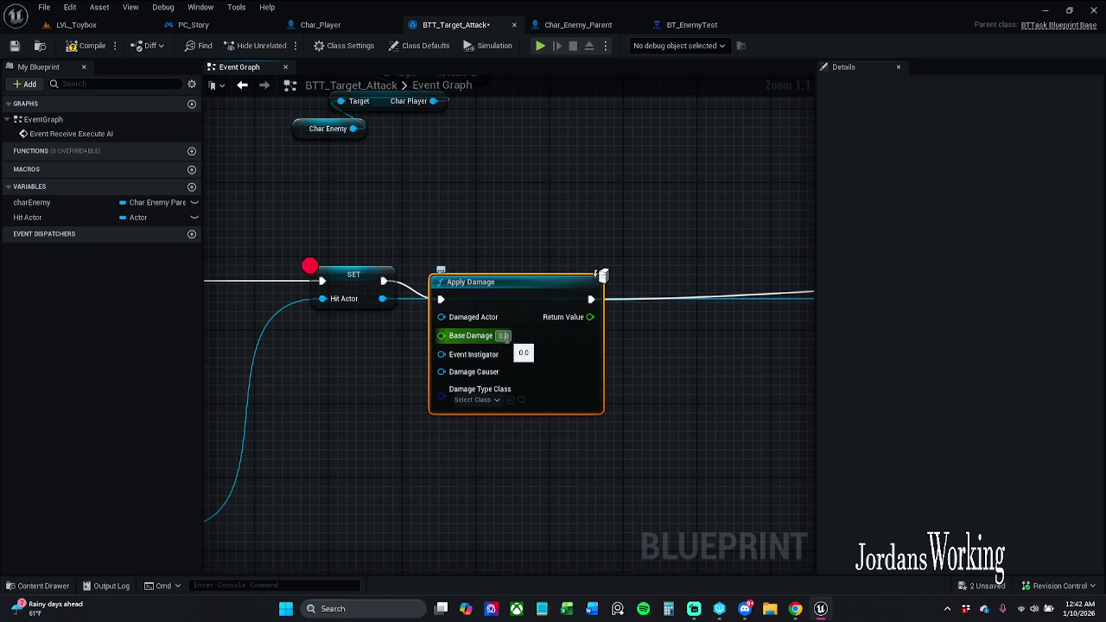
{"action": "left_click", "coordinate": [504, 336]}
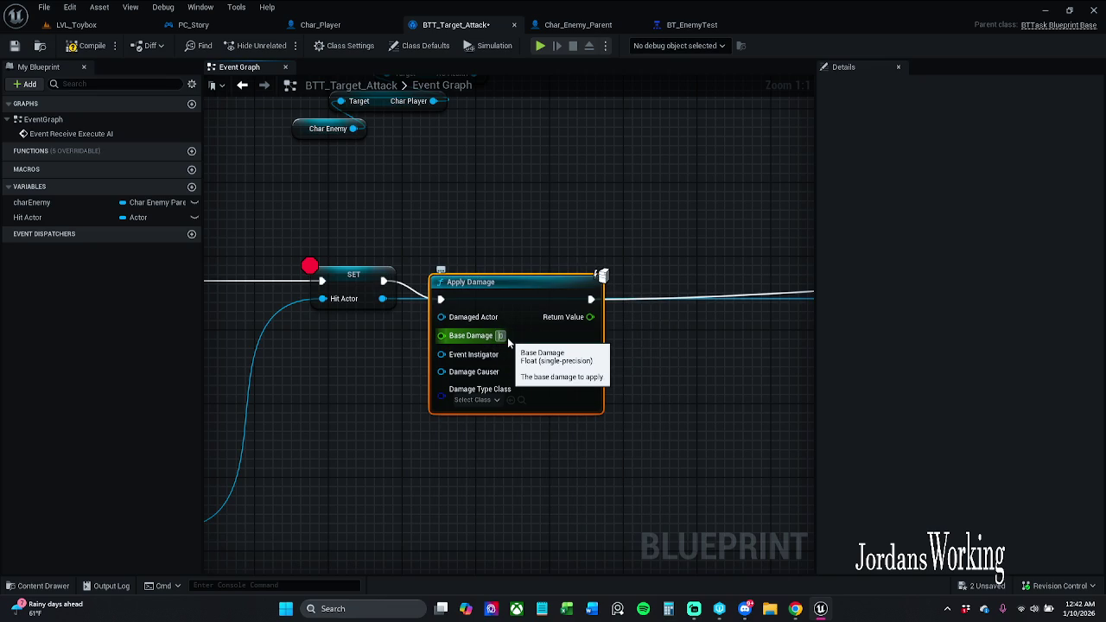
{"action": "type", "text": "100"}
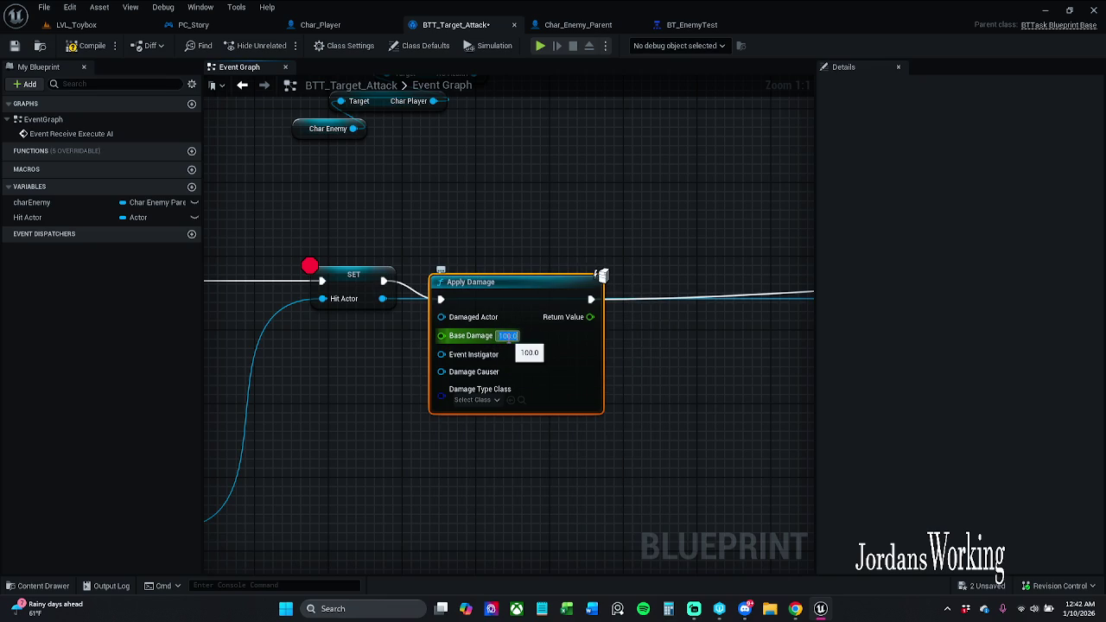
{"action": "left_click", "coordinate": [391, 381]}
Wire Hit Actor as Damaged Actor and Char Enemy as causer, compile, and go to the level.
{"action": "mouse_move", "coordinate": [383, 298]}
{"action": "left_mouse_down"}
{"action": "mouse_move", "coordinate": [409, 308]}
{"action": "mouse_move", "coordinate": [432, 380]}
{"action": "mouse_move", "coordinate": [449, 373]}
{"action": "mouse_move", "coordinate": [457, 314]}
{"action": "mouse_move", "coordinate": [467, 322]}
{"action": "left_mouse_up"}
{"action": "left_click_drag", "start_coordinate": [375, 409], "coordinate": [431, 398]}
{"action": "mouse_move", "coordinate": [34, 202]}
{"action": "left_mouse_down"}
{"action": "mouse_move", "coordinate": [514, 380]}
{"action": "mouse_move", "coordinate": [499, 367]}
{"action": "left_mouse_up"}
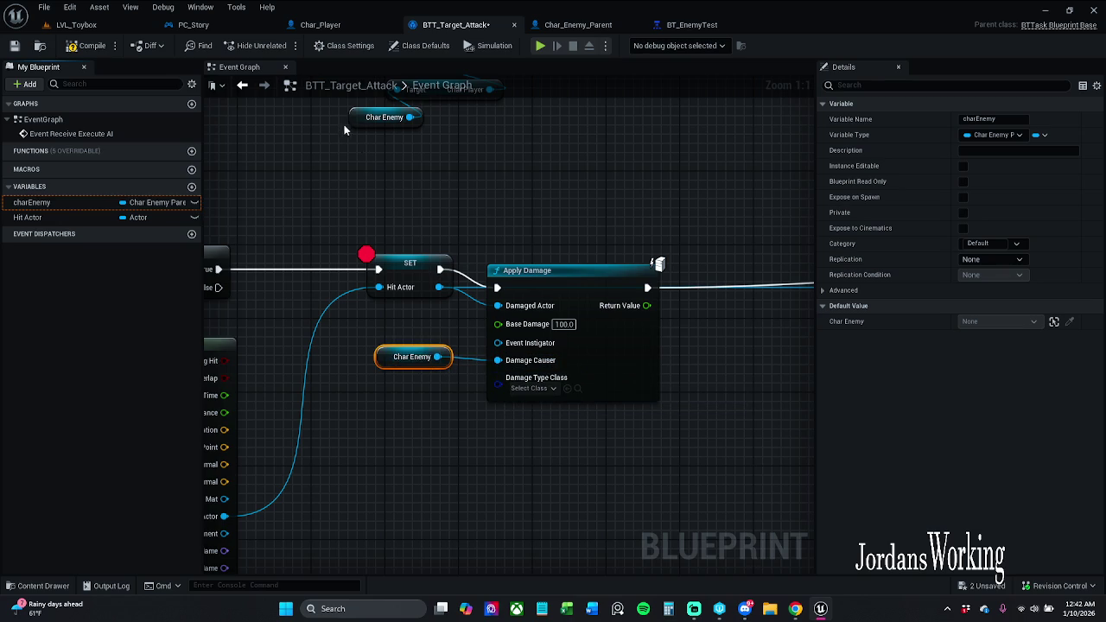
{"action": "left_click", "coordinate": [87, 45]}
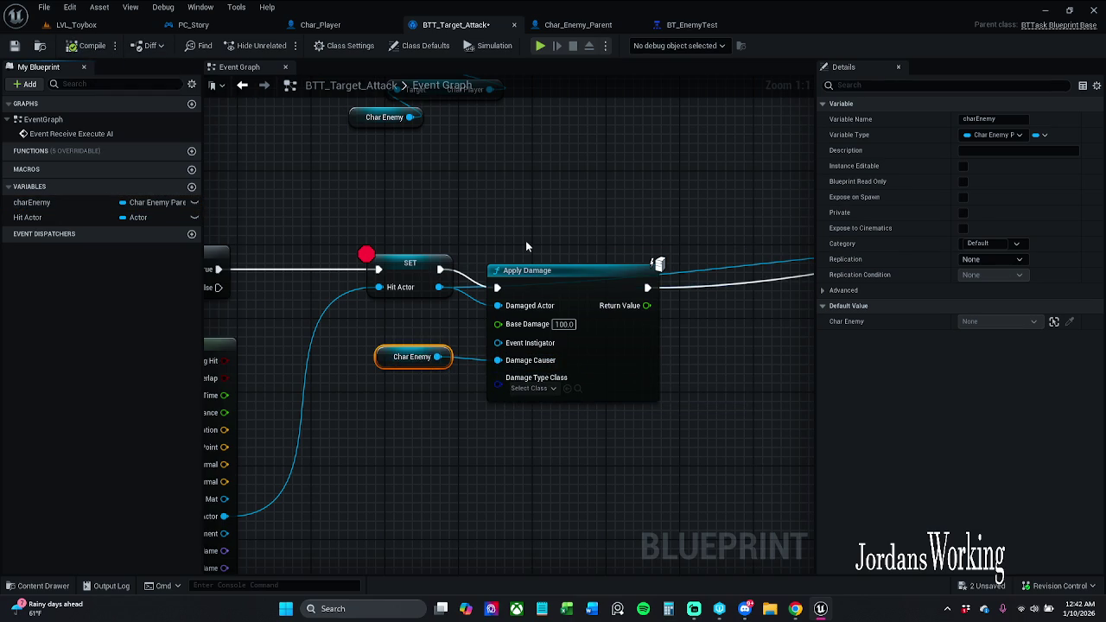
{"action": "left_click", "coordinate": [100, 24]}
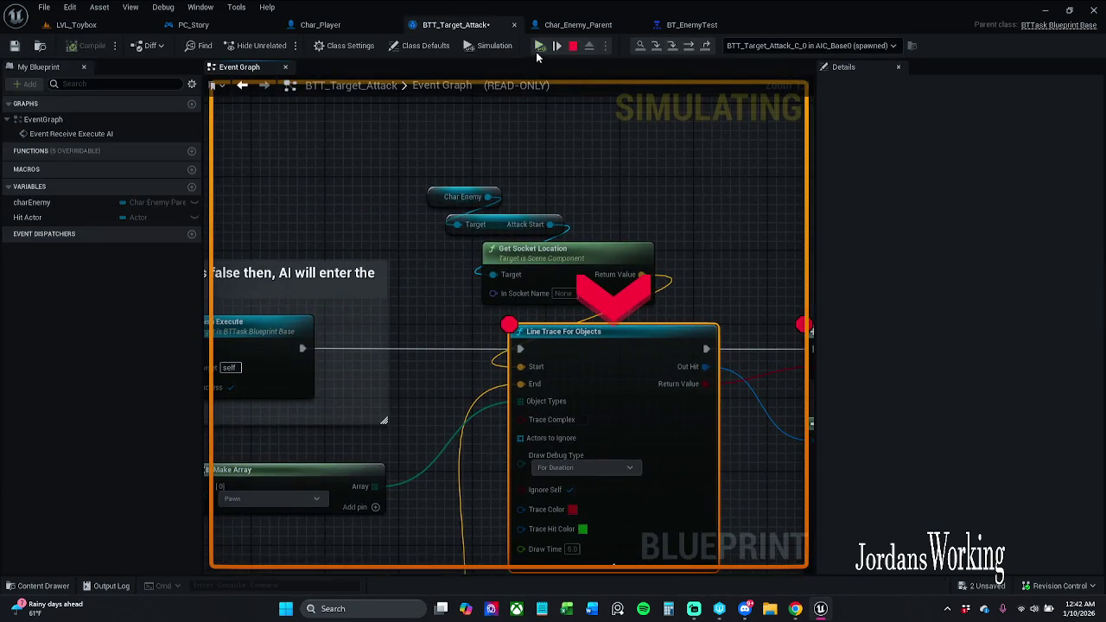
Resume and step past the damage breakpoints, stop play, and return to BTT_Target_Attack.
{"action": "left_click", "coordinate": [555, 44]}
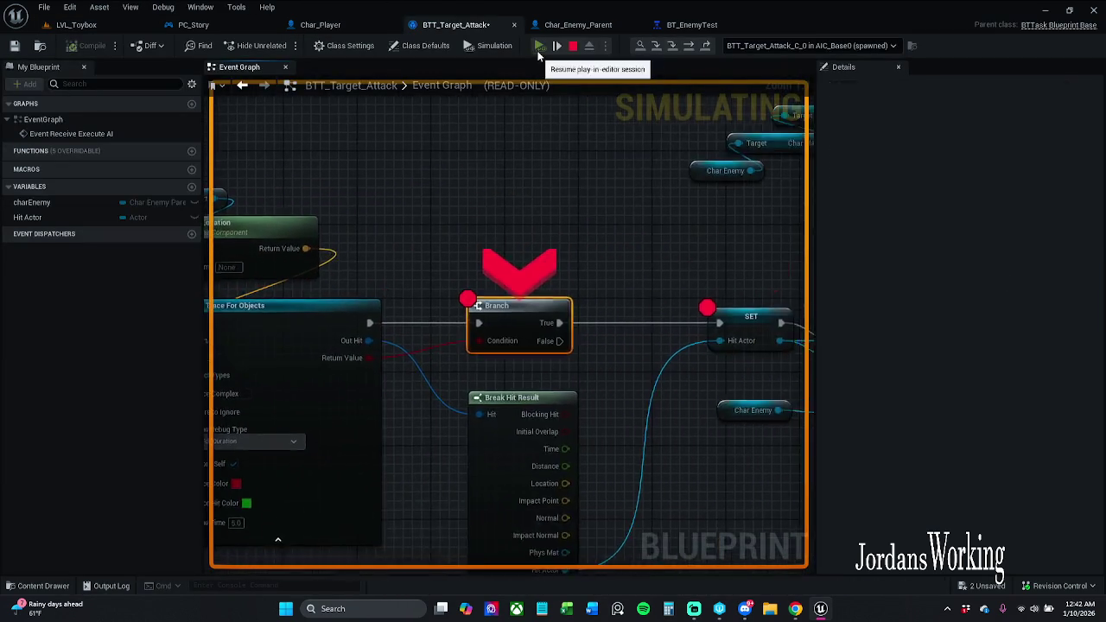
{"action": "left_click", "coordinate": [538, 48]}
{"action": "key", "text": "F10"}
{"action": "left_click", "coordinate": [477, 45]}
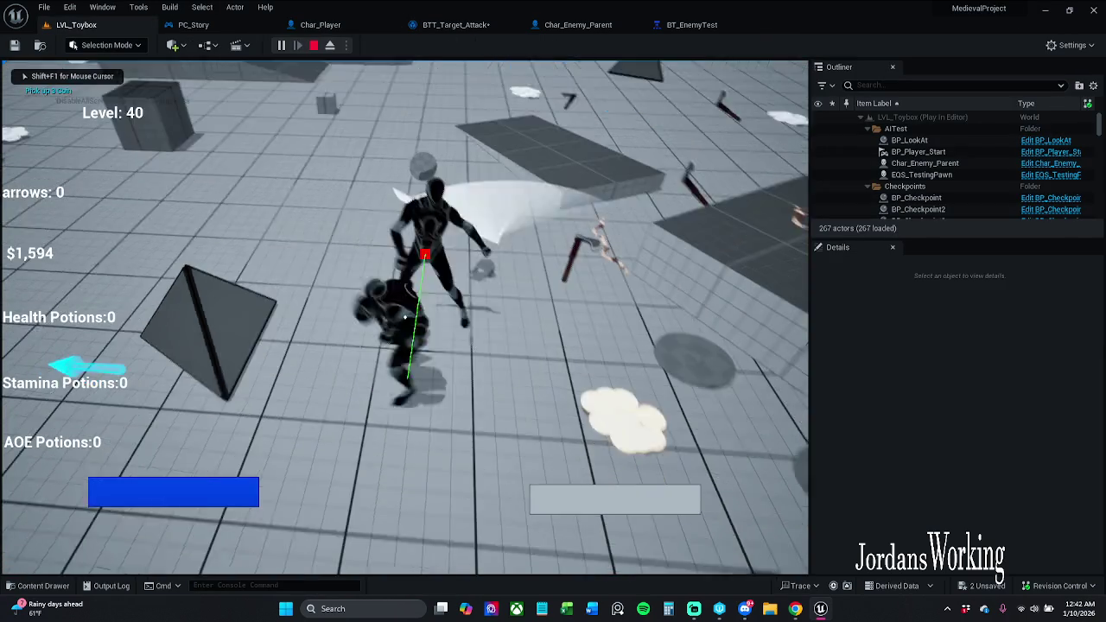
{"action": "key", "text": "Escape"}
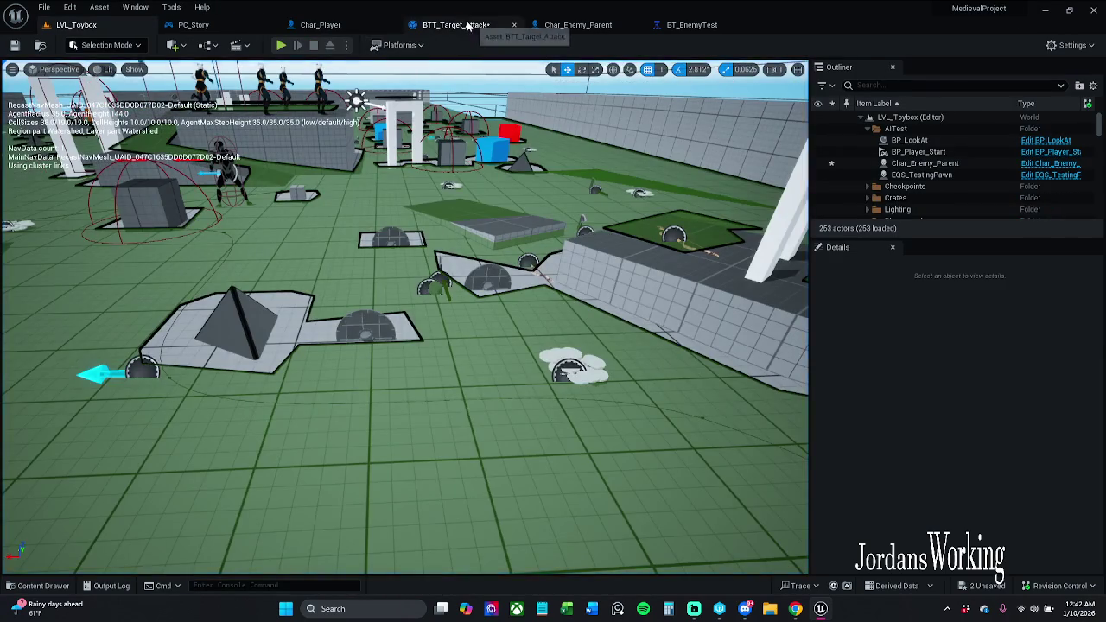
{"action": "left_click", "coordinate": [455, 24]}
{"action": "scroll", "coordinate": [639, 201], "scroll_direction": "down", "scroll_amount": 4}
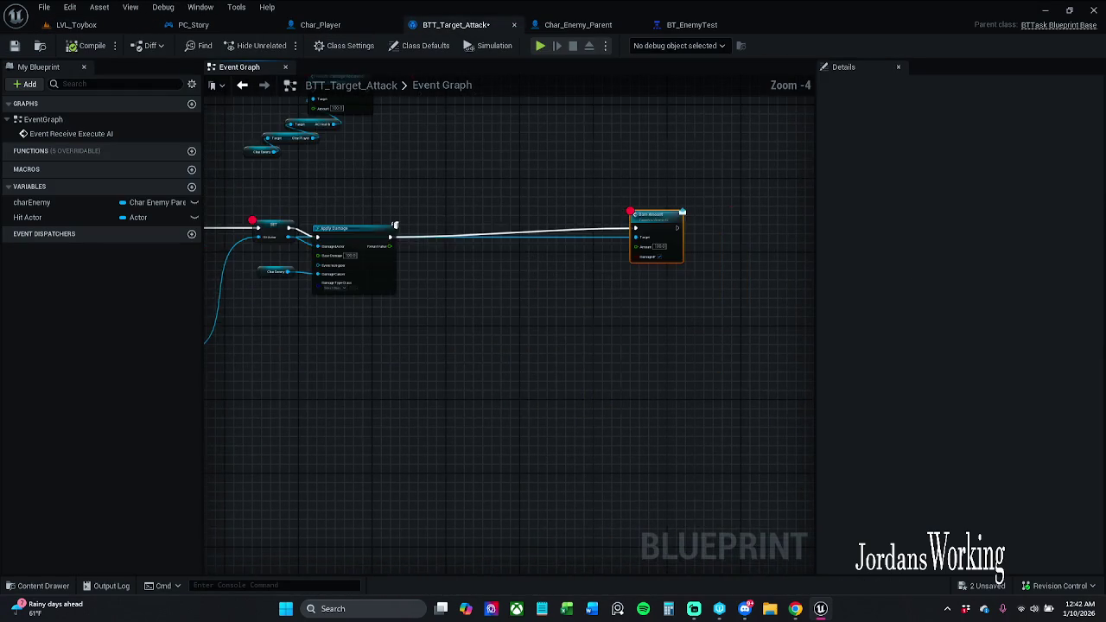
Delete the Apply Damage and Char Enemy nodes and wire SET directly into Dam Amount.
{"action": "left_click_drag", "start_coordinate": [444, 214], "coordinate": [554, 214]}
{"action": "left_click", "coordinate": [437, 275]}
{"action": "key", "text": "Delete"}
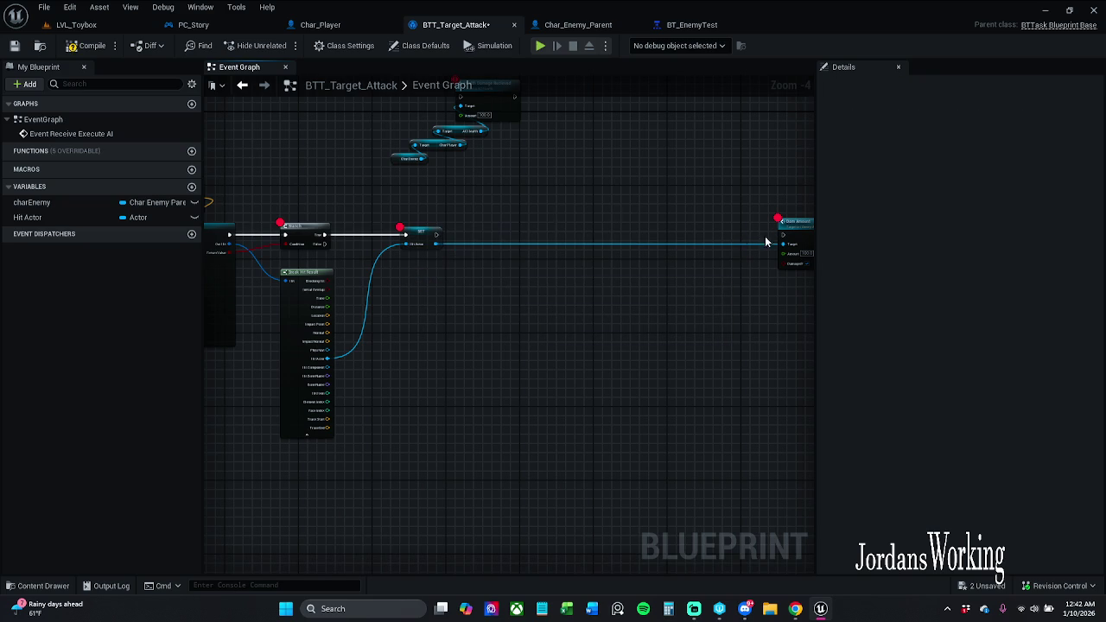
{"action": "left_click_drag", "start_coordinate": [782, 235], "coordinate": [436, 234]}
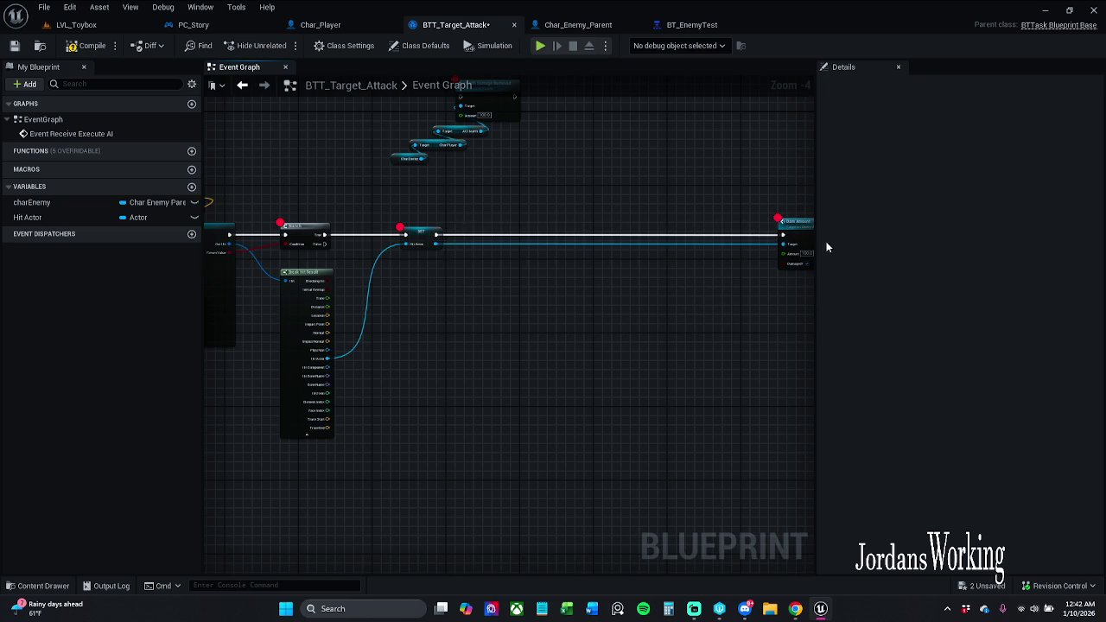
{"action": "left_click_drag", "start_coordinate": [800, 235], "coordinate": [483, 235]}
{"action": "scroll", "coordinate": [483, 235], "scroll_direction": "down", "scroll_amount": 2}
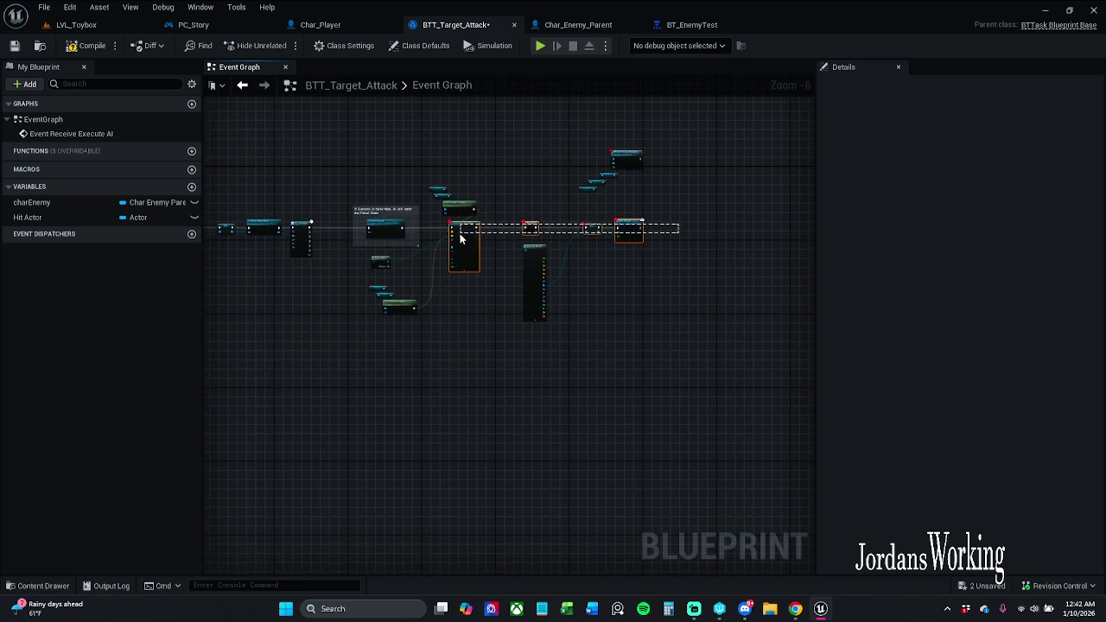
Remove the breakpoints from all DamAmount Interface nodes in Char_Player.
{"action": "right_click", "coordinate": [530, 228]}
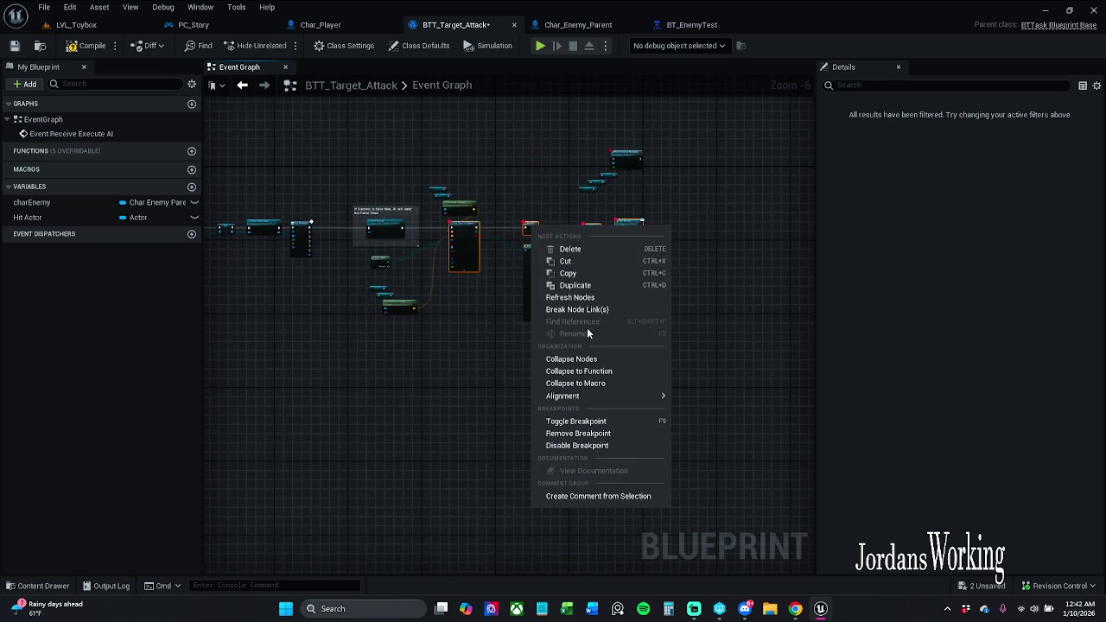
{"action": "left_click", "coordinate": [645, 160]}
{"action": "mouse_move", "coordinate": [740, 383]}
{"action": "left_mouse_down"}
{"action": "mouse_move", "coordinate": [285, 316]}
{"action": "mouse_move", "coordinate": [284, 242]}
{"action": "left_mouse_up"}
{"action": "right_click", "coordinate": [712, 278]}
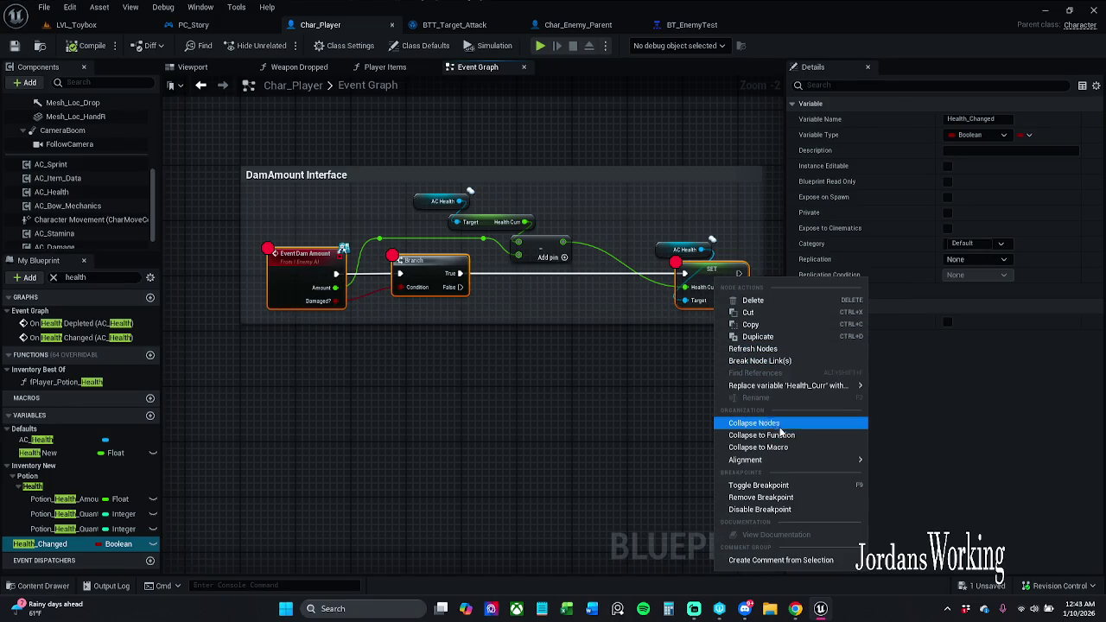
{"action": "left_click", "coordinate": [788, 488]}
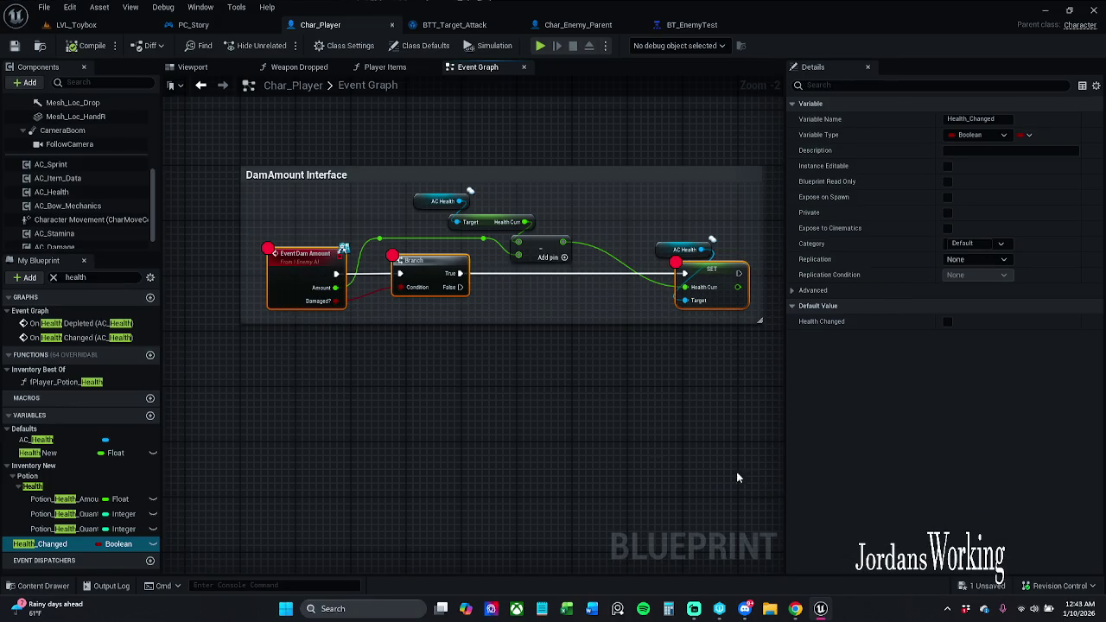
{"action": "left_click", "coordinate": [560, 233]}
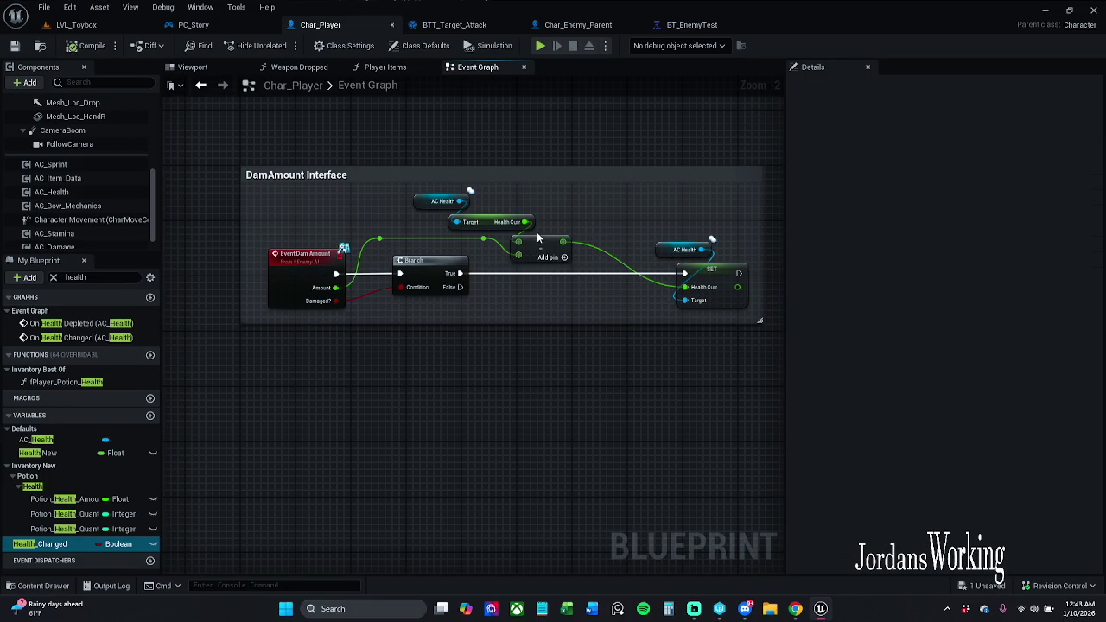
Reconnect Amount into the subtract node, compile and save Char_Player, then start a LVL_Toybox play test.
{"action": "scroll", "coordinate": [539, 237], "scroll_direction": "up", "scroll_amount": 2}
{"action": "mouse_move", "coordinate": [474, 245]}
{"action": "left_mouse_down"}
{"action": "mouse_move", "coordinate": [575, 250]}
{"action": "mouse_move", "coordinate": [521, 265]}
{"action": "left_mouse_up"}
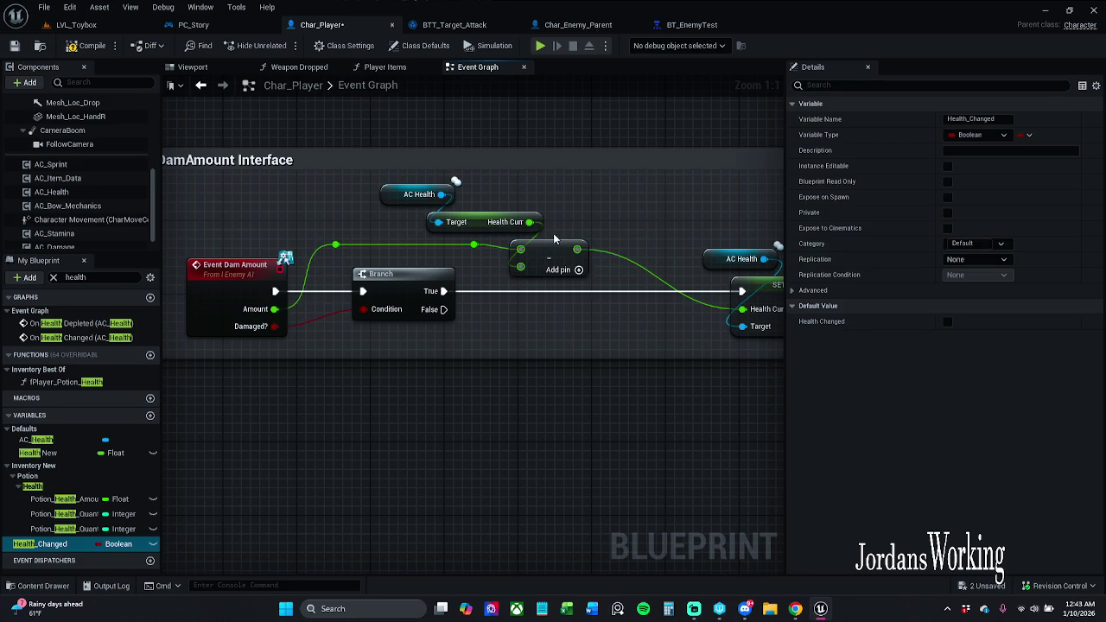
{"action": "left_click", "coordinate": [86, 45]}
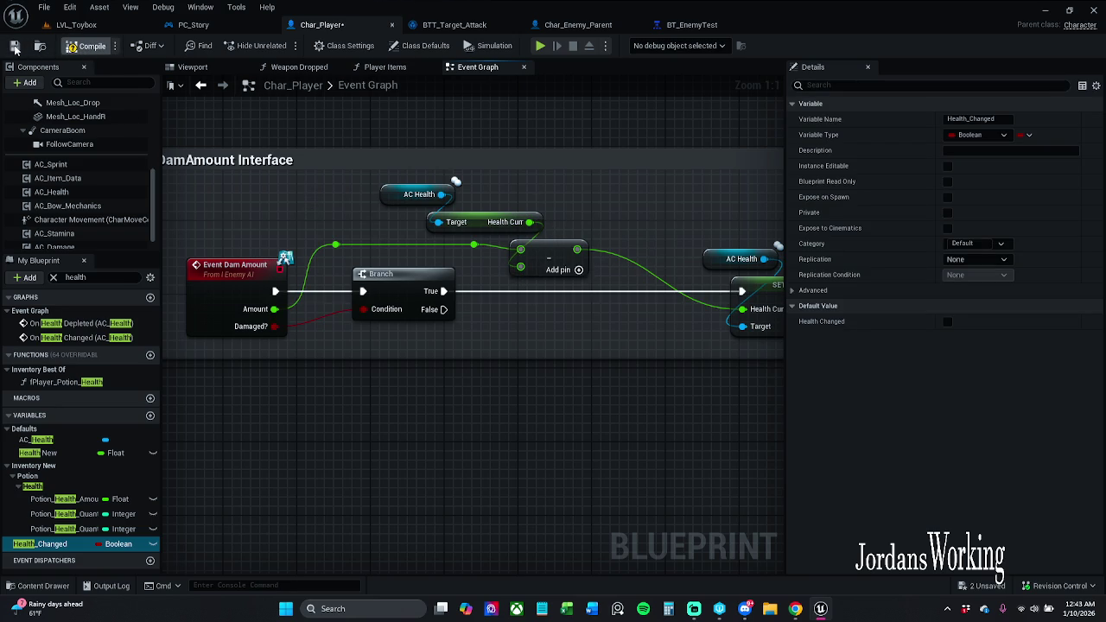
{"action": "left_click", "coordinate": [15, 48]}
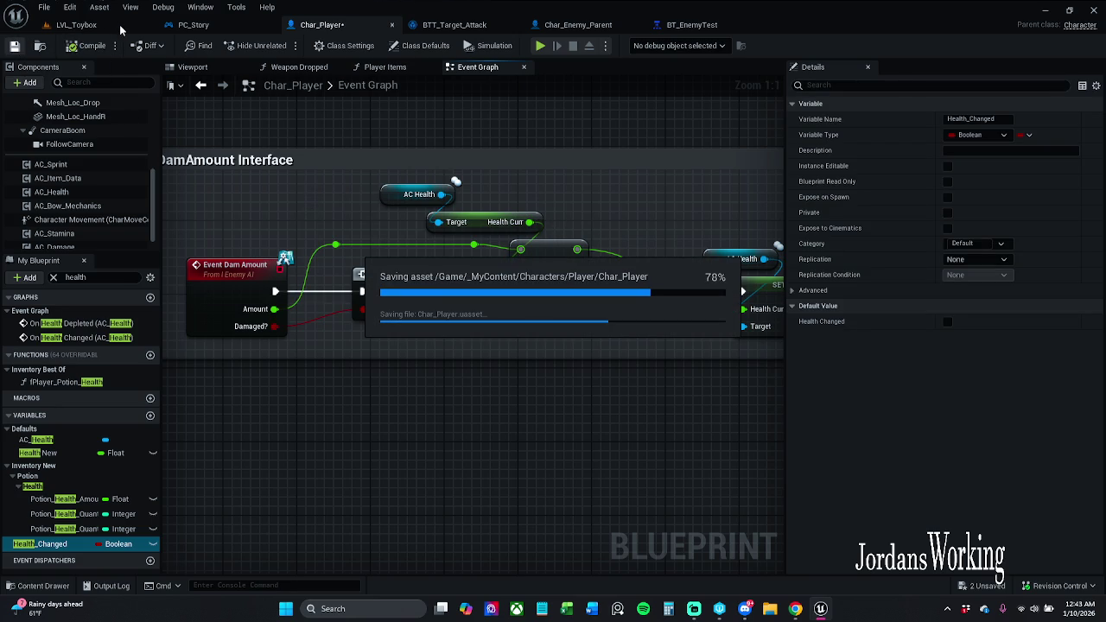
{"action": "left_click", "coordinate": [121, 26]}
{"action": "left_click", "coordinate": [285, 45]}
Run the character and swing the sword at an enemy, then stop the play session.
{"action": "key", "text": "w"}
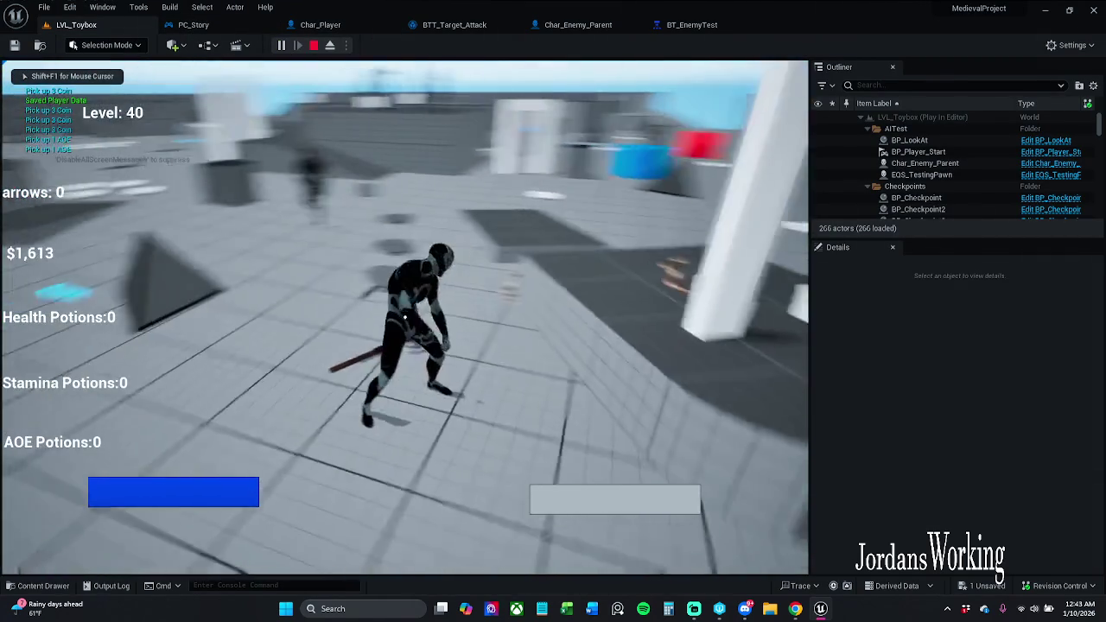
{"action": "left_click", "coordinate": [404, 318]}
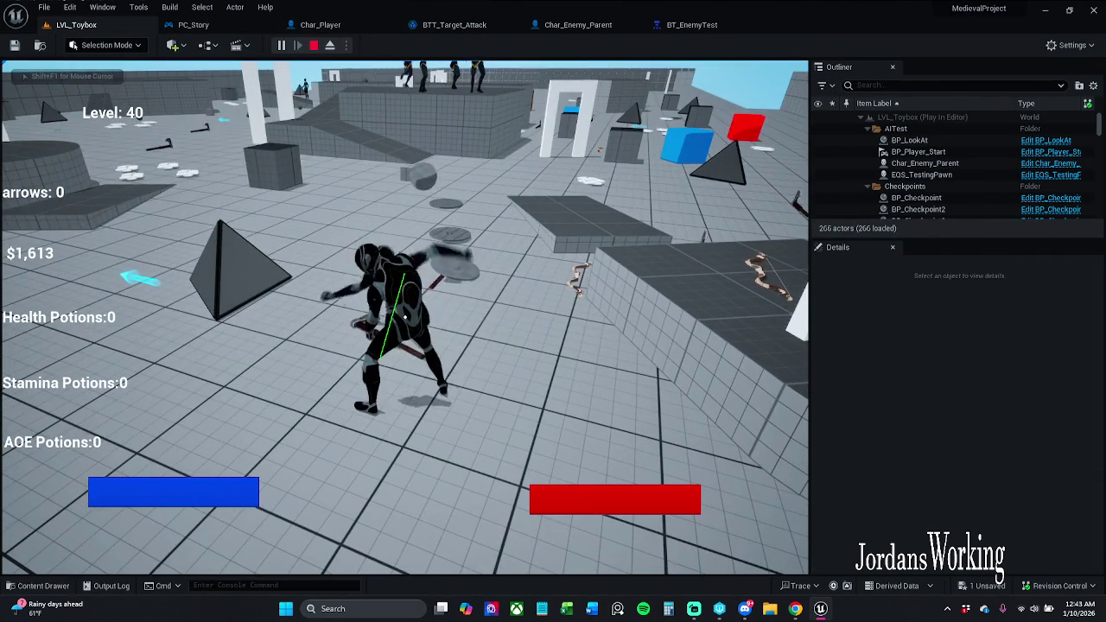
{"action": "key", "text": "shift+F1"}
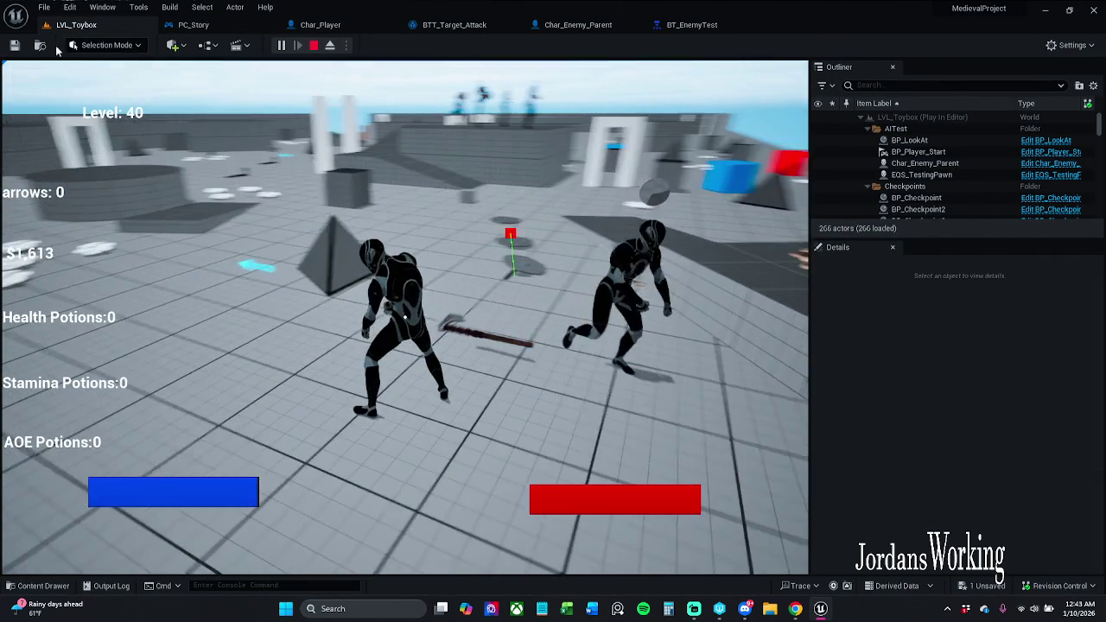
{"action": "key", "text": "Escape"}
{"action": "left_click", "coordinate": [203, 24]}
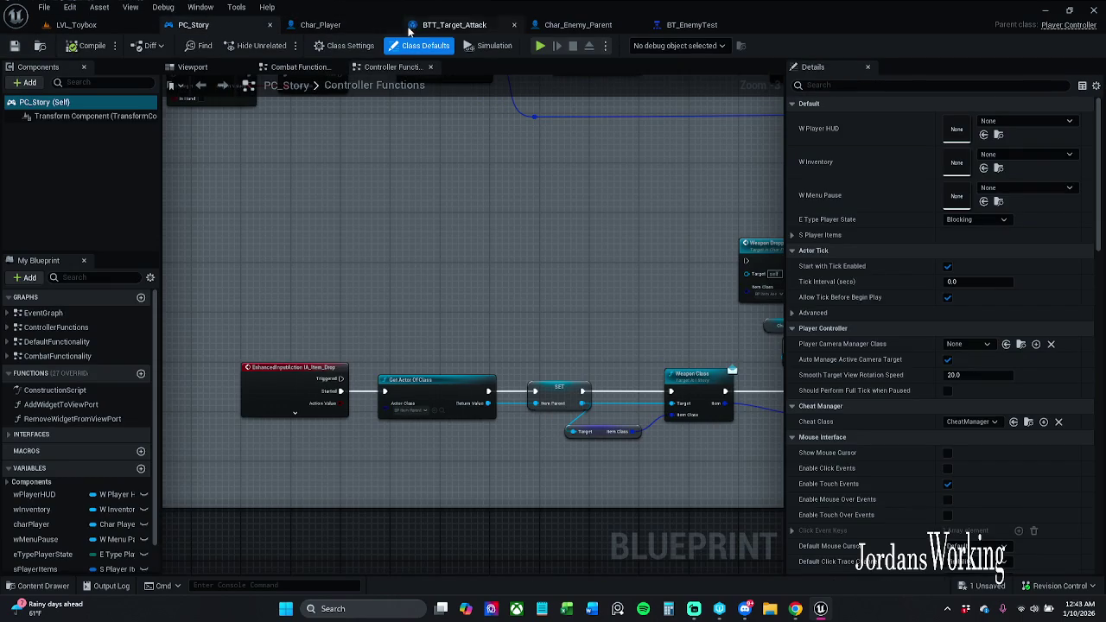
{"action": "left_click", "coordinate": [122, 26]}
Play-test again, running onto the raised platform and into the white arch, then stop.
{"action": "left_click", "coordinate": [279, 47]}
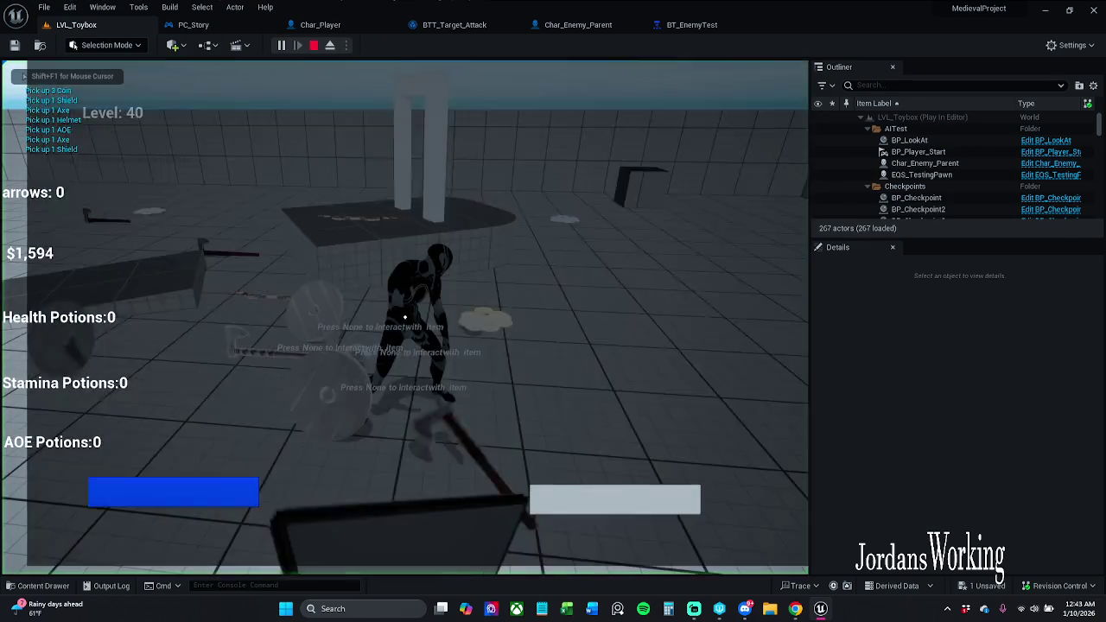
{"action": "key", "text": "w"}
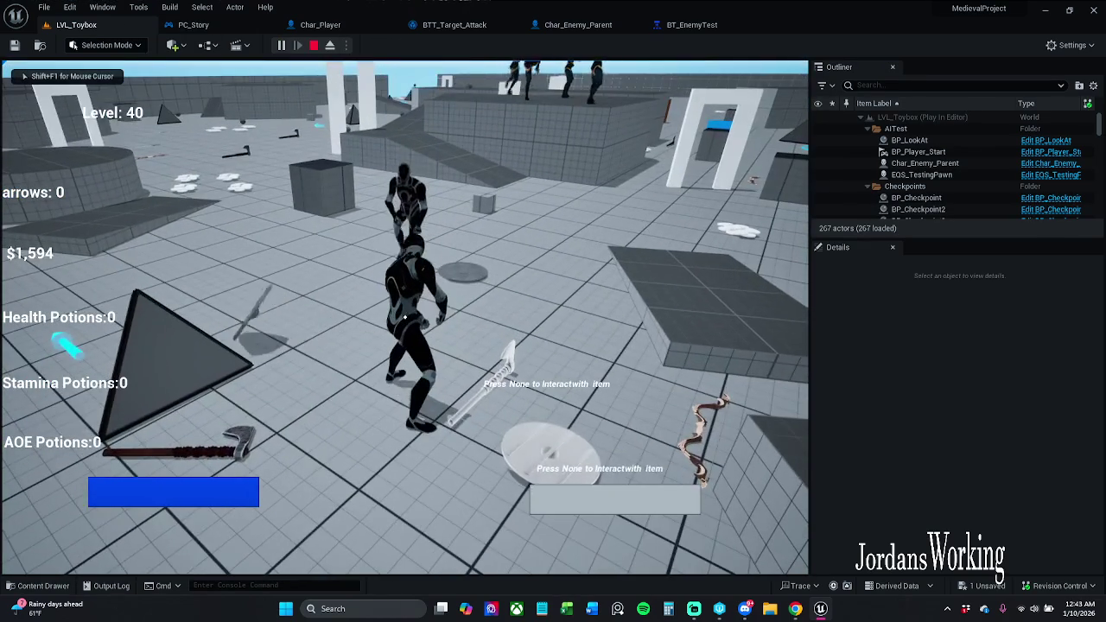
{"action": "key", "text": "w"}
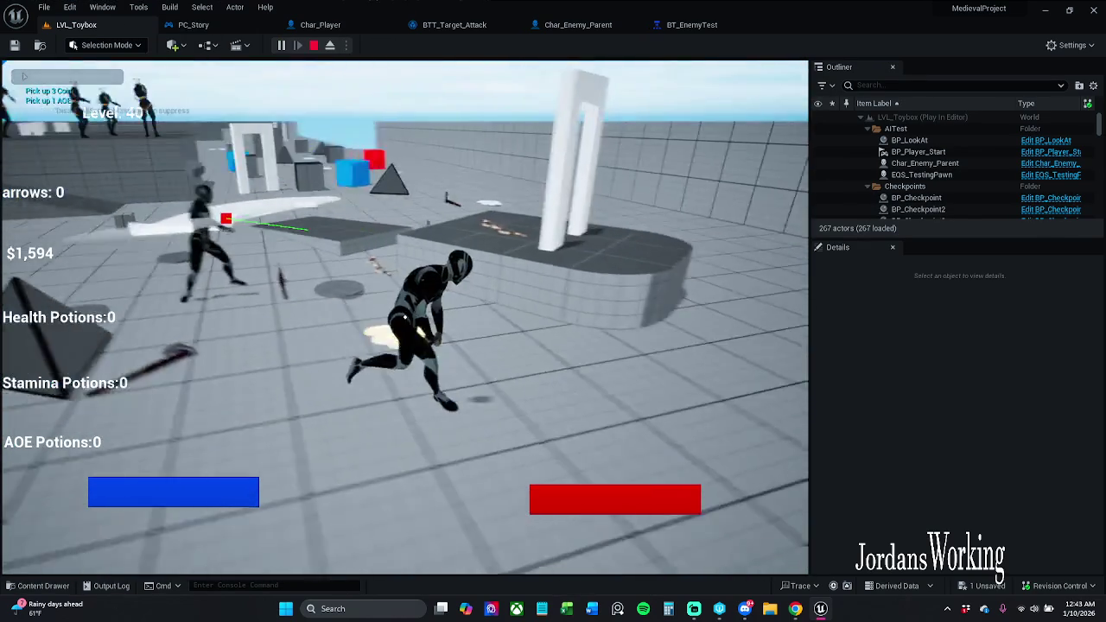
{"action": "key", "text": "w"}
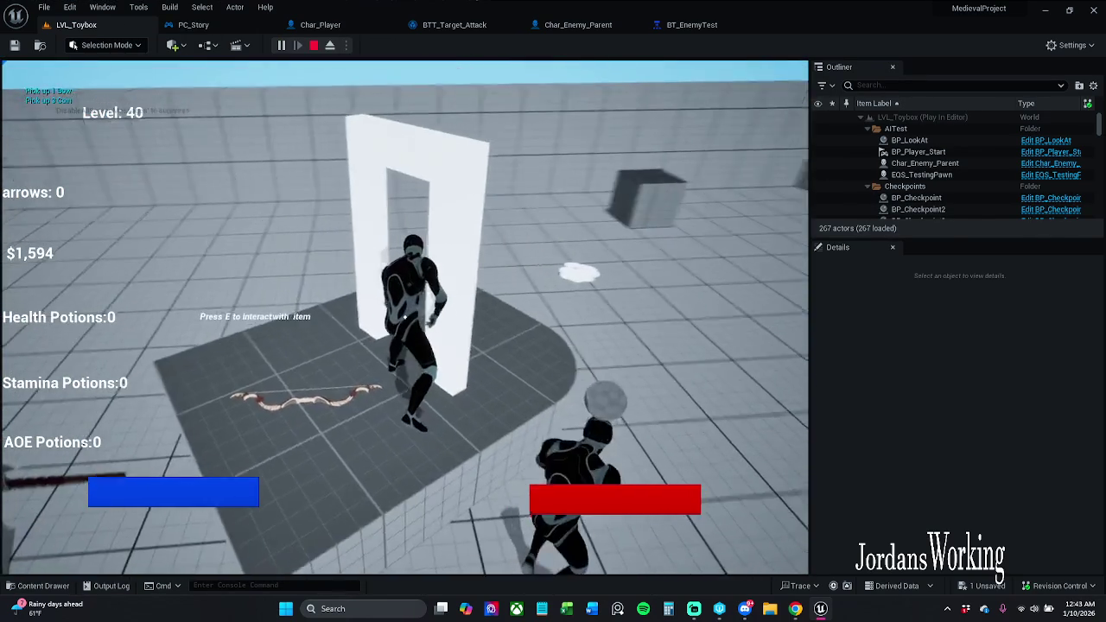
{"action": "key", "text": "Escape"}
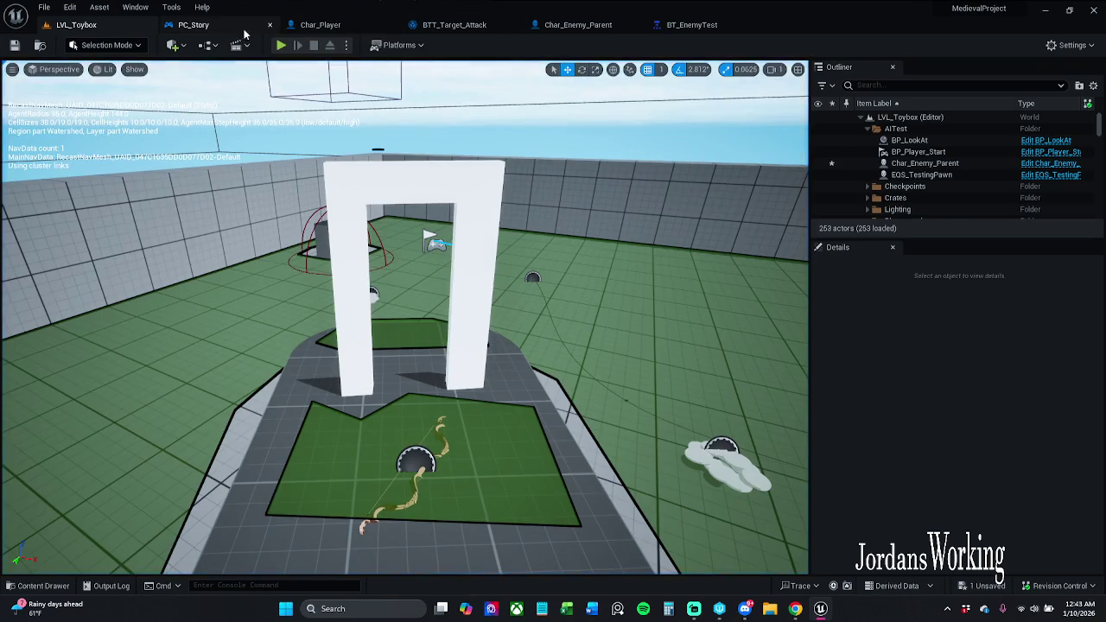
{"action": "left_click", "coordinate": [193, 24]}
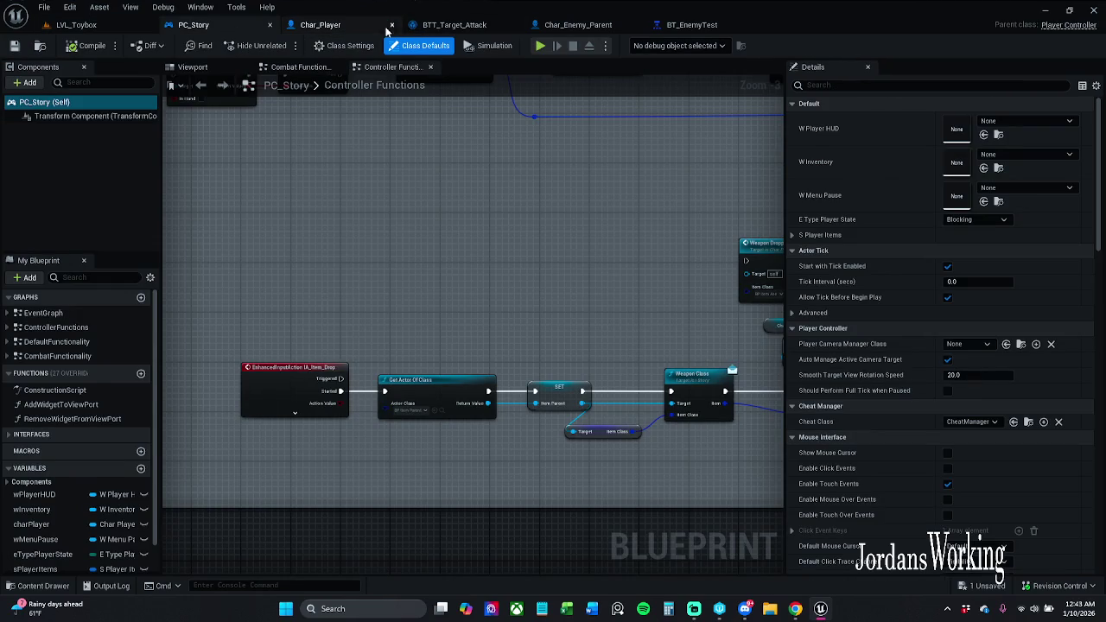
Wire Amount into the subtract node's B input and move AC Health and SET left.
{"action": "left_click", "coordinate": [319, 24]}
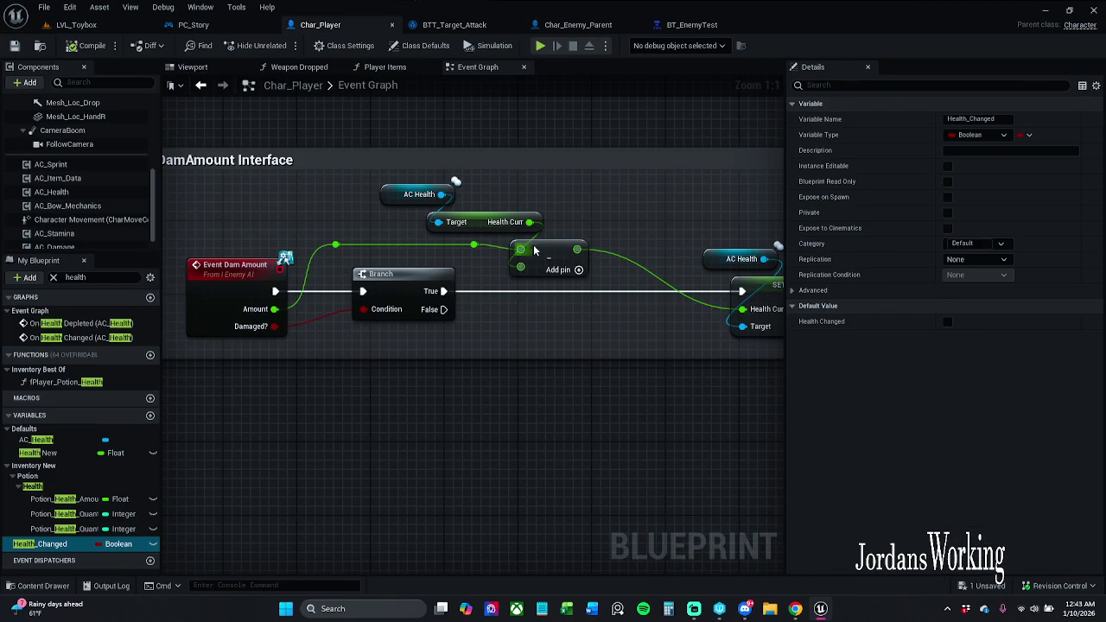
{"action": "left_click", "coordinate": [520, 266], "text": "alt"}
{"action": "left_click_drag", "start_coordinate": [520, 266], "coordinate": [474, 246]}
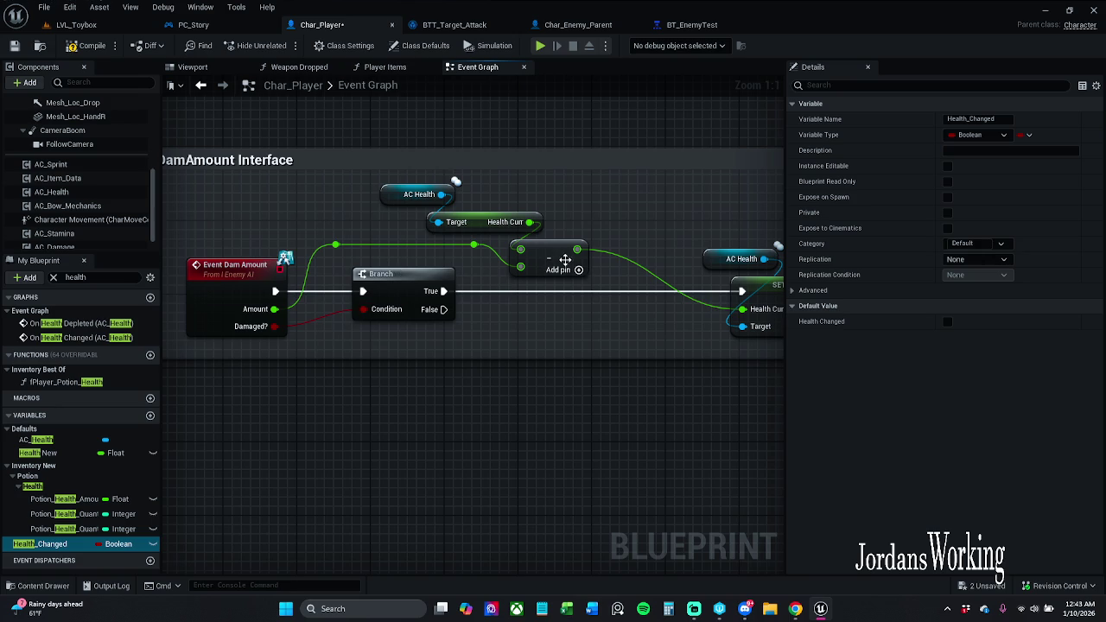
{"action": "left_click_drag", "start_coordinate": [568, 254], "coordinate": [408, 257]}
{"action": "mouse_move", "coordinate": [562, 227]}
{"action": "left_mouse_down"}
{"action": "mouse_move", "coordinate": [607, 282]}
{"action": "mouse_move", "coordinate": [541, 281]}
{"action": "left_mouse_up"}
{"action": "left_click", "coordinate": [576, 222]}
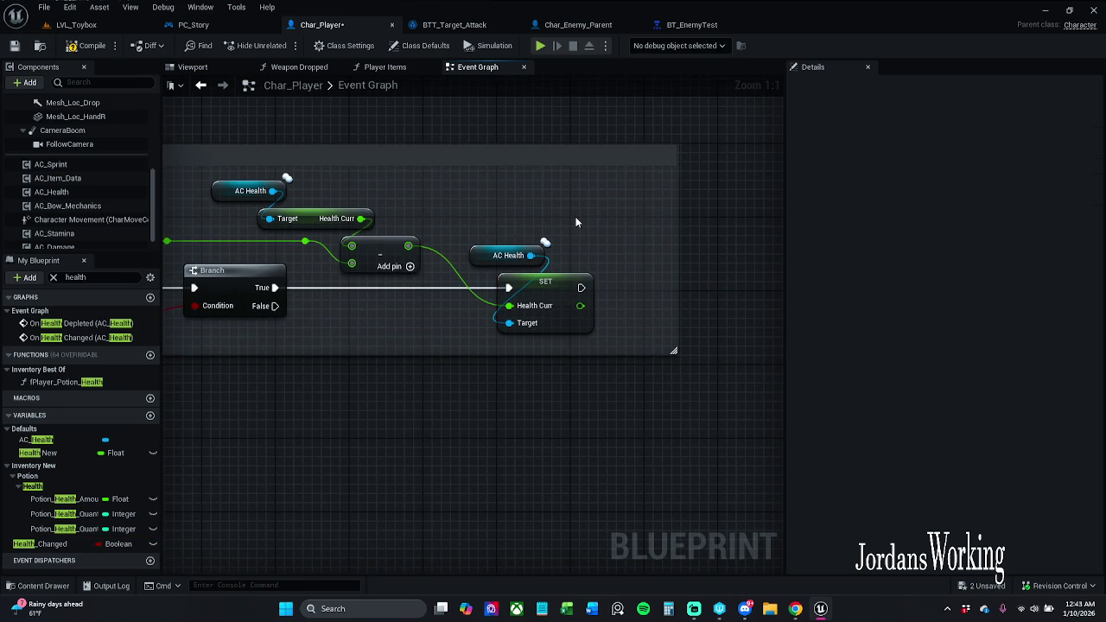
{"action": "left_click_drag", "start_coordinate": [426, 261], "coordinate": [356, 244]}
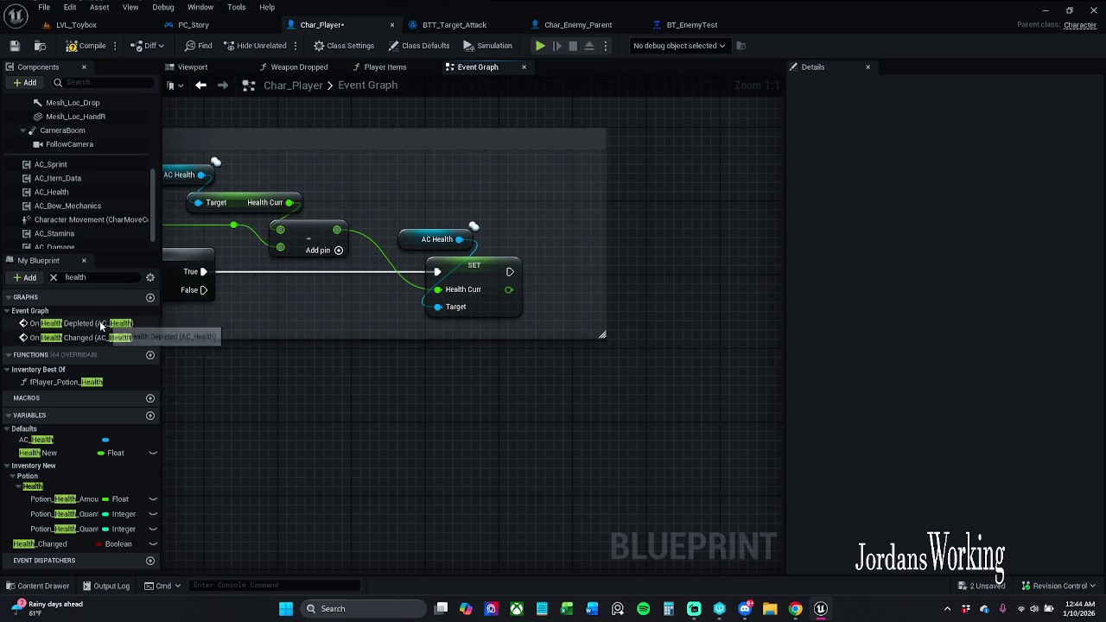
Find the Branch and <= health check under On Health Changed and select both nodes.
{"action": "double_click", "coordinate": [101, 326]}
{"action": "double_click", "coordinate": [95, 338]}
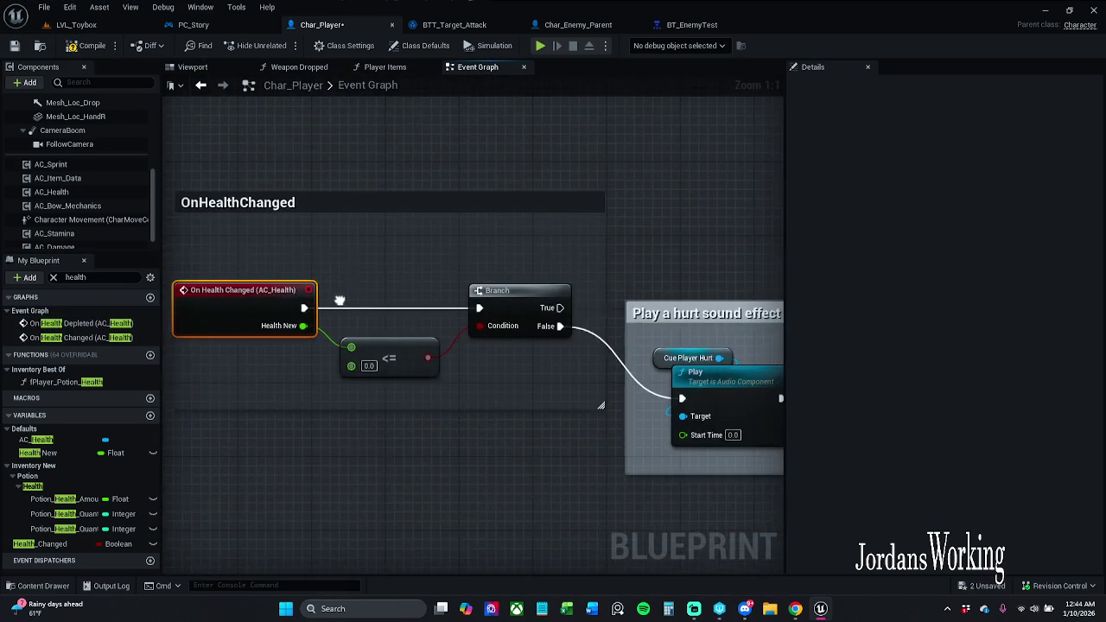
{"action": "scroll", "coordinate": [378, 302], "scroll_direction": "down", "scroll_amount": 2}
{"action": "mouse_move", "coordinate": [538, 372]}
{"action": "left_mouse_down"}
{"action": "mouse_move", "coordinate": [390, 292]}
{"action": "mouse_move", "coordinate": [369, 313]}
{"action": "mouse_move", "coordinate": [466, 418]}
{"action": "mouse_move", "coordinate": [247, 378]}
{"action": "mouse_move", "coordinate": [360, 264]}
{"action": "mouse_move", "coordinate": [168, 258]}
{"action": "left_mouse_up"}
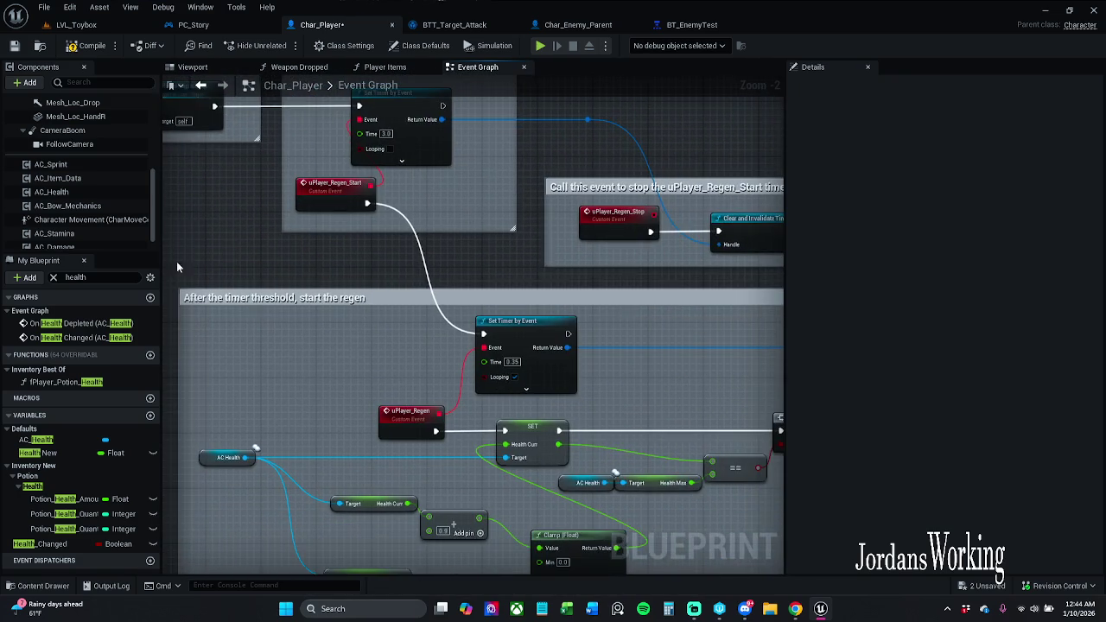
{"action": "left_click_drag", "start_coordinate": [366, 364], "coordinate": [294, 307]}
{"action": "scroll", "coordinate": [521, 333], "scroll_direction": "down", "scroll_amount": 1}
{"action": "mouse_move", "coordinate": [521, 333]}
{"action": "left_mouse_down"}
{"action": "mouse_move", "coordinate": [265, 318]}
{"action": "mouse_move", "coordinate": [532, 301]}
{"action": "left_mouse_up"}
{"action": "double_click", "coordinate": [82, 337]}
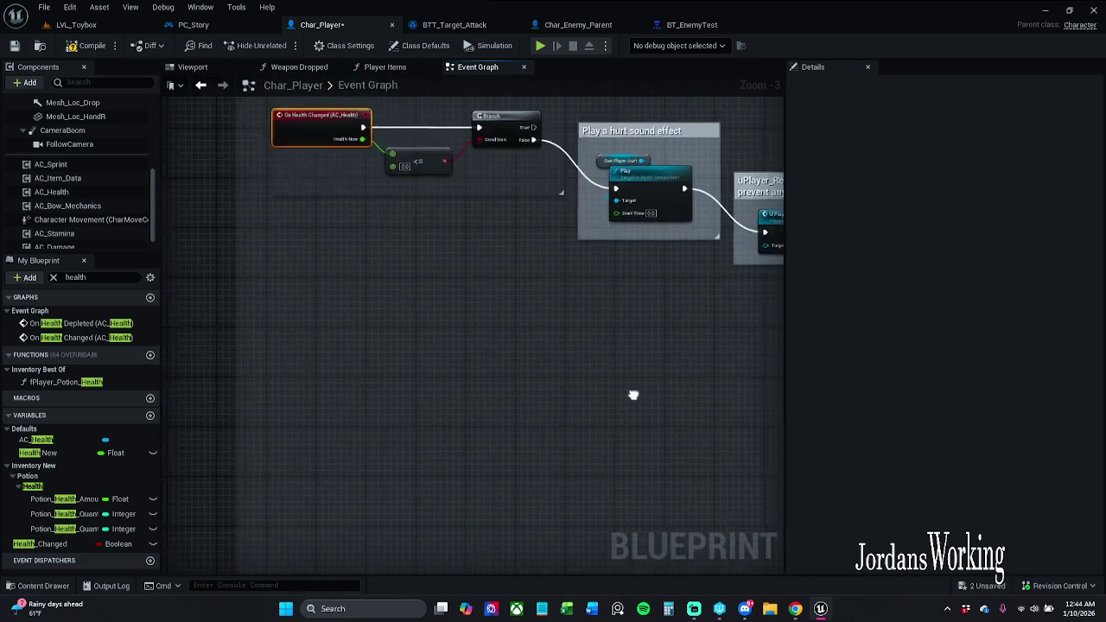
{"action": "mouse_move", "coordinate": [194, 371]}
{"action": "left_mouse_down"}
{"action": "mouse_move", "coordinate": [541, 355]}
{"action": "mouse_move", "coordinate": [545, 372]}
{"action": "mouse_move", "coordinate": [628, 351]}
{"action": "mouse_move", "coordinate": [777, 341]}
{"action": "left_mouse_up"}
{"action": "mouse_move", "coordinate": [588, 426]}
{"action": "left_mouse_down"}
{"action": "mouse_move", "coordinate": [686, 402]}
{"action": "mouse_move", "coordinate": [556, 354]}
{"action": "mouse_move", "coordinate": [358, 352]}
{"action": "left_mouse_up"}
{"action": "mouse_move", "coordinate": [552, 354]}
{"action": "left_mouse_down"}
{"action": "mouse_move", "coordinate": [170, 361]}
{"action": "mouse_move", "coordinate": [495, 386]}
{"action": "left_mouse_up"}
{"action": "left_click_drag", "start_coordinate": [257, 410], "coordinate": [636, 410]}
{"action": "mouse_move", "coordinate": [391, 383]}
{"action": "left_mouse_down"}
{"action": "mouse_move", "coordinate": [525, 368]}
{"action": "mouse_move", "coordinate": [432, 397]}
{"action": "mouse_move", "coordinate": [518, 449]}
{"action": "mouse_move", "coordinate": [389, 371]}
{"action": "mouse_move", "coordinate": [497, 368]}
{"action": "left_mouse_up"}
{"action": "mouse_move", "coordinate": [587, 396]}
{"action": "left_mouse_down"}
{"action": "mouse_move", "coordinate": [484, 345]}
{"action": "mouse_move", "coordinate": [554, 212]}
{"action": "mouse_move", "coordinate": [571, 205]}
{"action": "left_mouse_up"}
Paste the copied Branch and <= nodes below the OnHealthDepleted event group.
{"action": "mouse_move", "coordinate": [240, 386]}
{"action": "left_mouse_down"}
{"action": "mouse_move", "coordinate": [204, 407]}
{"action": "mouse_move", "coordinate": [222, 294]}
{"action": "mouse_move", "coordinate": [300, 296]}
{"action": "mouse_move", "coordinate": [303, 314]}
{"action": "left_mouse_up"}
{"action": "left_click", "coordinate": [303, 313]}
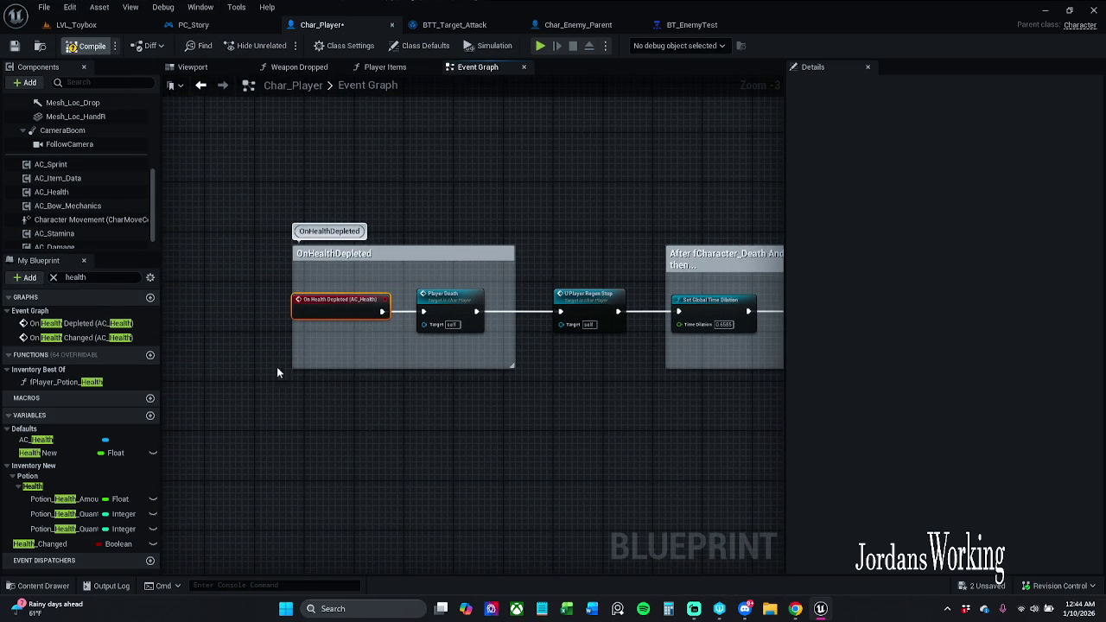
{"action": "left_click", "coordinate": [39, 543]}
{"action": "key", "text": "ctrl+v"}
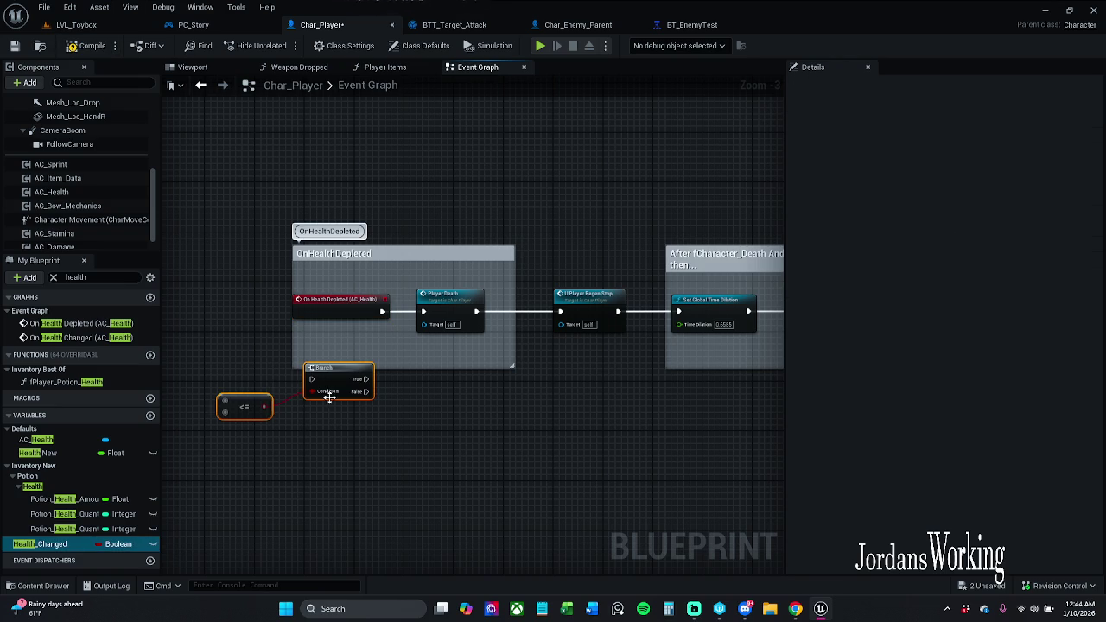
{"action": "left_click_drag", "start_coordinate": [313, 377], "coordinate": [349, 383]}
{"action": "left_click", "coordinate": [349, 343]}
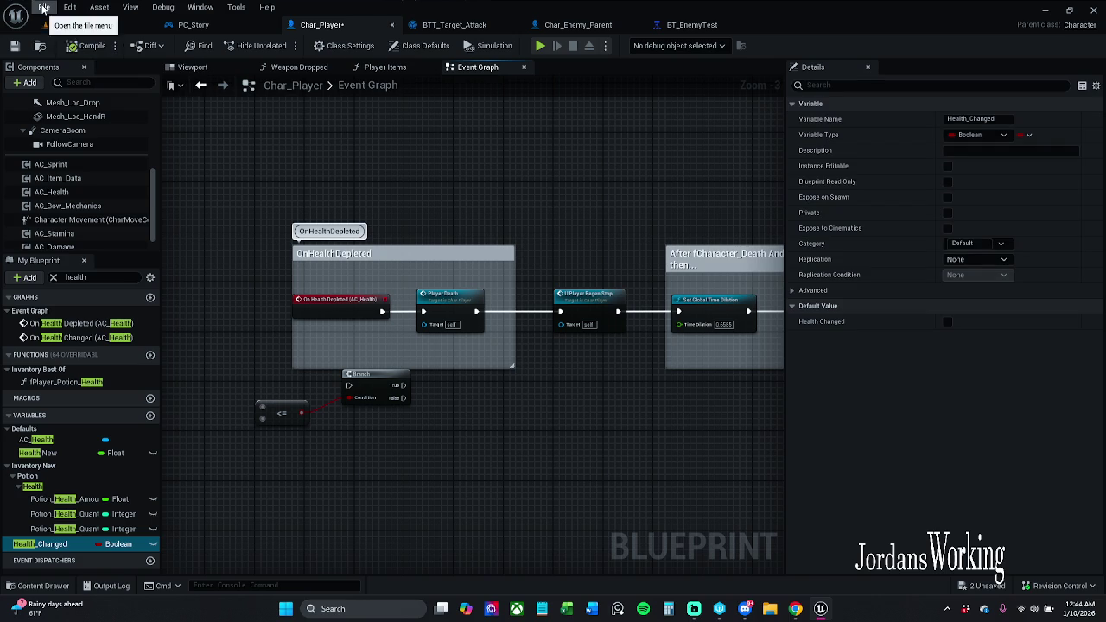
{"action": "left_click", "coordinate": [43, 7]}
Save all, check out the assets, and submit them with description 'checking-in before I break something'.
{"action": "left_click", "coordinate": [52, 76]}
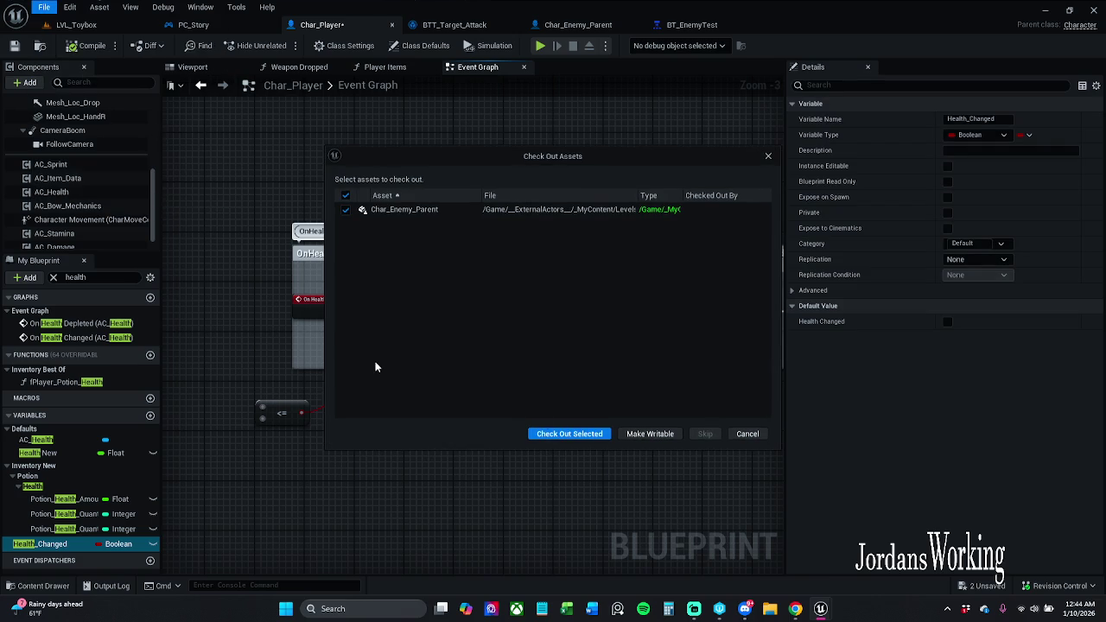
{"action": "left_click", "coordinate": [602, 433]}
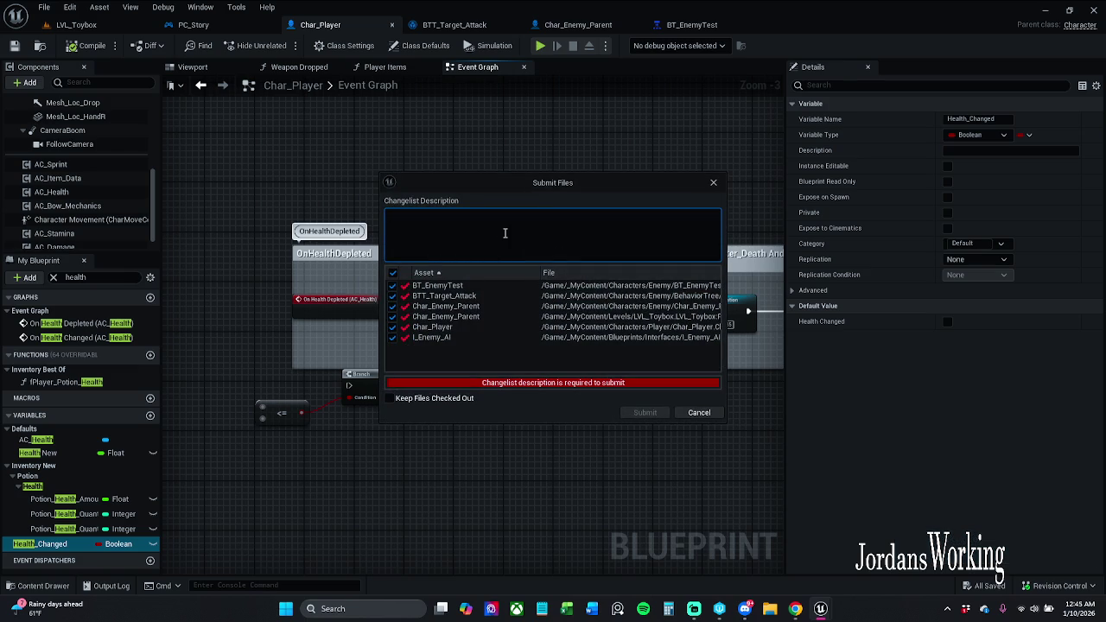
{"action": "type", "text": "c"}
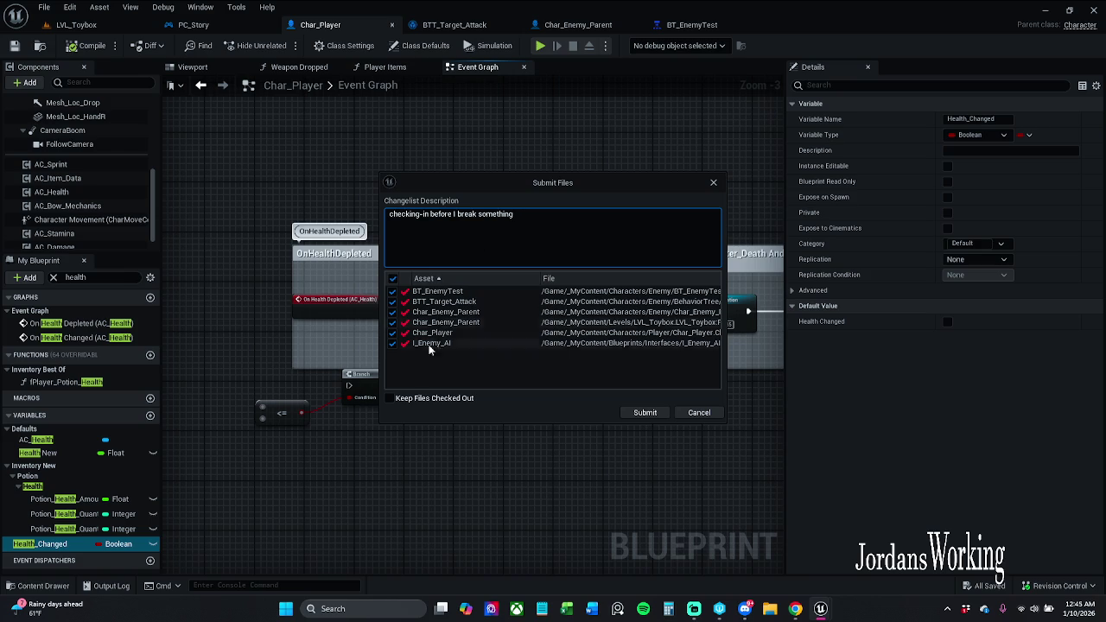
{"action": "left_click", "coordinate": [653, 416]}
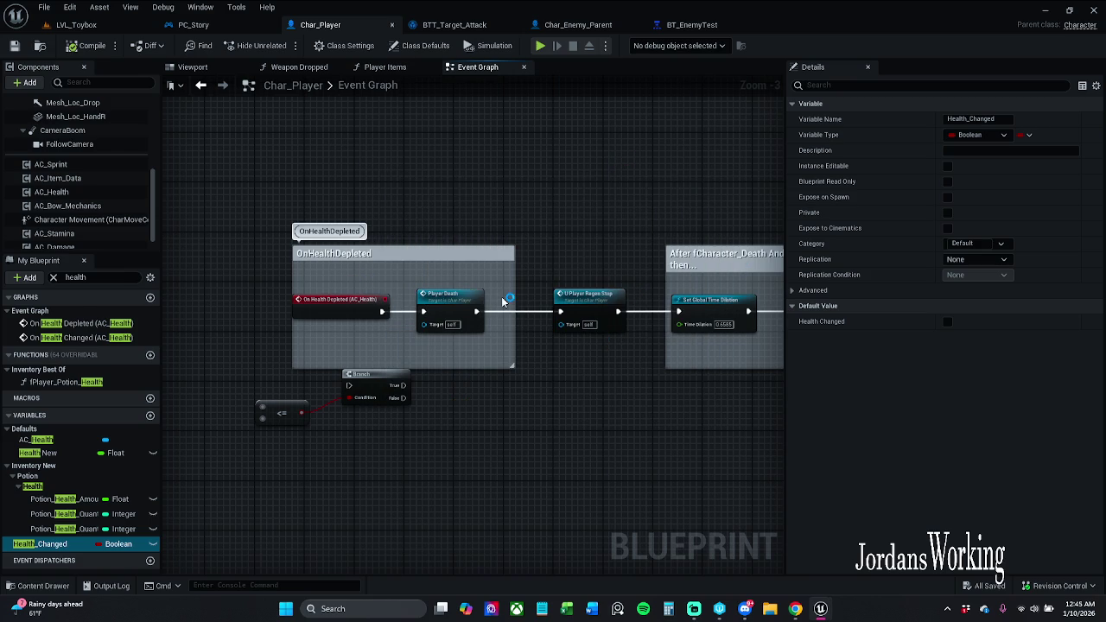
Make the OnHealthDepleted comment box dark grey with brightness V 0.123.
{"action": "left_click", "coordinate": [450, 263]}
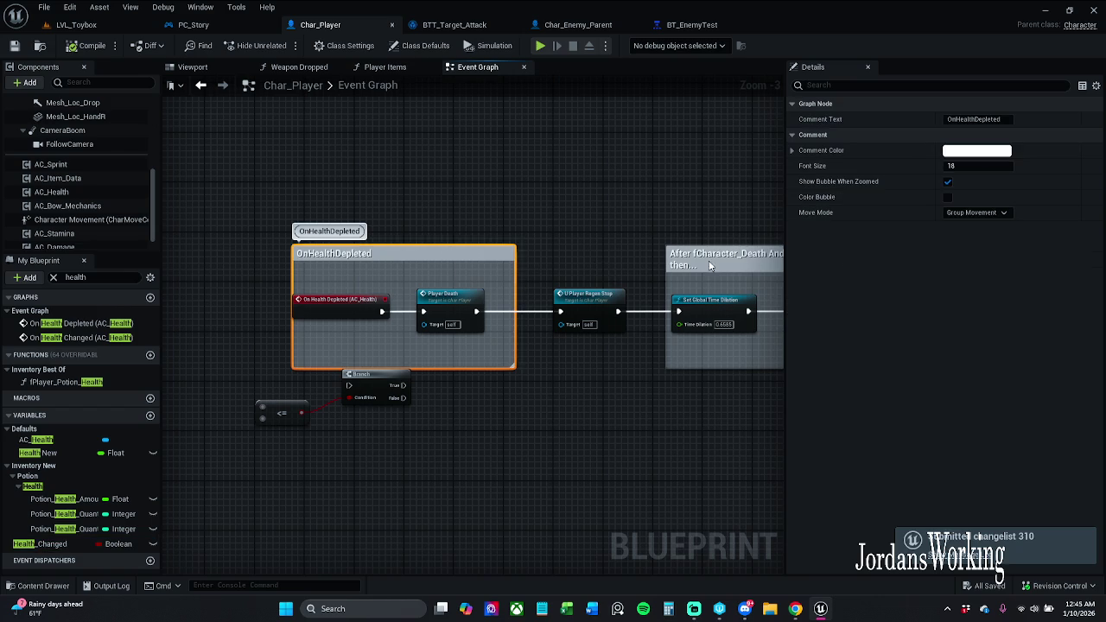
{"action": "left_click", "coordinate": [983, 151]}
{"action": "left_click", "coordinate": [906, 363]}
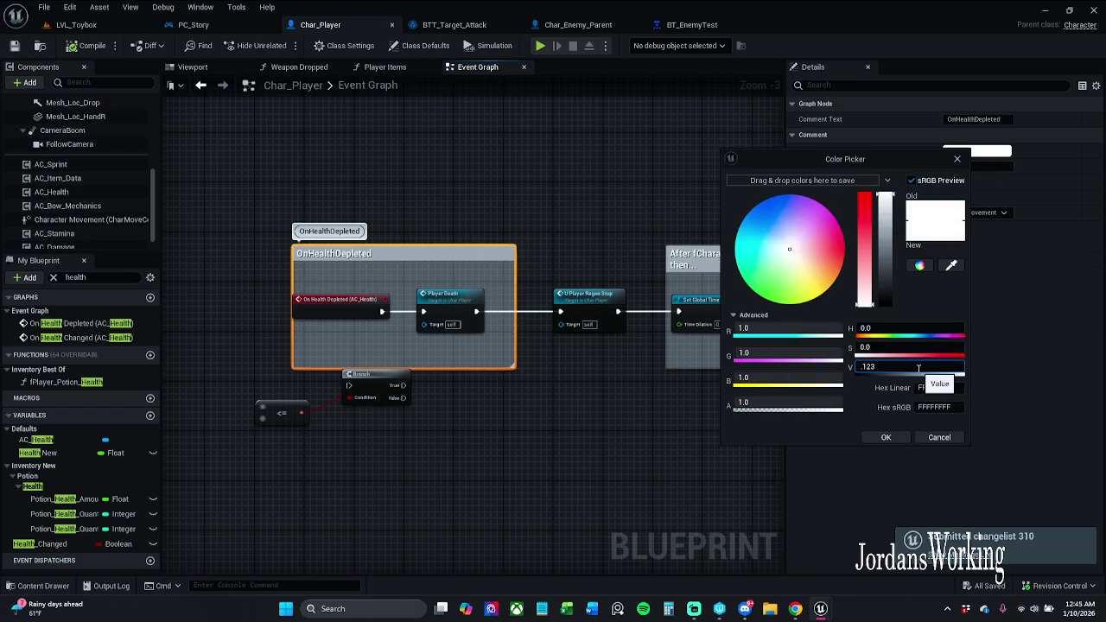
{"action": "key", "text": "Return"}
Recolour the After fCharacter_Death comment box dark grey (V 0.123).
{"action": "mouse_move", "coordinate": [626, 207]}
{"action": "left_mouse_down"}
{"action": "mouse_move", "coordinate": [585, 203]}
{"action": "mouse_move", "coordinate": [554, 243]}
{"action": "left_mouse_up"}
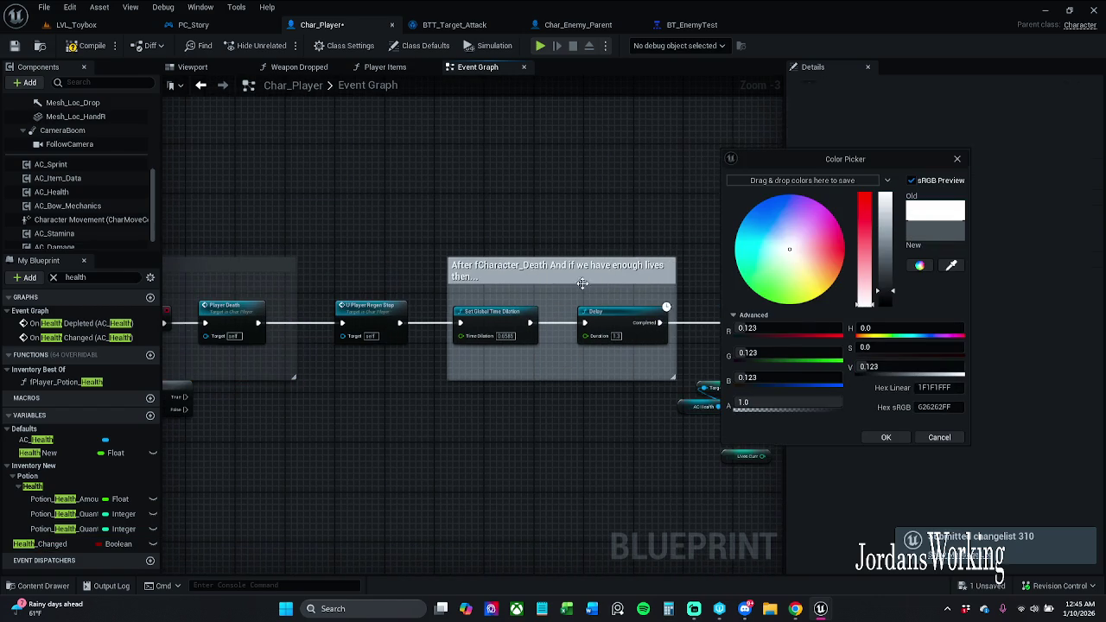
{"action": "left_click", "coordinate": [590, 275]}
{"action": "left_click", "coordinate": [977, 162]}
{"action": "left_click", "coordinate": [933, 381]}
{"action": "type", "text": ".123"}
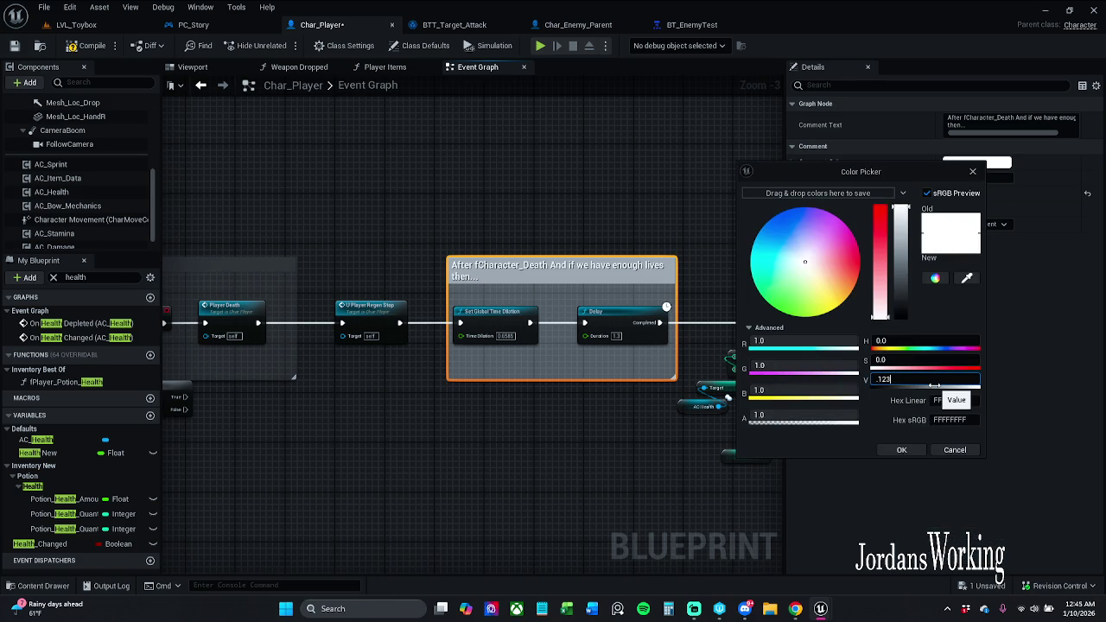
{"action": "key", "text": "Return"}
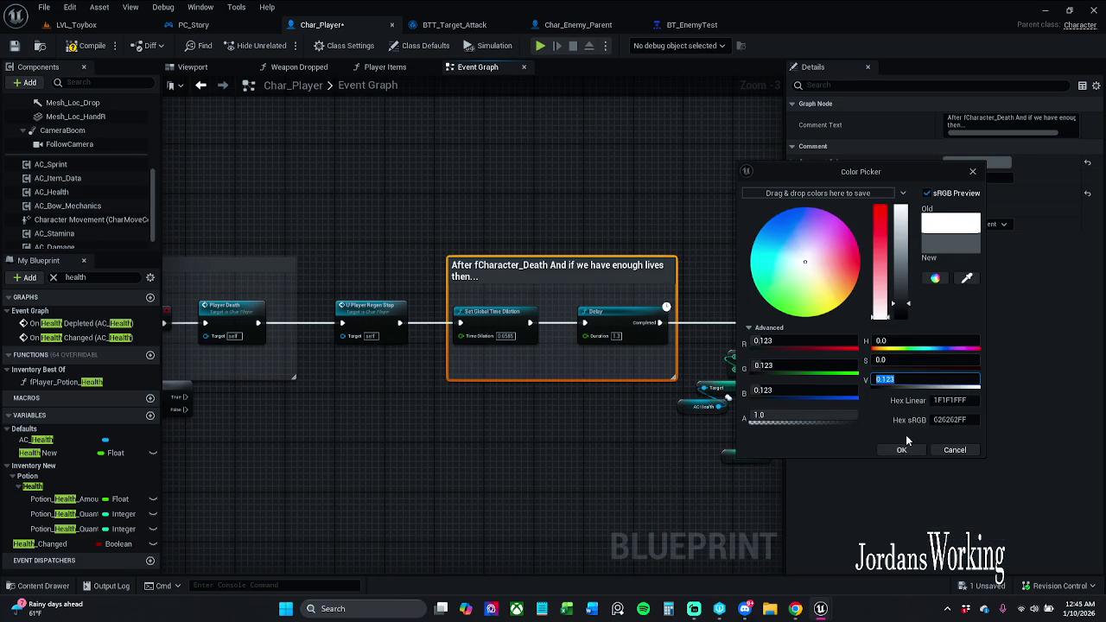
{"action": "left_click", "coordinate": [901, 449]}
Set the respawn and death-widget comment boxes together to dark grey (V 0.123).
{"action": "left_click_drag", "start_coordinate": [761, 226], "coordinate": [511, 226]}
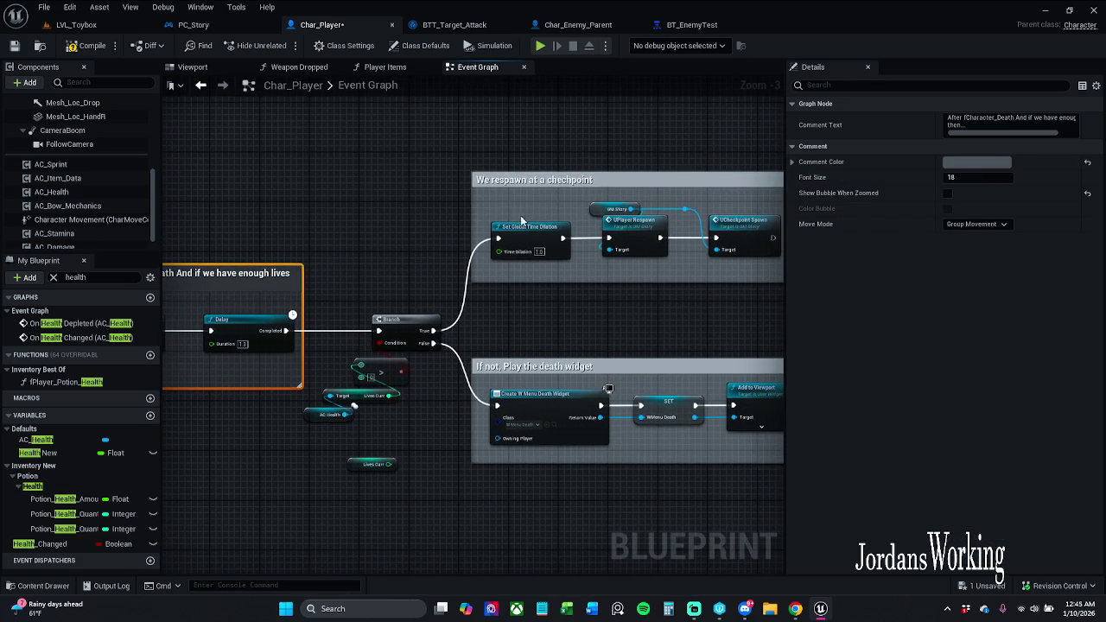
{"action": "left_click", "coordinate": [545, 179]}
{"action": "left_click", "coordinate": [577, 366], "text": "ctrl"}
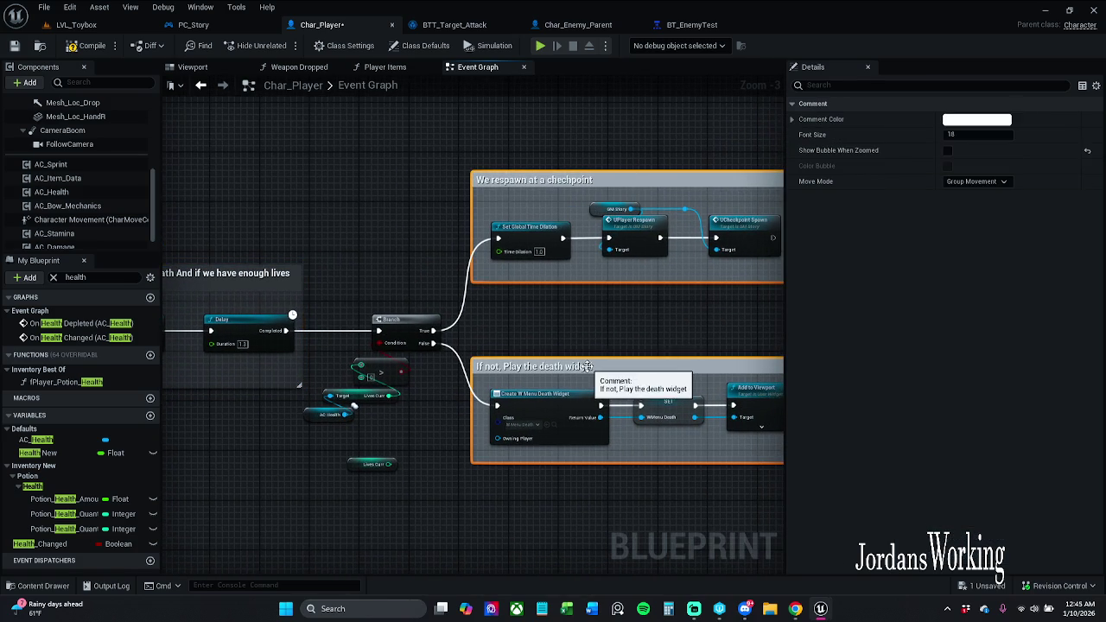
{"action": "left_click", "coordinate": [988, 122]}
{"action": "left_click", "coordinate": [965, 334]}
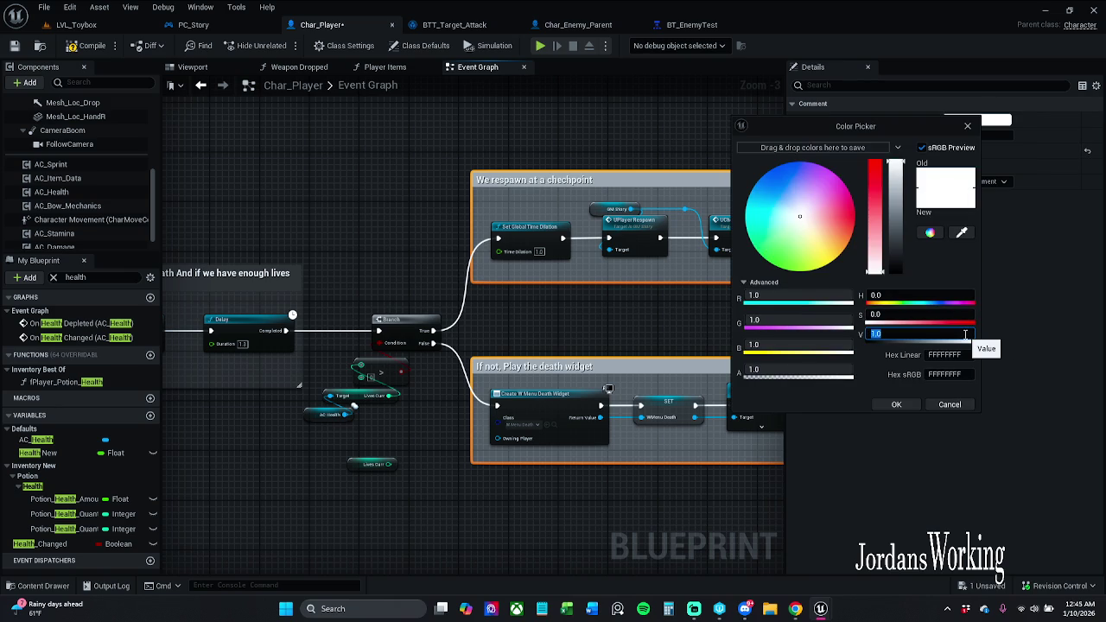
{"action": "type", "text": "23"}
{"action": "key", "text": "Return"}
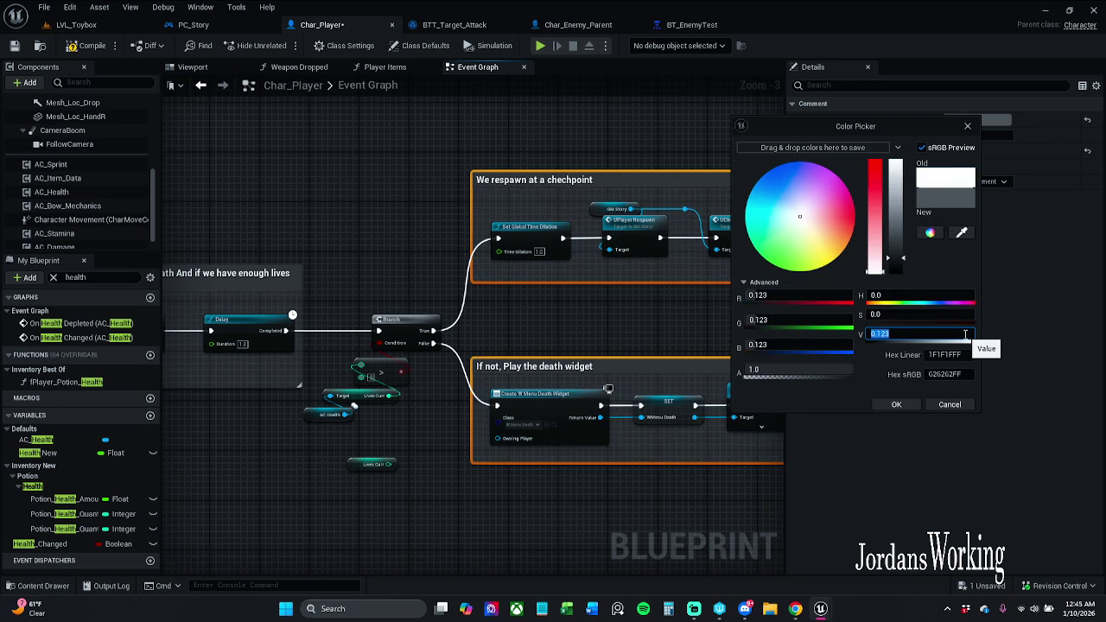
{"action": "left_click", "coordinate": [896, 404]}
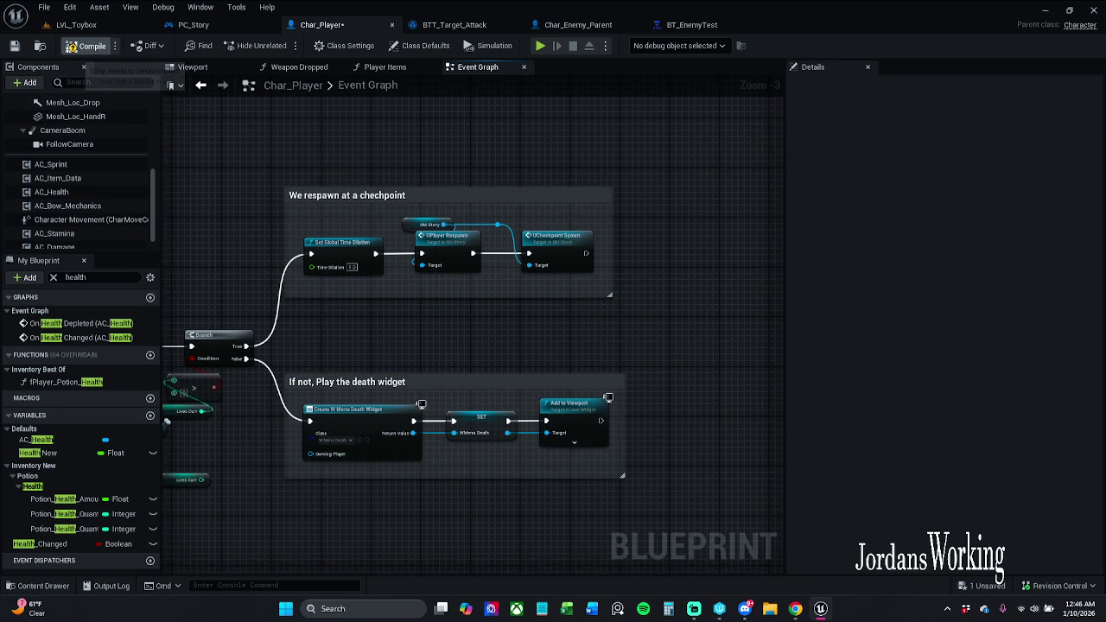
{"action": "left_click", "coordinate": [39, 544]}
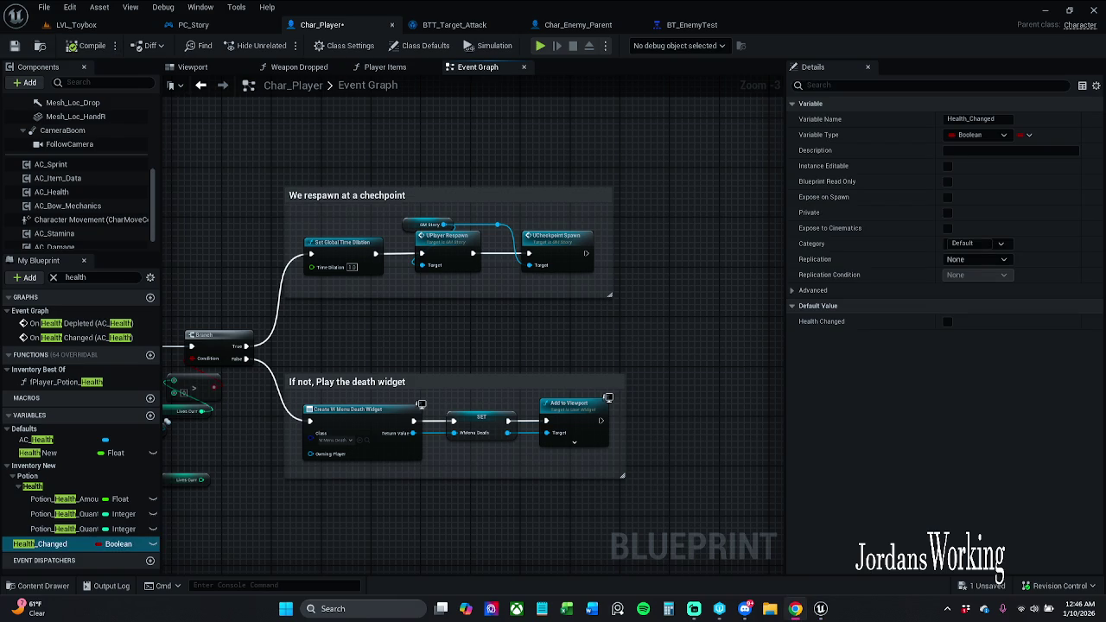
{"action": "left_click_drag", "start_coordinate": [271, 145], "coordinate": [620, 104]}
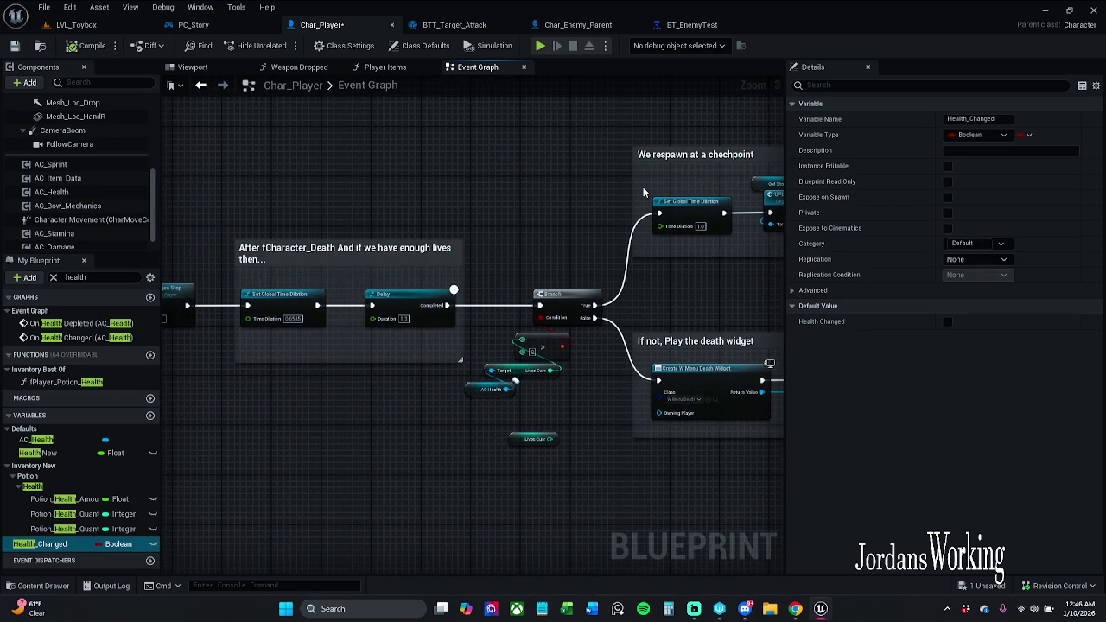
{"action": "mouse_move", "coordinate": [432, 191]}
{"action": "left_mouse_down"}
{"action": "mouse_move", "coordinate": [663, 134]}
{"action": "mouse_move", "coordinate": [679, 190]}
{"action": "mouse_move", "coordinate": [544, 202]}
{"action": "left_mouse_up"}
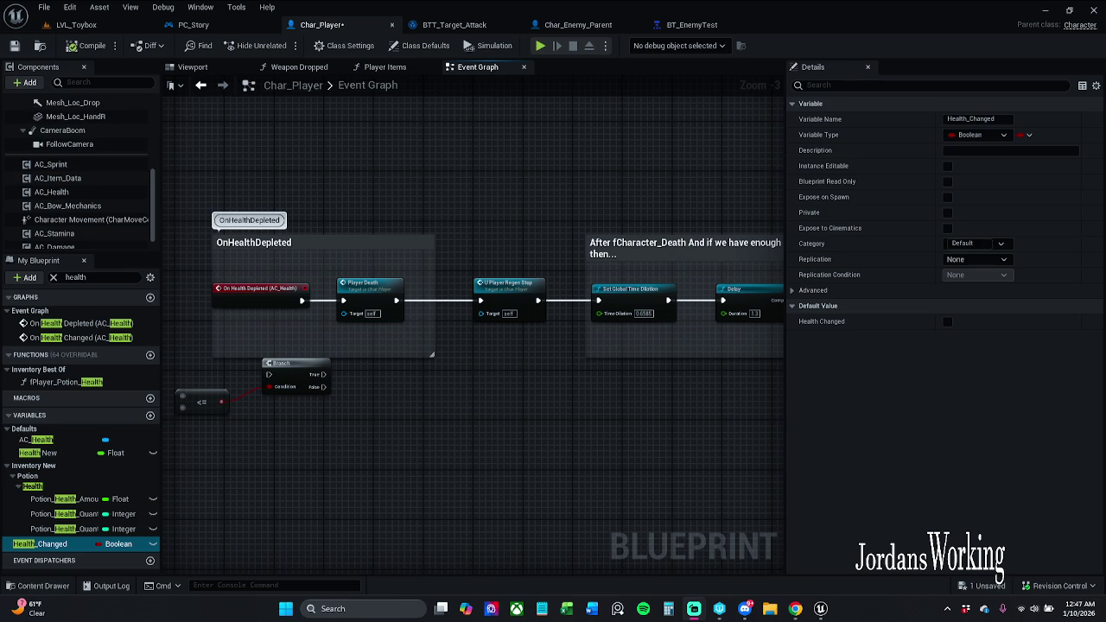
Save Char_Player, then play LVL_Toybox, move toward the enemies, and stop the session.
{"action": "left_click", "coordinate": [13, 45]}
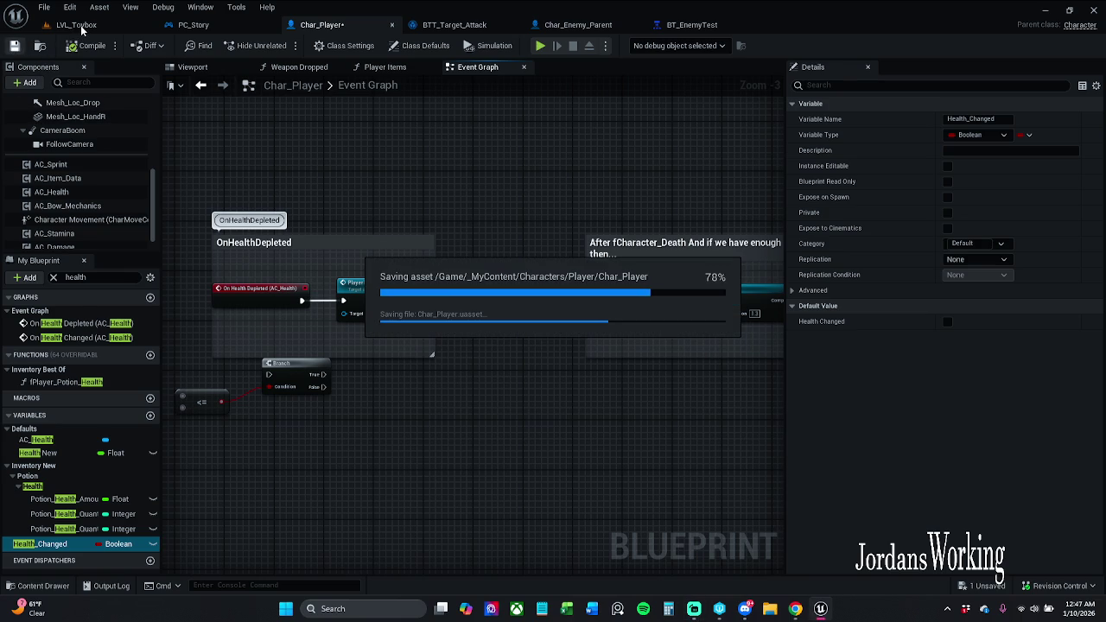
{"action": "left_click", "coordinate": [82, 26]}
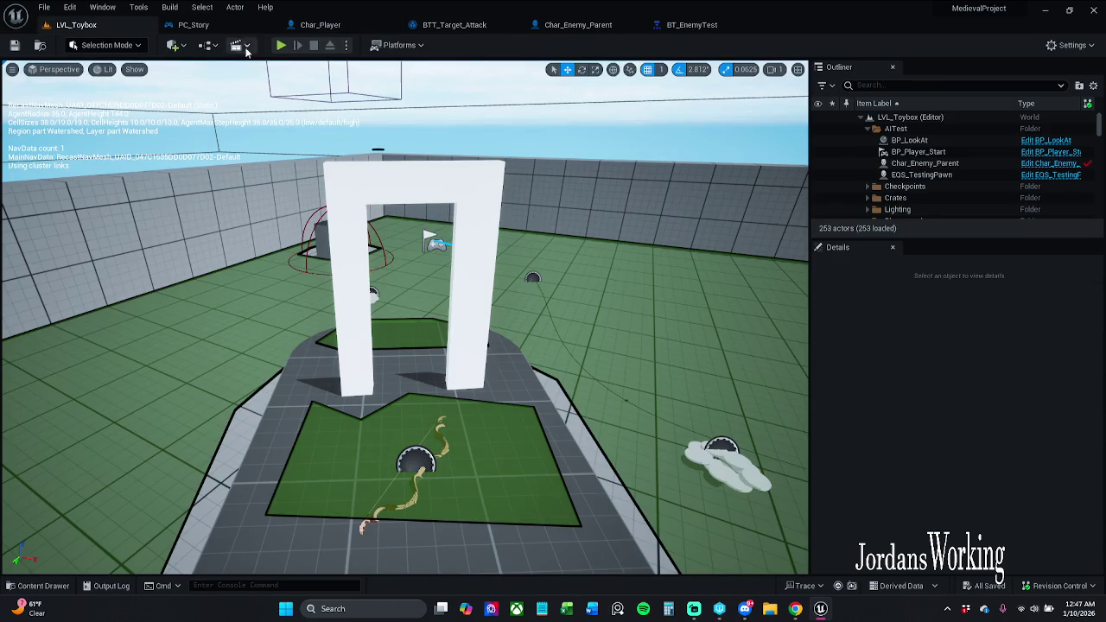
{"action": "key", "text": "alt+p"}
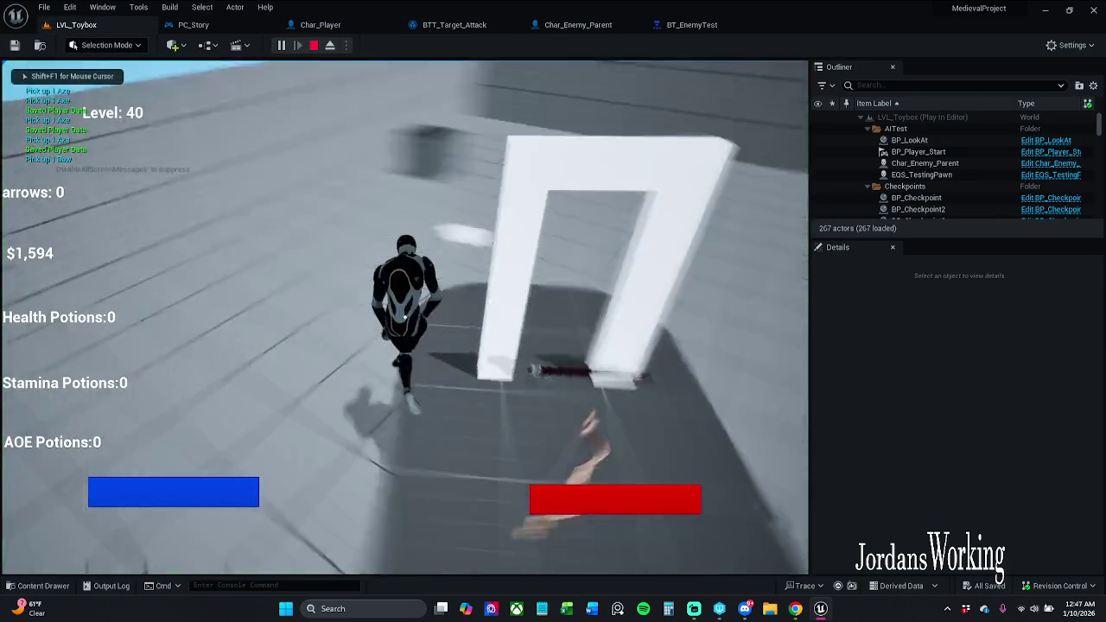
{"action": "key", "text": "w"}
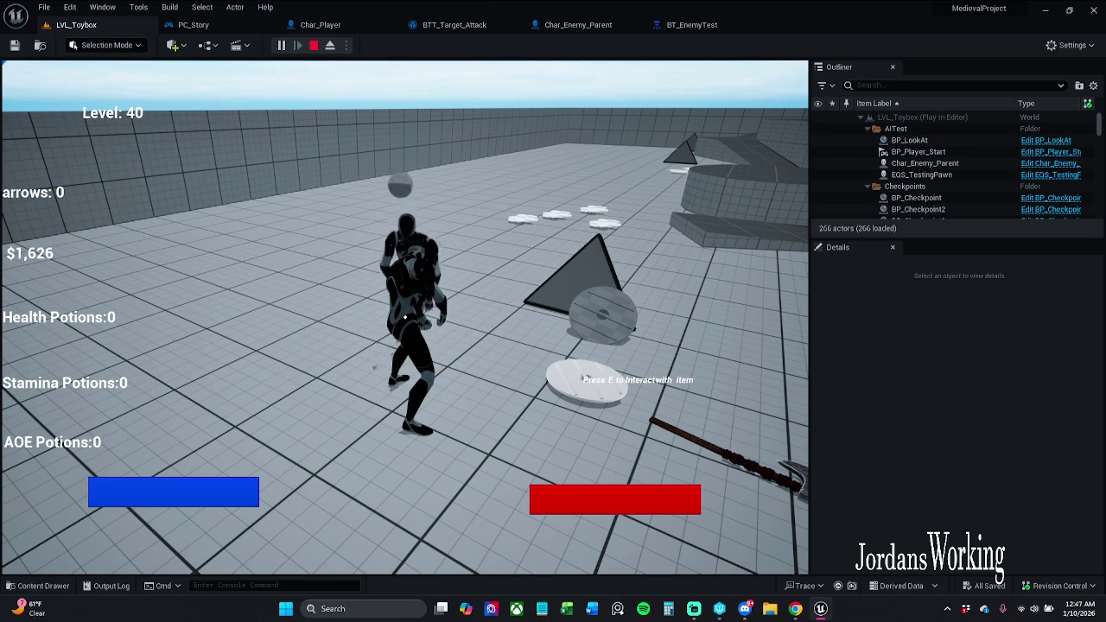
{"action": "key", "text": "Escape"}
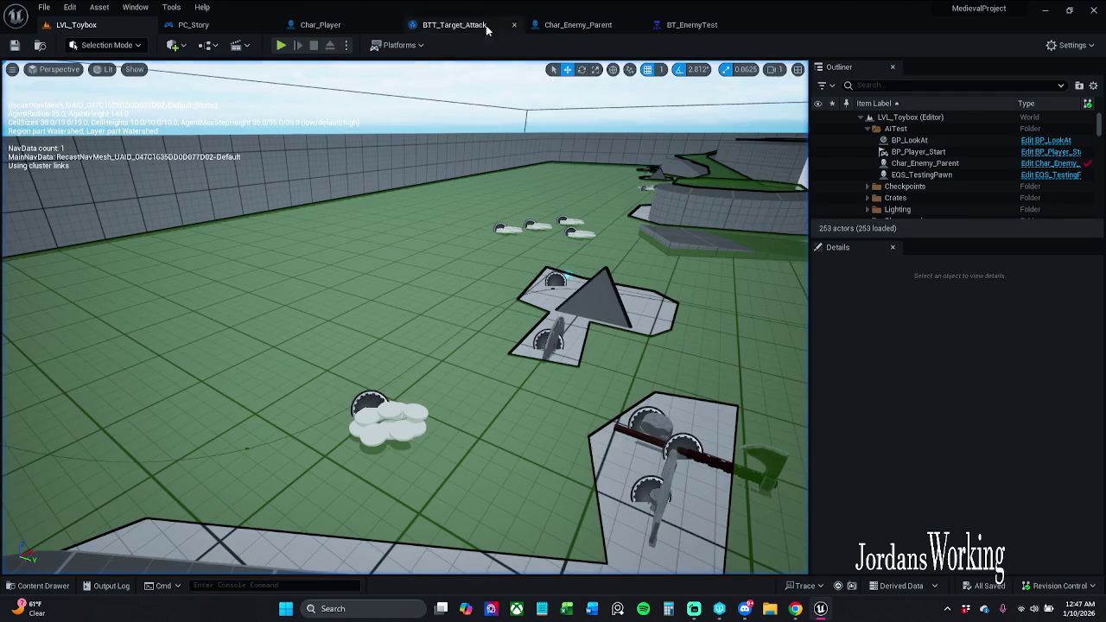
Delete the On Health Changed event from Char_Enemy_Parent's Health Graph and save.
{"action": "left_click", "coordinate": [602, 32]}
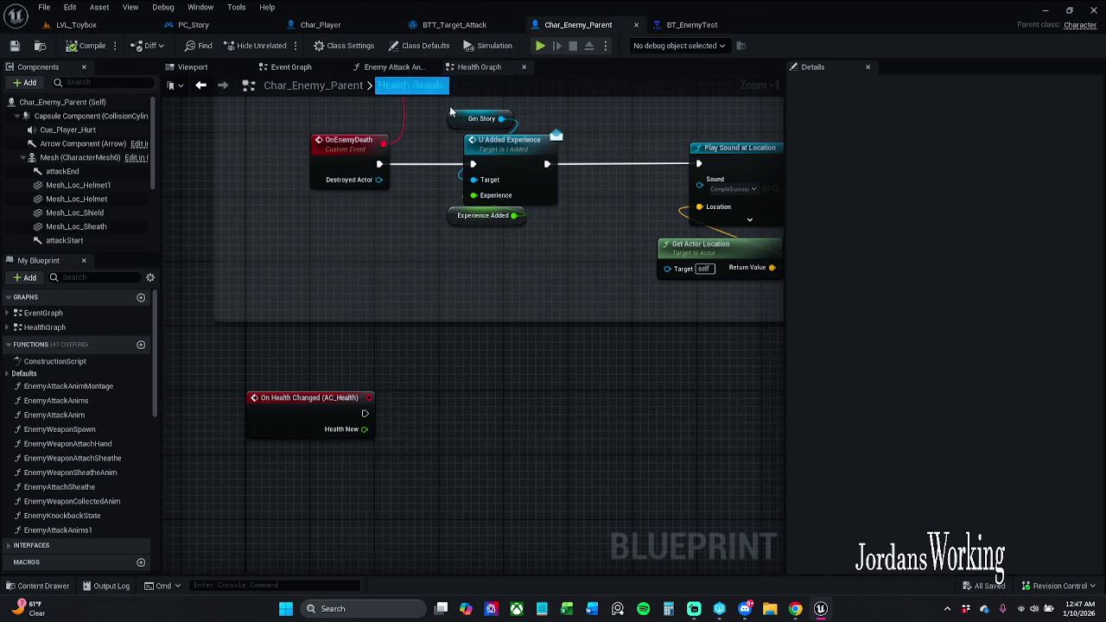
{"action": "scroll", "coordinate": [477, 207], "scroll_direction": "up", "scroll_amount": 1}
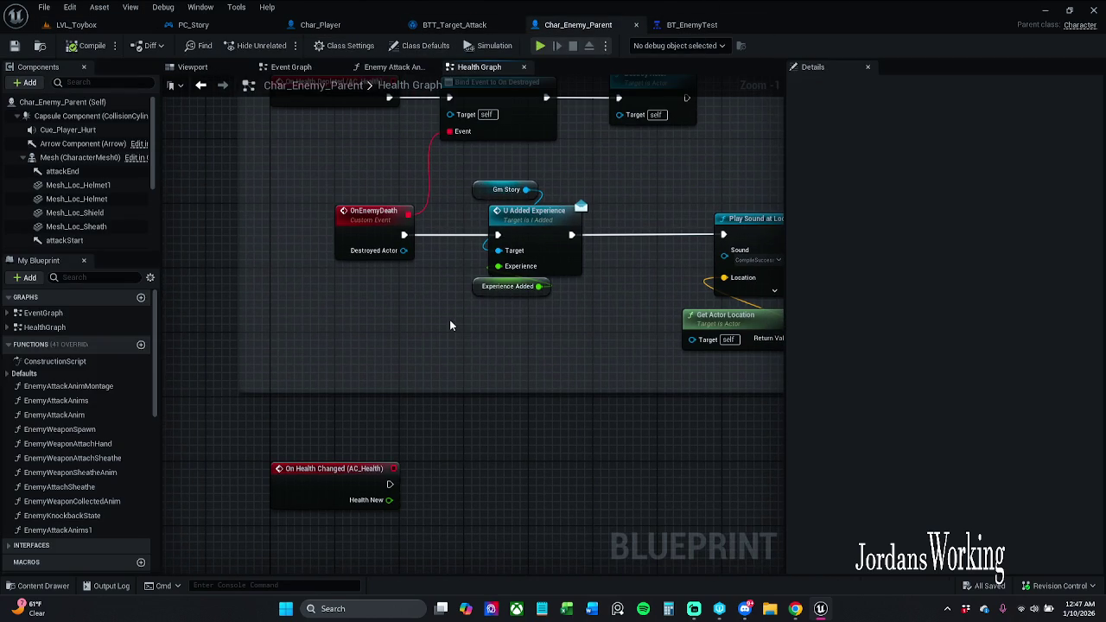
{"action": "scroll", "coordinate": [450, 326], "scroll_direction": "down", "scroll_amount": 2}
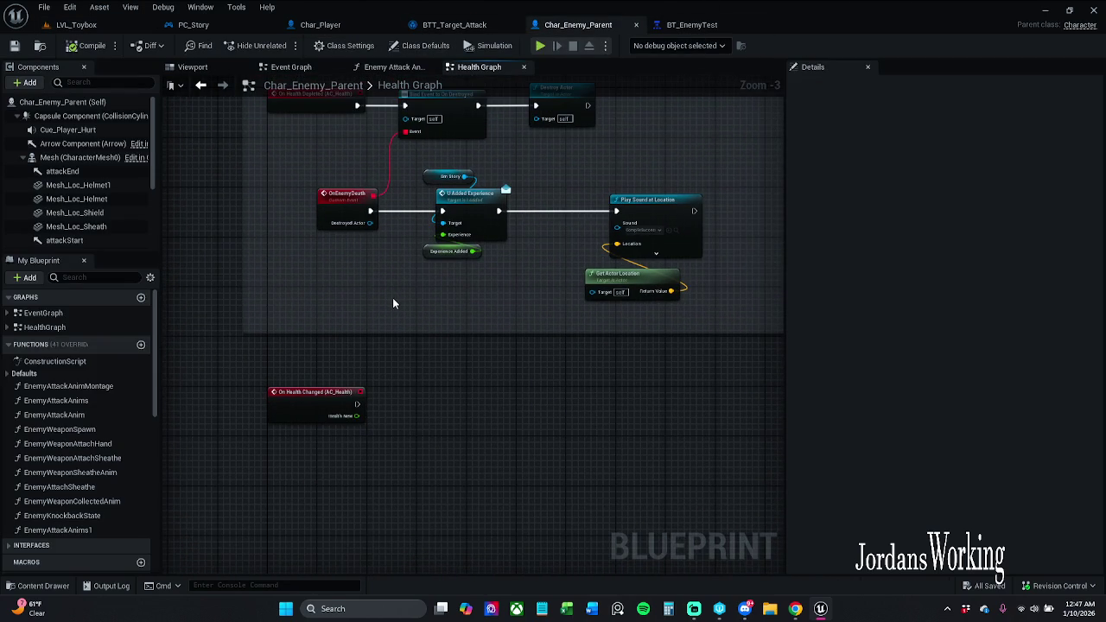
{"action": "left_click_drag", "start_coordinate": [382, 363], "coordinate": [283, 434]}
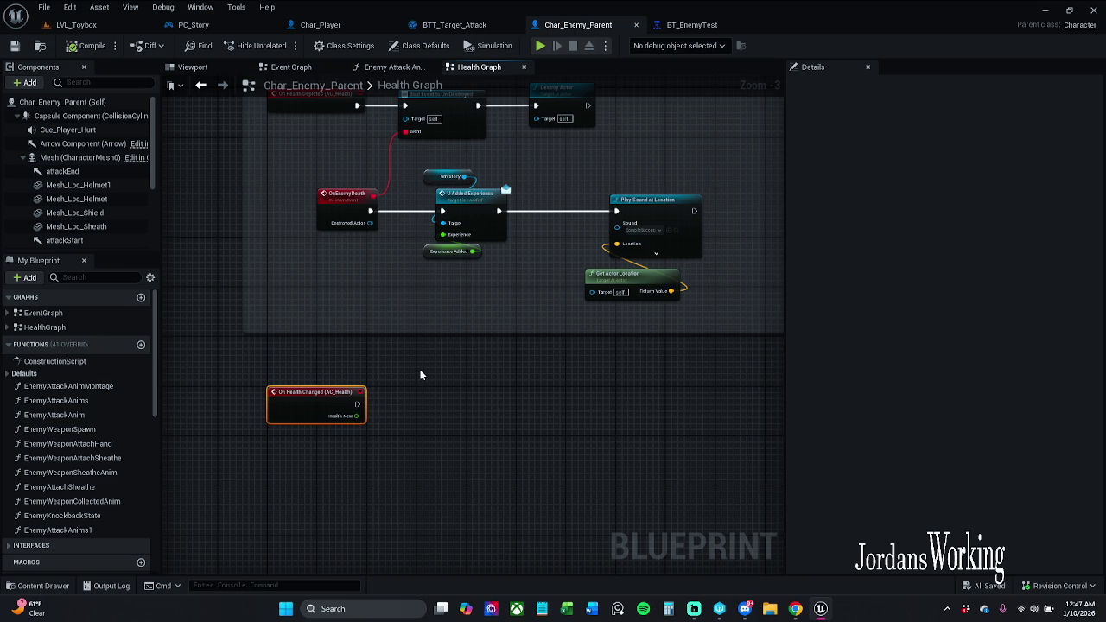
{"action": "key", "text": "Delete"}
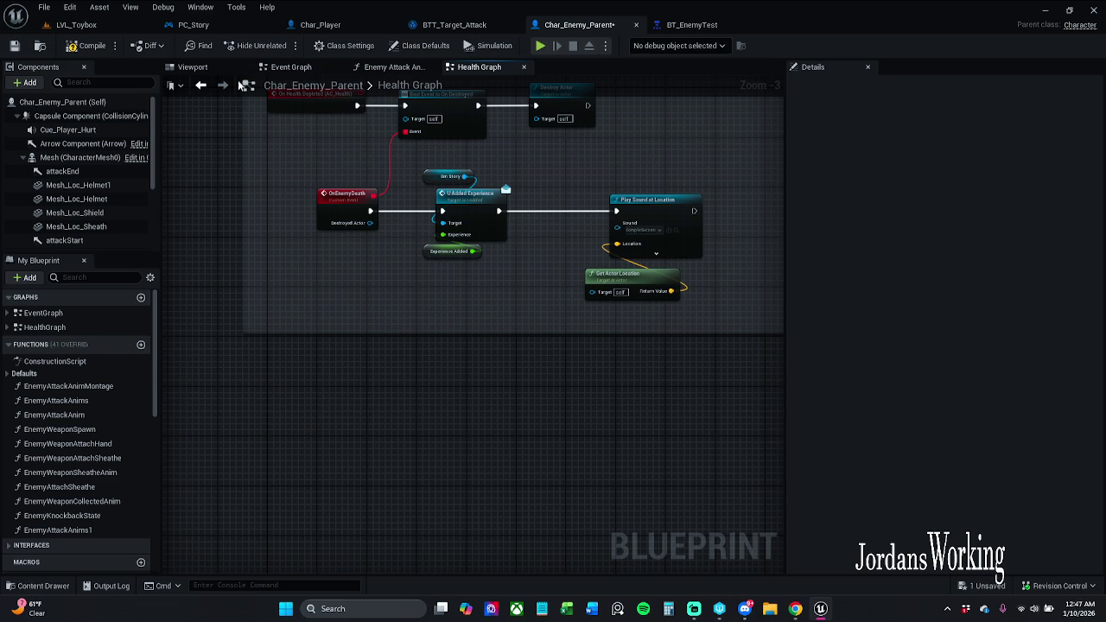
{"action": "left_click", "coordinate": [15, 46]}
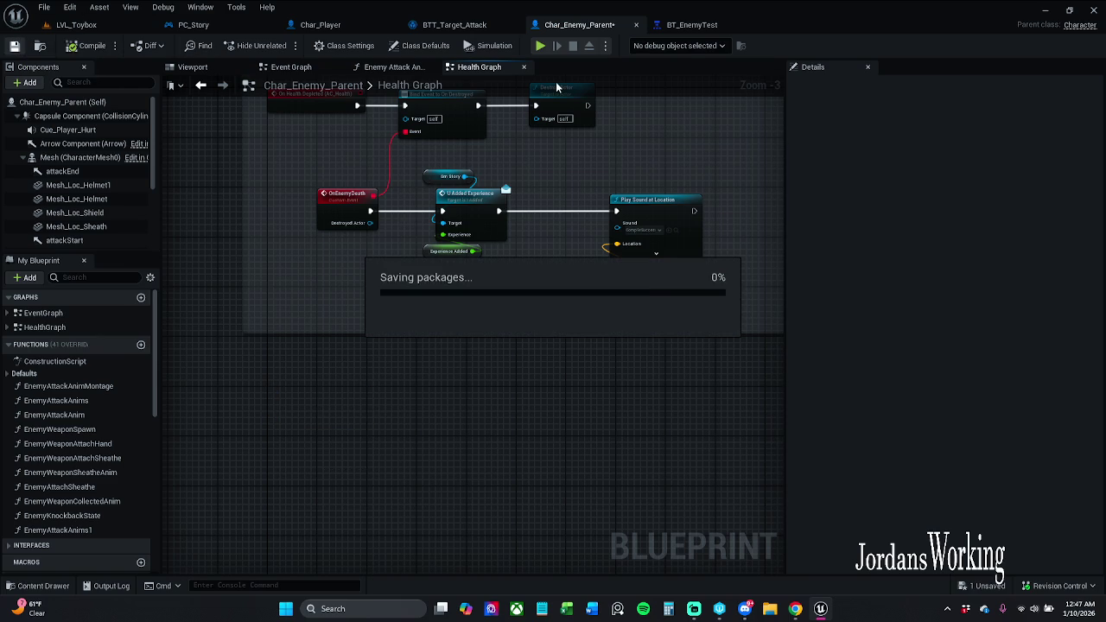
Review the Dam Amount and SET nodes in BTT_Target_Attack and save the task.
{"action": "left_click", "coordinate": [454, 24]}
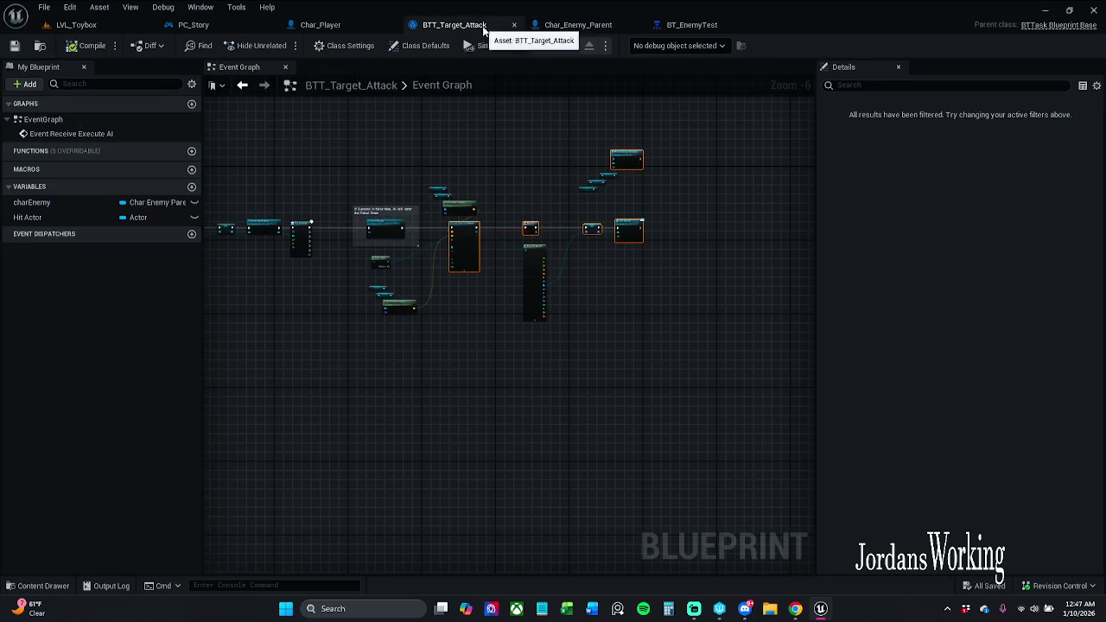
{"action": "left_click_drag", "start_coordinate": [545, 173], "coordinate": [485, 145]}
{"action": "scroll", "coordinate": [562, 173], "scroll_direction": "up", "scroll_amount": 4}
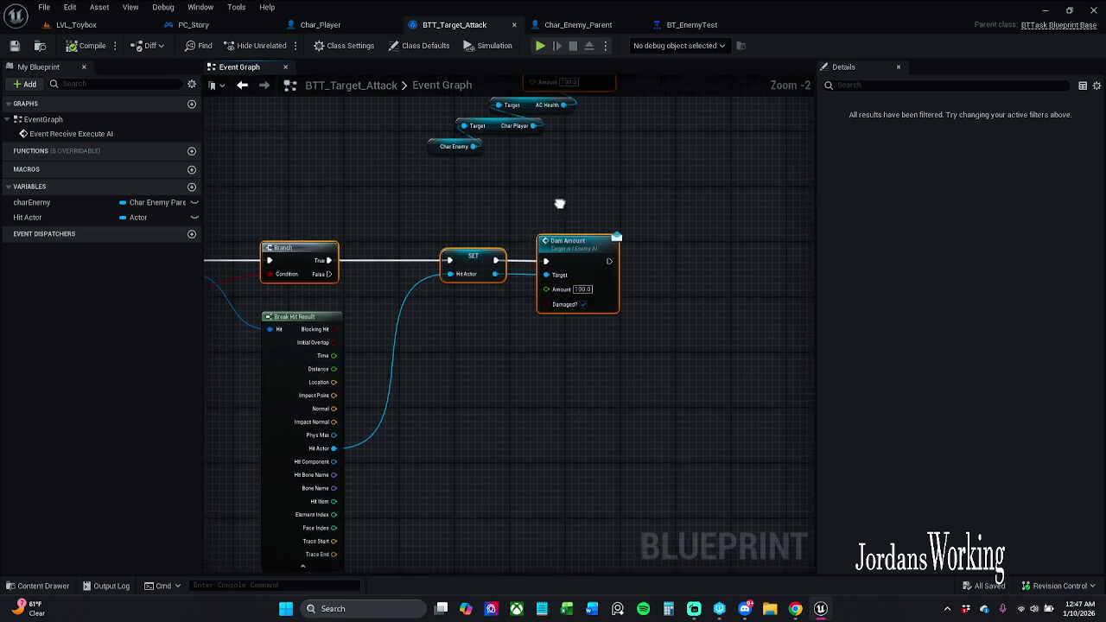
{"action": "scroll", "coordinate": [592, 221], "scroll_direction": "down", "scroll_amount": 1}
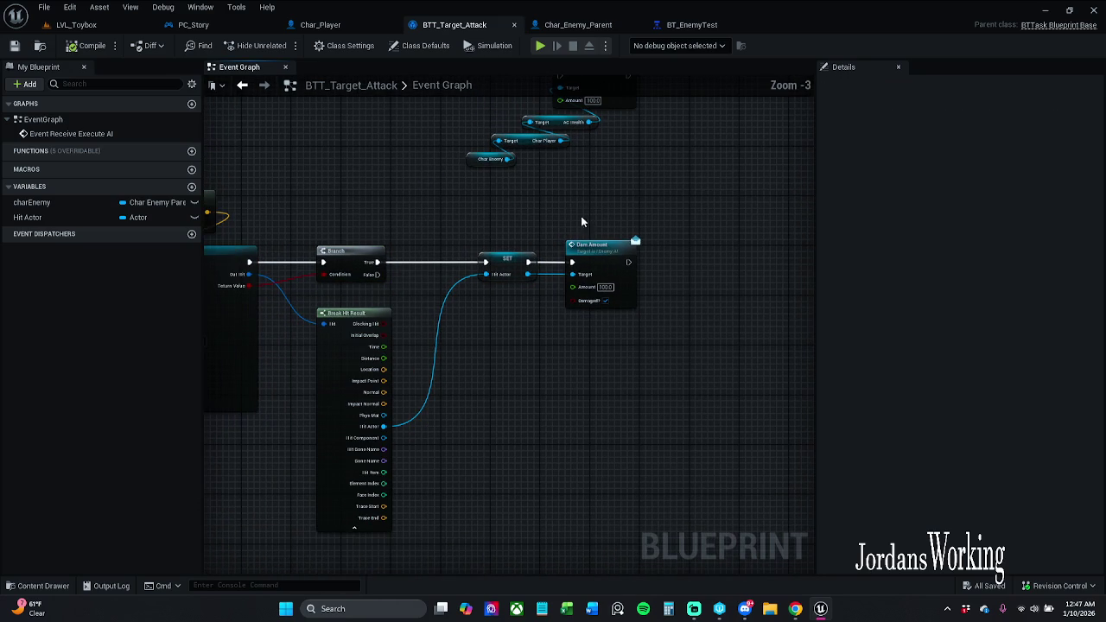
{"action": "left_click_drag", "start_coordinate": [609, 229], "coordinate": [636, 289]}
{"action": "left_click", "coordinate": [529, 251]}
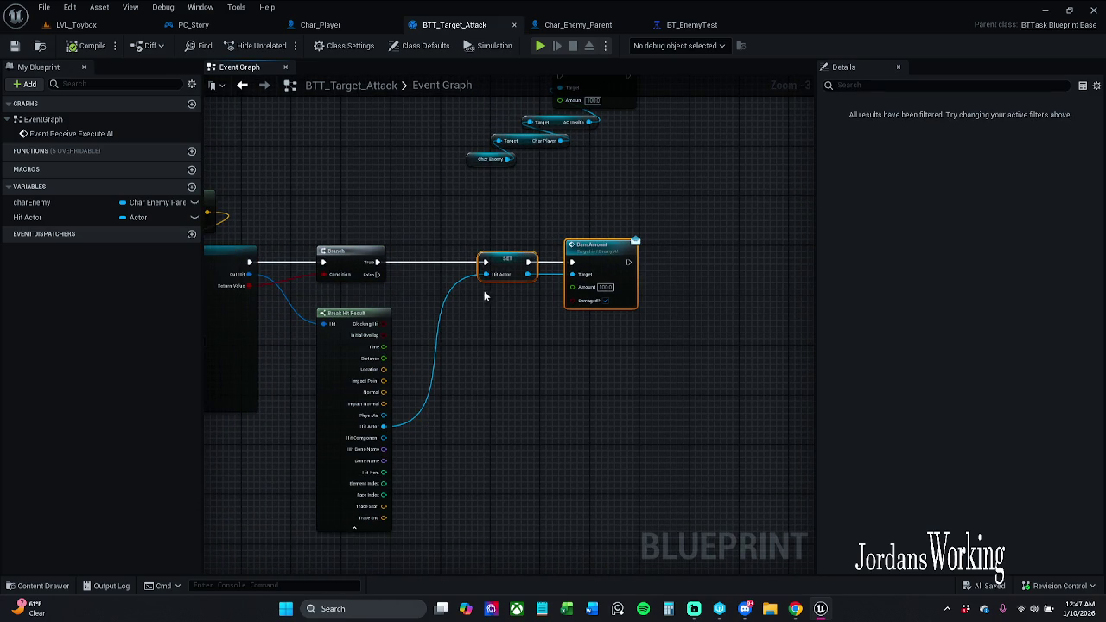
{"action": "left_click", "coordinate": [525, 218]}
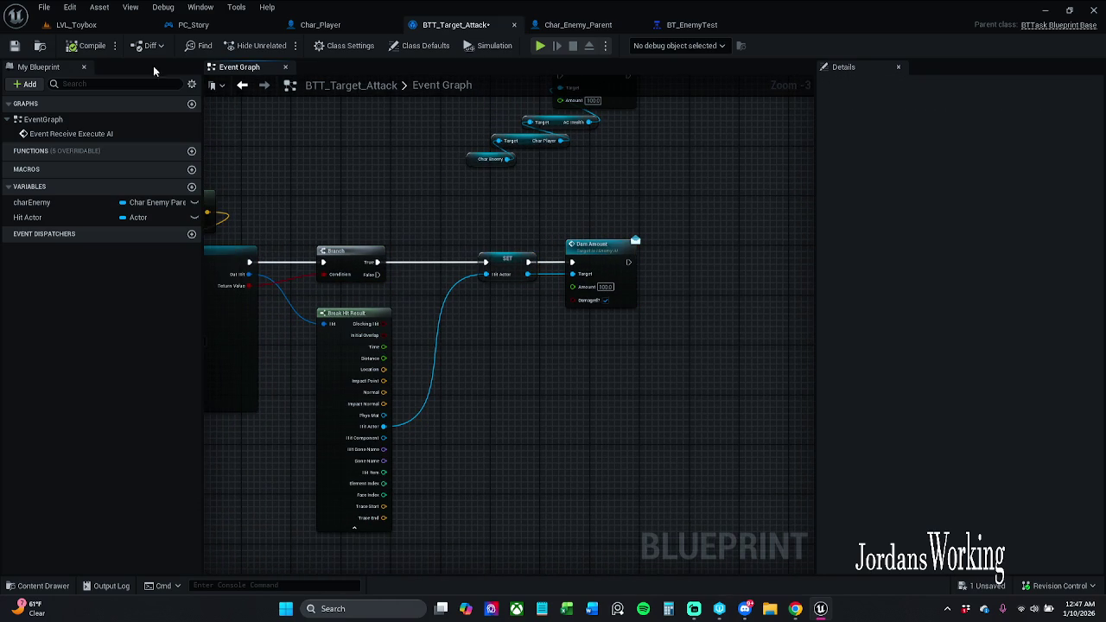
{"action": "left_click", "coordinate": [15, 45]}
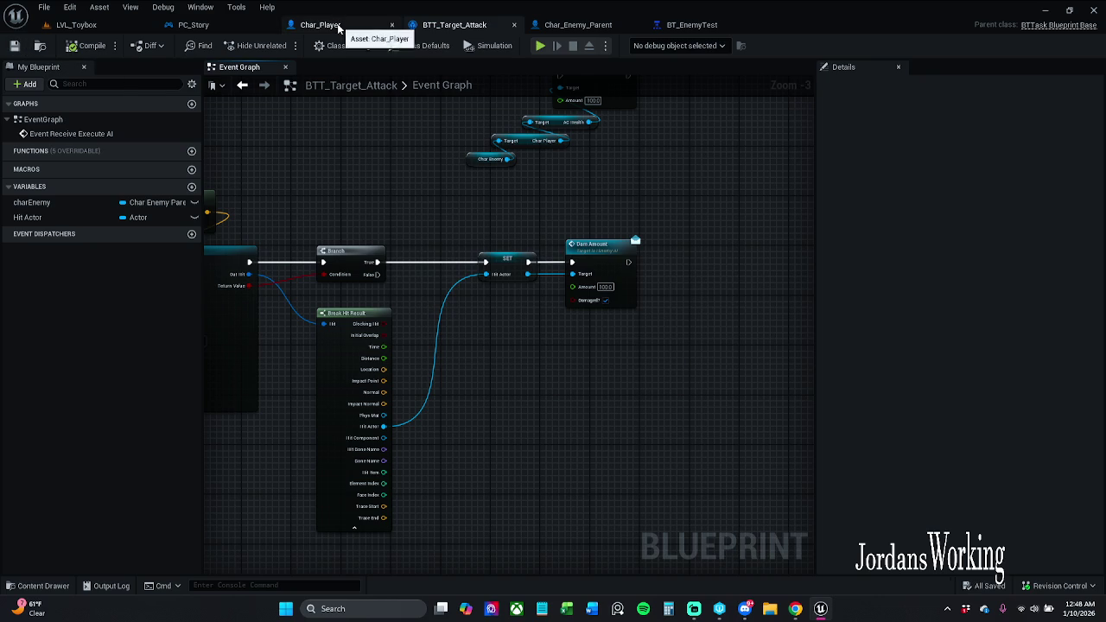
Check Char_Player's OnHealthDepleted logic, then open AC_Health from Blueprints > ActorComponents.
{"action": "left_click", "coordinate": [336, 25]}
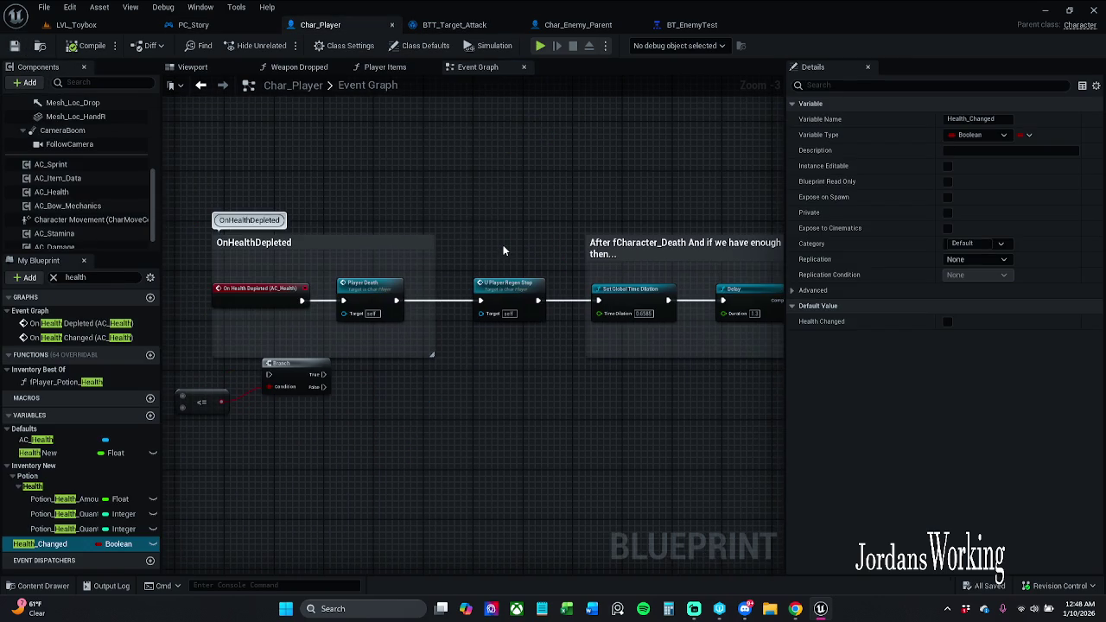
{"action": "left_click_drag", "start_coordinate": [502, 251], "coordinate": [606, 207]}
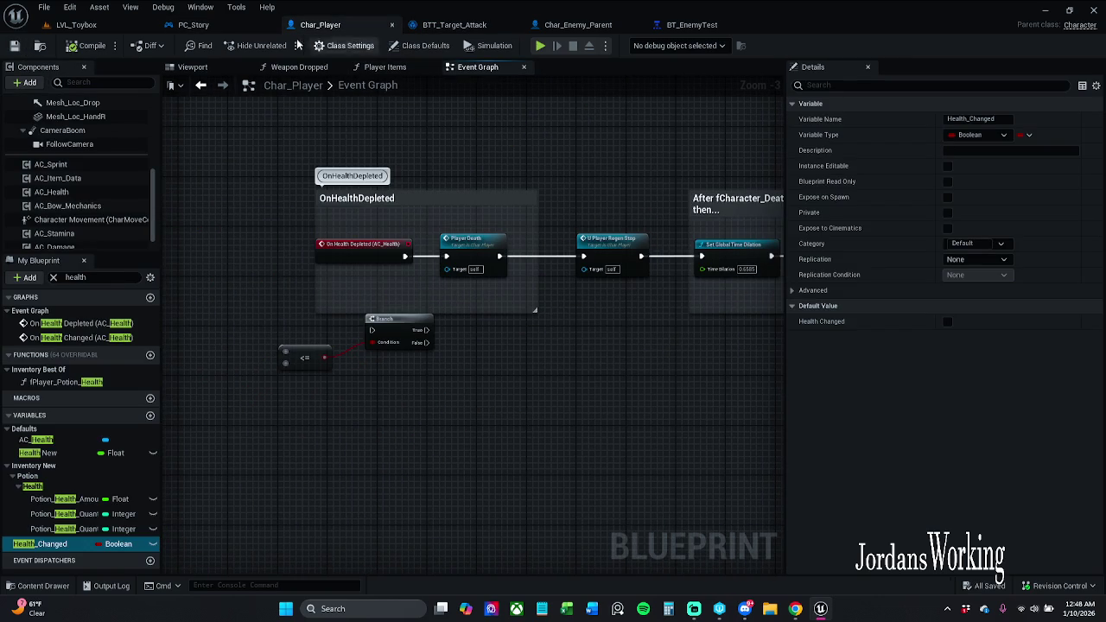
{"action": "left_click", "coordinate": [44, 586]}
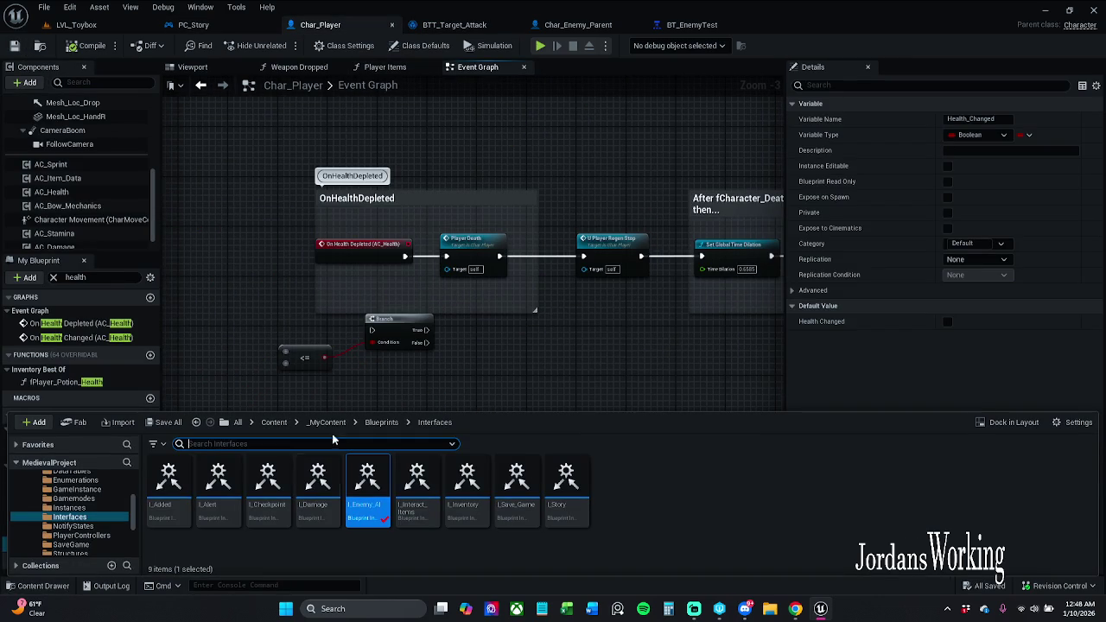
{"action": "left_click", "coordinate": [381, 422]}
{"action": "double_click", "coordinate": [172, 497]}
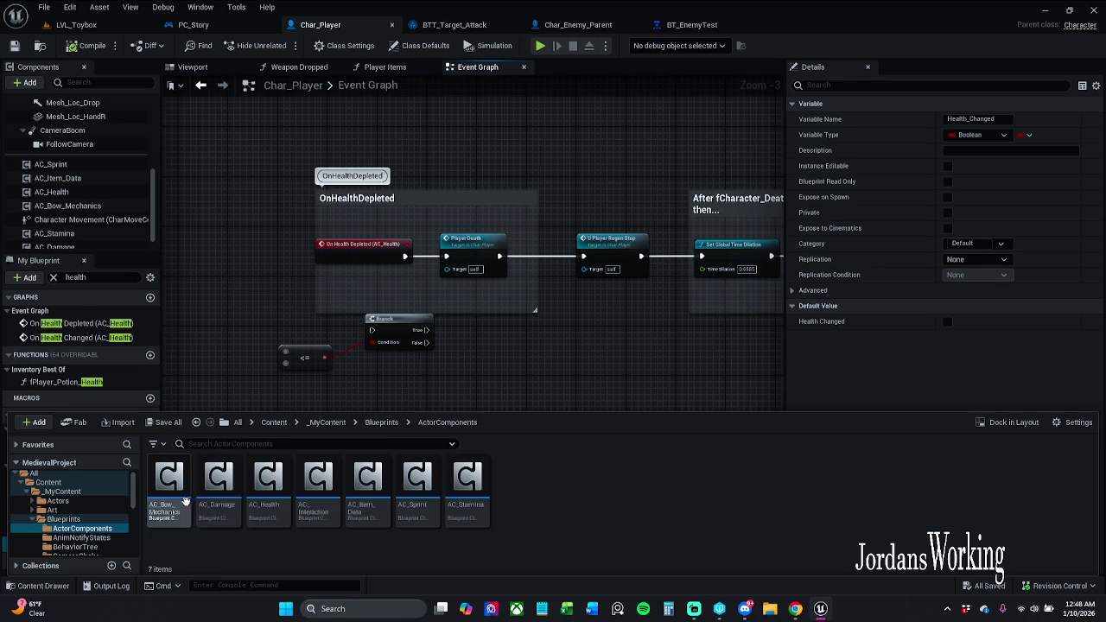
{"action": "double_click", "coordinate": [266, 497]}
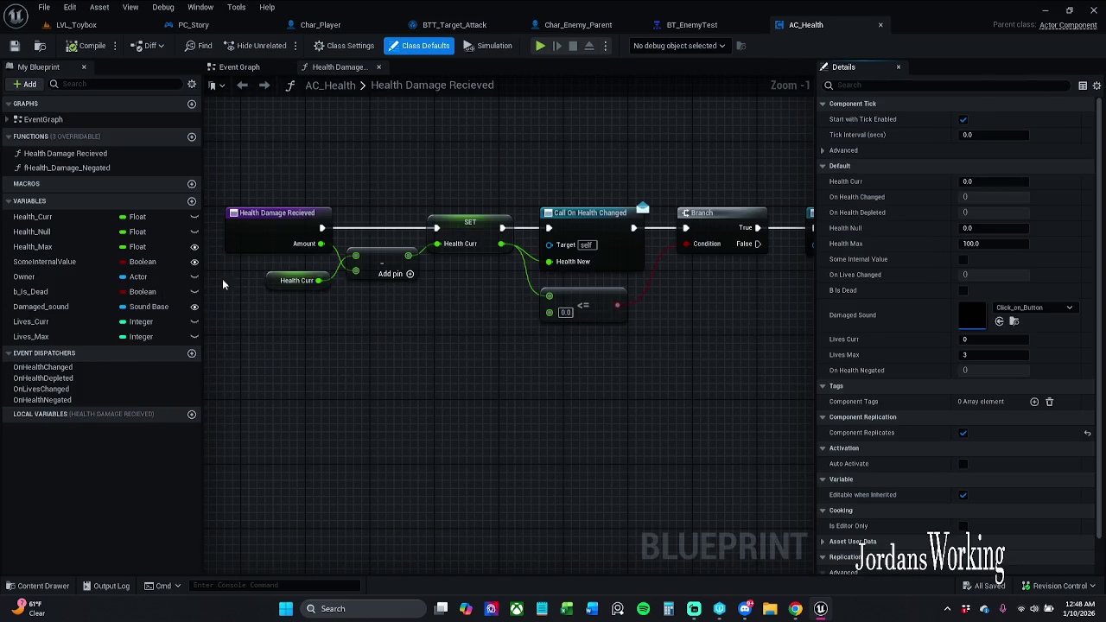
Toggle breakpoints on the Health Damage Recieved node chain, then start playing LVL_Toybox.
{"action": "scroll", "coordinate": [470, 336], "scroll_direction": "down", "scroll_amount": 1}
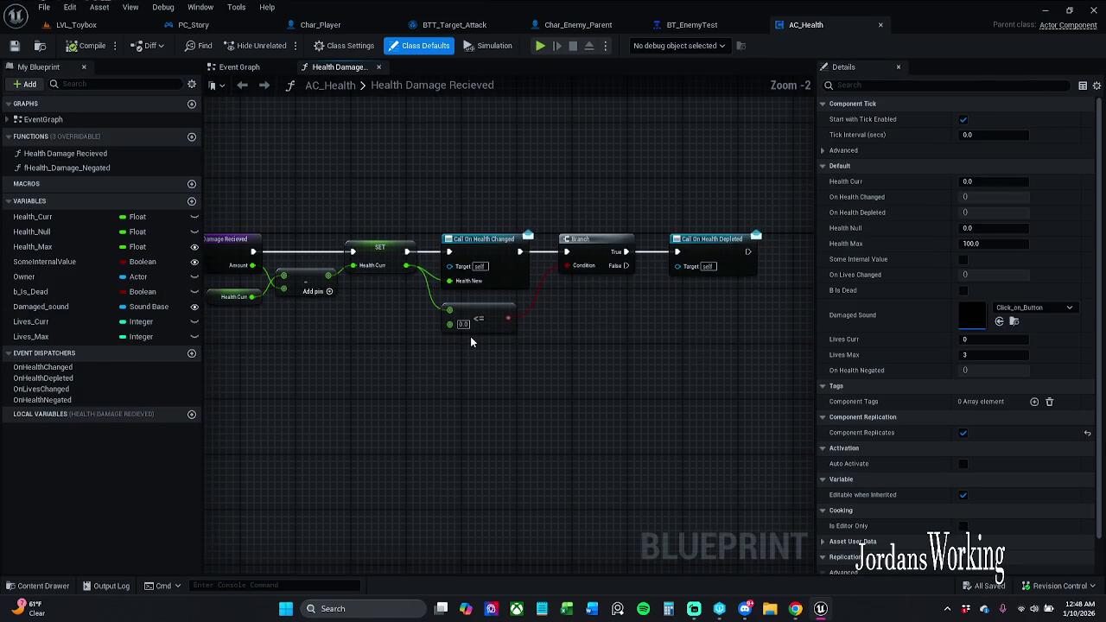
{"action": "mouse_move", "coordinate": [470, 342]}
{"action": "left_mouse_down"}
{"action": "mouse_move", "coordinate": [492, 346]}
{"action": "mouse_move", "coordinate": [482, 351]}
{"action": "left_mouse_up"}
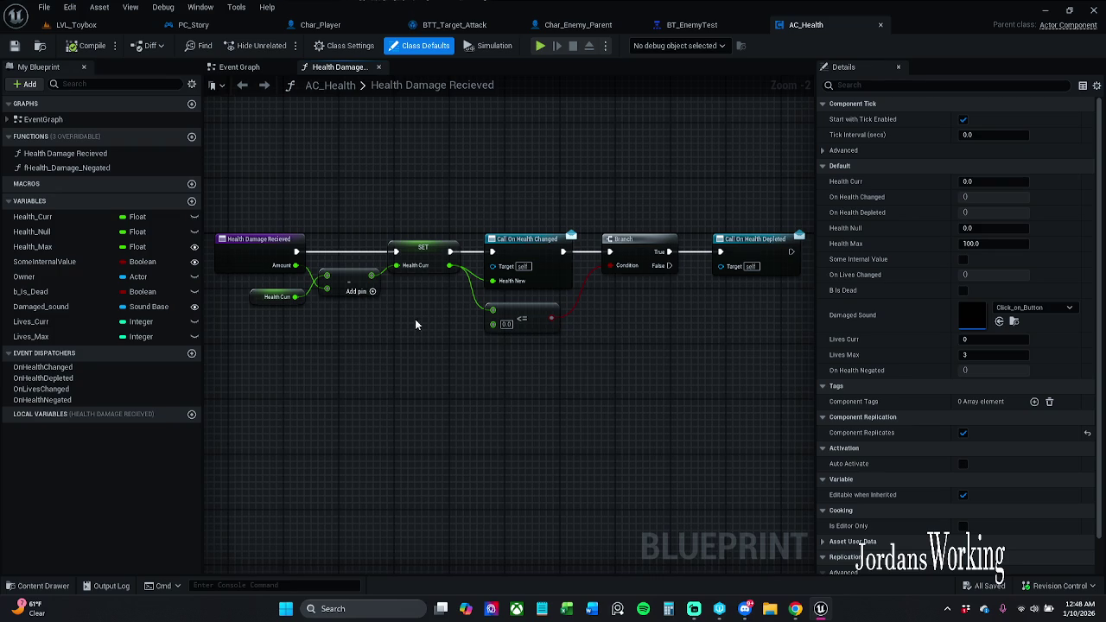
{"action": "mouse_move", "coordinate": [235, 190]}
{"action": "left_mouse_down"}
{"action": "mouse_move", "coordinate": [476, 319]}
{"action": "mouse_move", "coordinate": [810, 349]}
{"action": "mouse_move", "coordinate": [778, 328]}
{"action": "left_mouse_up"}
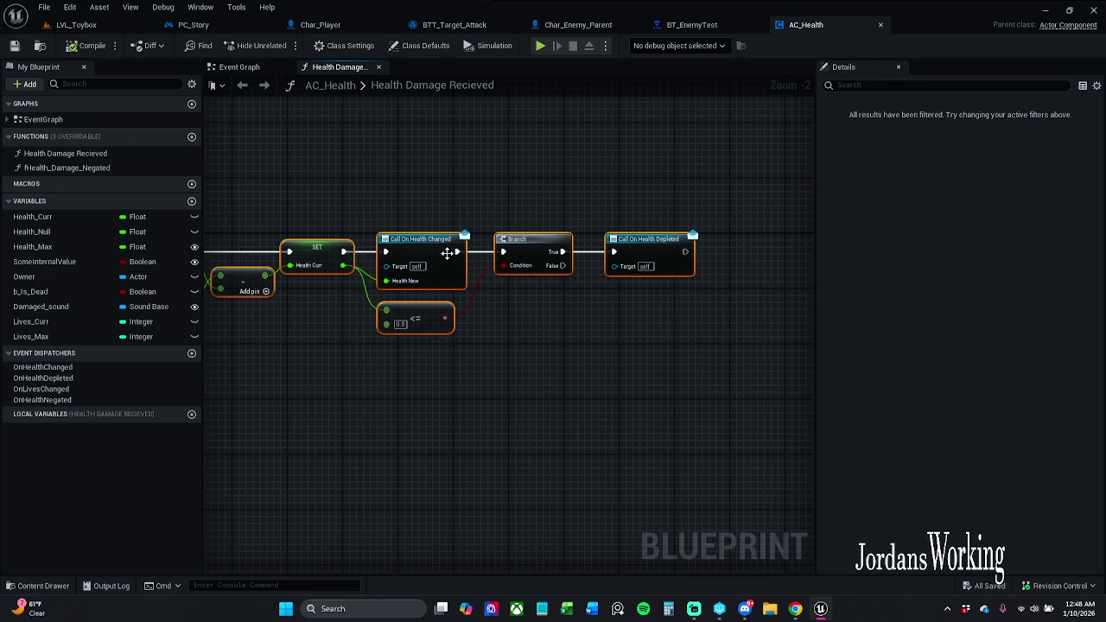
{"action": "right_click", "coordinate": [446, 253]}
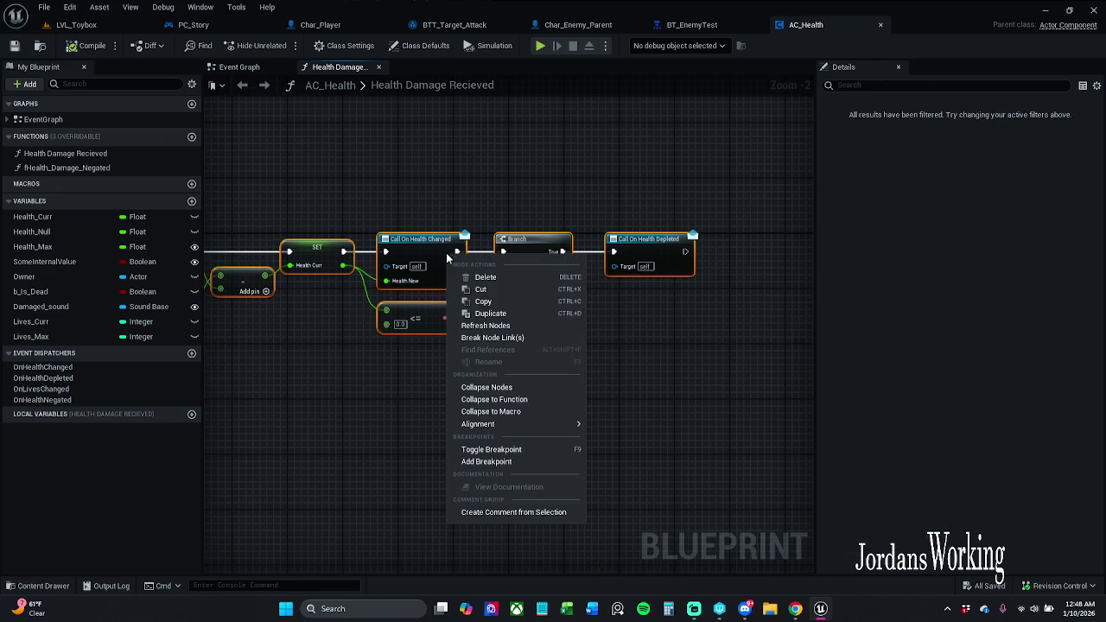
{"action": "left_click", "coordinate": [522, 448]}
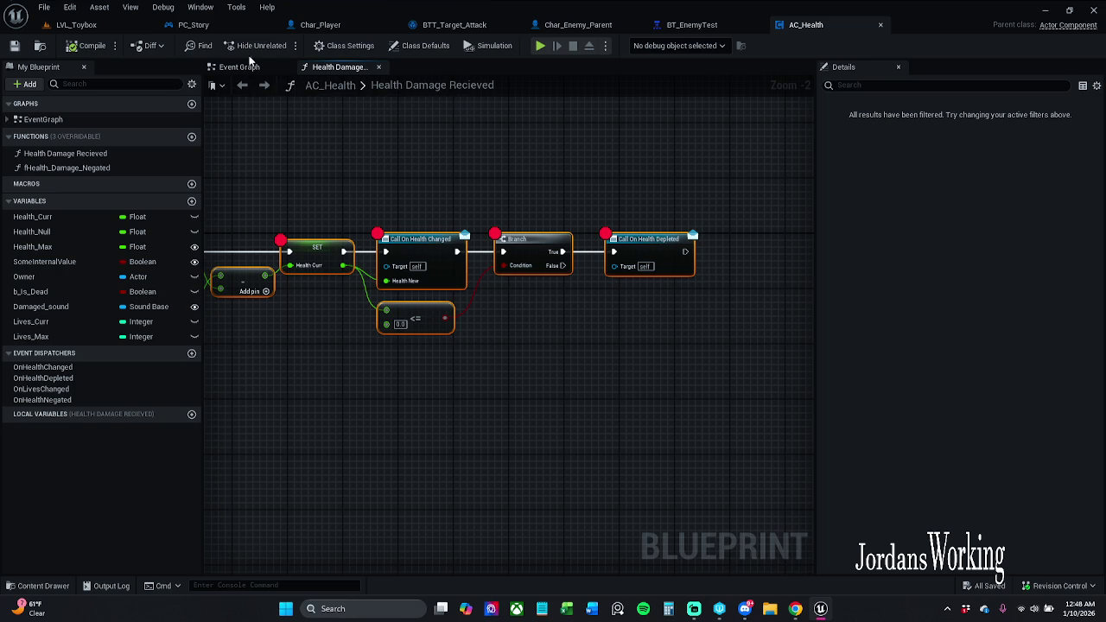
{"action": "left_click", "coordinate": [95, 26]}
{"action": "left_click", "coordinate": [280, 46]}
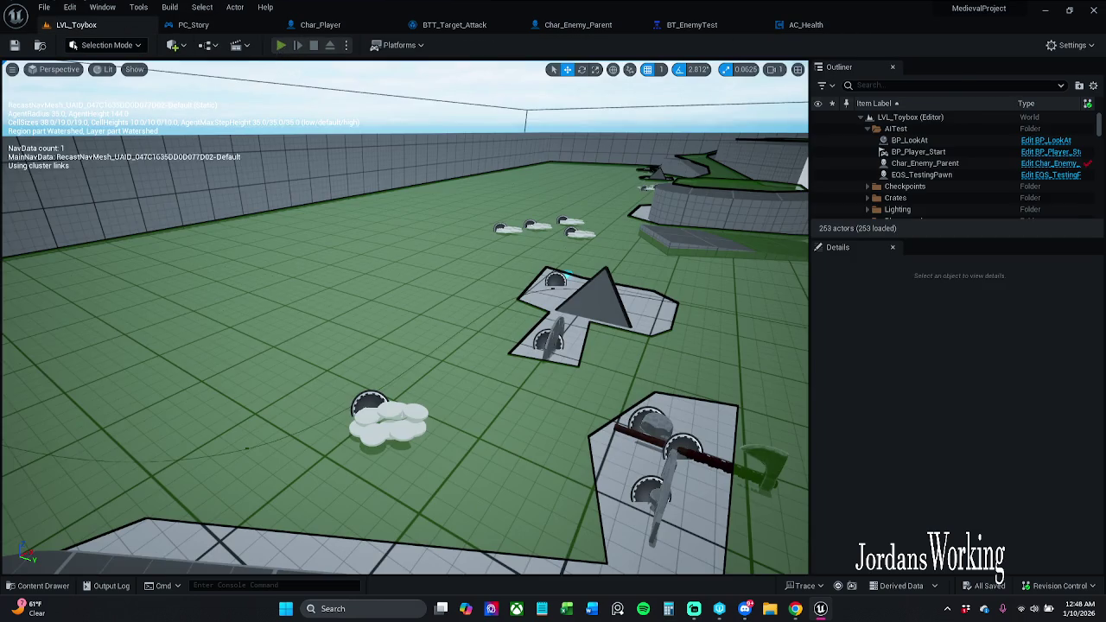
Finish the play-test and view AC_Health's Health Damage Recieved entry node.
{"action": "key", "text": "w"}
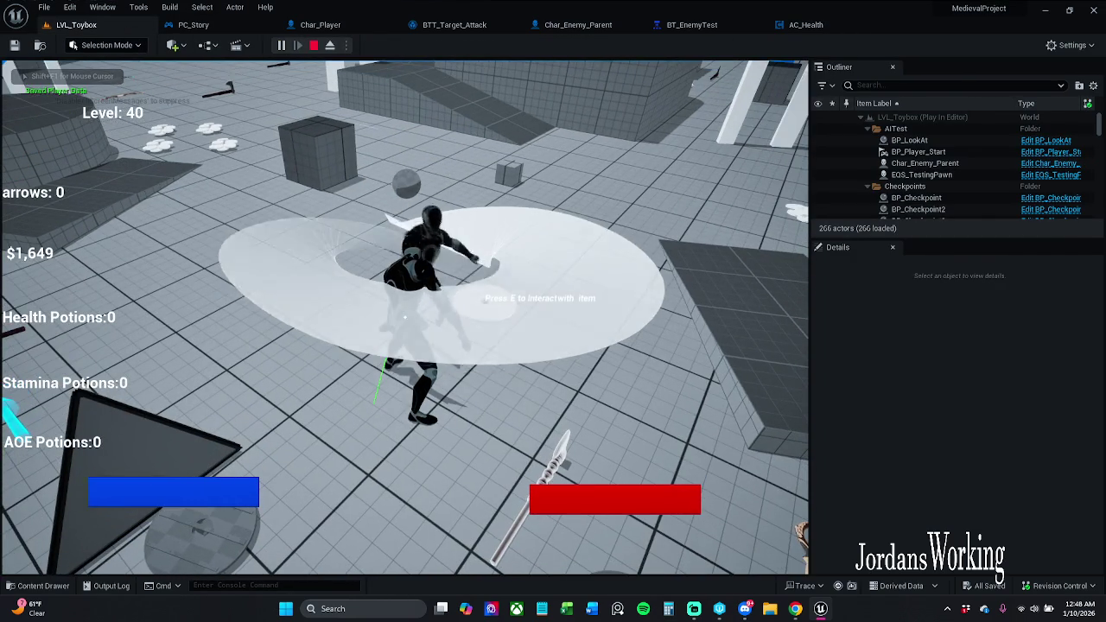
{"action": "key", "text": "Escape"}
{"action": "left_click", "coordinate": [806, 24]}
{"action": "mouse_move", "coordinate": [588, 200]}
{"action": "left_mouse_down"}
{"action": "mouse_move", "coordinate": [666, 185]}
{"action": "mouse_move", "coordinate": [668, 199]}
{"action": "left_mouse_up"}
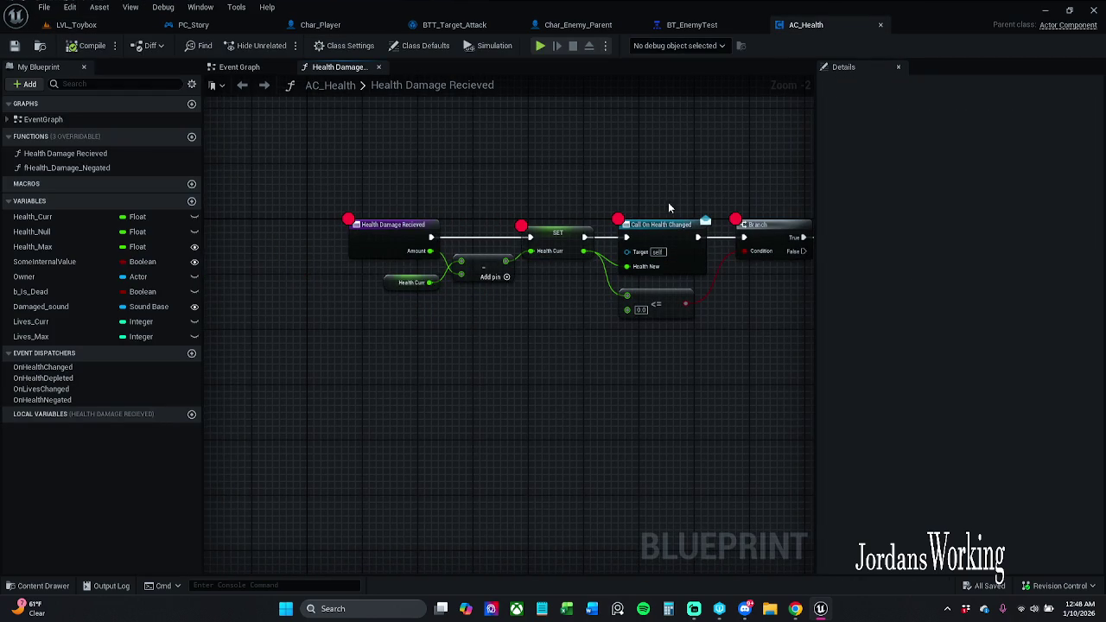
Look through the BT_EnemyTest, Char_Enemy_Parent, BTT_Target_Attack, PC_Story and Char_Player tabs.
{"action": "left_click", "coordinate": [702, 25]}
{"action": "left_click", "coordinate": [580, 29]}
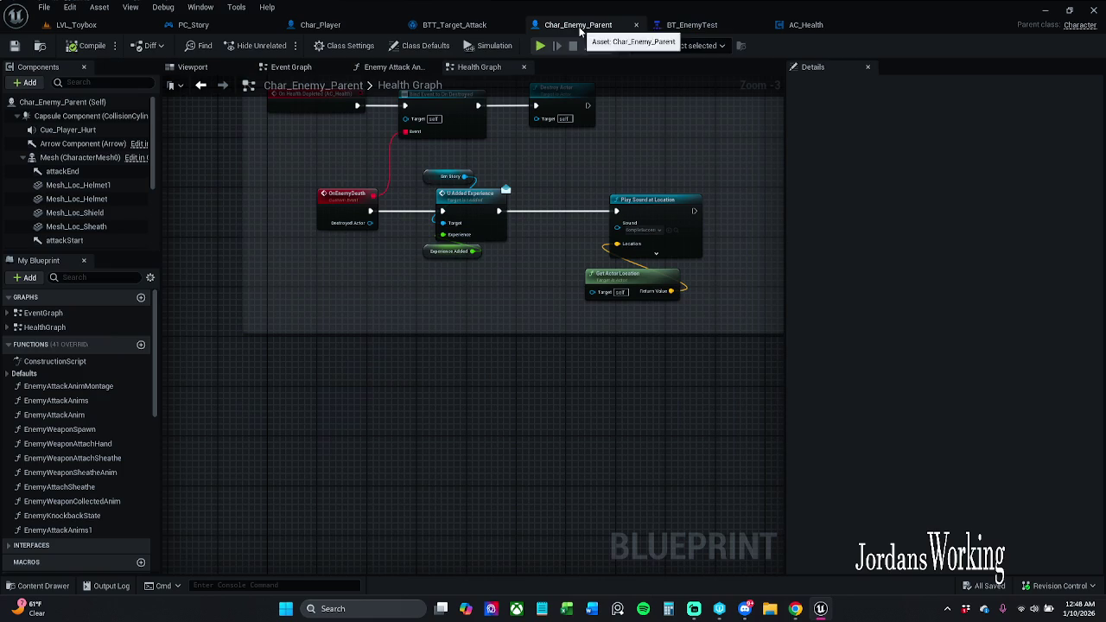
{"action": "left_click", "coordinate": [445, 28]}
{"action": "left_click", "coordinate": [332, 25]}
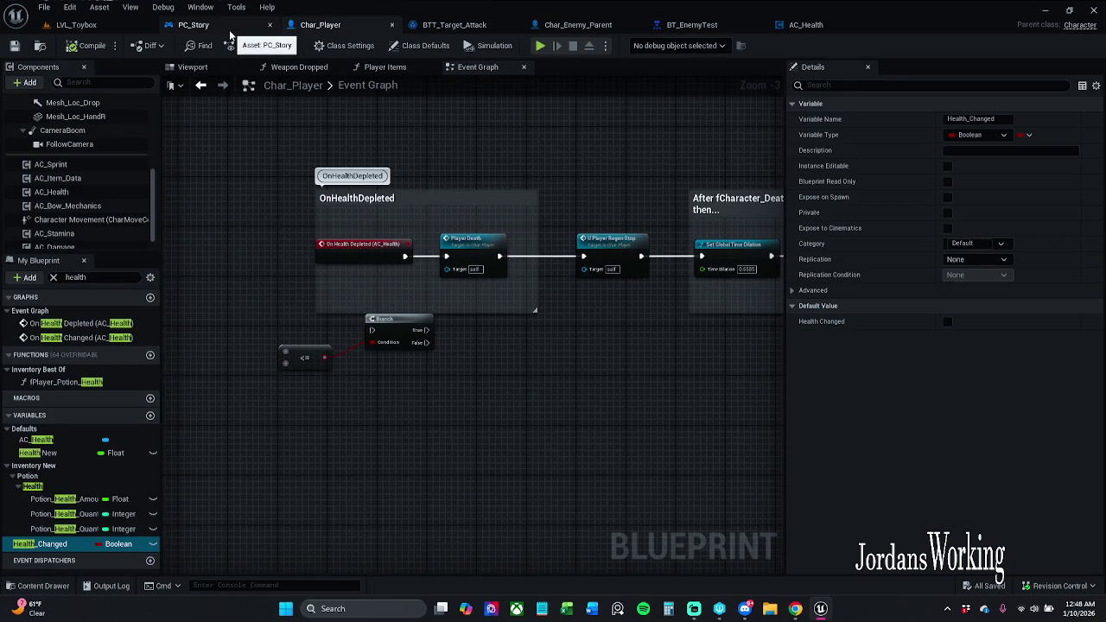
{"action": "left_click", "coordinate": [249, 28]}
{"action": "left_click", "coordinate": [313, 26]}
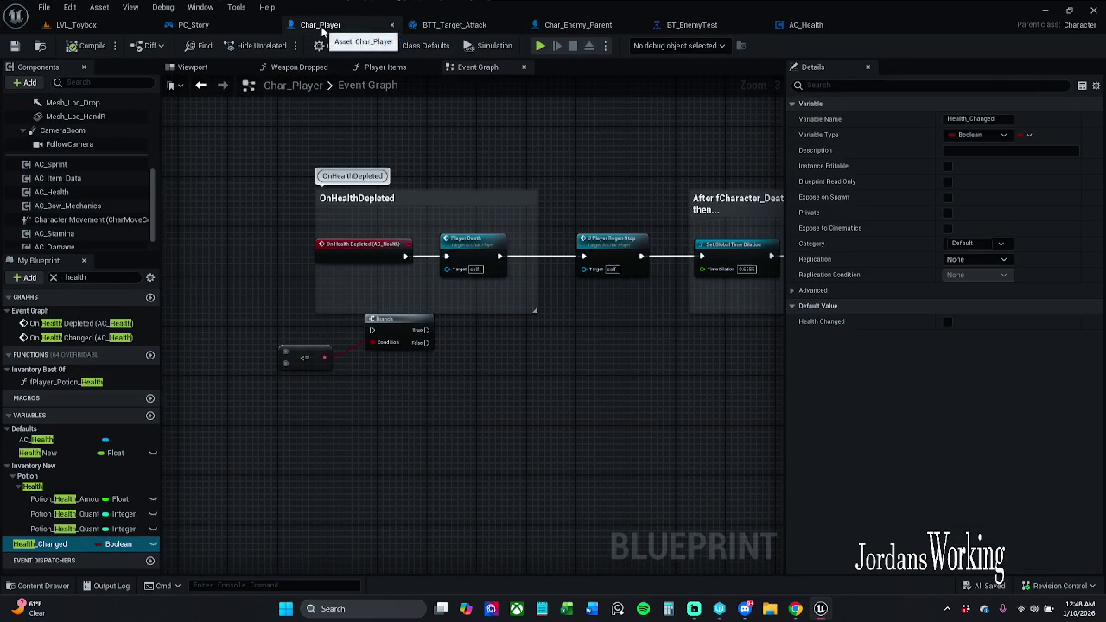
{"action": "mouse_move", "coordinate": [570, 218]}
{"action": "left_mouse_down"}
{"action": "mouse_move", "coordinate": [402, 222]}
{"action": "mouse_move", "coordinate": [462, 216]}
{"action": "left_mouse_up"}
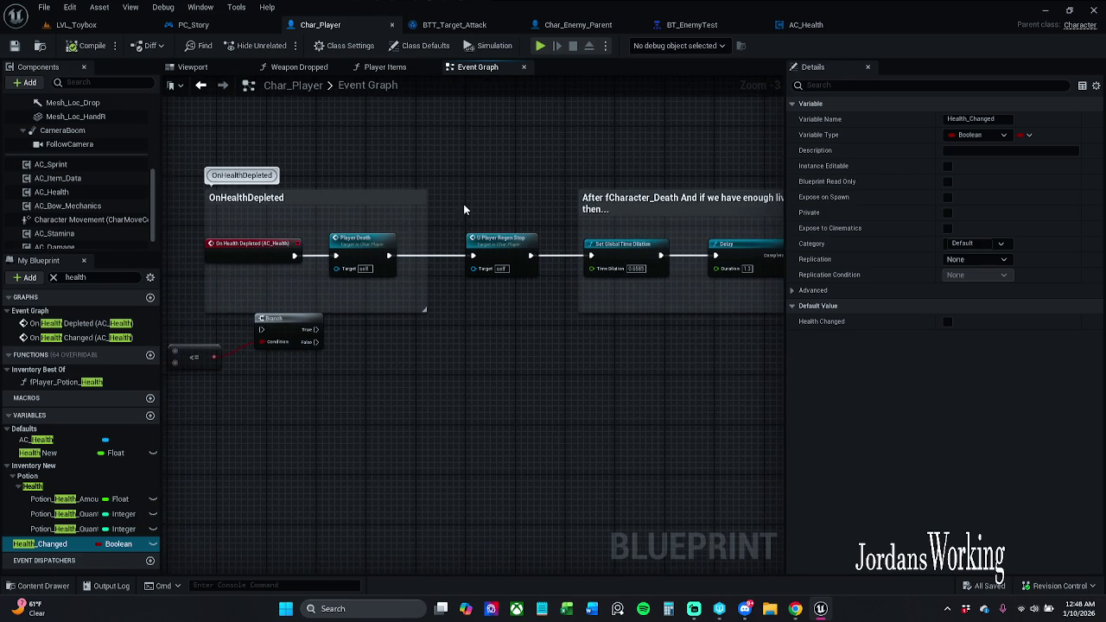
Move the Dam Amount node lower in BTT_Target_Attack and bring AC_Health beside it.
{"action": "left_click", "coordinate": [602, 26]}
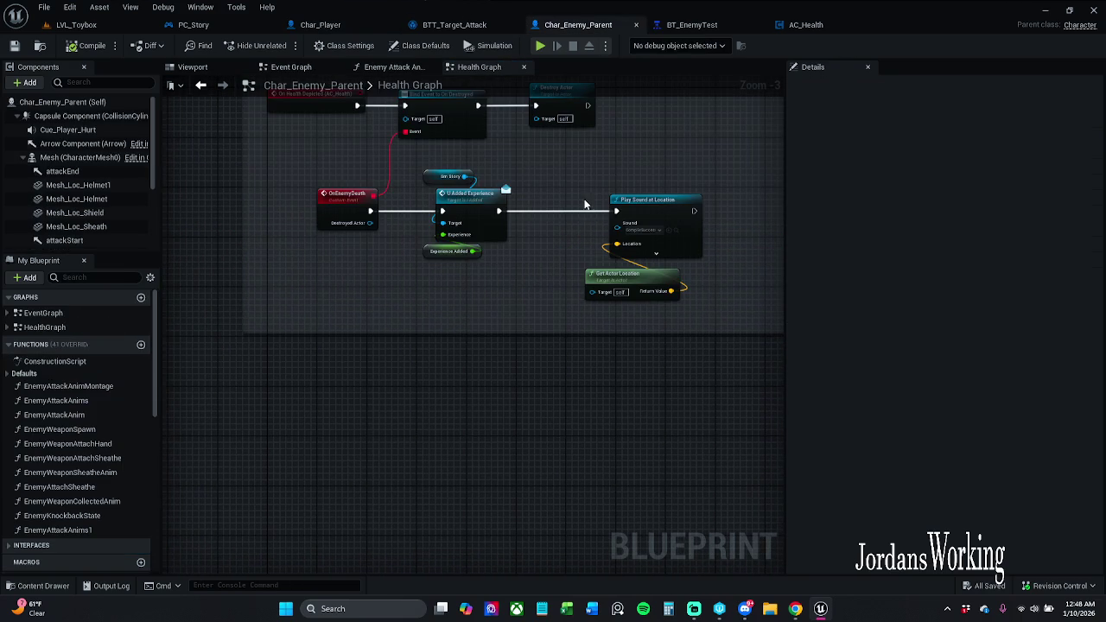
{"action": "left_click", "coordinate": [803, 25]}
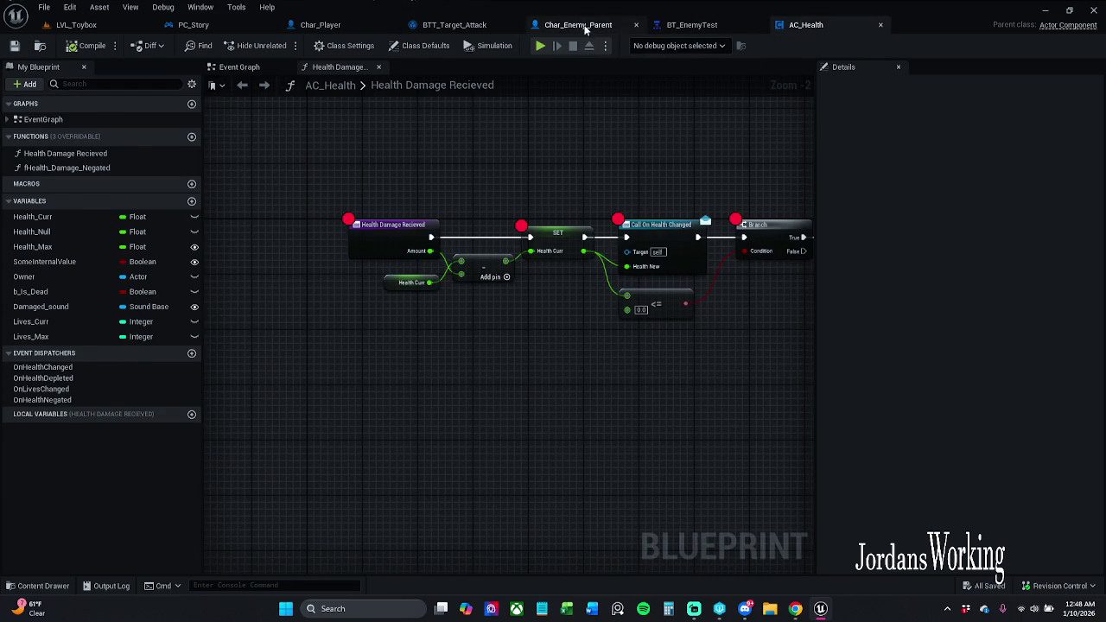
{"action": "left_click", "coordinate": [583, 26]}
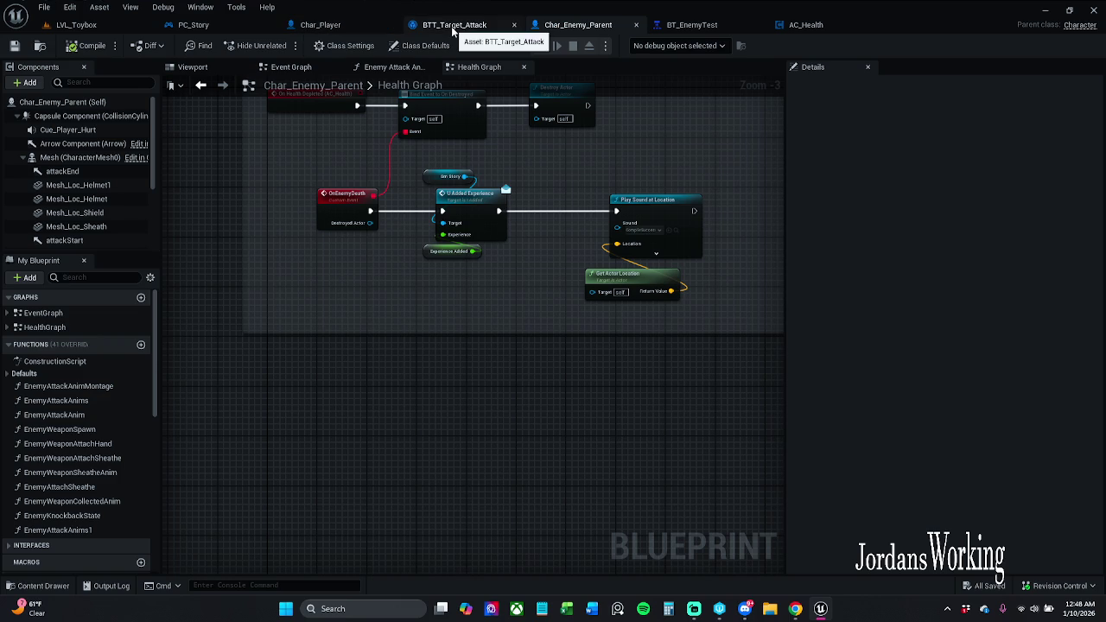
{"action": "left_click", "coordinate": [465, 26]}
{"action": "left_click_drag", "start_coordinate": [565, 210], "coordinate": [484, 194]}
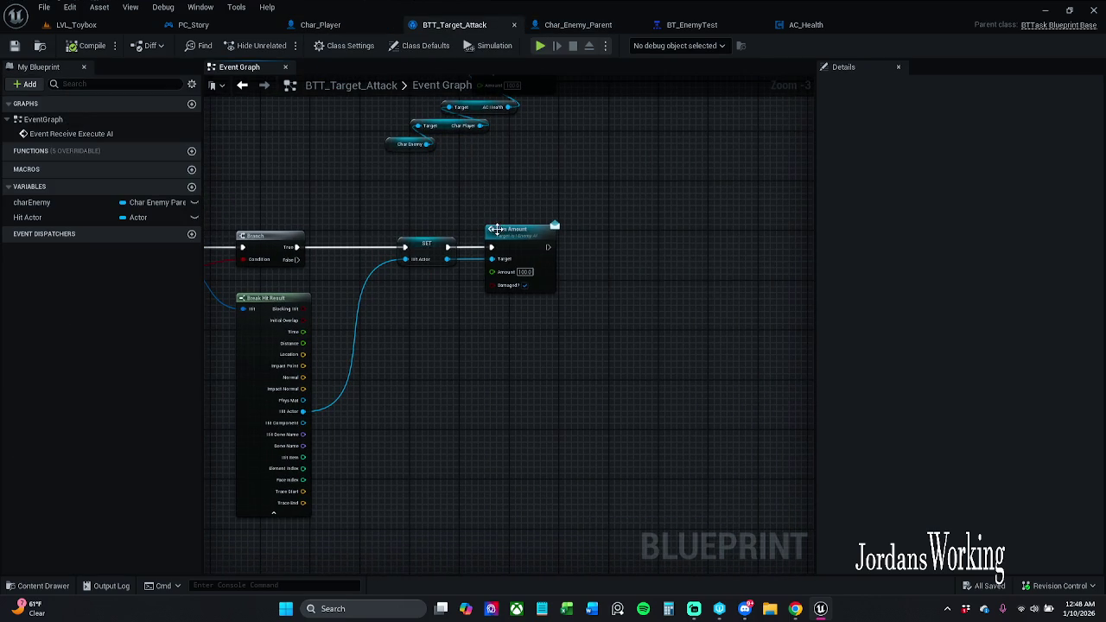
{"action": "left_click_drag", "start_coordinate": [521, 242], "coordinate": [532, 294]}
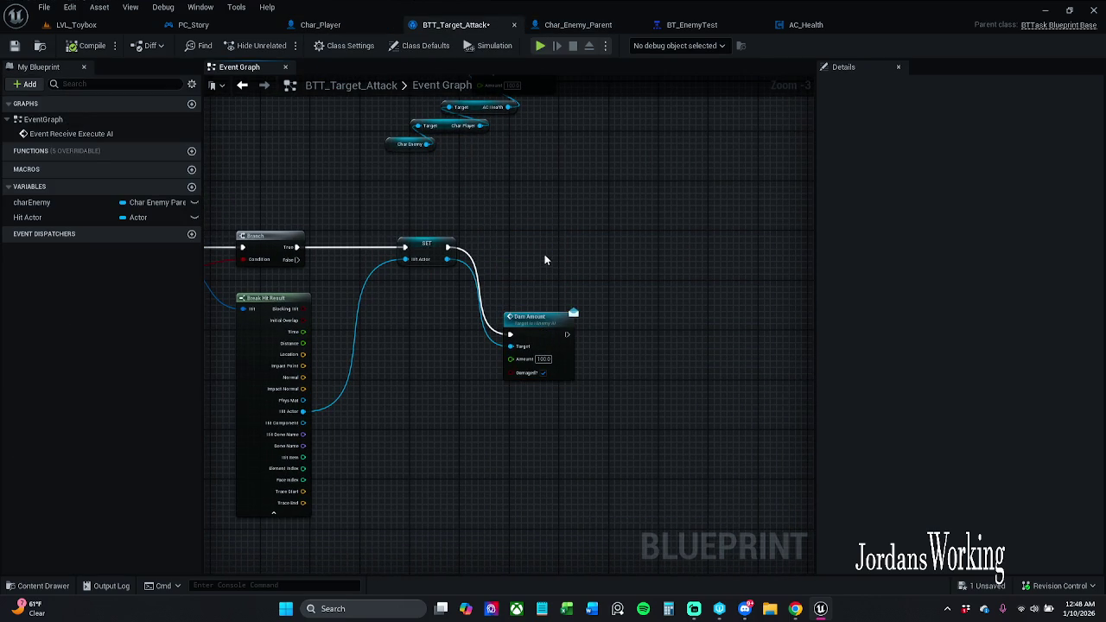
{"action": "left_click", "coordinate": [609, 31]}
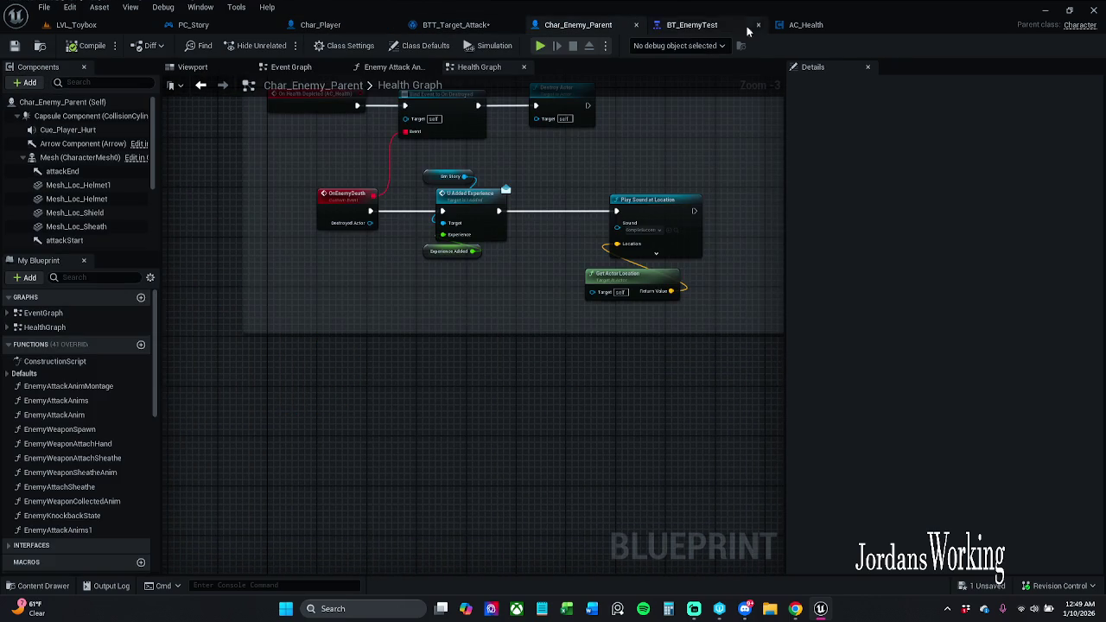
{"action": "mouse_move", "coordinate": [803, 26]}
{"action": "left_mouse_down"}
{"action": "mouse_move", "coordinate": [605, 26]}
{"action": "mouse_move", "coordinate": [563, 46]}
{"action": "left_mouse_up"}
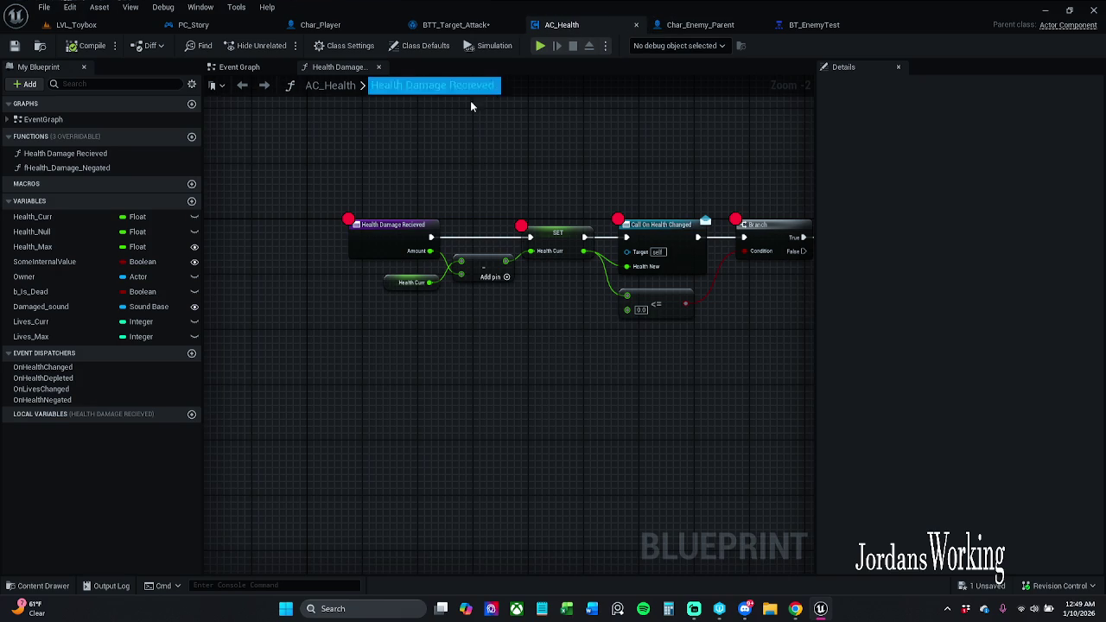
Rename the Health Damage Recieved function to DamageRecieved in My Blueprint.
{"action": "double_click", "coordinate": [382, 227]}
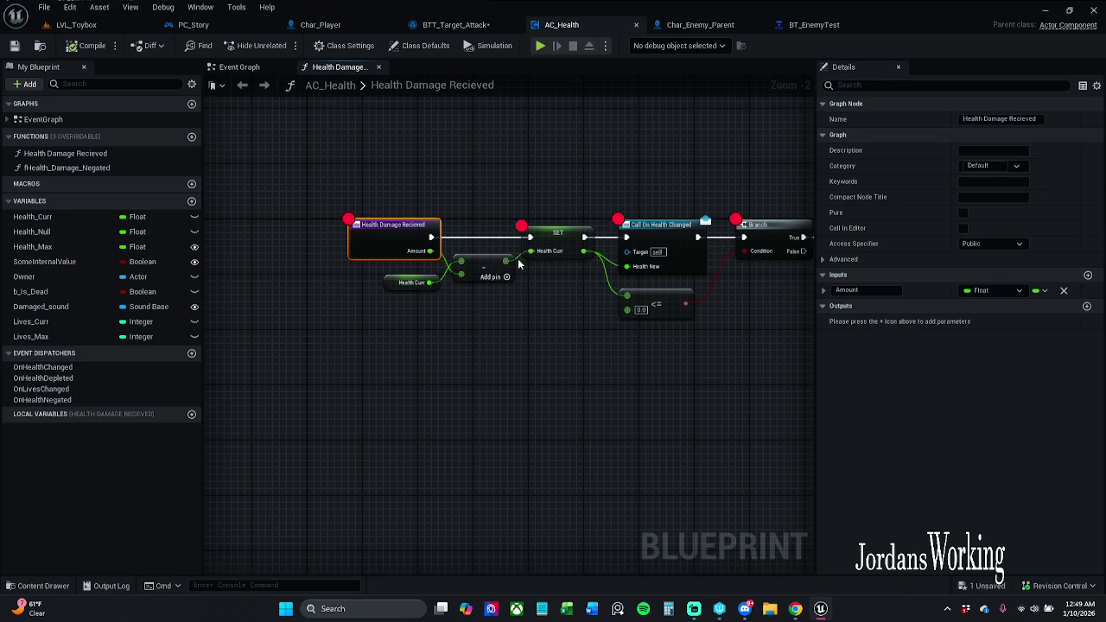
{"action": "left_click", "coordinate": [534, 171]}
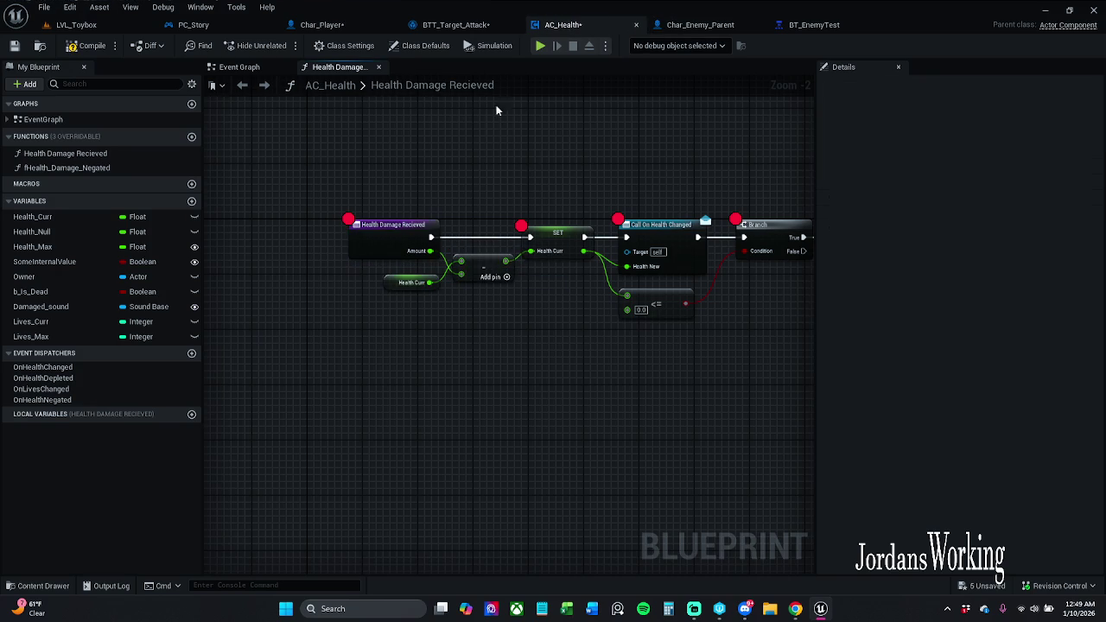
{"action": "left_click", "coordinate": [97, 157]}
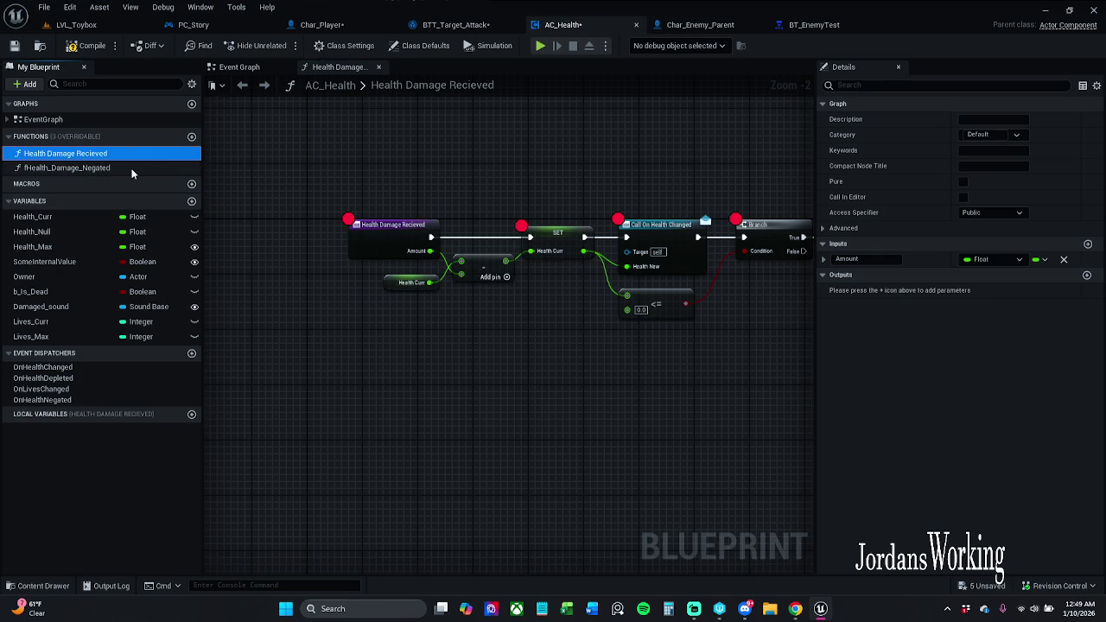
{"action": "left_click", "coordinate": [63, 158]}
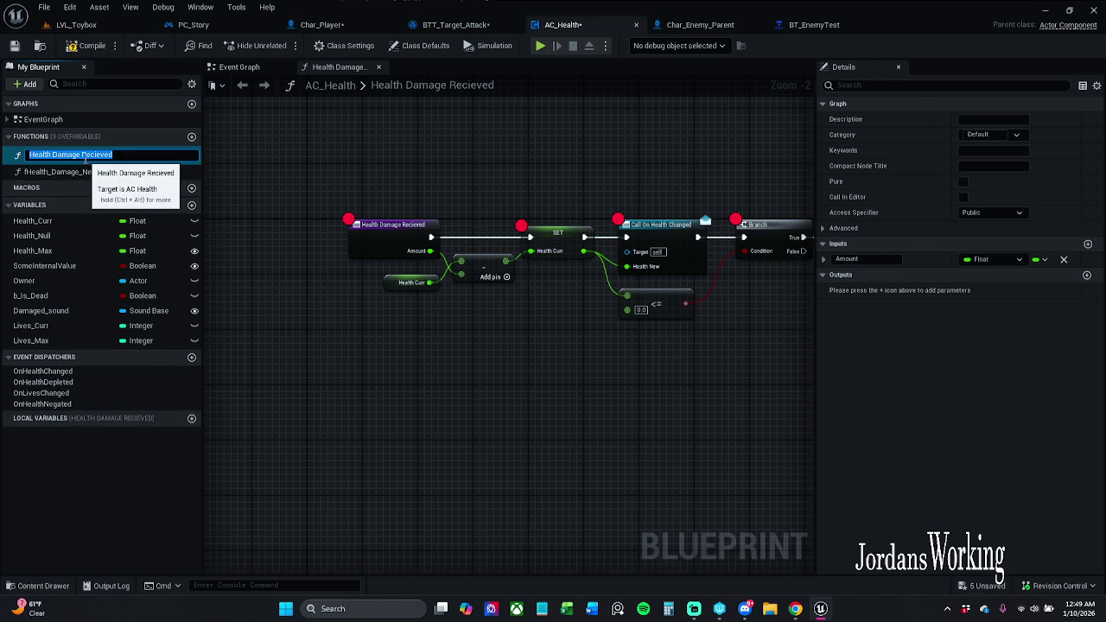
{"action": "left_click", "coordinate": [93, 158]}
{"action": "key", "text": "BackSpace"}
{"action": "key", "text": "Left"}
{"action": "key", "text": "Left"}
{"action": "key", "text": "Left"}
{"action": "key", "text": "BackSpace"}
{"action": "key", "text": "Return"}
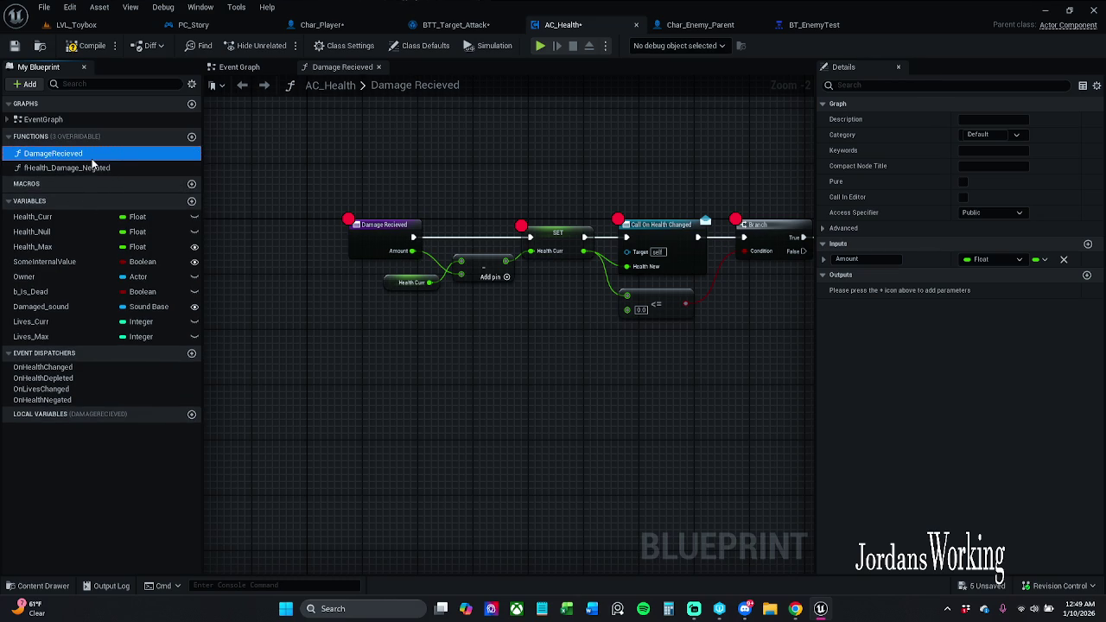
Begin editing the name of the fHealth_Damage_Negated function.
{"action": "left_click", "coordinate": [93, 167]}
{"action": "left_click", "coordinate": [90, 168]}
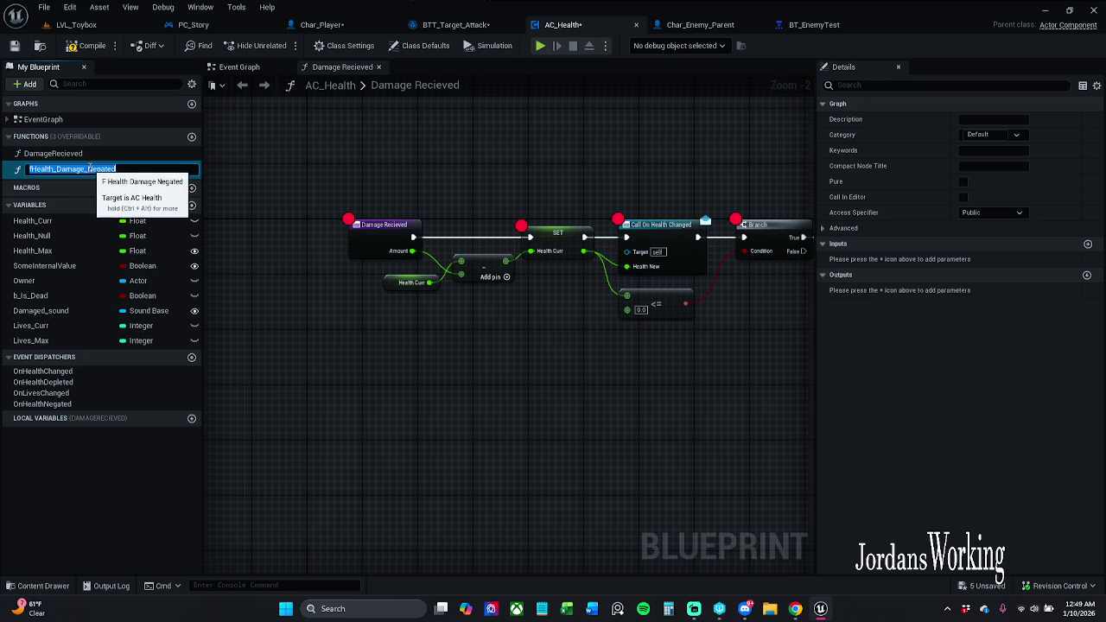
{"action": "left_click", "coordinate": [87, 169]}
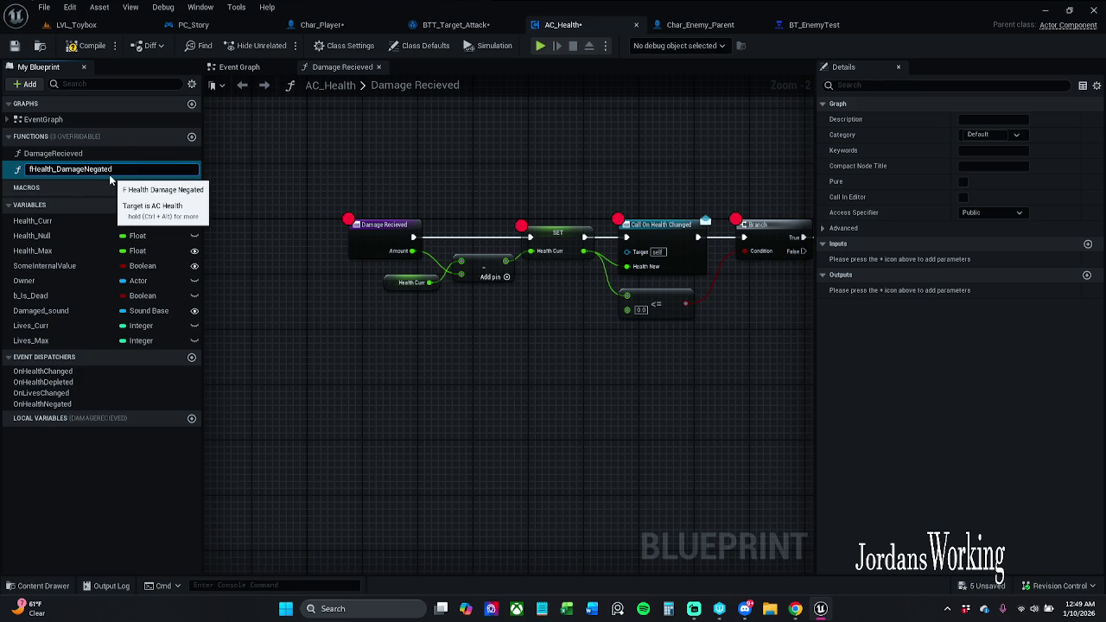
Rename the function to DamageNegated and save AC_Health, checking it out first.
{"action": "key", "text": "BackSpace"}
{"action": "key", "text": "BackSpace"}
{"action": "key", "text": "BackSpace"}
{"action": "key", "text": "Return"}
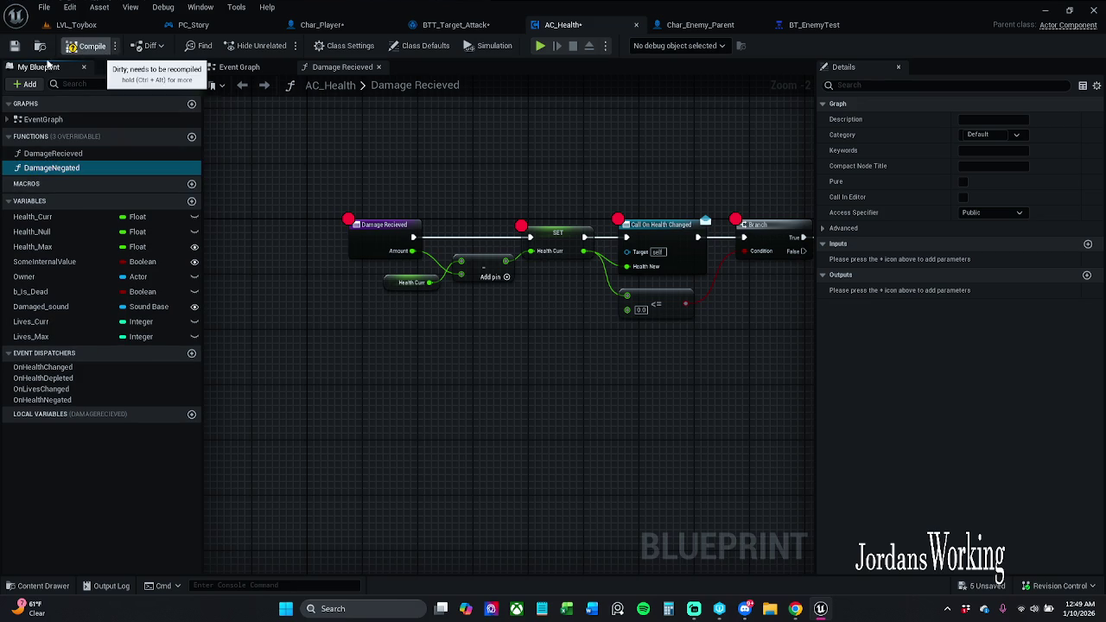
{"action": "left_click", "coordinate": [14, 45]}
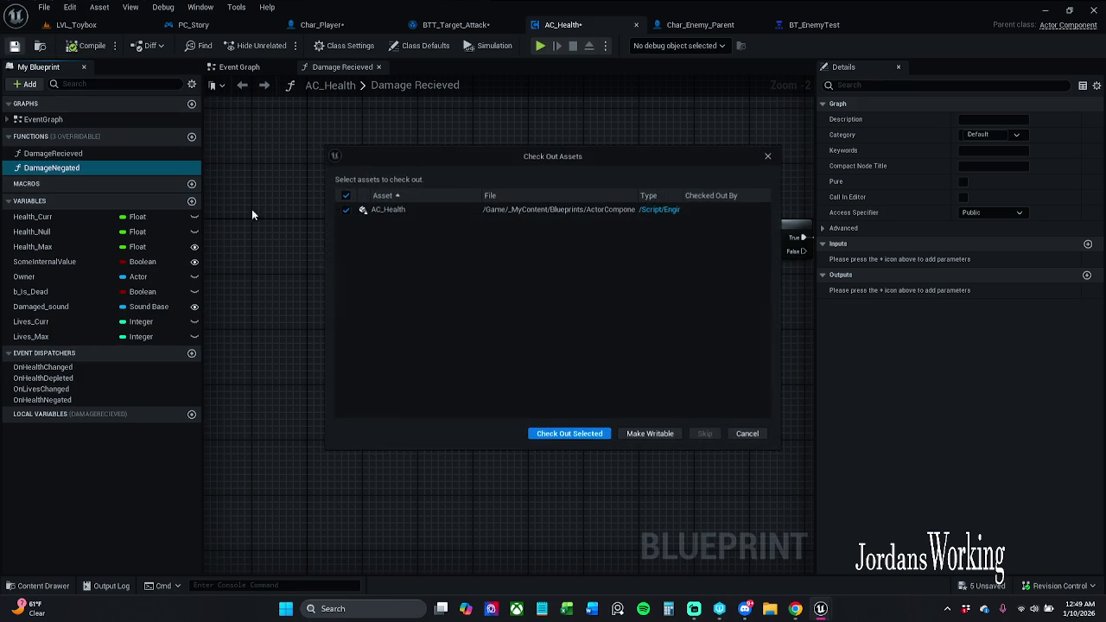
{"action": "left_click", "coordinate": [589, 436]}
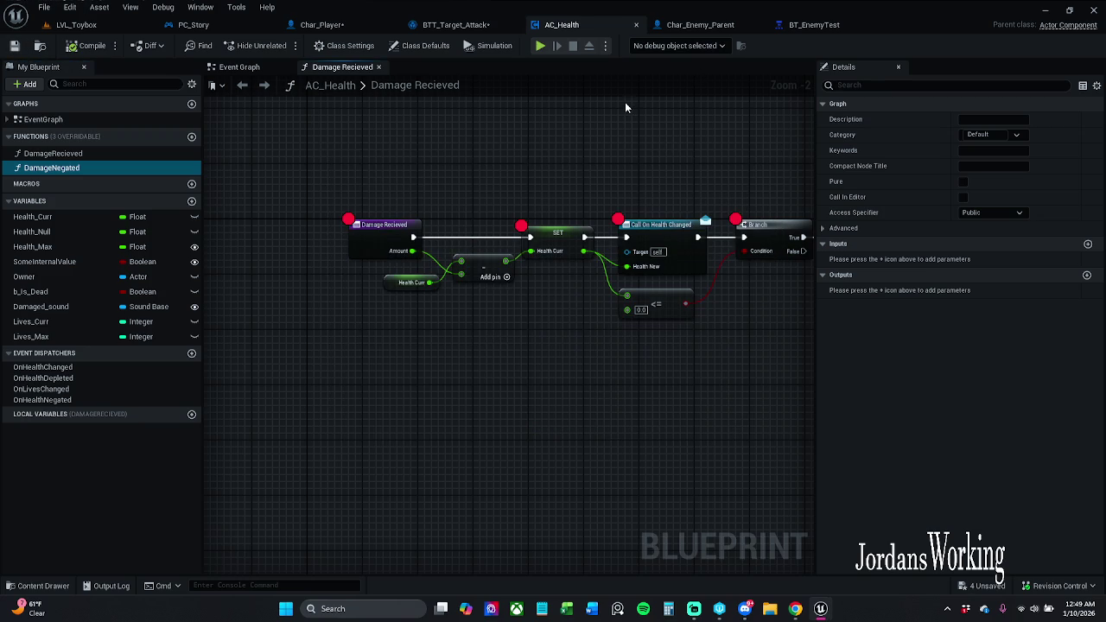
Review AC_Health's Event Graph, then return to the DamageRecieved graph.
{"action": "left_click", "coordinate": [249, 67]}
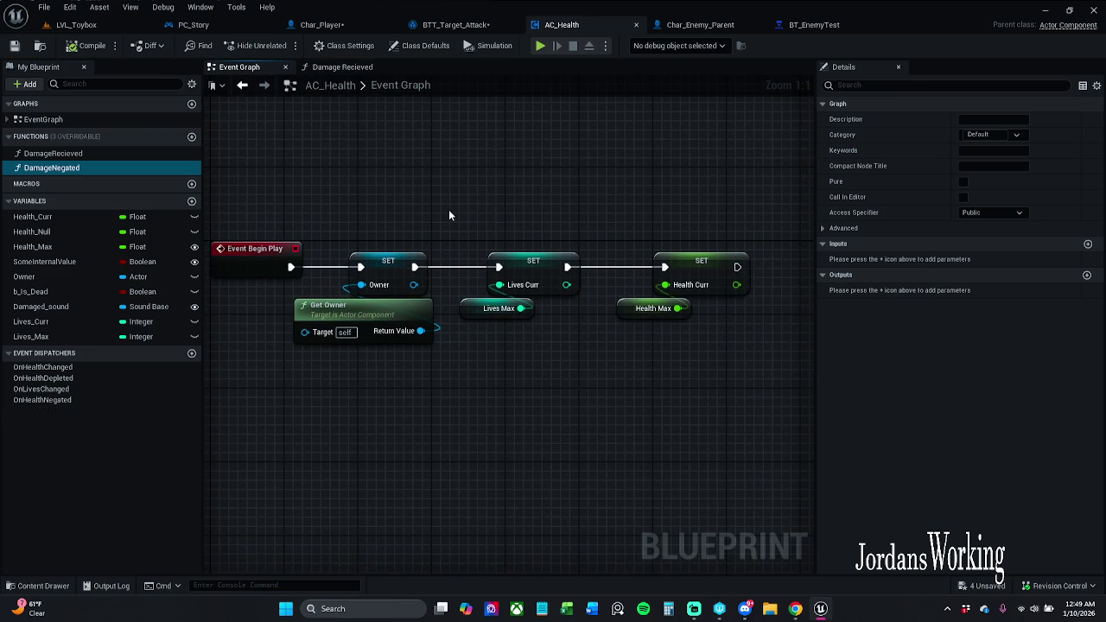
{"action": "left_click", "coordinate": [342, 68]}
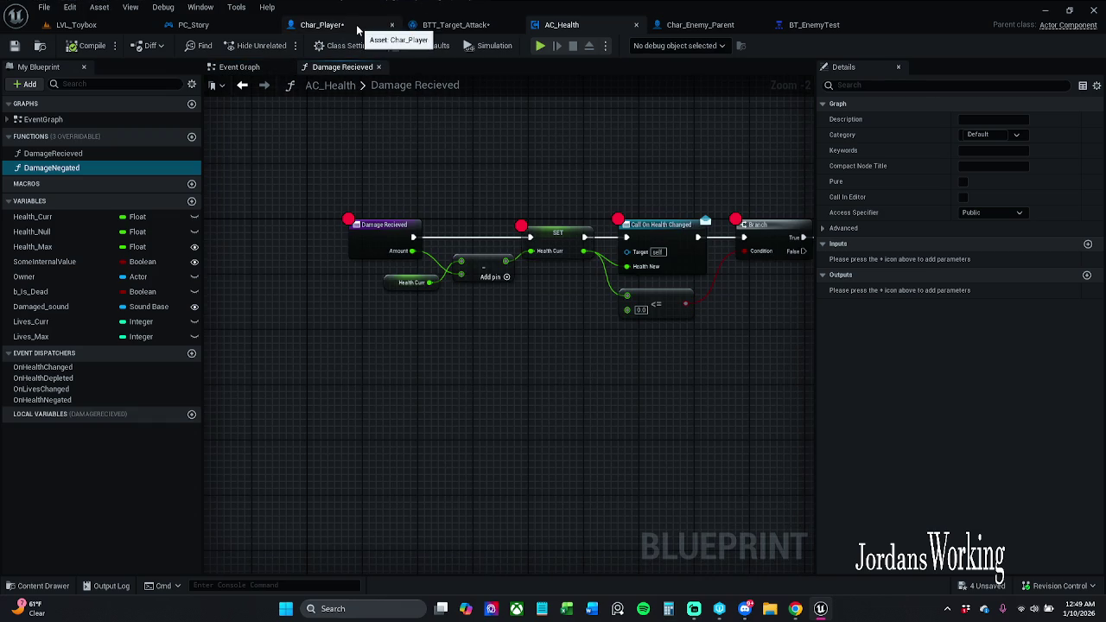
{"action": "scroll", "coordinate": [551, 165], "scroll_direction": "down", "scroll_amount": 1}
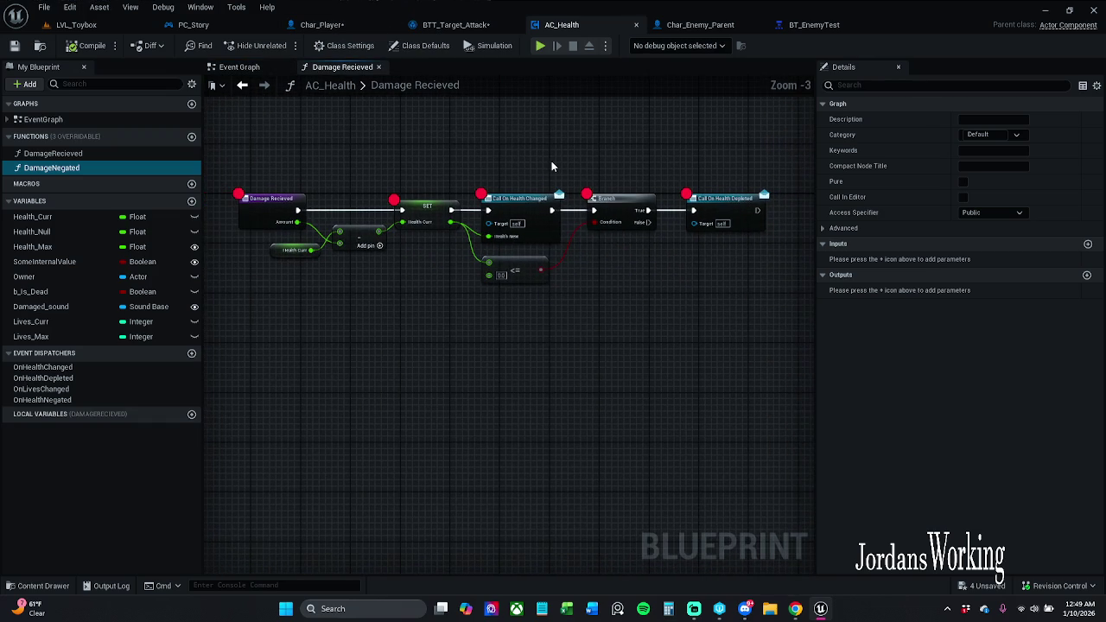
Nudge the Dam Amount node right in BTT_Target_Attack after checking AC_Health's graph.
{"action": "left_click", "coordinate": [467, 25]}
{"action": "left_click_drag", "start_coordinate": [528, 317], "coordinate": [553, 323]}
{"action": "left_click", "coordinate": [580, 26]}
{"action": "left_click", "coordinate": [462, 25]}
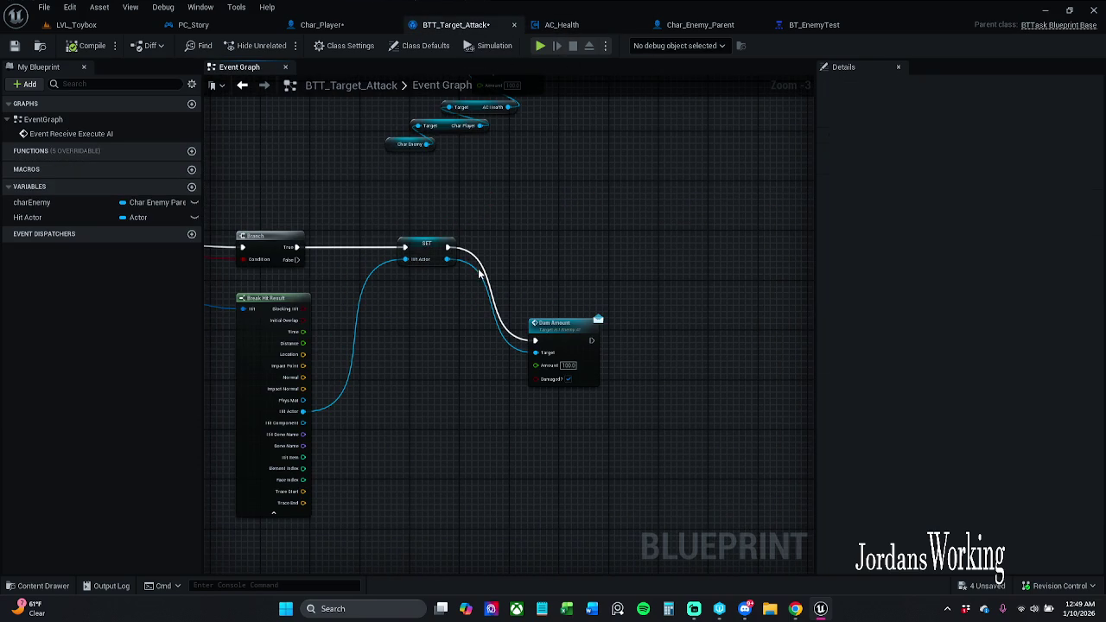
Search 'damage' with context sensitivity off and place AC Health's Damage Recieved beside SET.
{"action": "left_click_drag", "start_coordinate": [448, 258], "coordinate": [511, 259]}
{"action": "type", "text": "da"}
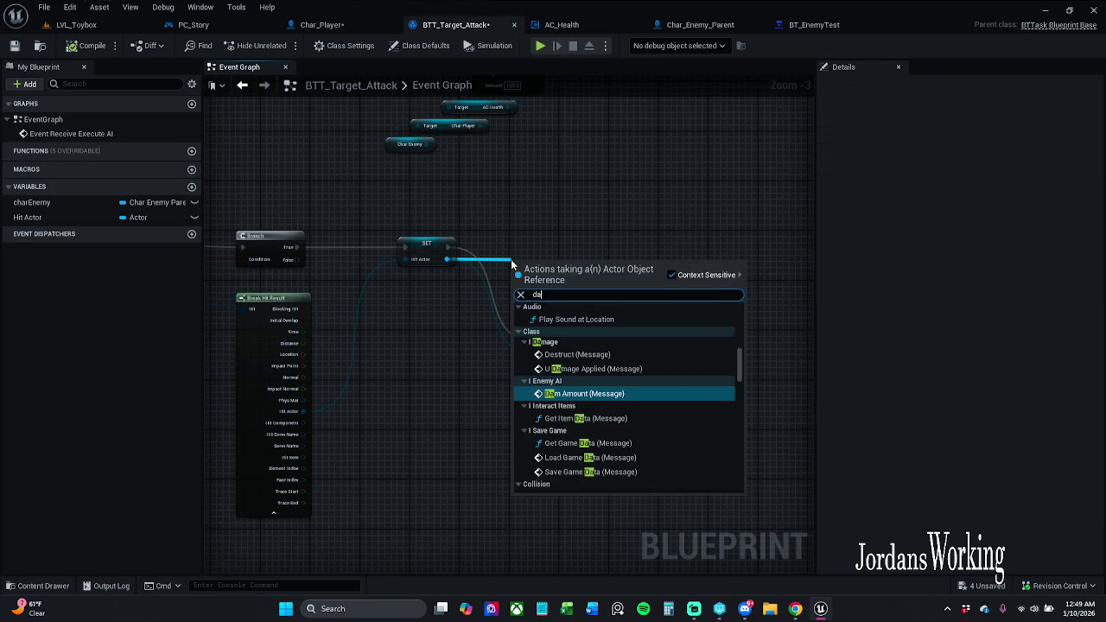
{"action": "type", "text": "mage"}
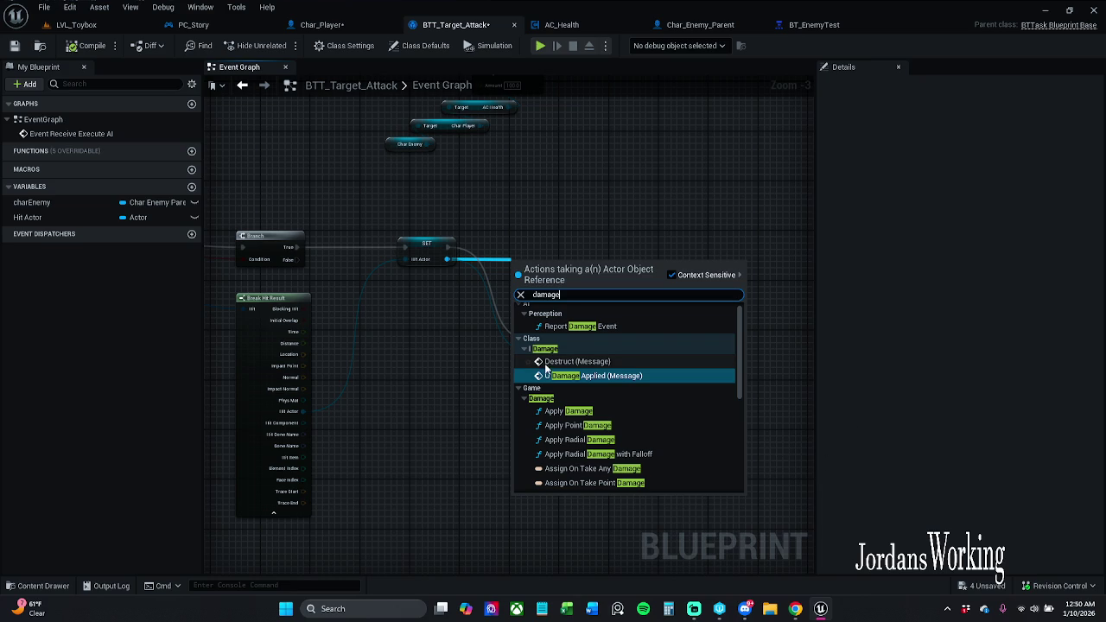
{"action": "scroll", "coordinate": [609, 386], "scroll_direction": "down", "scroll_amount": 3}
{"action": "scroll", "coordinate": [622, 389], "scroll_direction": "down", "scroll_amount": 3}
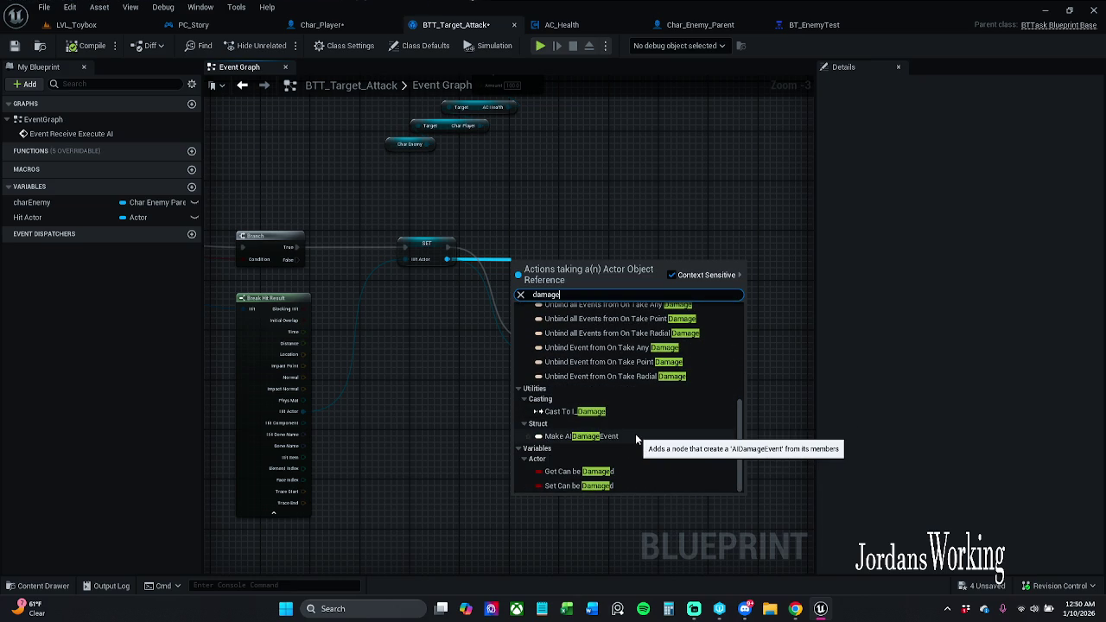
{"action": "left_click", "coordinate": [671, 275]}
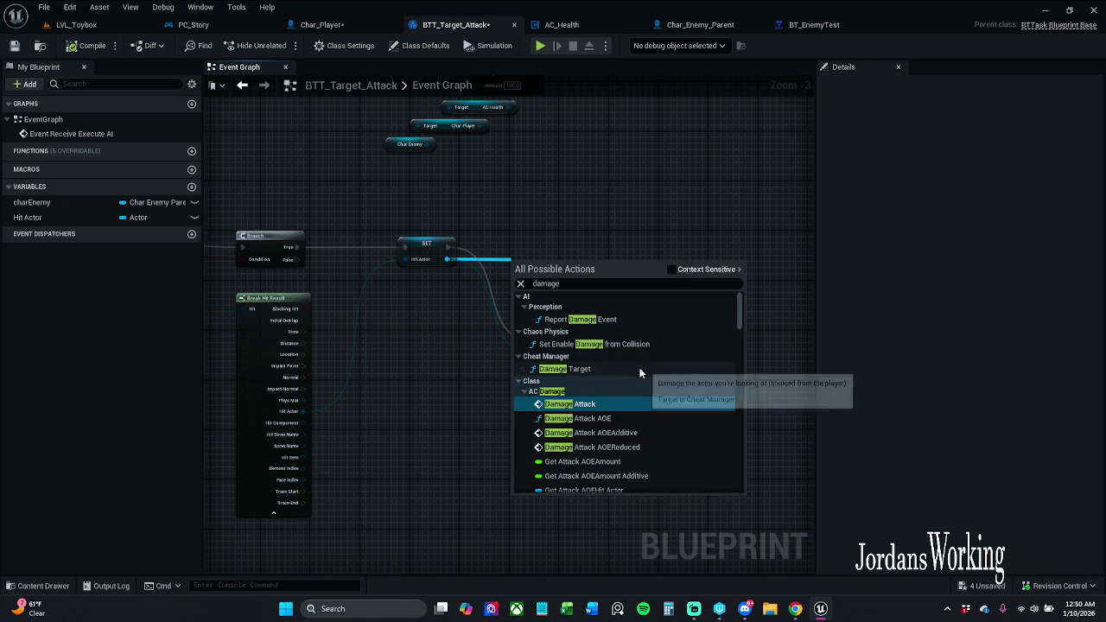
{"action": "scroll", "coordinate": [639, 369], "scroll_direction": "down", "scroll_amount": 3}
{"action": "scroll", "coordinate": [641, 376], "scroll_direction": "down", "scroll_amount": 5}
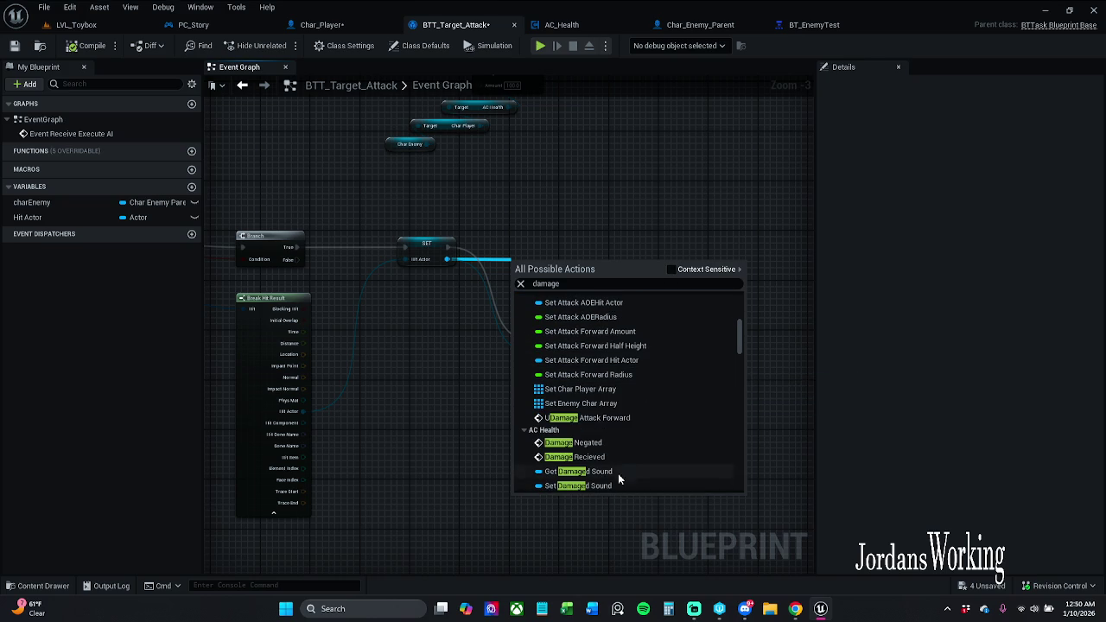
{"action": "left_click", "coordinate": [617, 458]}
{"action": "left_click_drag", "start_coordinate": [552, 289], "coordinate": [609, 264]}
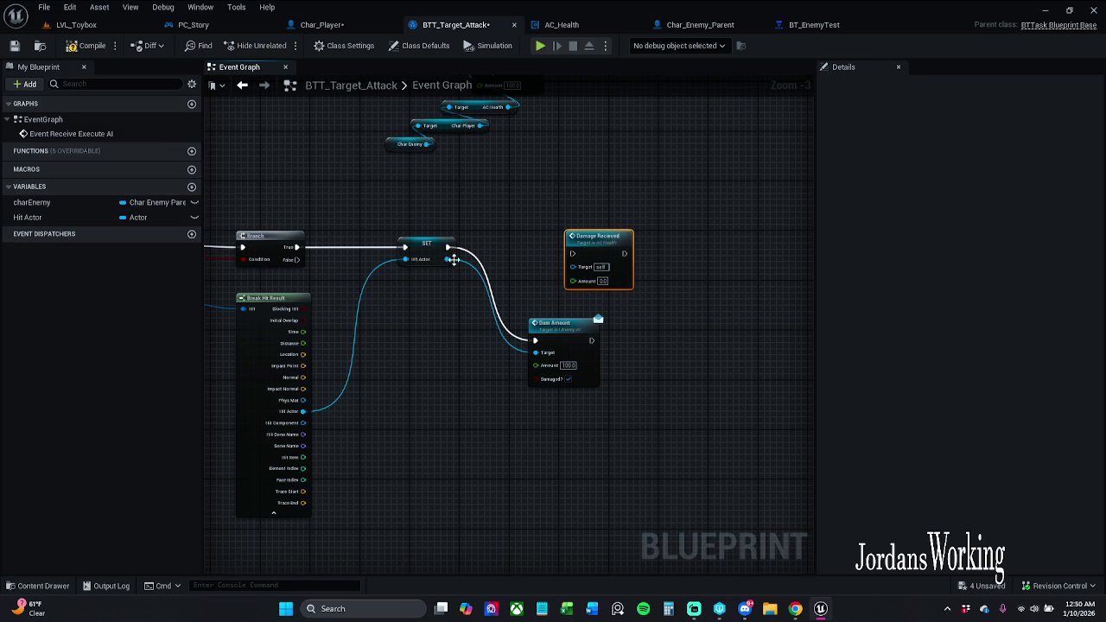
{"action": "mouse_move", "coordinate": [448, 259]}
{"action": "left_mouse_down"}
{"action": "mouse_move", "coordinate": [593, 267]}
{"action": "mouse_move", "coordinate": [484, 235]}
{"action": "mouse_move", "coordinate": [504, 223]}
{"action": "left_mouse_up"}
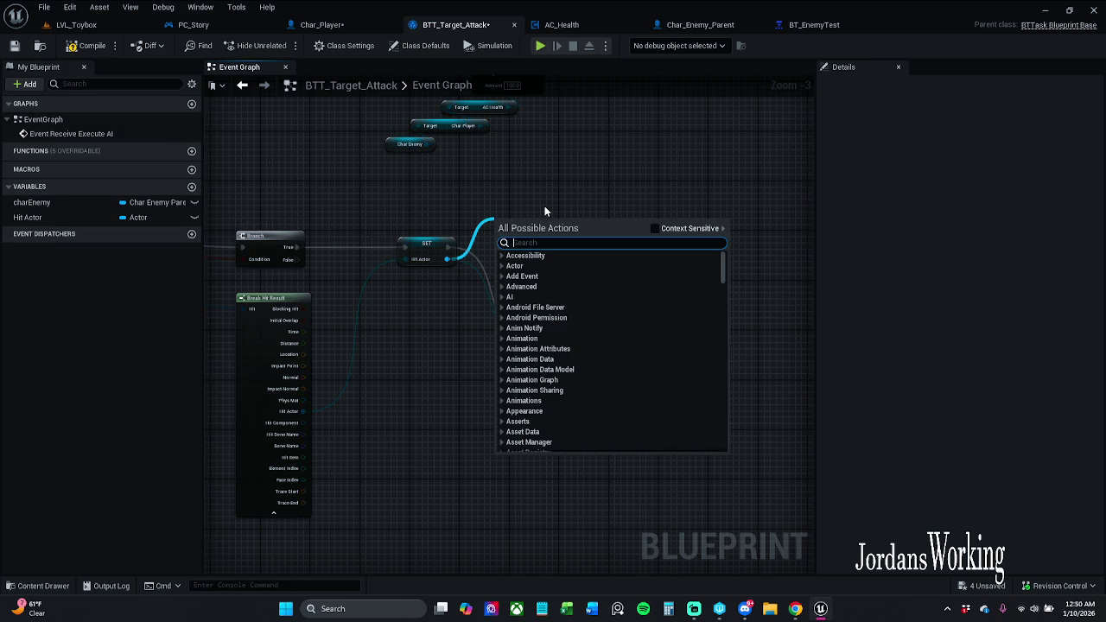
Search 'get ac health' in all actions, add a Get AC Health node, then delete it.
{"action": "left_click", "coordinate": [655, 229]}
{"action": "left_click", "coordinate": [591, 254]}
{"action": "type", "text": "get"}
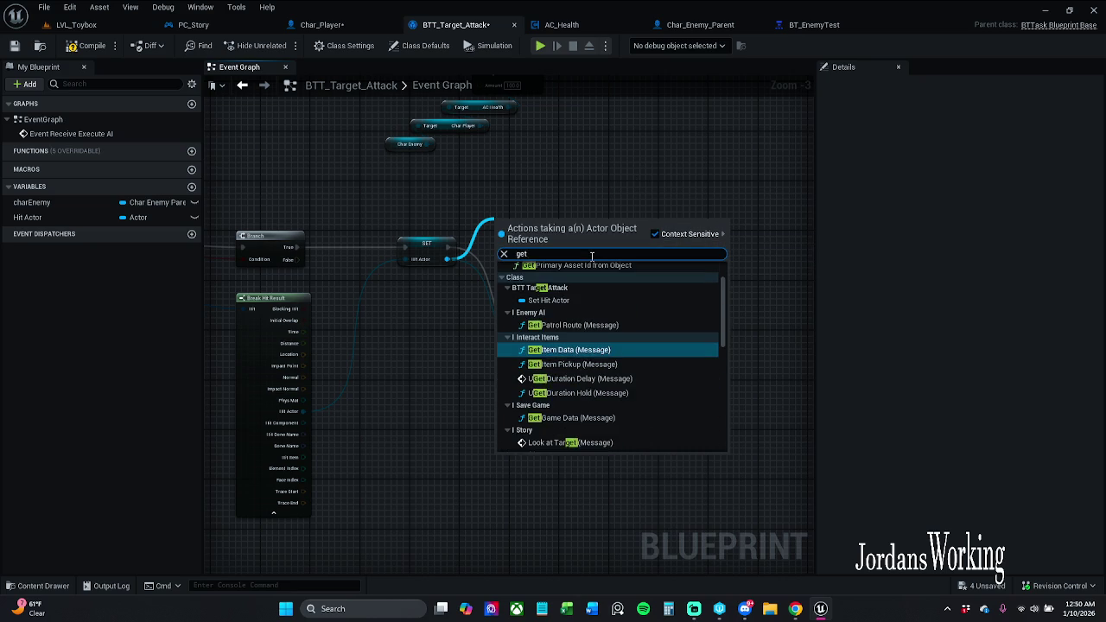
{"action": "type", "text": " ac h"}
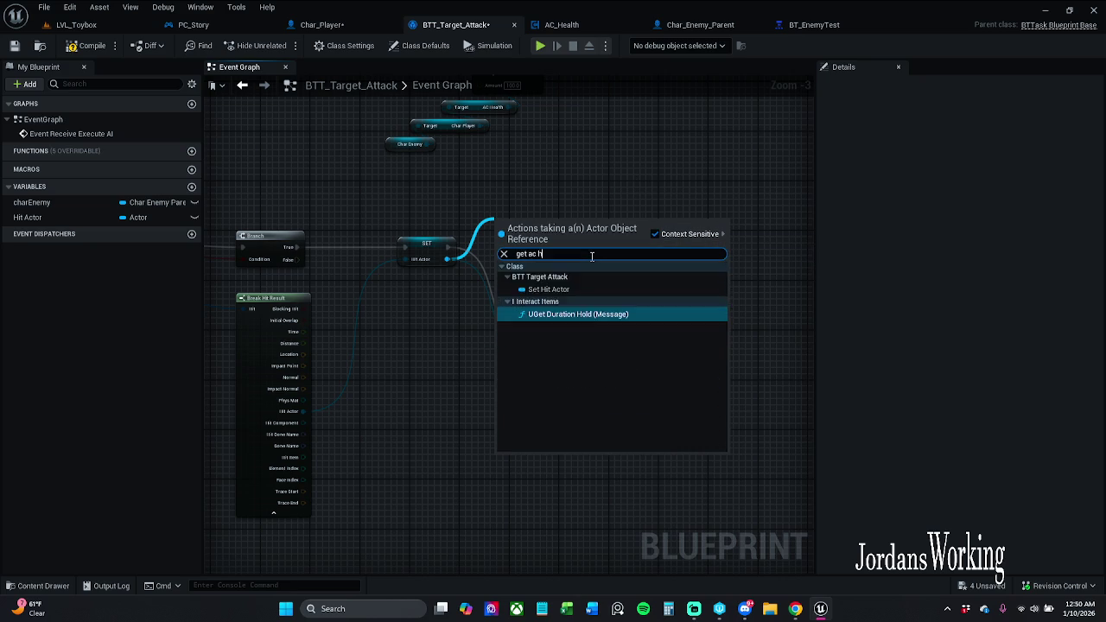
{"action": "type", "text": "ealth"}
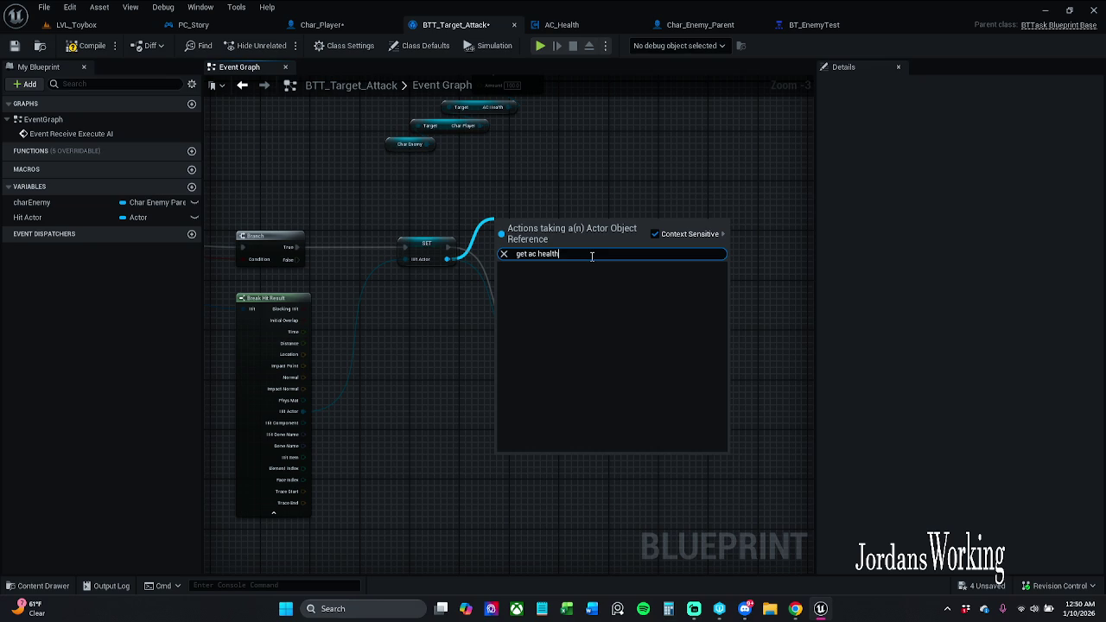
{"action": "left_click", "coordinate": [653, 234]}
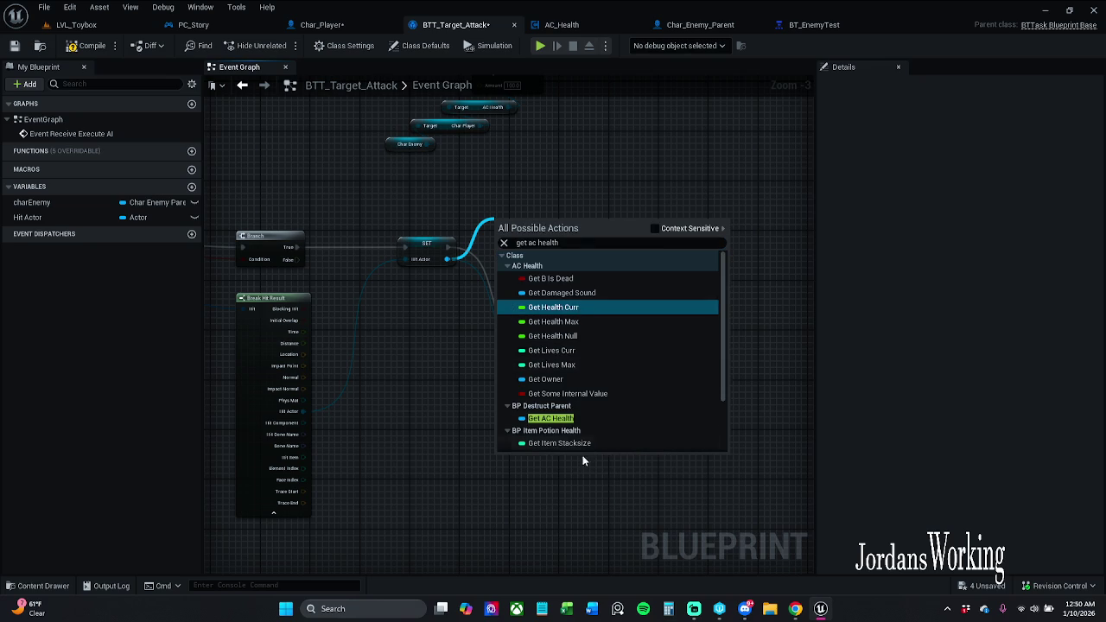
{"action": "scroll", "coordinate": [578, 419], "scroll_direction": "down", "scroll_amount": 3}
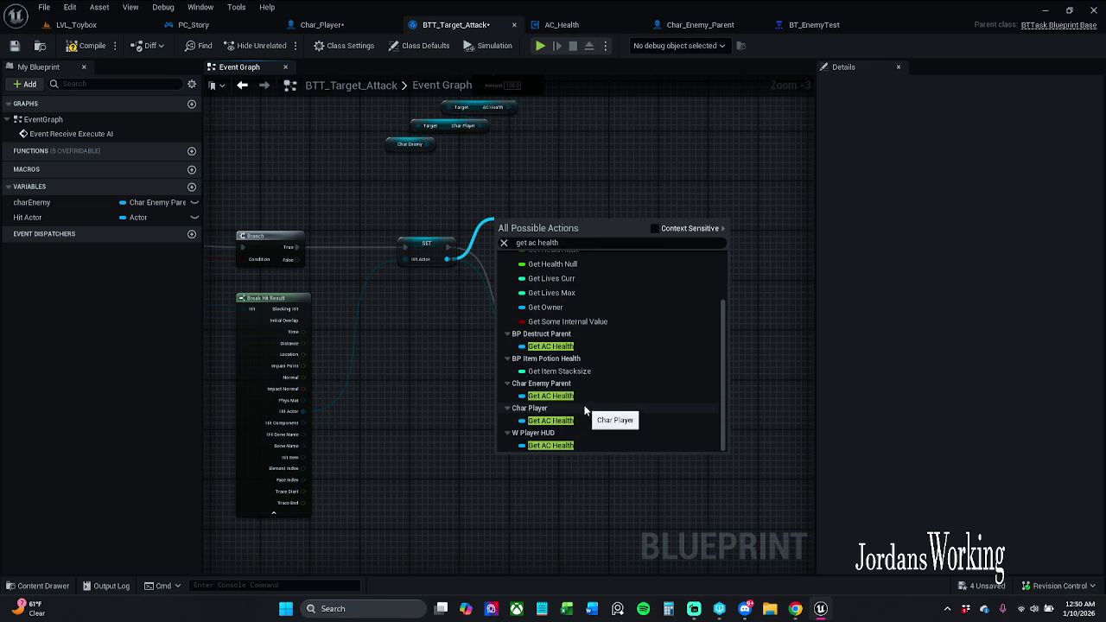
{"action": "left_click", "coordinate": [586, 365]}
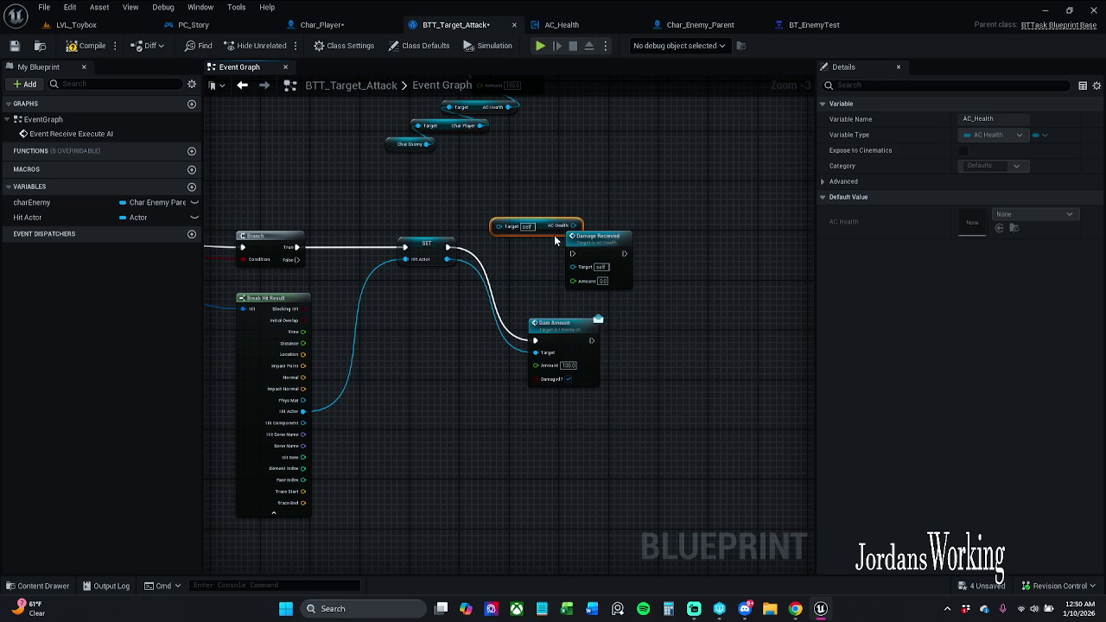
{"action": "key", "text": "Delete"}
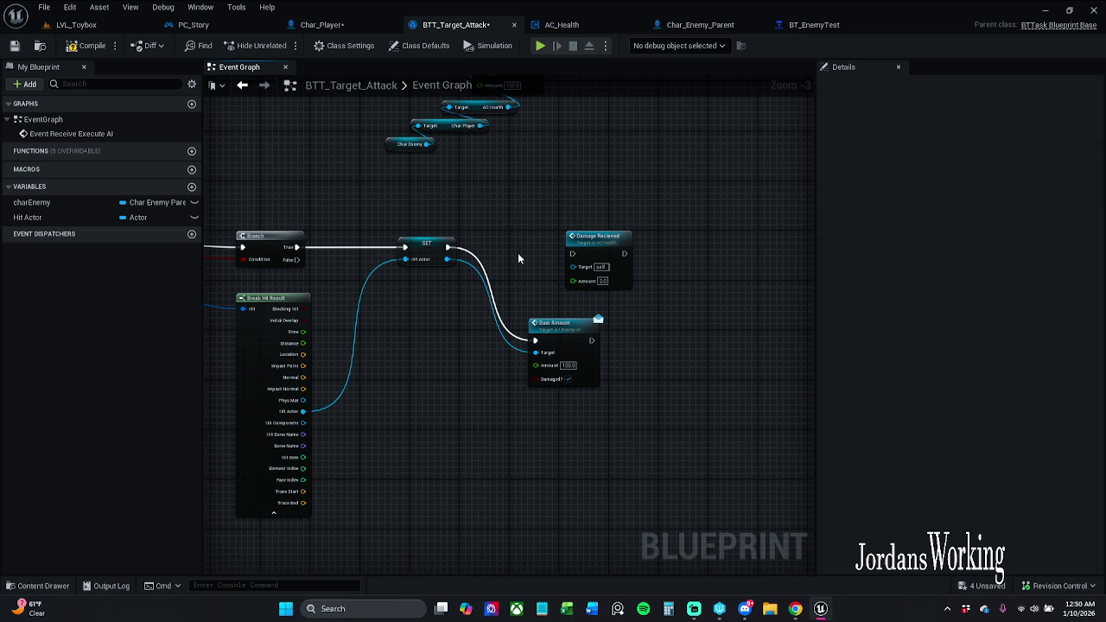
Wire the player's AC Health into Damage Recieved's Target and set Amount to 100.
{"action": "left_click_drag", "start_coordinate": [497, 200], "coordinate": [483, 250]}
{"action": "mouse_move", "coordinate": [425, 217]}
{"action": "left_mouse_down"}
{"action": "mouse_move", "coordinate": [459, 236]}
{"action": "mouse_move", "coordinate": [497, 185]}
{"action": "mouse_move", "coordinate": [542, 181]}
{"action": "left_mouse_up"}
{"action": "left_click", "coordinate": [610, 242]}
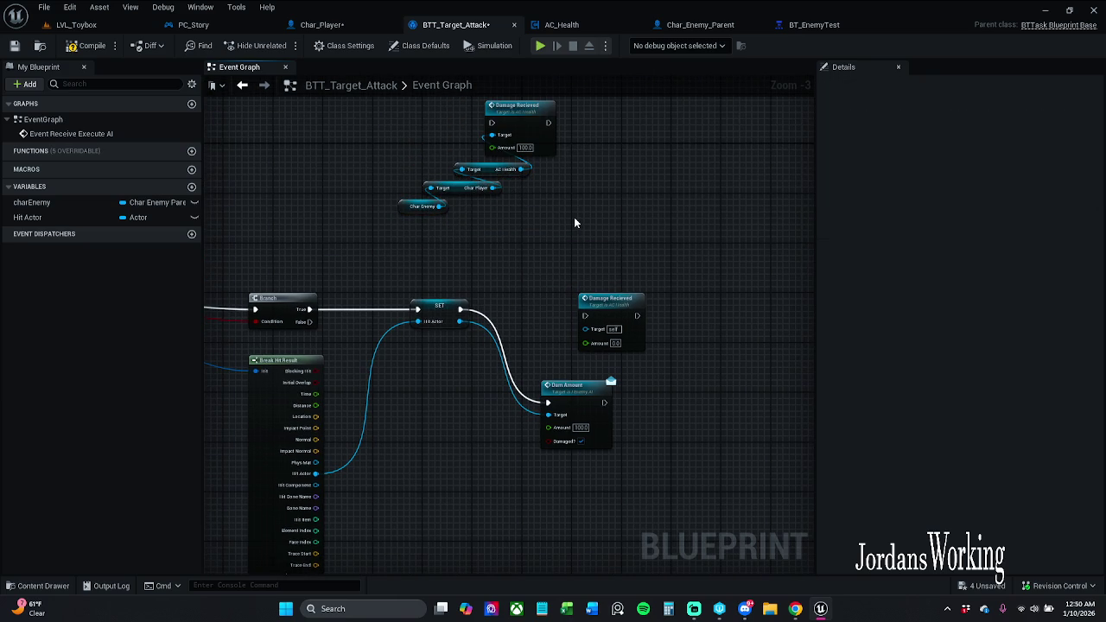
{"action": "mouse_move", "coordinate": [520, 169]}
{"action": "left_mouse_down"}
{"action": "mouse_move", "coordinate": [586, 301]}
{"action": "mouse_move", "coordinate": [584, 329]}
{"action": "mouse_move", "coordinate": [460, 311]}
{"action": "left_mouse_up"}
{"action": "left_click", "coordinate": [614, 340]}
{"action": "type", "text": "1"}
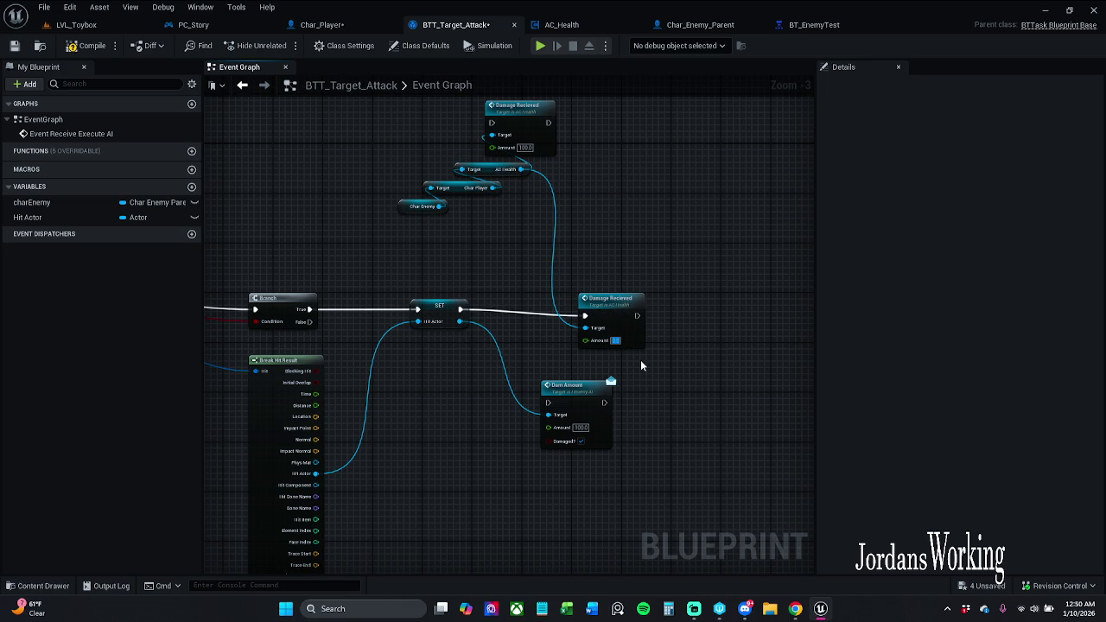
{"action": "type", "text": "00"}
{"action": "key", "text": "Return"}
{"action": "left_click_drag", "start_coordinate": [630, 316], "coordinate": [653, 309]}
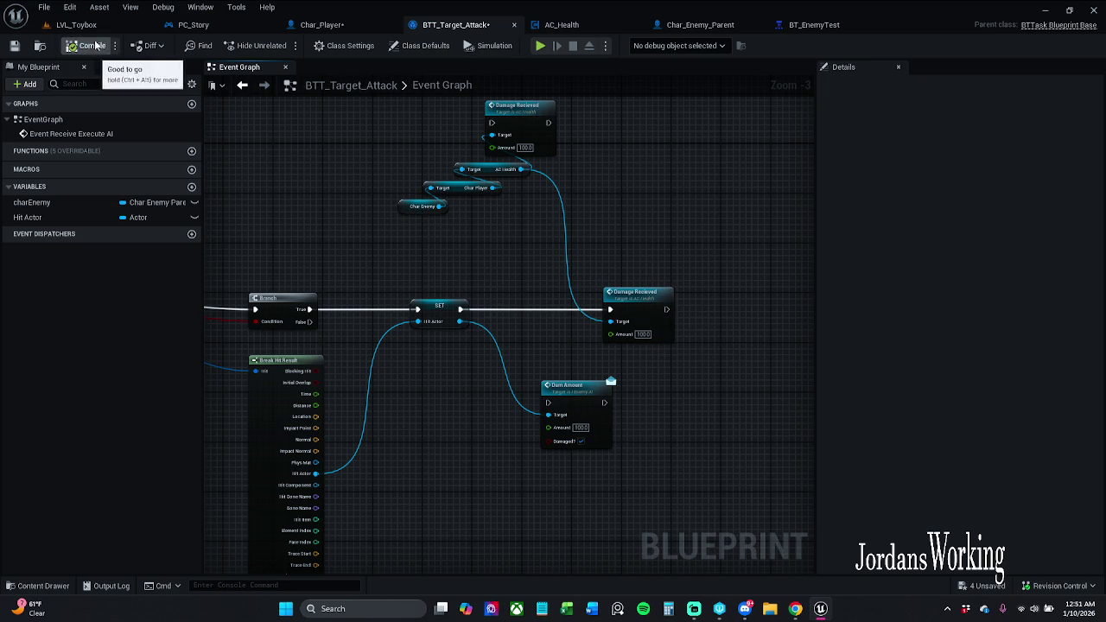
{"action": "left_click", "coordinate": [127, 26]}
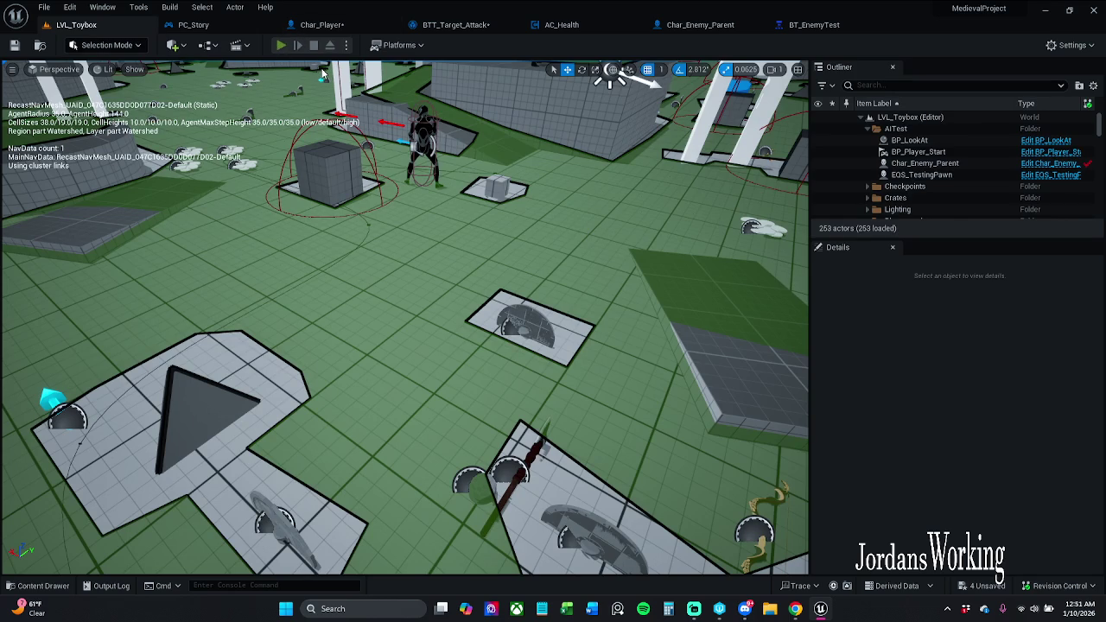
Play the level, step through the AC_Health damage breakpoints, and stop.
{"action": "key", "text": "alt+p"}
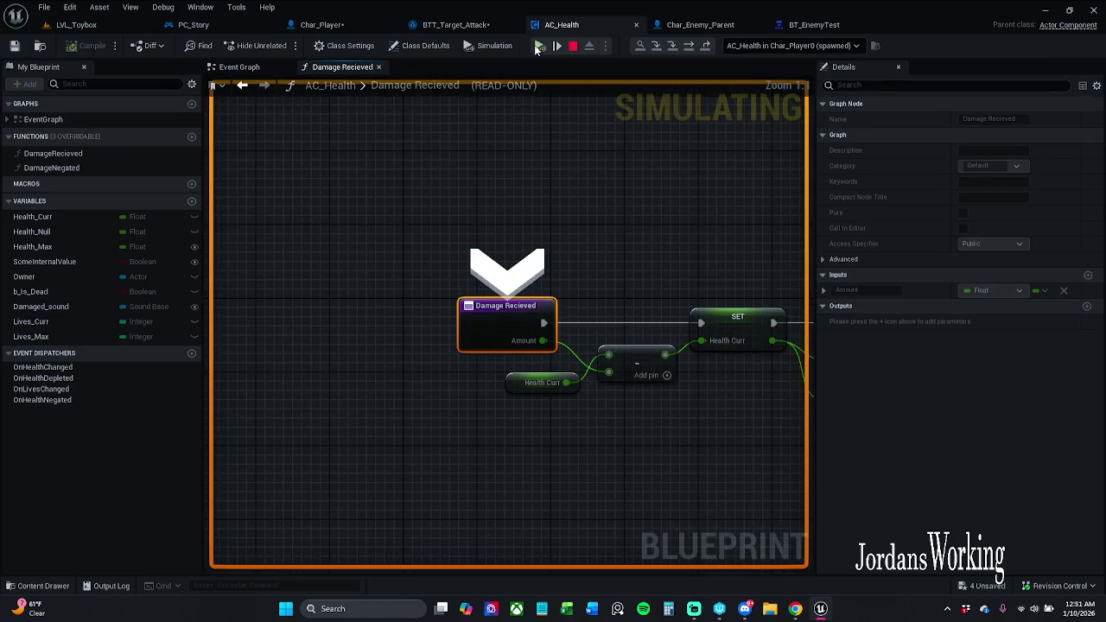
{"action": "left_click", "coordinate": [537, 45]}
{"action": "left_click", "coordinate": [537, 46]}
{"action": "left_click", "coordinate": [538, 46]}
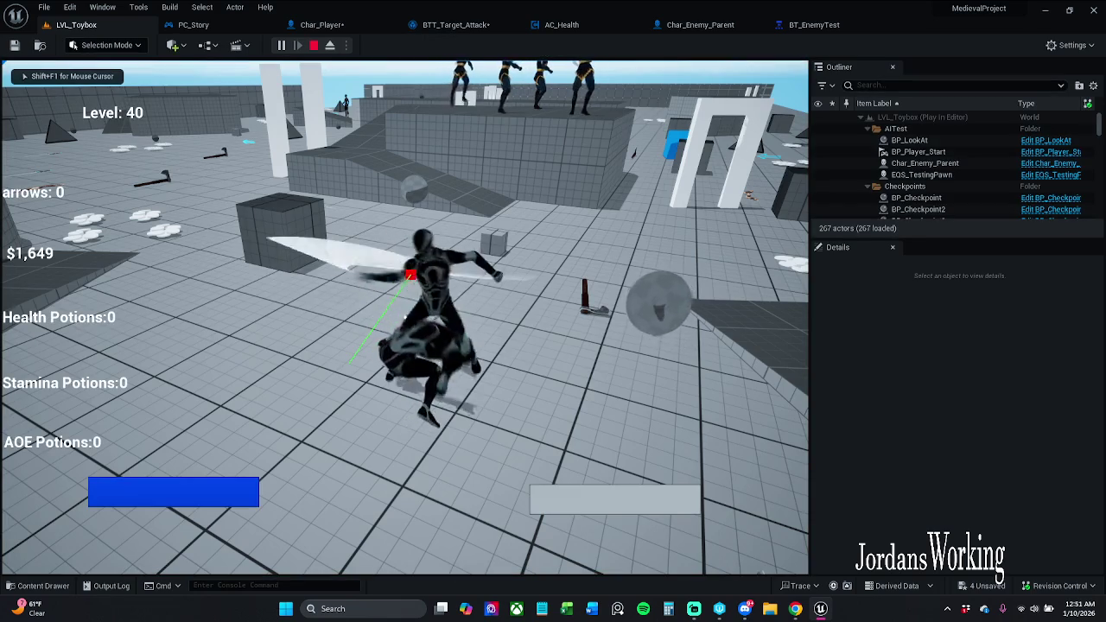
{"action": "key", "text": "Escape"}
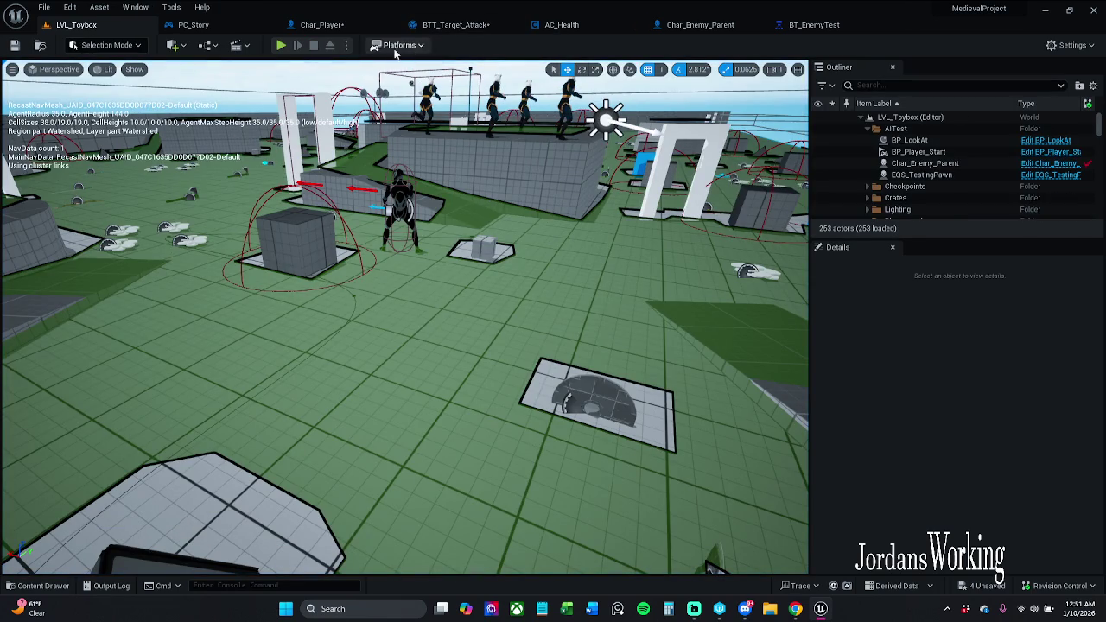
Play again, stepping to the Branch and the health-depleted call before resuming.
{"action": "left_click", "coordinate": [281, 44]}
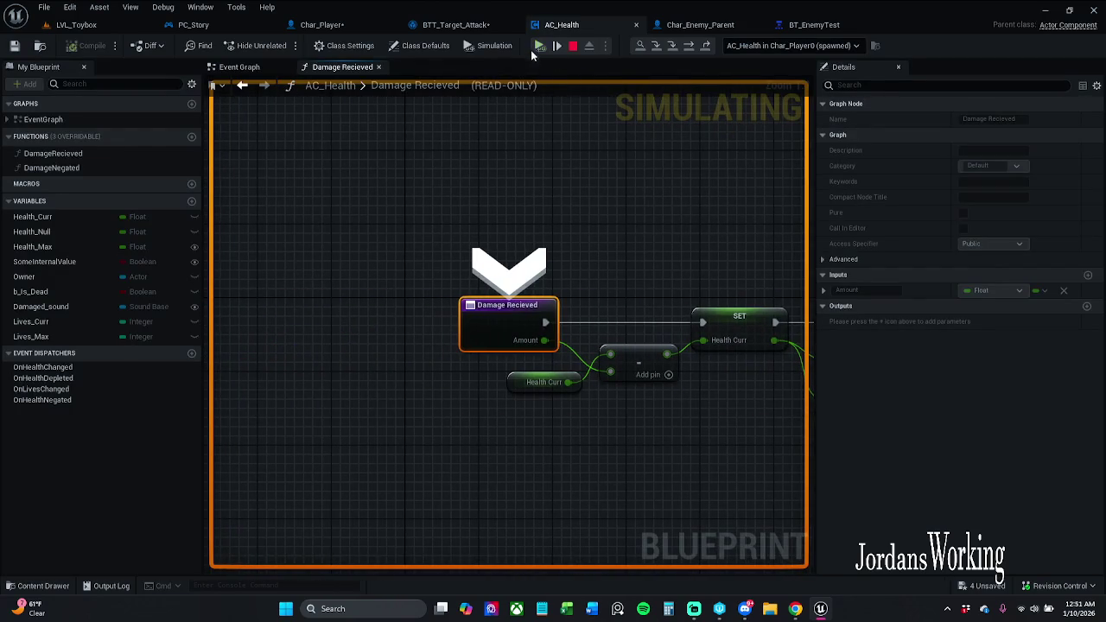
{"action": "left_click", "coordinate": [538, 45]}
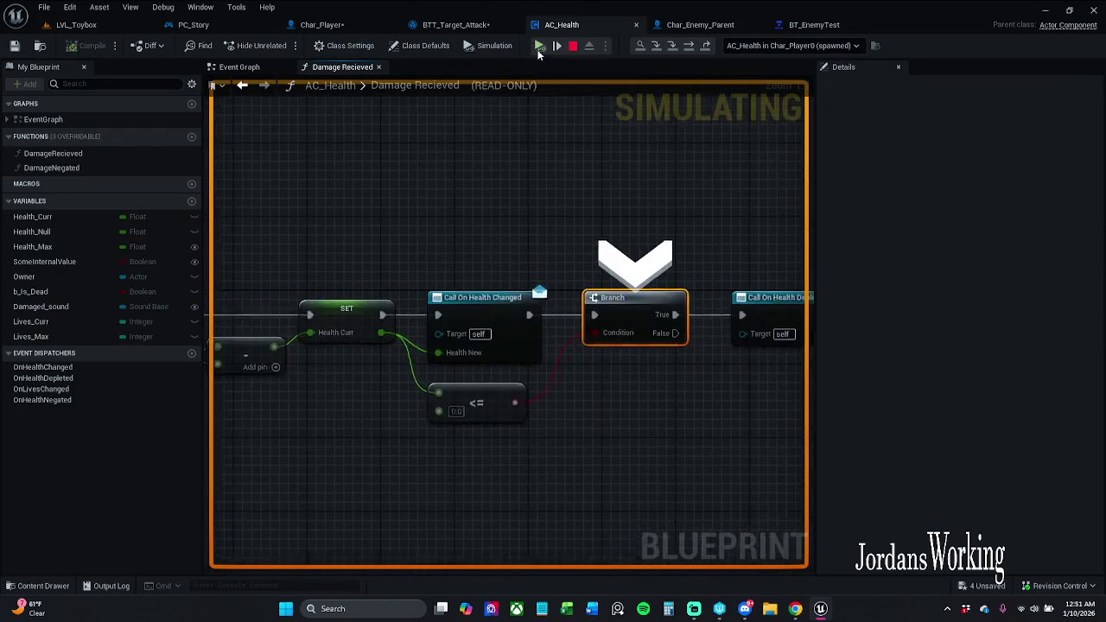
{"action": "left_click", "coordinate": [538, 45]}
{"action": "left_click", "coordinate": [538, 46]}
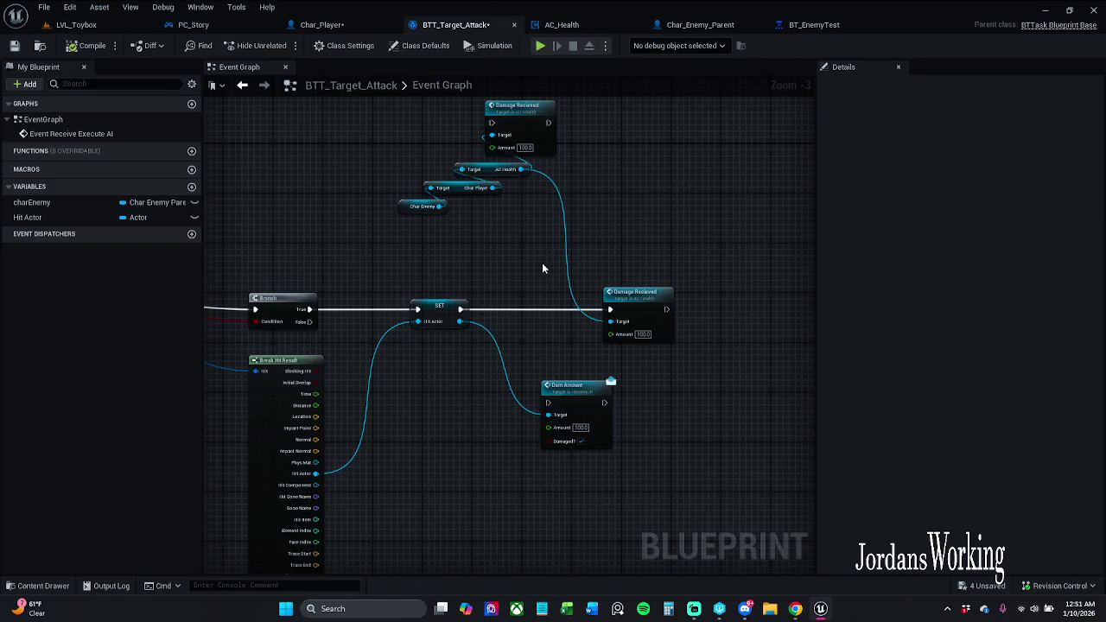
Glance at Char_Player and PC_Story, then center BTT_Target_Attack on SET and the damage nodes.
{"action": "left_click", "coordinate": [343, 27]}
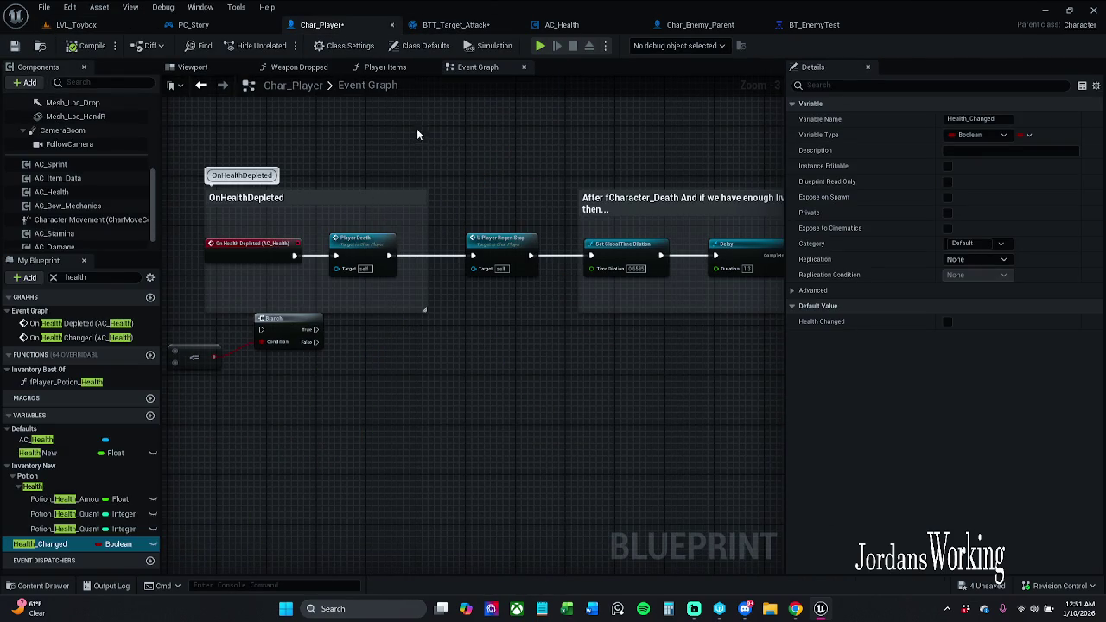
{"action": "left_click", "coordinate": [193, 24]}
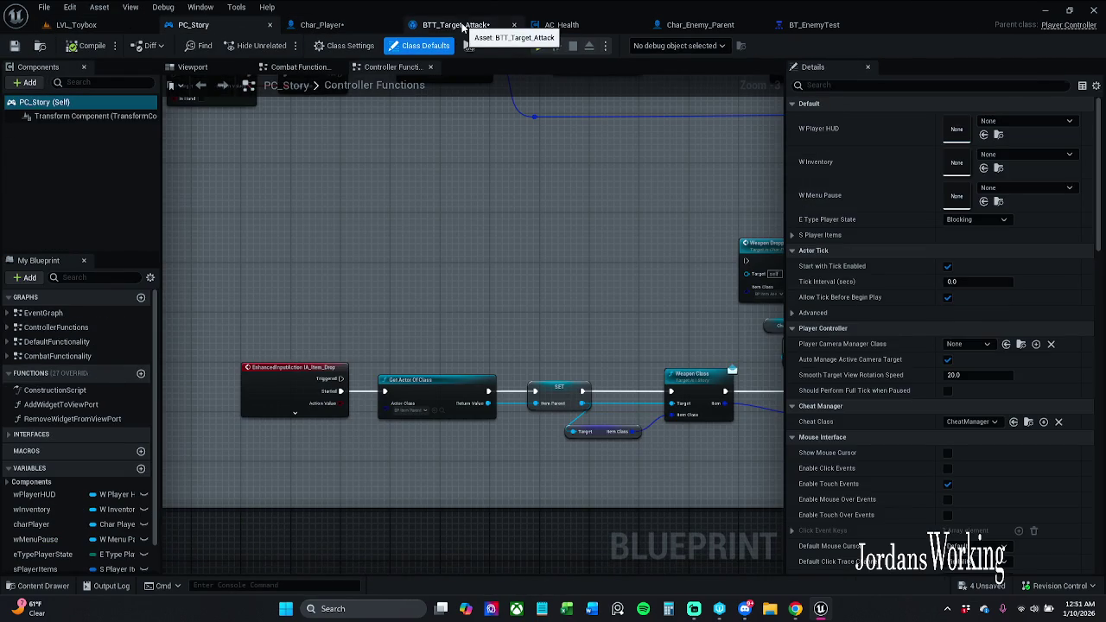
{"action": "left_click", "coordinate": [470, 26]}
{"action": "mouse_move", "coordinate": [473, 308]}
{"action": "left_mouse_down"}
{"action": "mouse_move", "coordinate": [536, 285]}
{"action": "mouse_move", "coordinate": [558, 256]}
{"action": "left_mouse_up"}
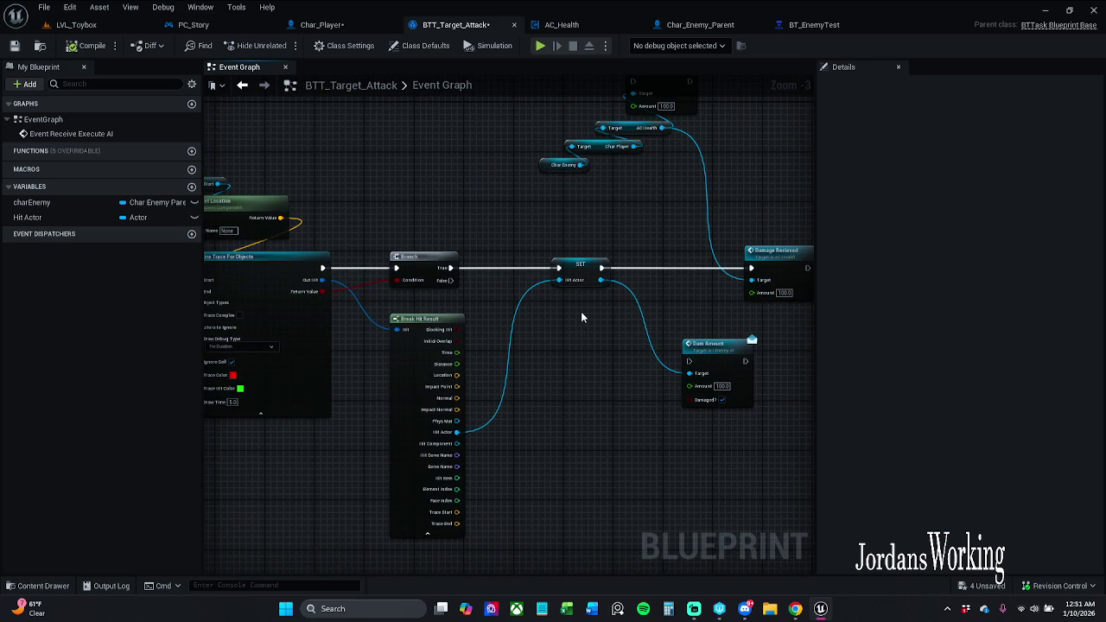
{"action": "mouse_move", "coordinate": [550, 272]}
{"action": "left_mouse_down"}
{"action": "mouse_move", "coordinate": [513, 273]}
{"action": "mouse_move", "coordinate": [525, 320]}
{"action": "left_mouse_up"}
{"action": "scroll", "coordinate": [442, 324], "scroll_direction": "up", "scroll_amount": 1}
Wire SET's exec into Dam Amount and Dam Amount into Damage Recieved.
{"action": "left_click_drag", "start_coordinate": [591, 331], "coordinate": [493, 227]}
{"action": "mouse_move", "coordinate": [654, 331]}
{"action": "left_mouse_down"}
{"action": "mouse_move", "coordinate": [658, 228]}
{"action": "mouse_move", "coordinate": [691, 268]}
{"action": "left_mouse_up"}
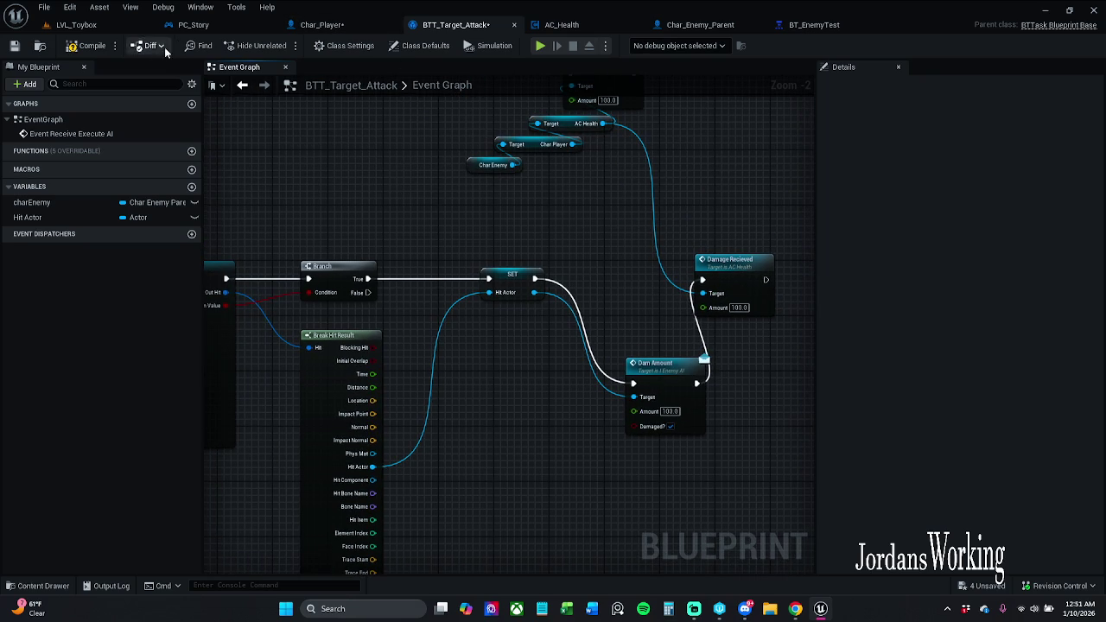
{"action": "left_click", "coordinate": [102, 31]}
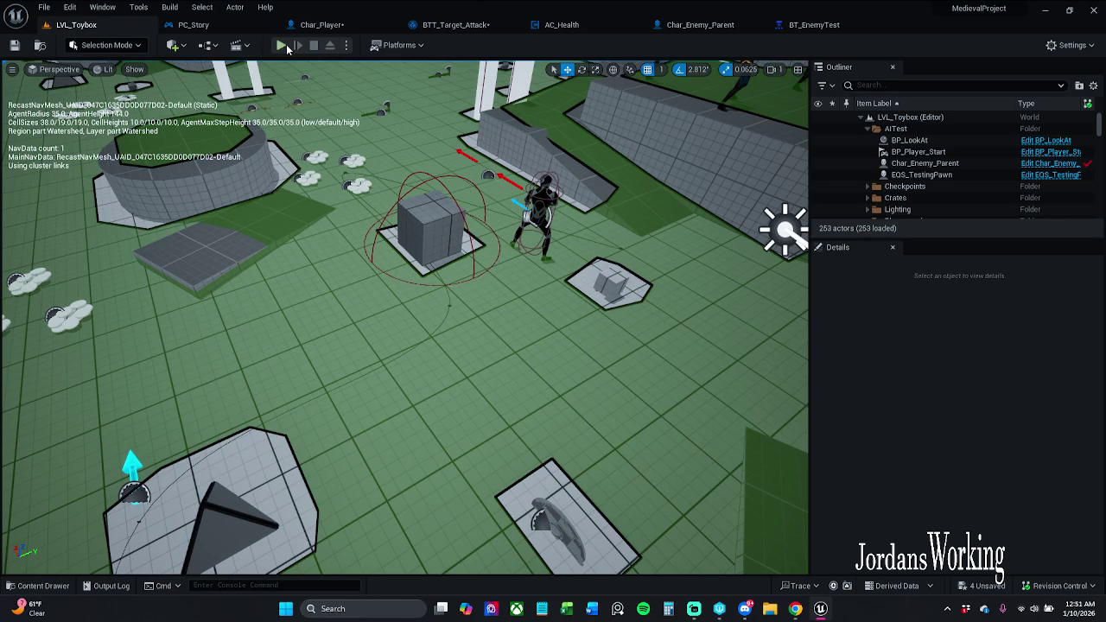
Start a play session and inspect the attack task and health damage function while the game runs.
{"action": "left_click", "coordinate": [298, 47]}
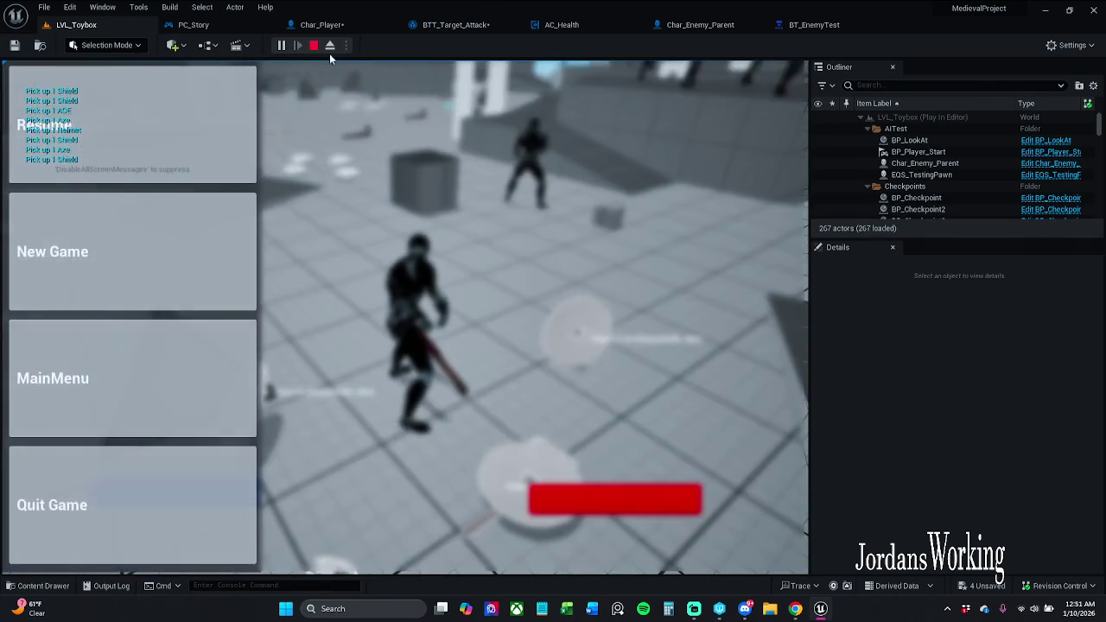
{"action": "left_click", "coordinate": [337, 26]}
{"action": "left_click", "coordinate": [456, 24]}
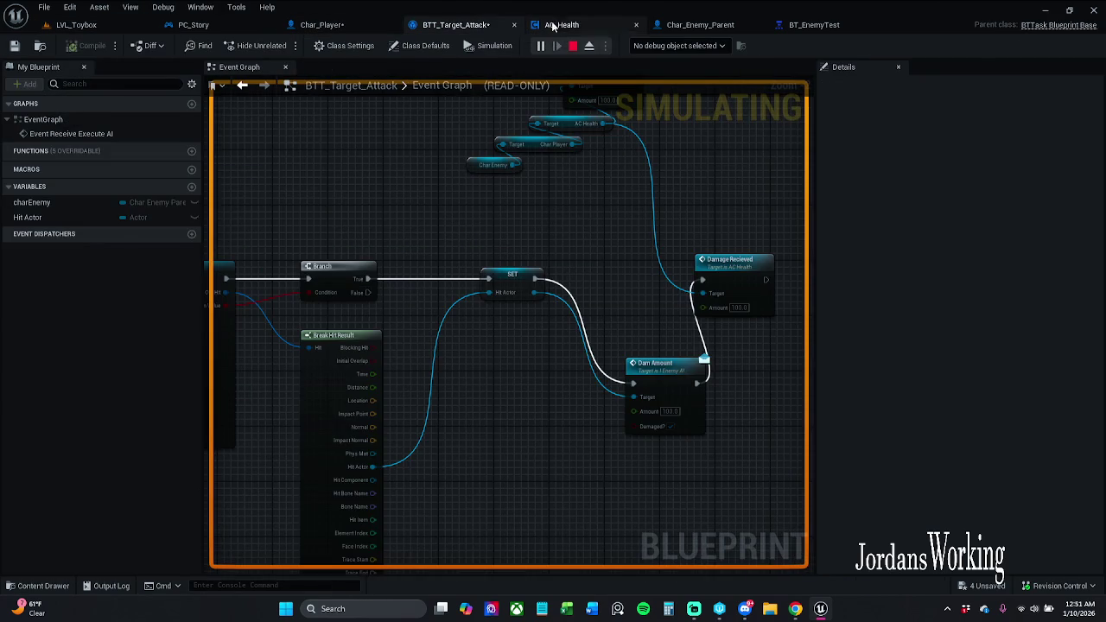
{"action": "left_click", "coordinate": [561, 24]}
{"action": "scroll", "coordinate": [479, 203], "scroll_direction": "down", "scroll_amount": 5}
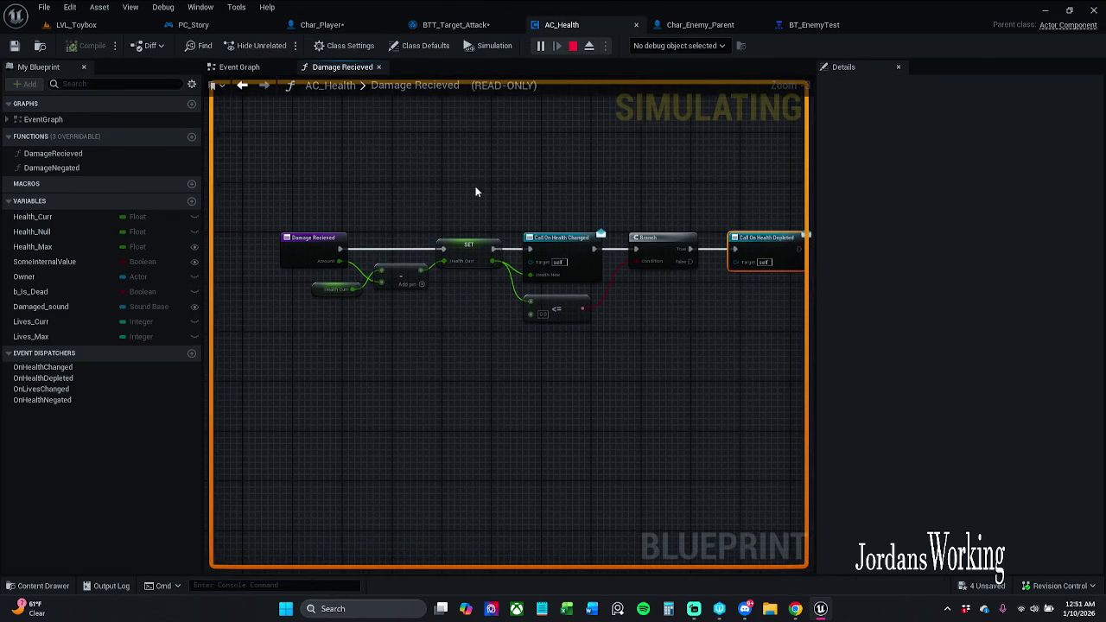
{"action": "left_click", "coordinate": [122, 25]}
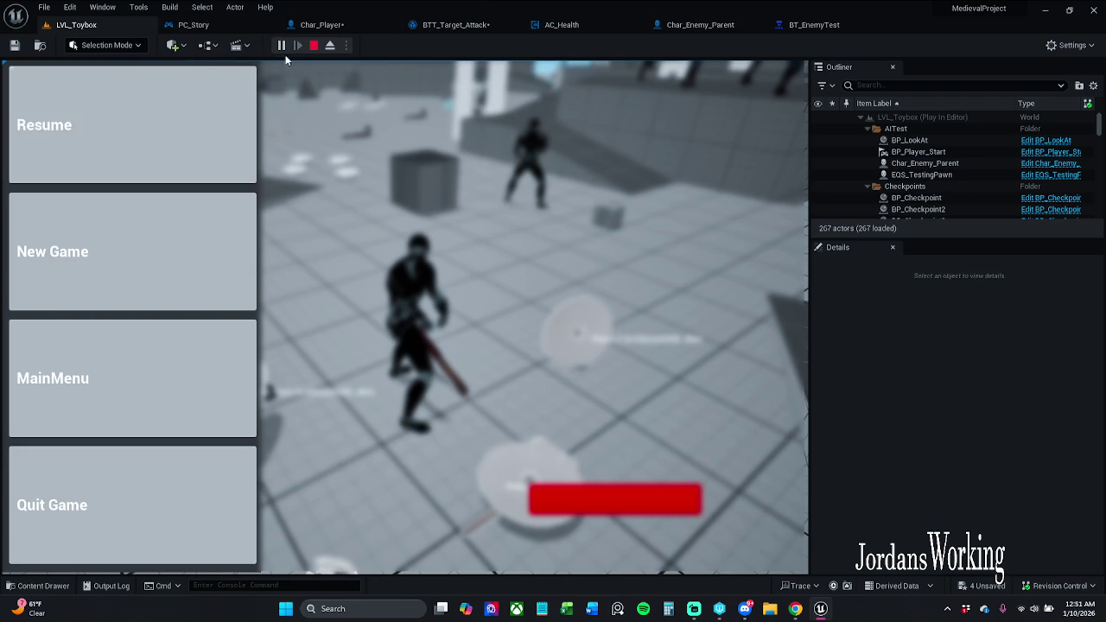
{"action": "left_click", "coordinate": [432, 25]}
{"action": "left_click", "coordinate": [548, 24]}
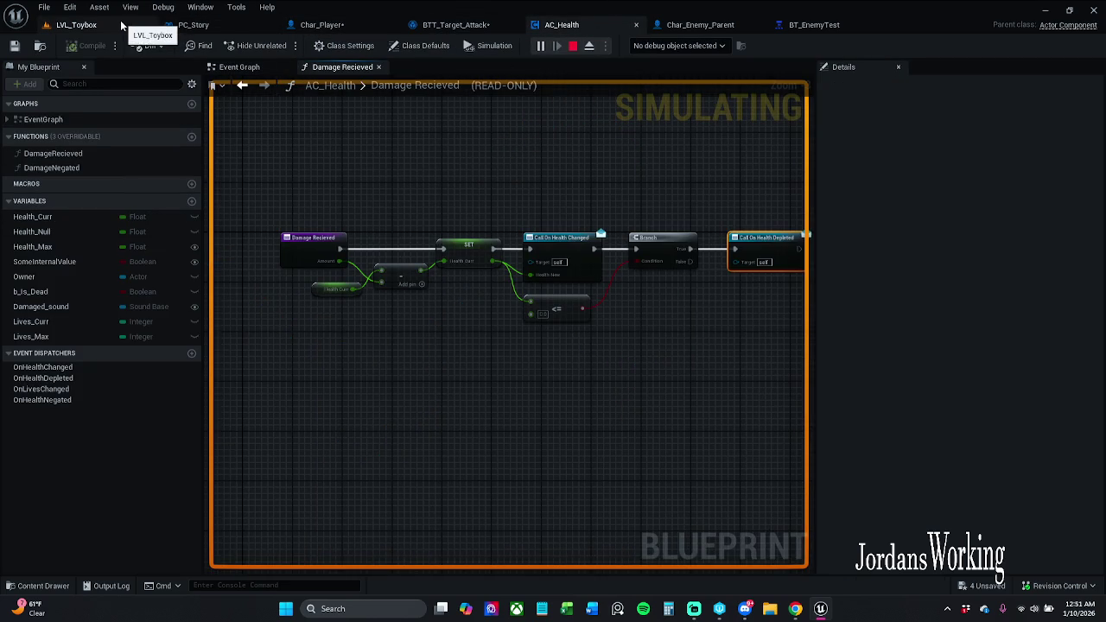
{"action": "left_click", "coordinate": [95, 24]}
{"action": "left_click", "coordinate": [119, 126]}
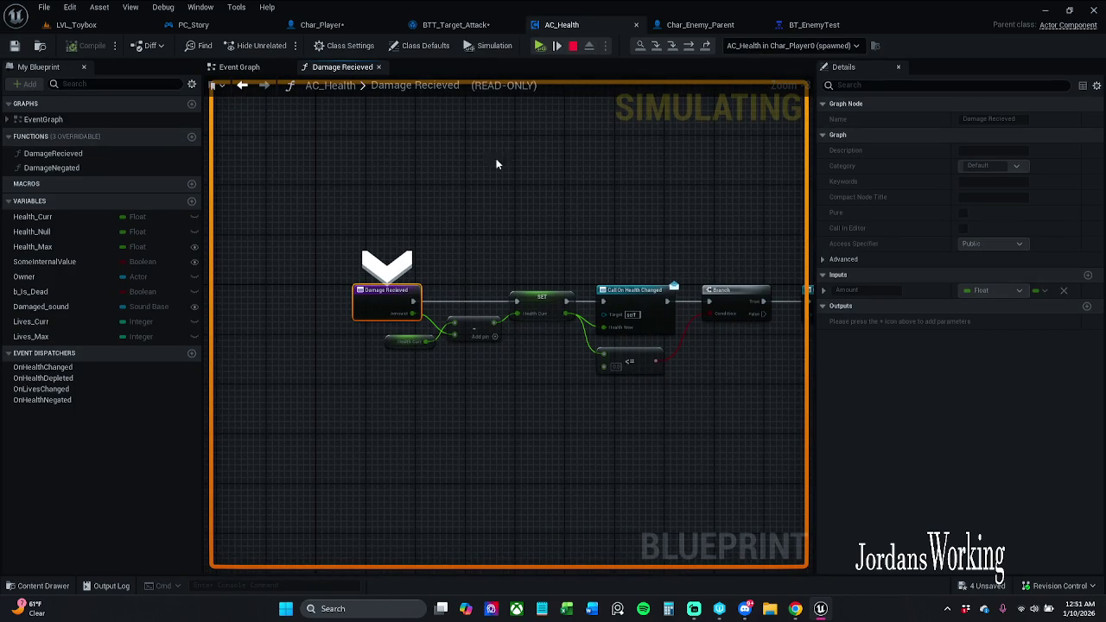
Add breakpoints to the Damage Recieved health nodes, then step forward to the SET node.
{"action": "scroll", "coordinate": [362, 224], "scroll_direction": "down", "scroll_amount": 3}
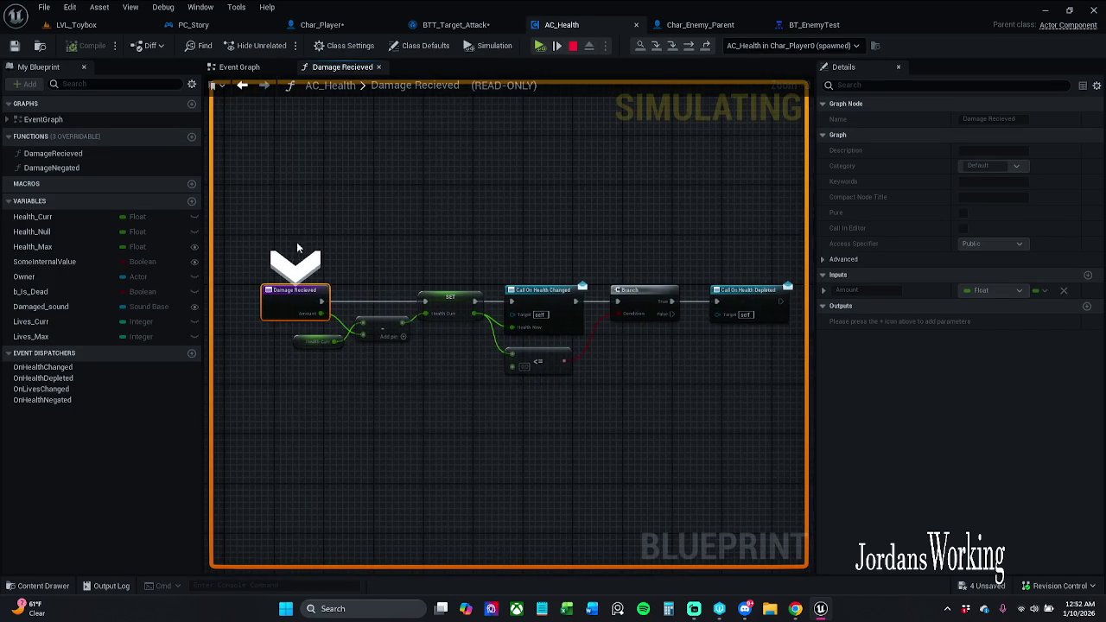
{"action": "left_click", "coordinate": [639, 281]}
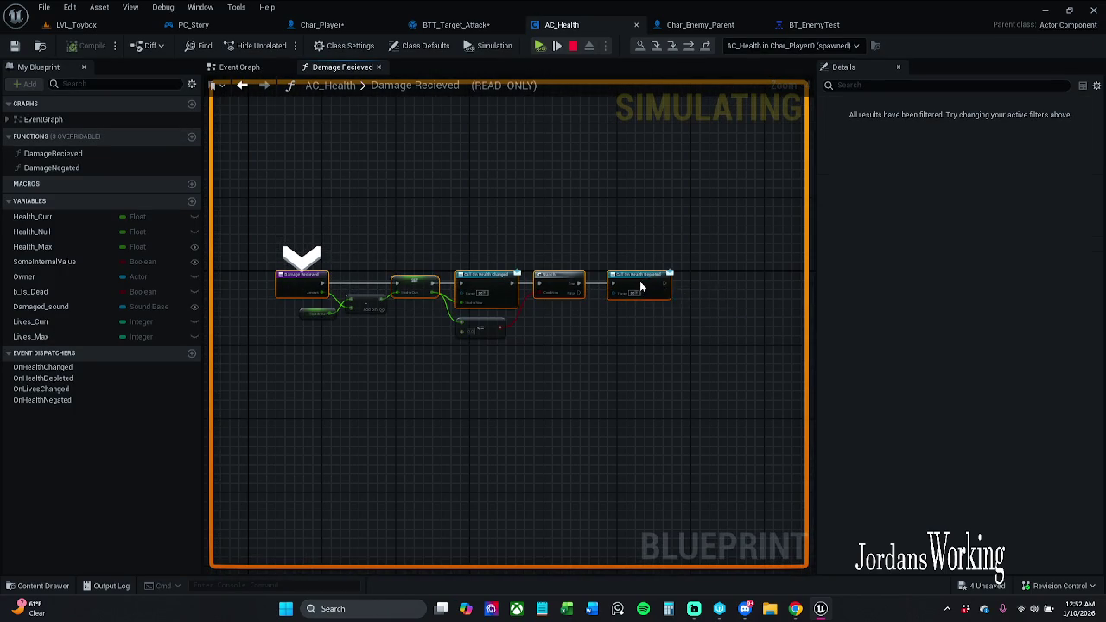
{"action": "right_click", "coordinate": [642, 288]}
{"action": "left_click", "coordinate": [679, 330]}
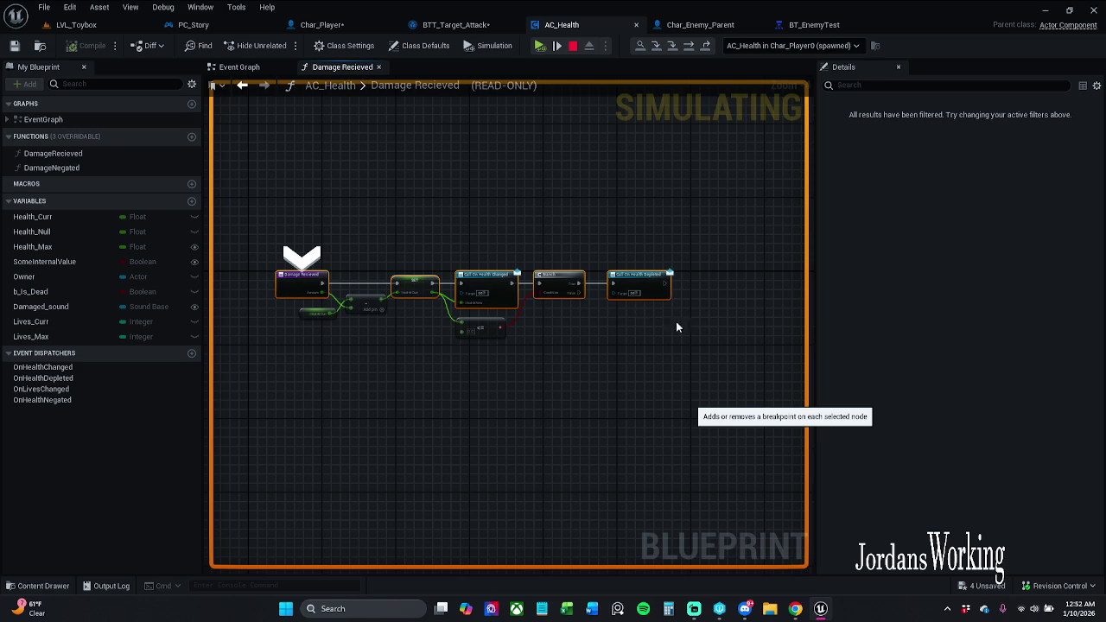
{"action": "left_click", "coordinate": [539, 45]}
{"action": "scroll", "coordinate": [439, 285], "scroll_direction": "down", "scroll_amount": 3}
Remove all breakpoints from the health nodes, resume, stop, and play-test the level again.
{"action": "mouse_move", "coordinate": [278, 259]}
{"action": "left_mouse_down"}
{"action": "mouse_move", "coordinate": [471, 312]}
{"action": "mouse_move", "coordinate": [765, 313]}
{"action": "left_mouse_up"}
{"action": "right_click", "coordinate": [730, 292]}
{"action": "left_click", "coordinate": [781, 339]}
{"action": "left_click", "coordinate": [541, 46]}
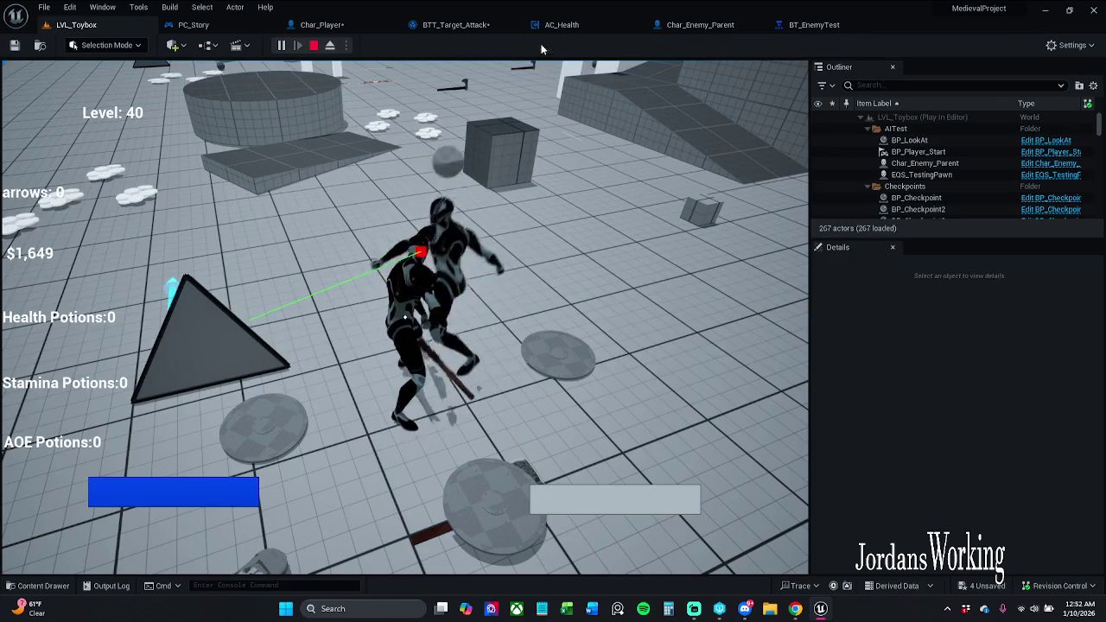
{"action": "key", "text": "Escape"}
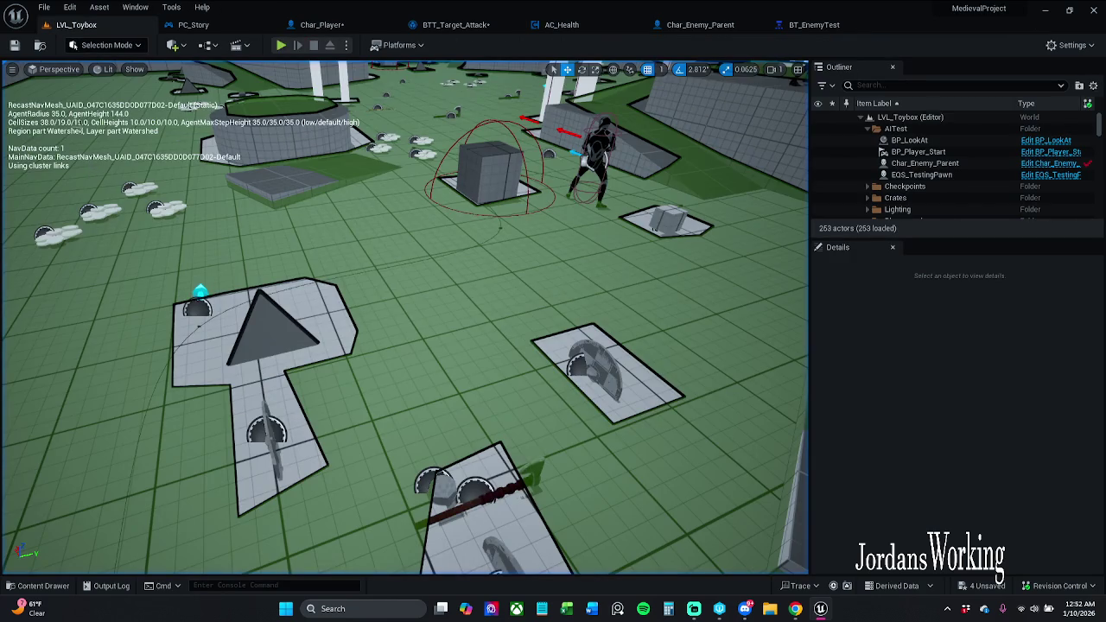
{"action": "left_click", "coordinate": [287, 47]}
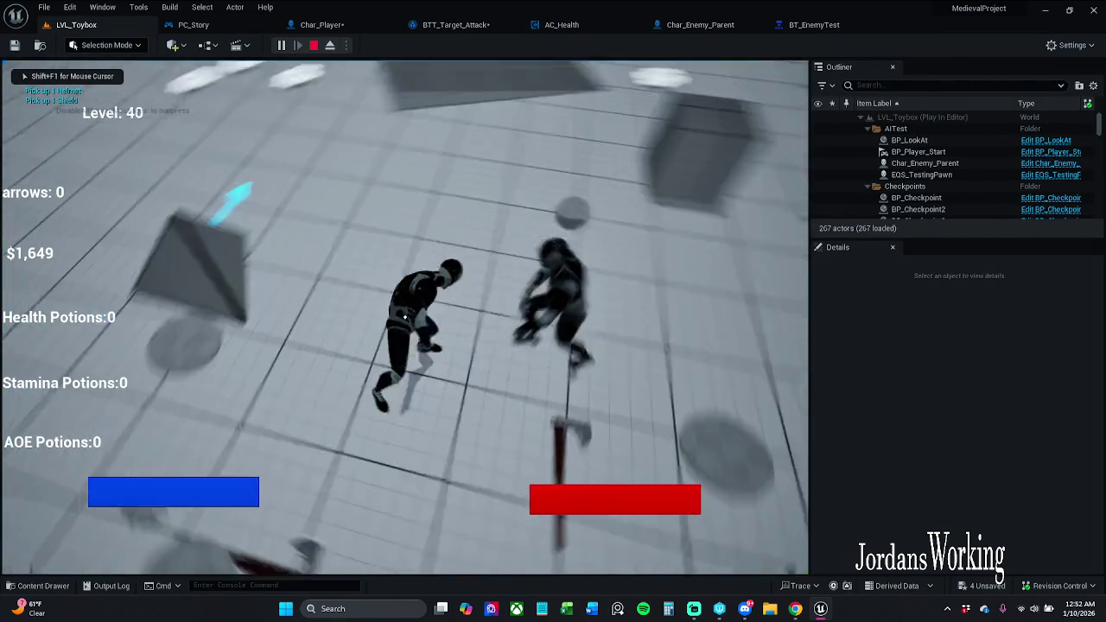
{"action": "key", "text": "Escape"}
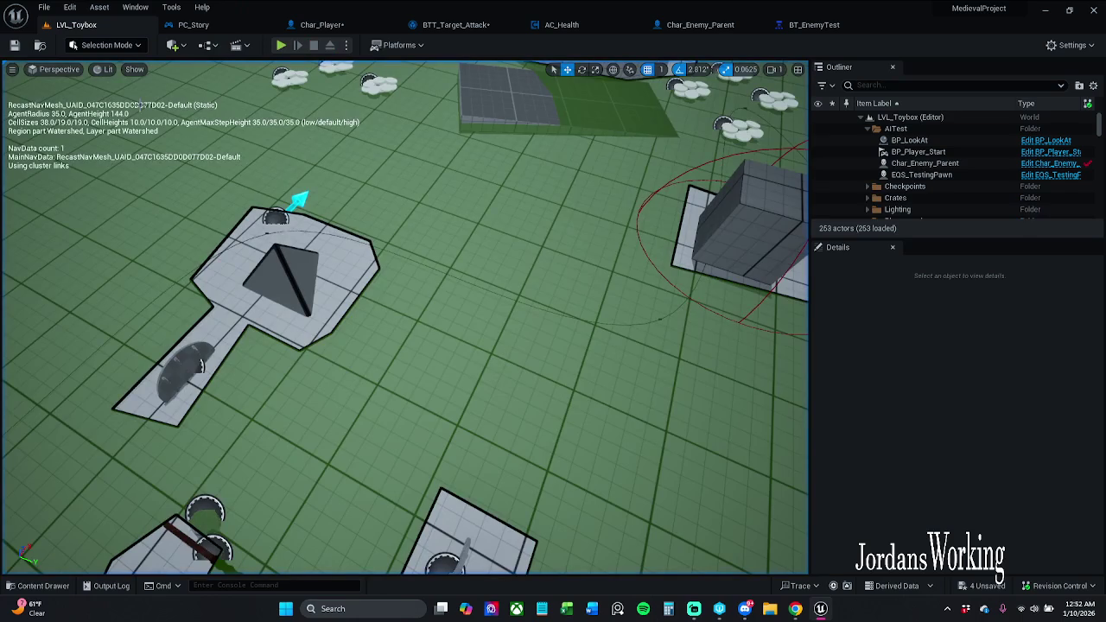
Wire On Notify Begin to Line Trace For Objects in the BTT_Target_Attack graph.
{"action": "left_click", "coordinate": [480, 24]}
{"action": "scroll", "coordinate": [484, 193], "scroll_direction": "up", "scroll_amount": 2}
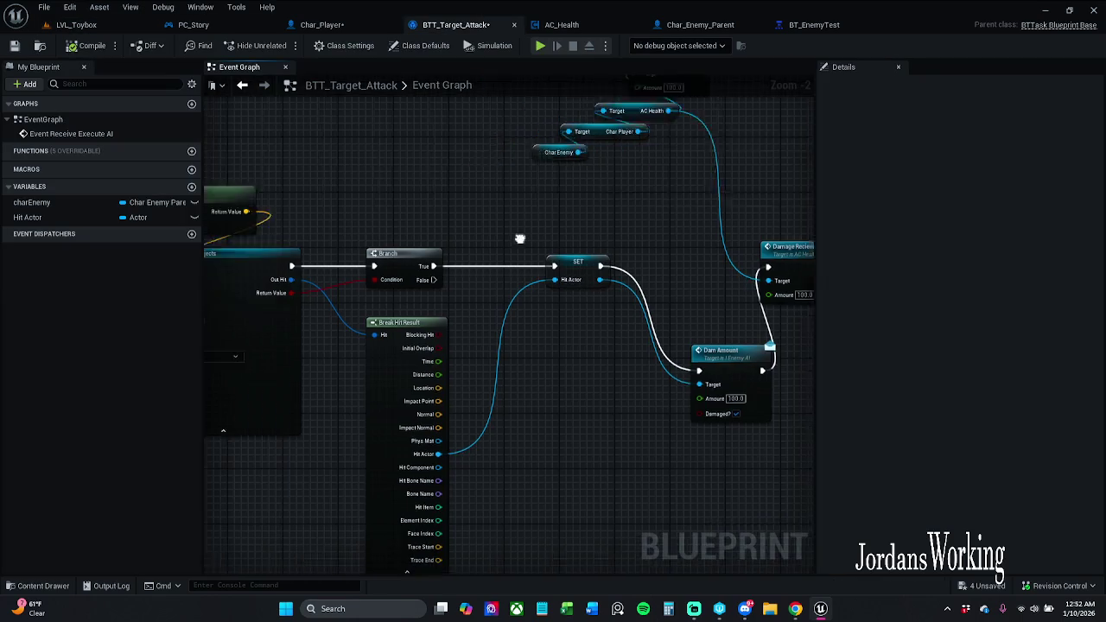
{"action": "scroll", "coordinate": [483, 194], "scroll_direction": "down", "scroll_amount": 2}
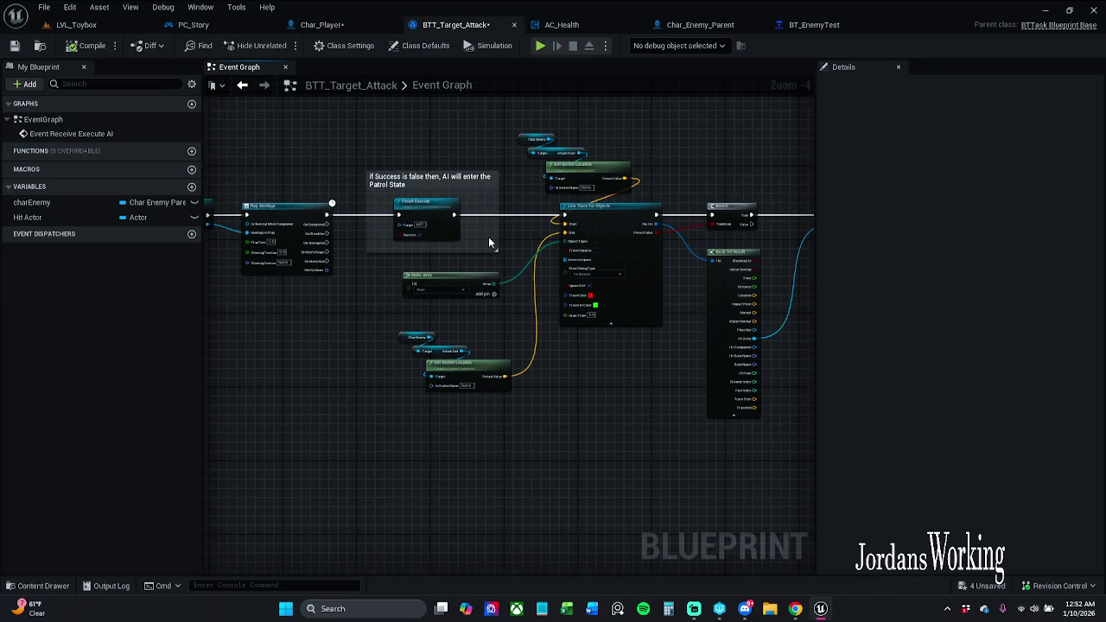
{"action": "scroll", "coordinate": [503, 233], "scroll_direction": "up", "scroll_amount": 2}
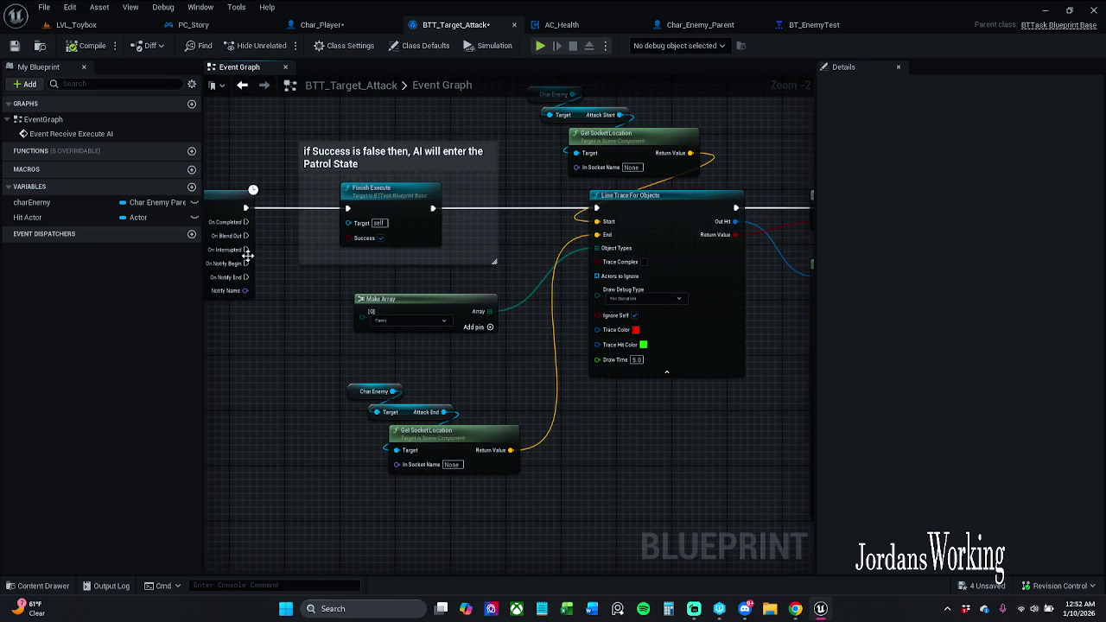
{"action": "mouse_move", "coordinate": [245, 262]}
{"action": "left_mouse_down"}
{"action": "mouse_move", "coordinate": [607, 221]}
{"action": "mouse_move", "coordinate": [596, 208]}
{"action": "left_mouse_up"}
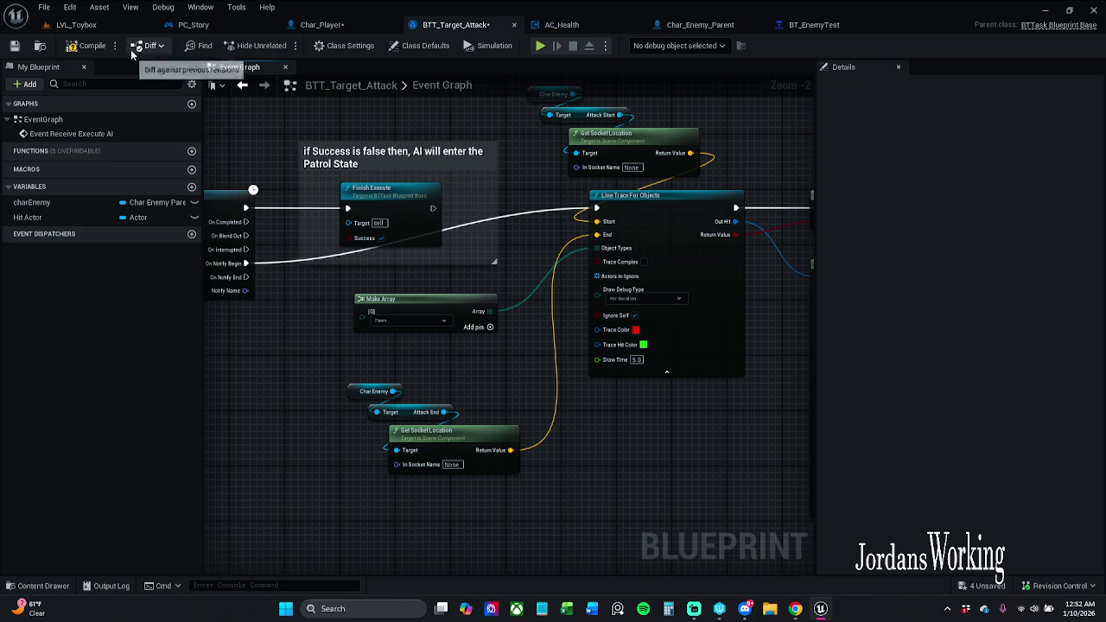
{"action": "left_click", "coordinate": [95, 25]}
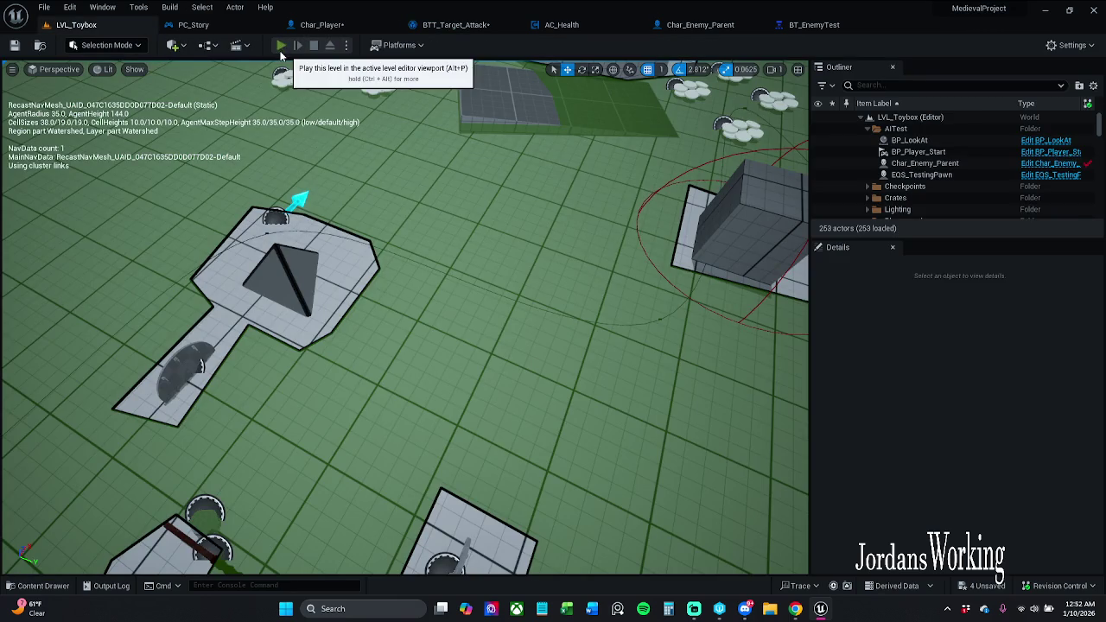
Play-test the level, moving the player forward with W, then stop.
{"action": "left_click", "coordinate": [282, 45]}
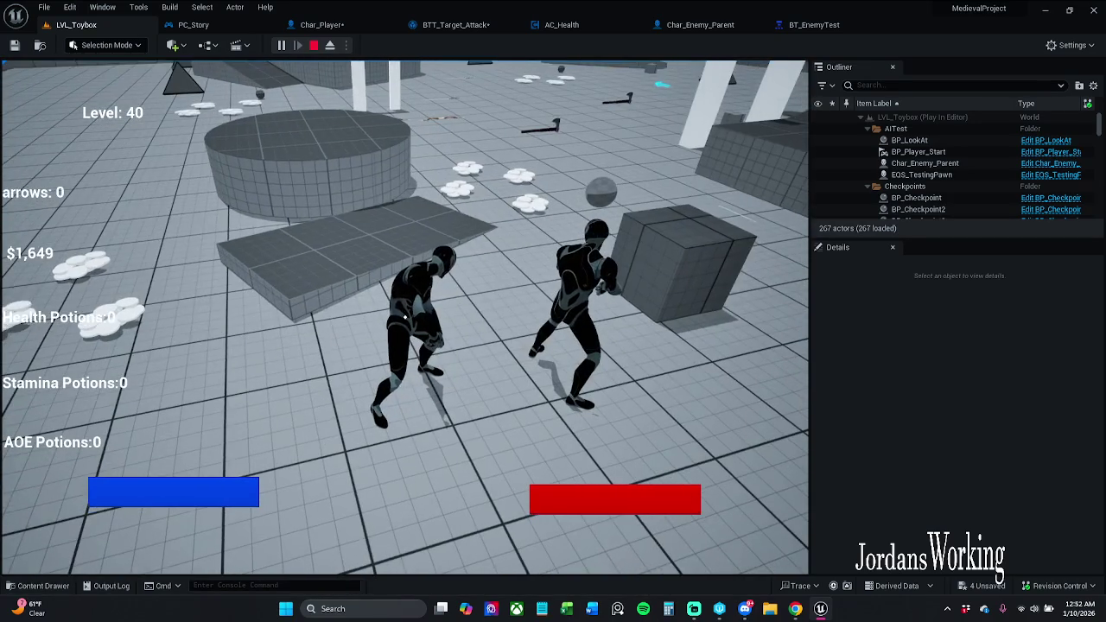
{"action": "key", "text": "w"}
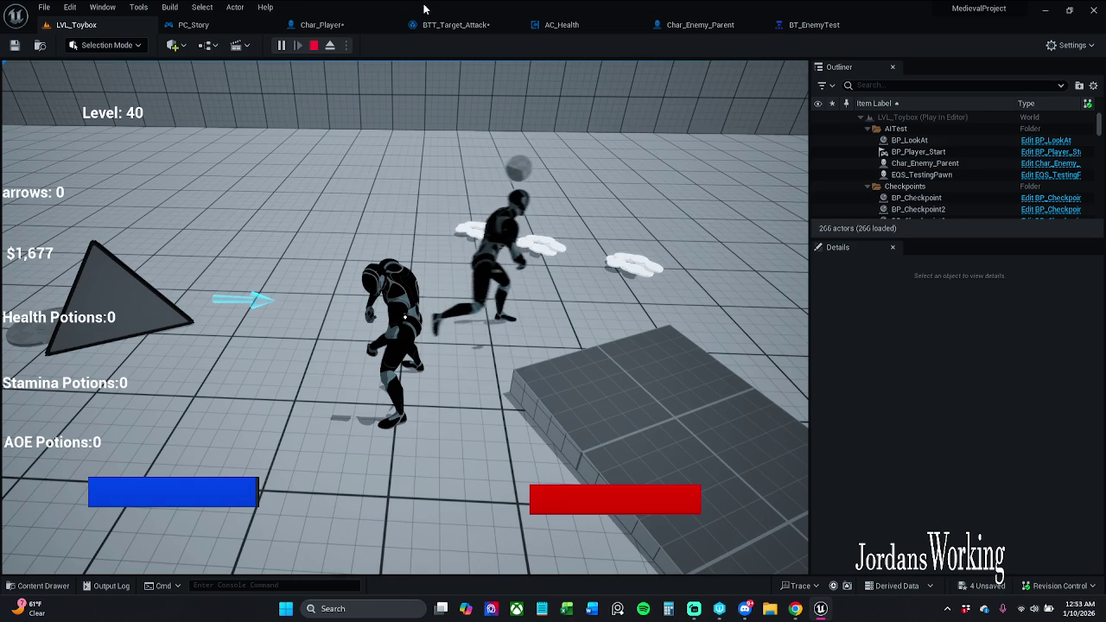
{"action": "key", "text": "Escape"}
In BTT_Target_Attack, add an Equal (==) node on the montage's Notify Name output.
{"action": "left_click", "coordinate": [455, 24]}
{"action": "mouse_move", "coordinate": [298, 291]}
{"action": "left_mouse_down"}
{"action": "mouse_move", "coordinate": [376, 283]}
{"action": "mouse_move", "coordinate": [345, 333]}
{"action": "left_mouse_up"}
{"action": "type", "text": "=="}
{"action": "key", "text": "Return"}
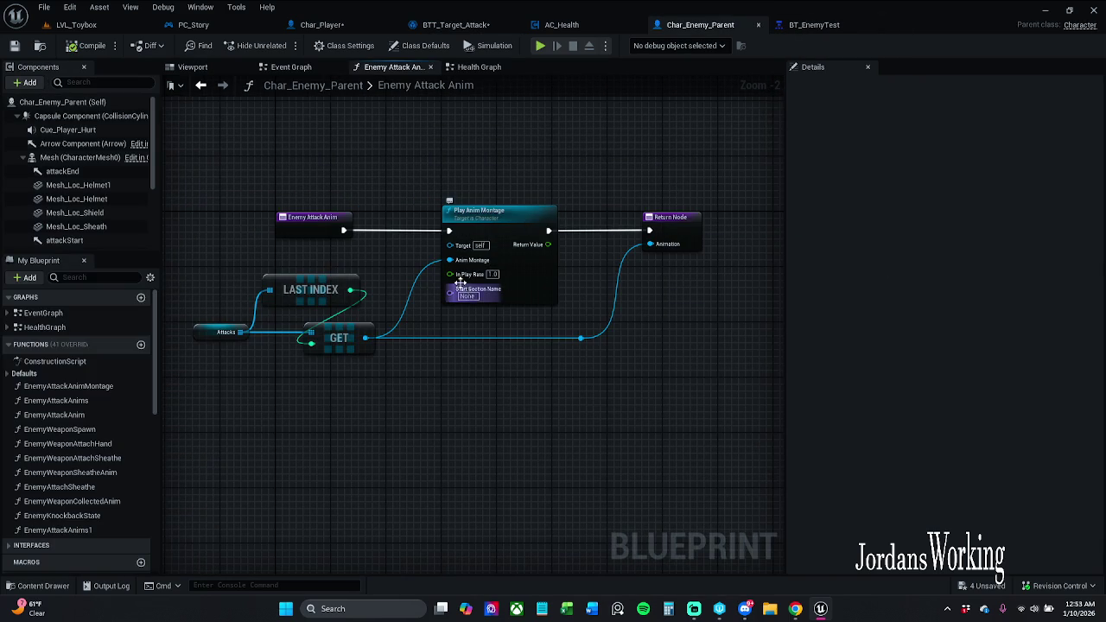
Find AM_Sword_Attack_C through the enemy's Attacks array and open it in the montage editor.
{"action": "left_click", "coordinate": [220, 332]}
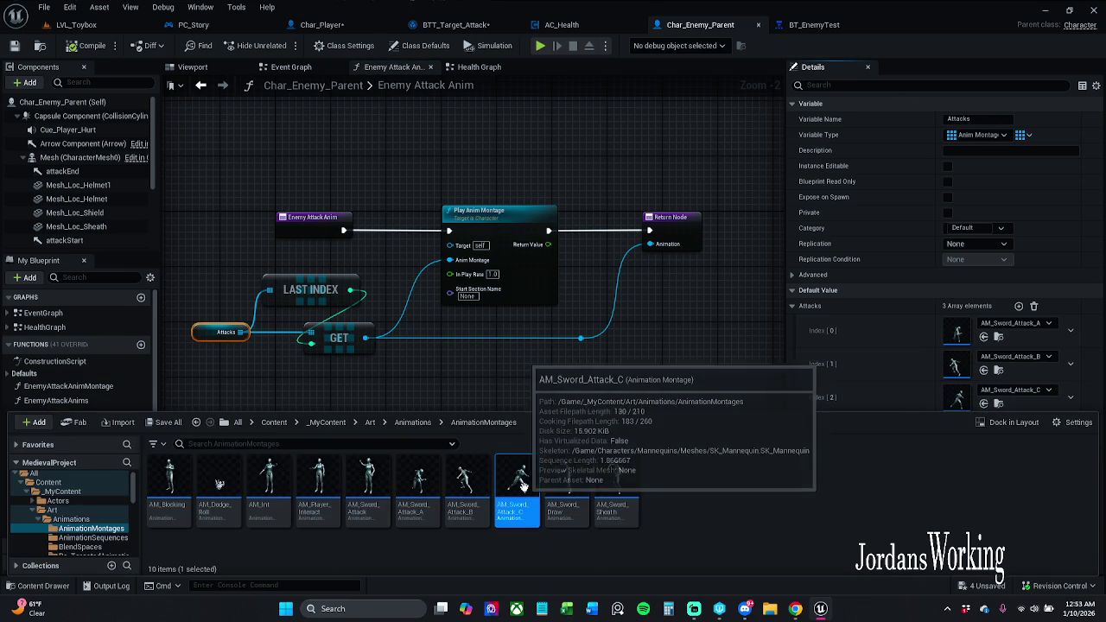
{"action": "double_click", "coordinate": [510, 495]}
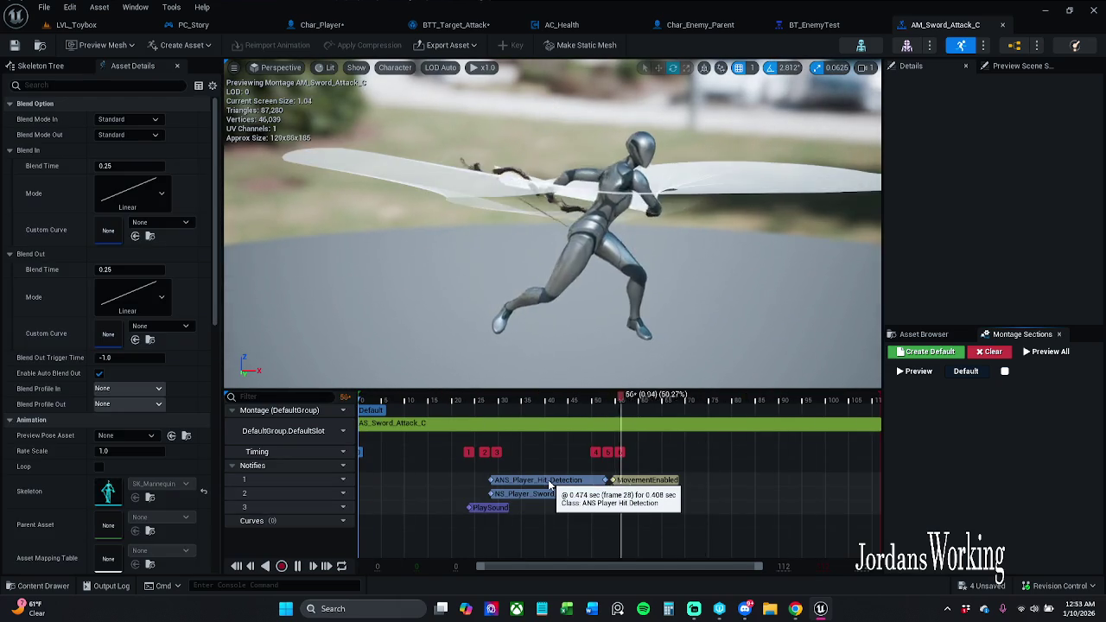
Inspect the ANS_Player_Hit_Detection notify's details and context options in the paused montage preview.
{"action": "left_click", "coordinate": [547, 482]}
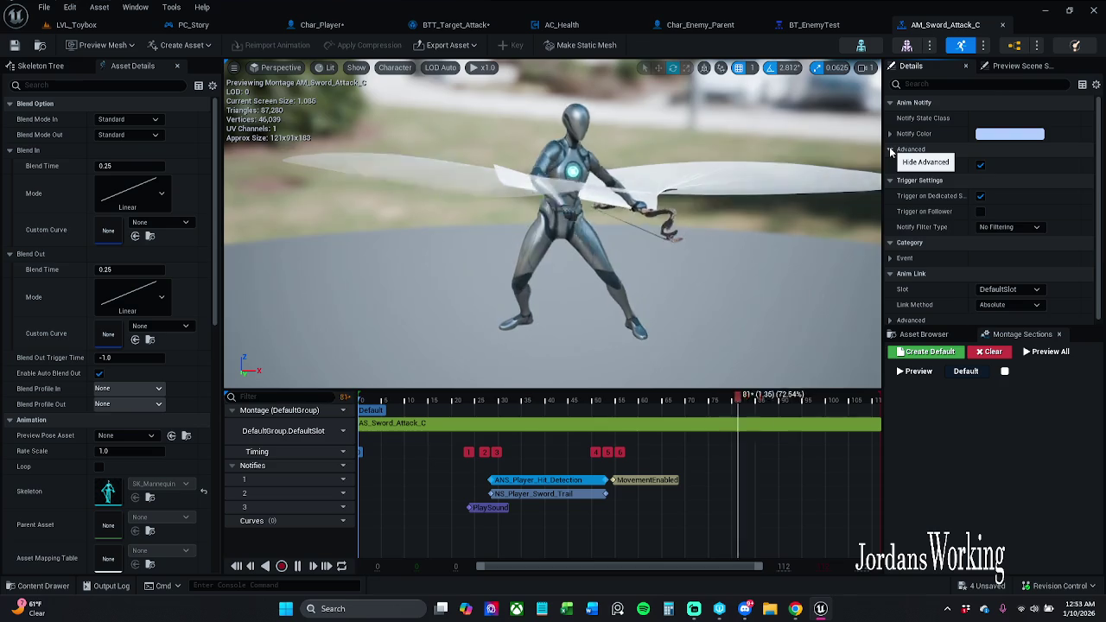
{"action": "left_click", "coordinate": [1017, 69]}
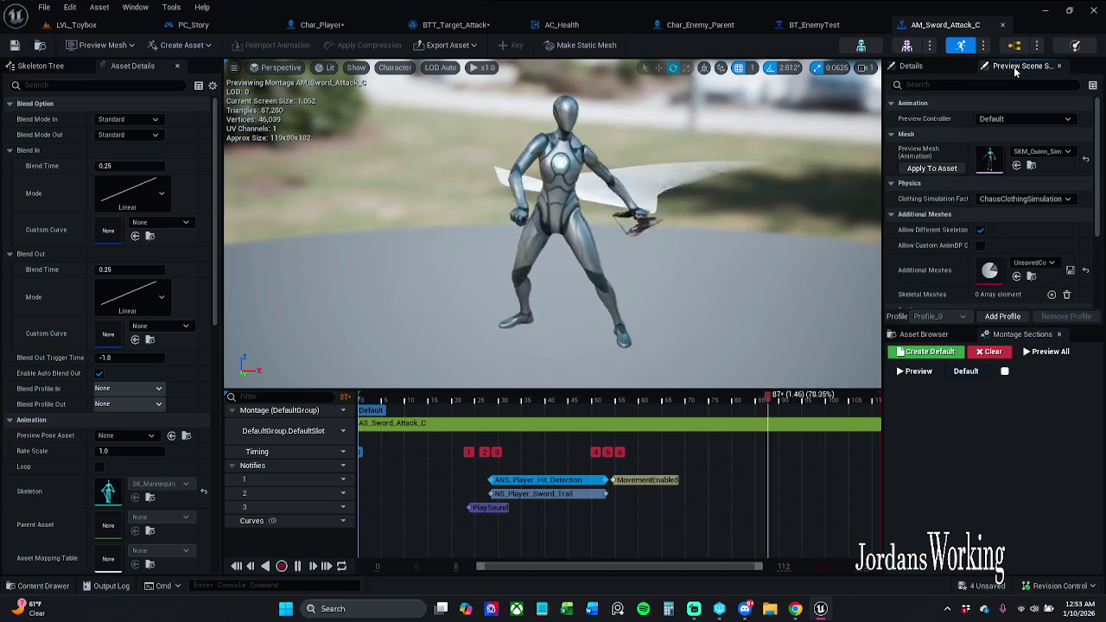
{"action": "left_click", "coordinate": [910, 65]}
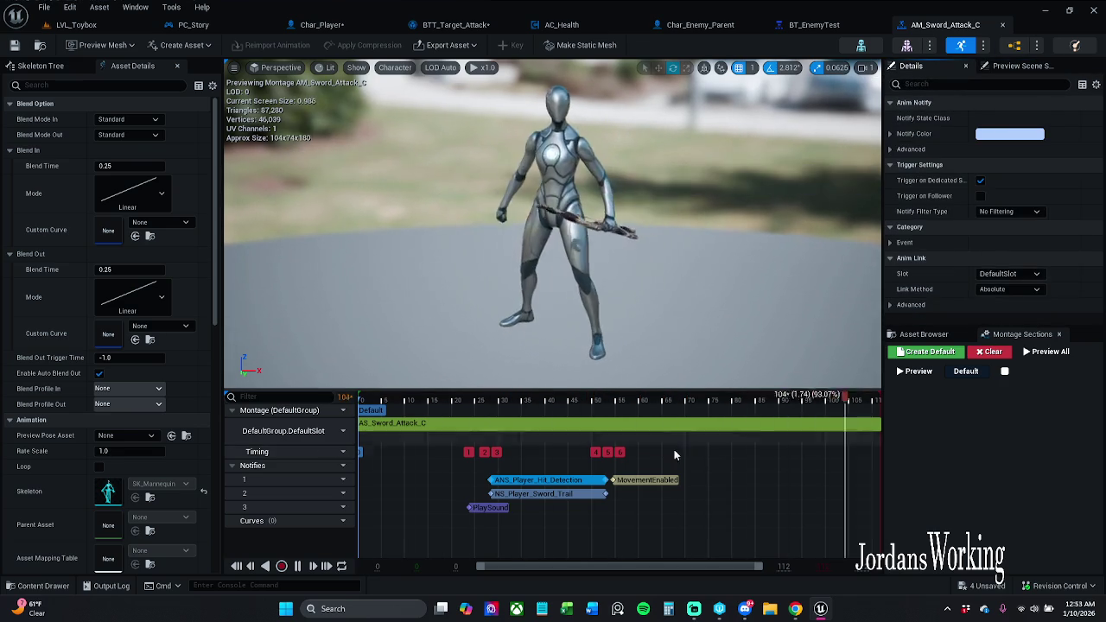
{"action": "left_click", "coordinate": [297, 566]}
{"action": "right_click", "coordinate": [544, 484]}
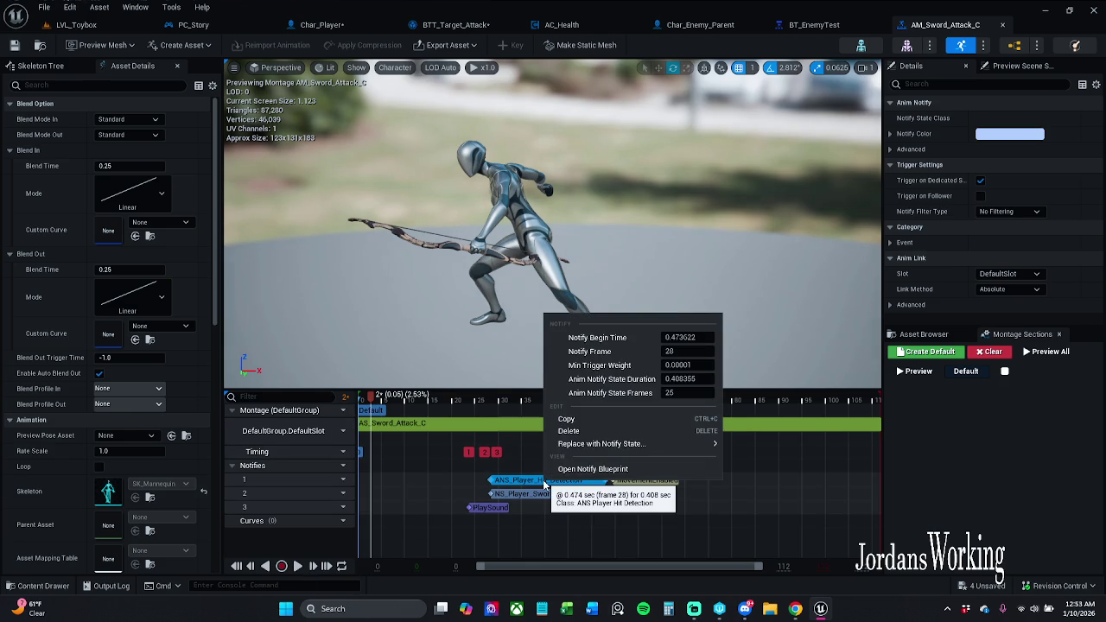
{"action": "mouse_move", "coordinate": [588, 444]}
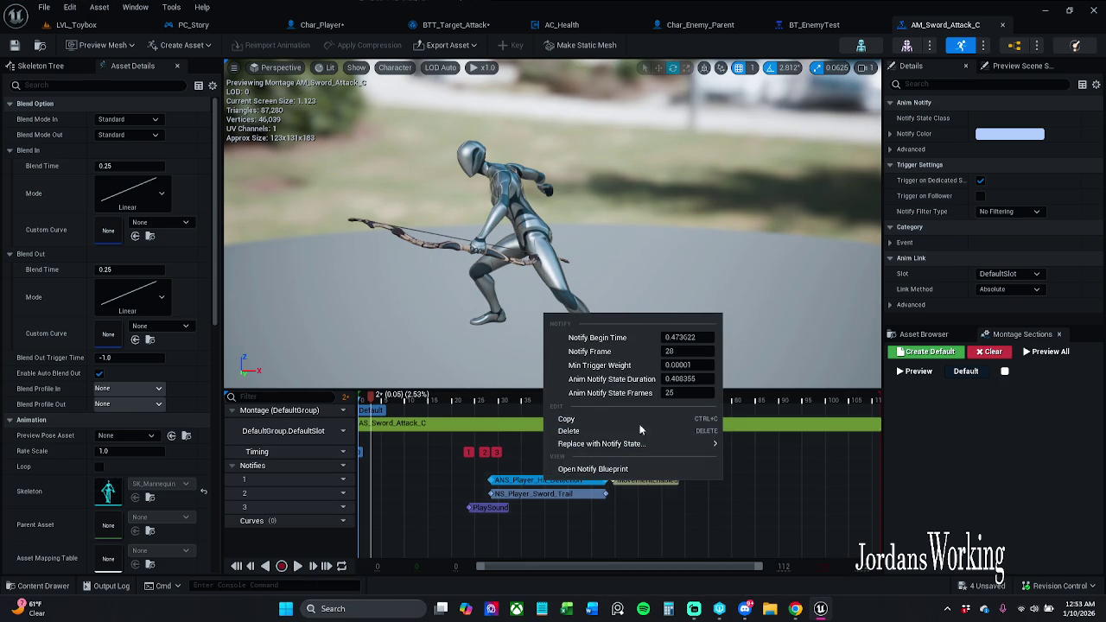
{"action": "left_click", "coordinate": [522, 545]}
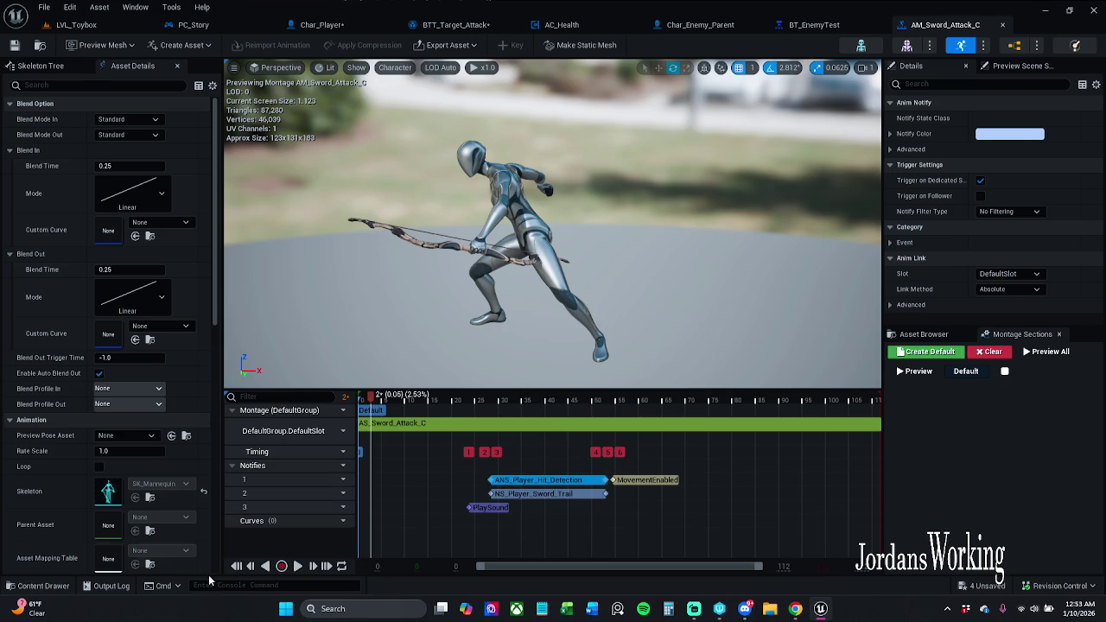
Locate ANS_Player_Hit_Detection in _MyContent > Blueprints > AnimNotifyStates, then close the montage editor.
{"action": "left_click", "coordinate": [67, 591]}
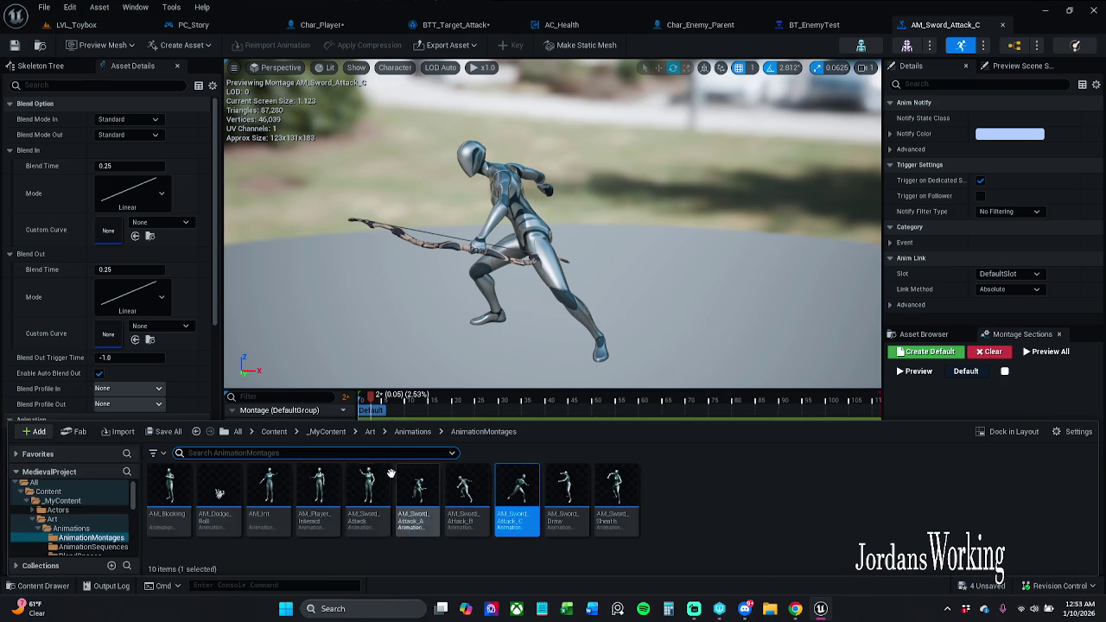
{"action": "left_click", "coordinate": [485, 345]}
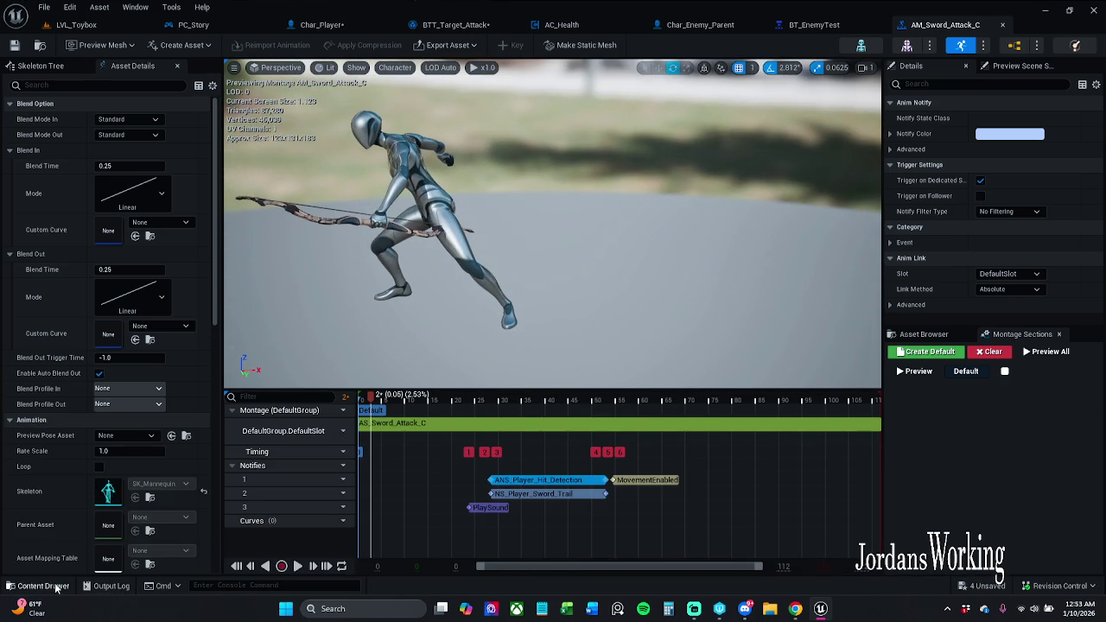
{"action": "left_click", "coordinate": [59, 587]}
{"action": "left_click", "coordinate": [328, 432]}
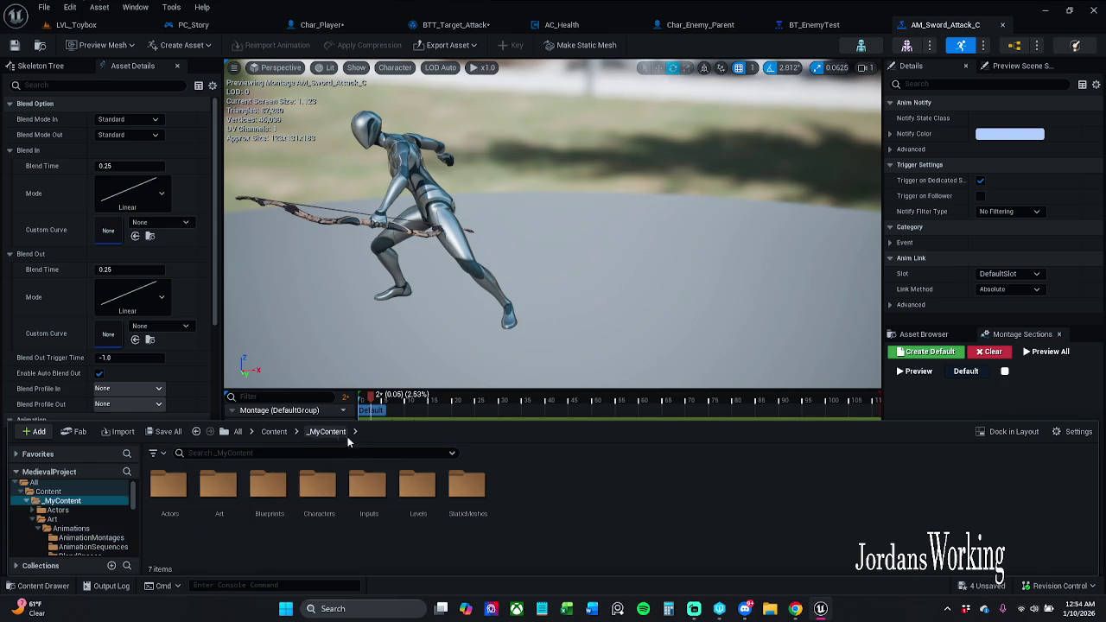
{"action": "double_click", "coordinate": [269, 488]}
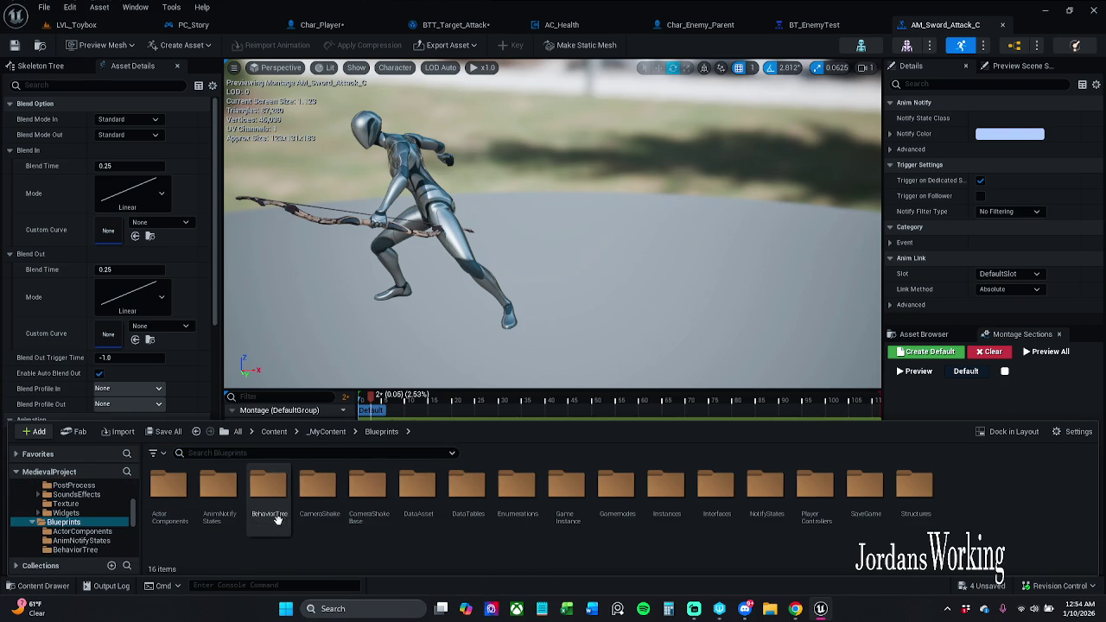
{"action": "double_click", "coordinate": [219, 501]}
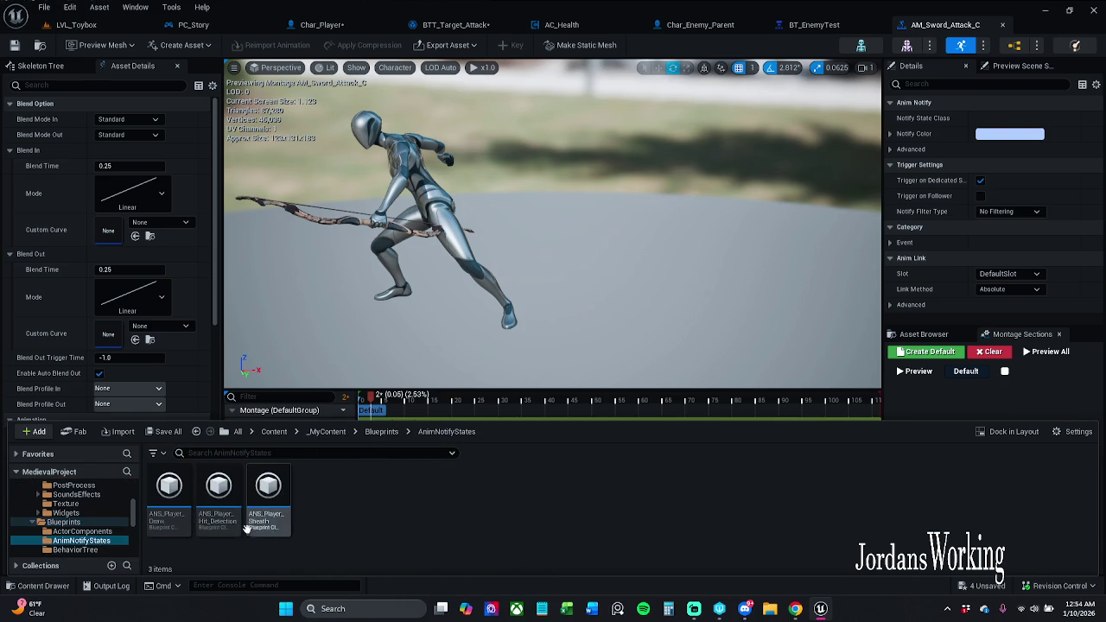
{"action": "left_click", "coordinate": [218, 496]}
{"action": "key", "text": "F2"}
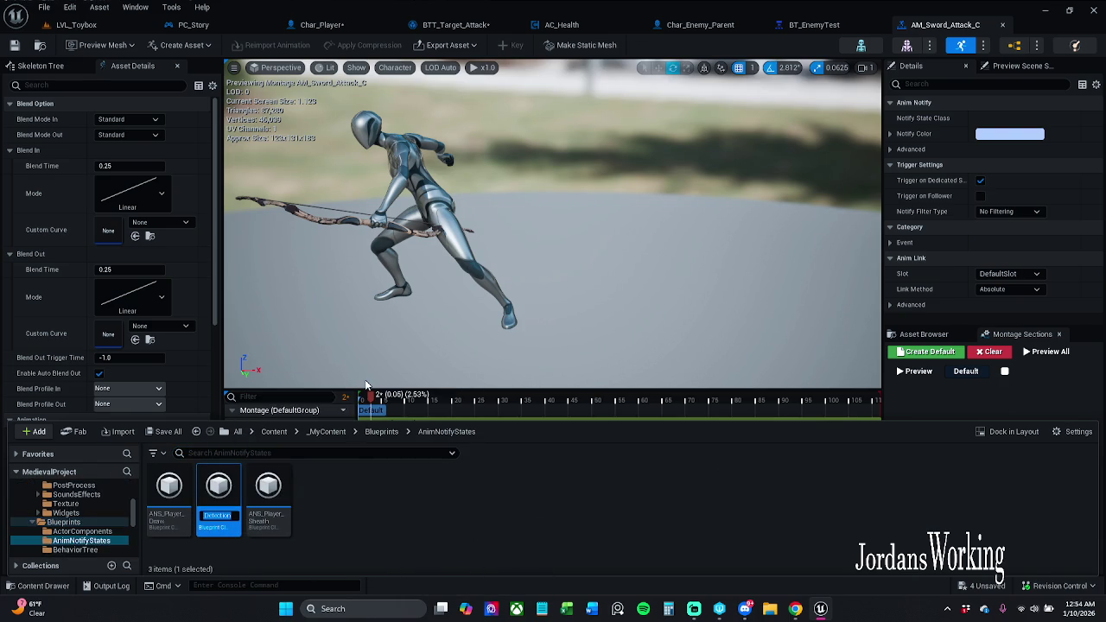
{"action": "left_click", "coordinate": [396, 360]}
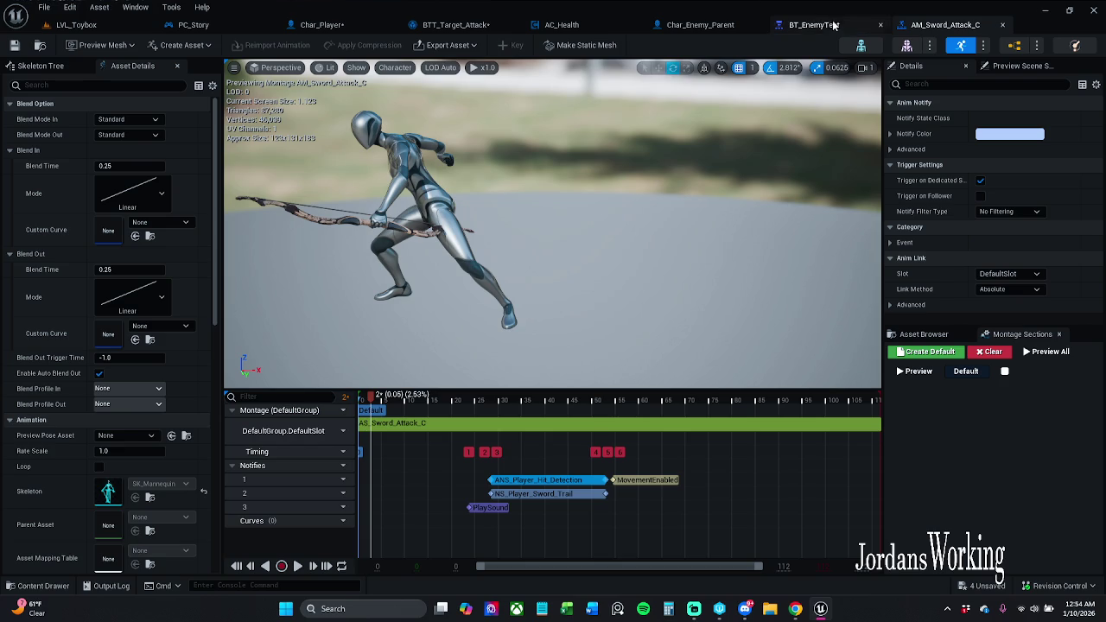
{"action": "left_click", "coordinate": [1003, 25]}
{"action": "left_click", "coordinate": [695, 25]}
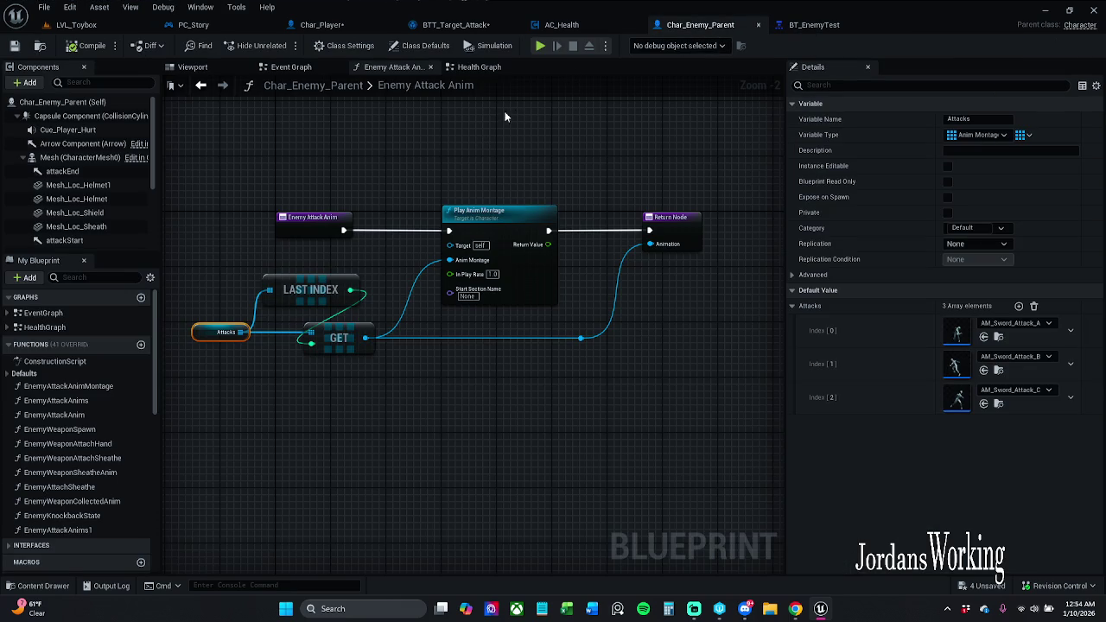
Paste ANS_Player_Hit_Detection into the Equal node's second input in BTT_Target_Attack.
{"action": "left_click", "coordinate": [465, 25]}
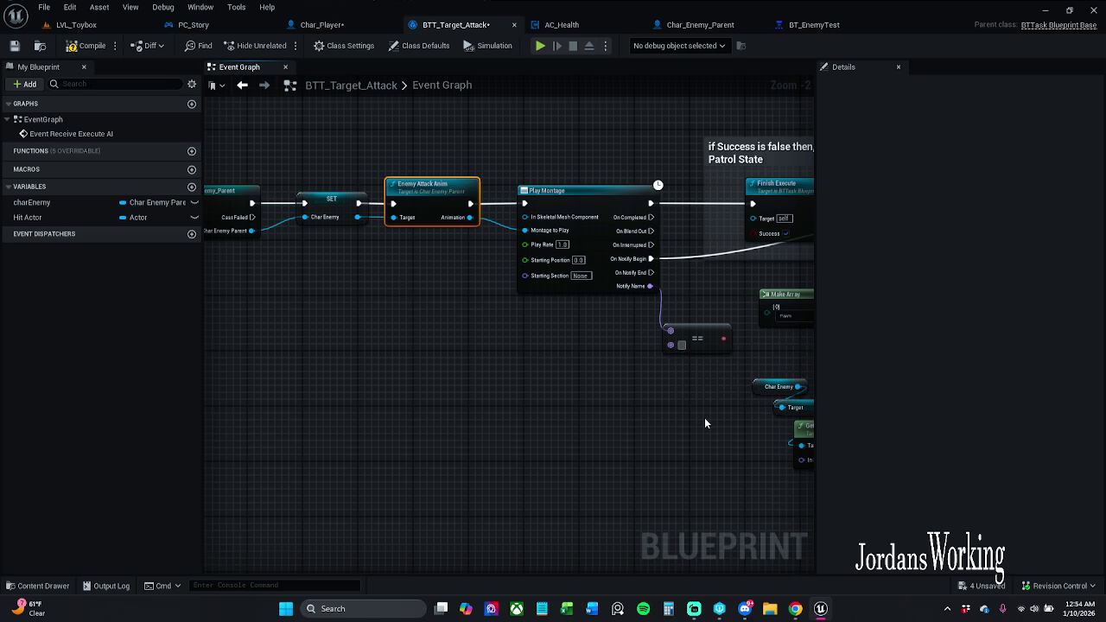
{"action": "type", "text": "ANS_Player_Hit_Detection"}
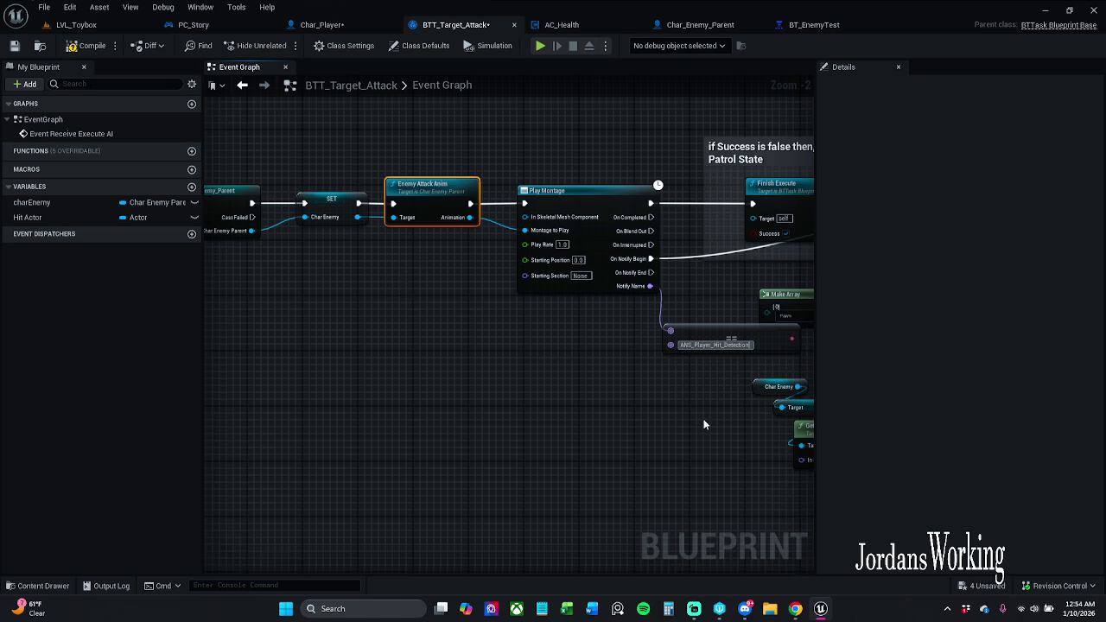
{"action": "left_click_drag", "start_coordinate": [666, 448], "coordinate": [671, 449]}
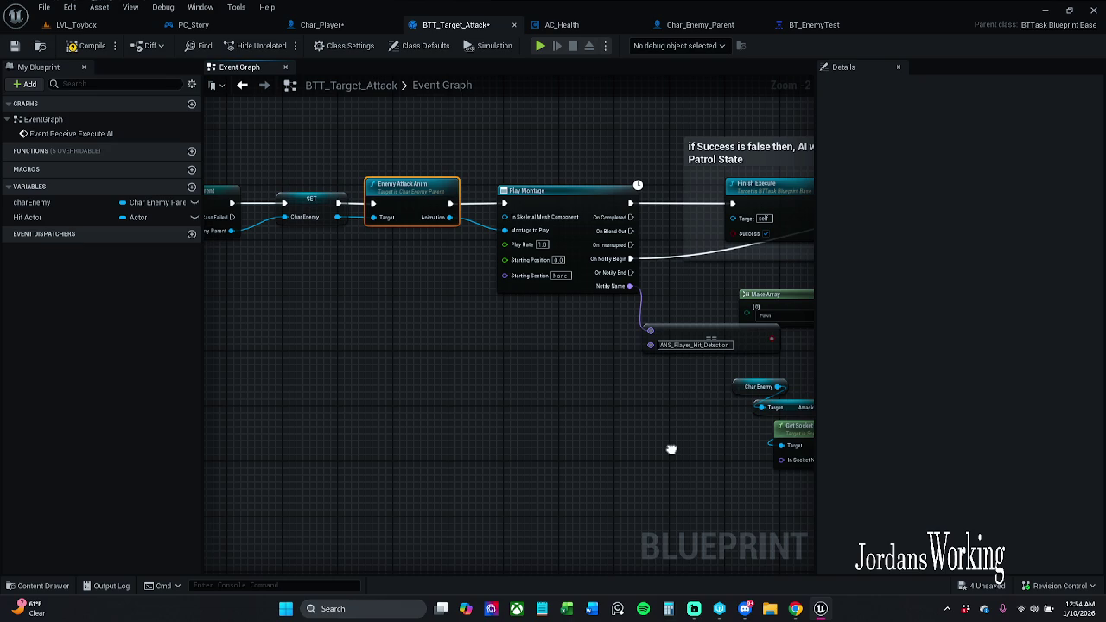
{"action": "left_click_drag", "start_coordinate": [671, 449], "coordinate": [336, 429]}
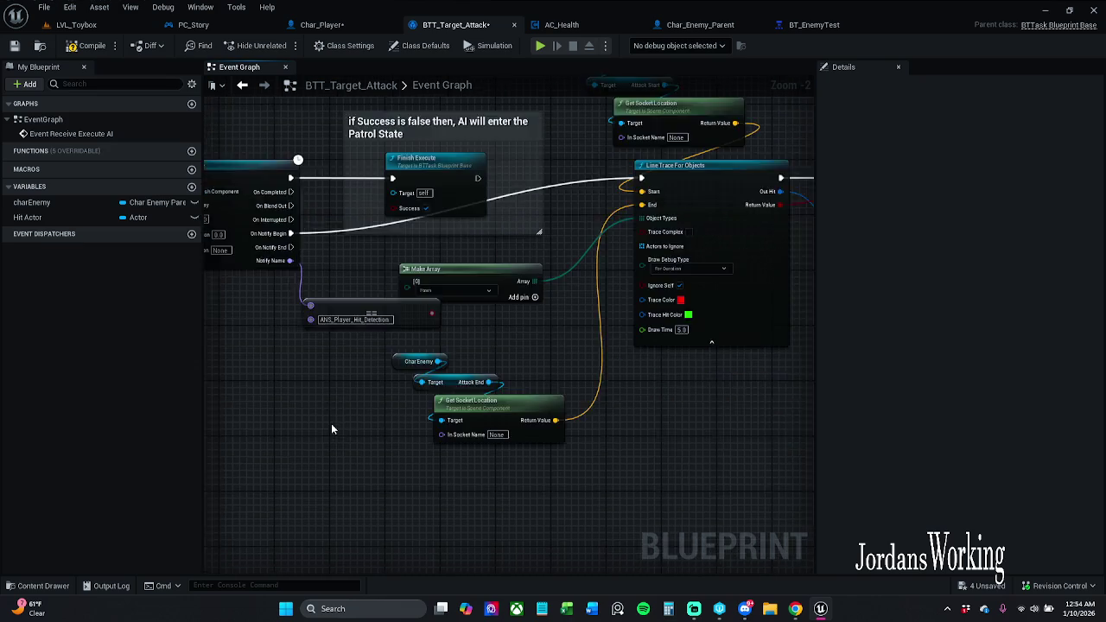
Rearrange the line trace and damage nodes and move the Patrol State comment upward.
{"action": "scroll", "coordinate": [336, 429], "scroll_direction": "down", "scroll_amount": 3}
{"action": "mouse_move", "coordinate": [410, 312]}
{"action": "left_mouse_down"}
{"action": "mouse_move", "coordinate": [498, 395]}
{"action": "mouse_move", "coordinate": [623, 436]}
{"action": "left_mouse_up"}
{"action": "left_click_drag", "start_coordinate": [383, 364], "coordinate": [368, 366]}
{"action": "left_click_drag", "start_coordinate": [501, 298], "coordinate": [540, 298]}
{"action": "left_click_drag", "start_coordinate": [460, 195], "coordinate": [539, 256]}
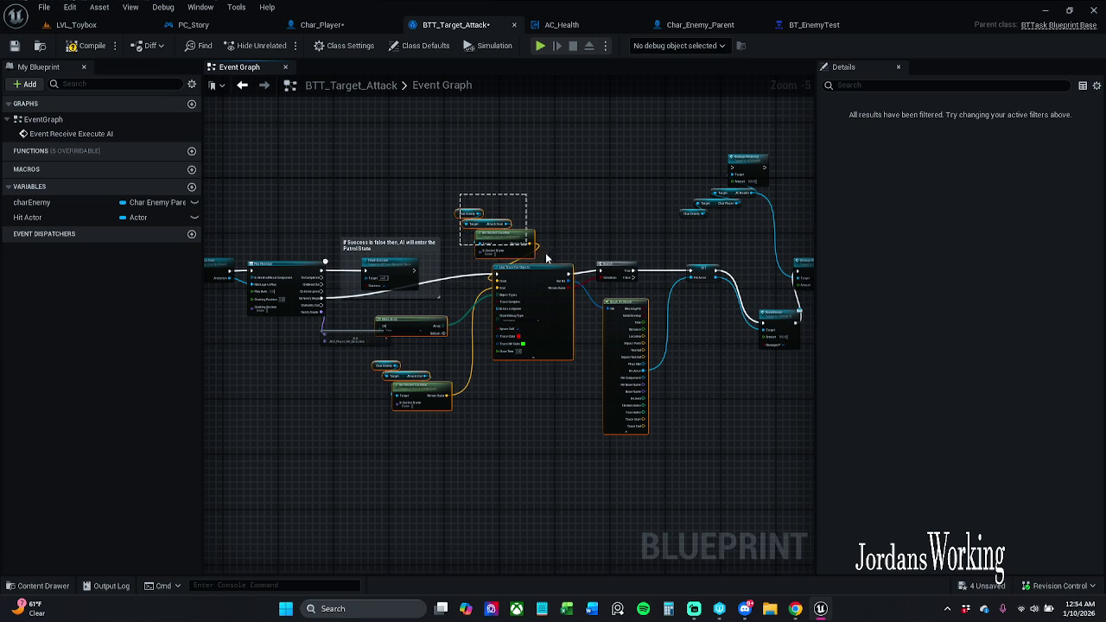
{"action": "mouse_move", "coordinate": [618, 194]}
{"action": "left_mouse_down"}
{"action": "mouse_move", "coordinate": [674, 268]}
{"action": "mouse_move", "coordinate": [769, 155]}
{"action": "left_mouse_up"}
{"action": "mouse_move", "coordinate": [756, 284]}
{"action": "left_mouse_down"}
{"action": "mouse_move", "coordinate": [724, 255]}
{"action": "mouse_move", "coordinate": [683, 253]}
{"action": "mouse_move", "coordinate": [656, 275]}
{"action": "mouse_move", "coordinate": [780, 293]}
{"action": "left_mouse_up"}
{"action": "left_click_drag", "start_coordinate": [490, 308], "coordinate": [496, 311]}
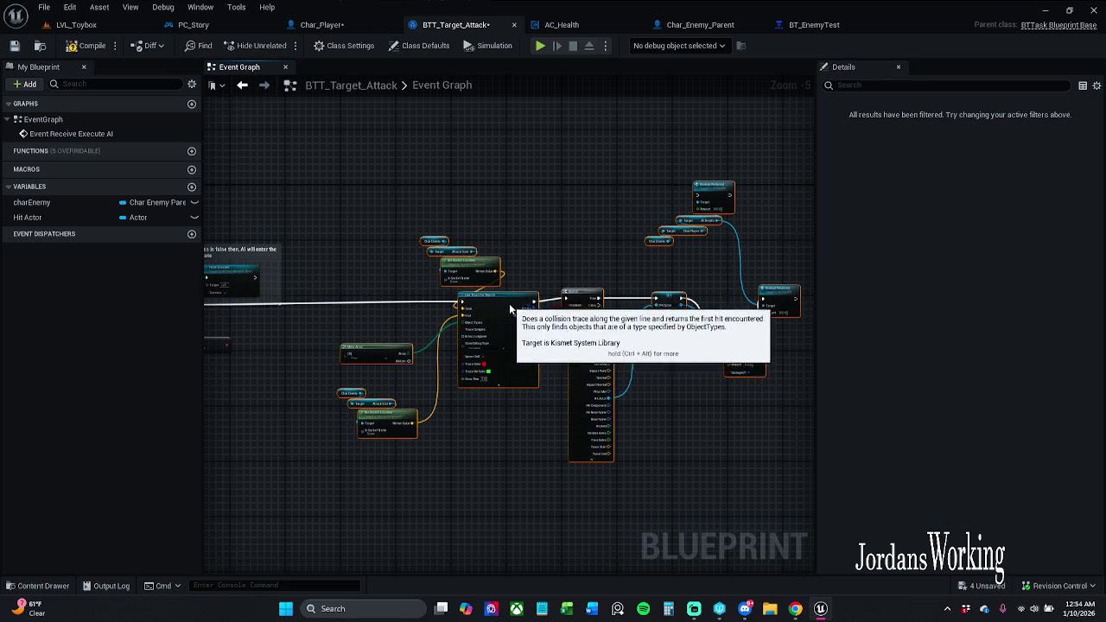
{"action": "left_click_drag", "start_coordinate": [318, 283], "coordinate": [523, 287]}
{"action": "mouse_move", "coordinate": [446, 260]}
{"action": "left_mouse_down"}
{"action": "mouse_move", "coordinate": [473, 203]}
{"action": "mouse_move", "coordinate": [457, 206]}
{"action": "left_mouse_up"}
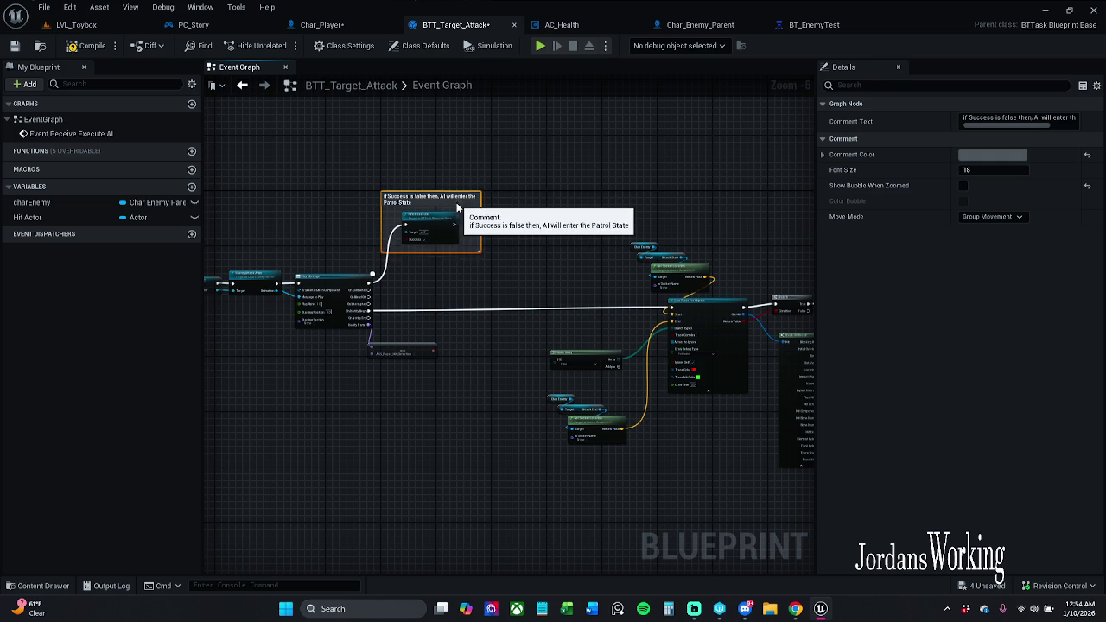
{"action": "left_click", "coordinate": [571, 252]}
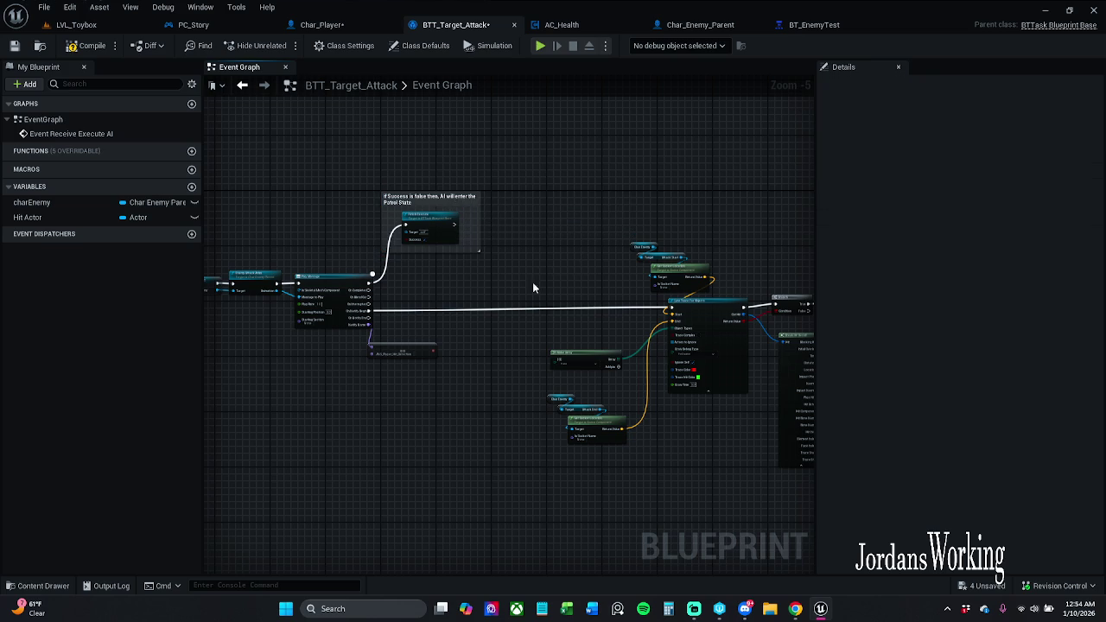
{"action": "scroll", "coordinate": [412, 328], "scroll_direction": "up", "scroll_amount": 3}
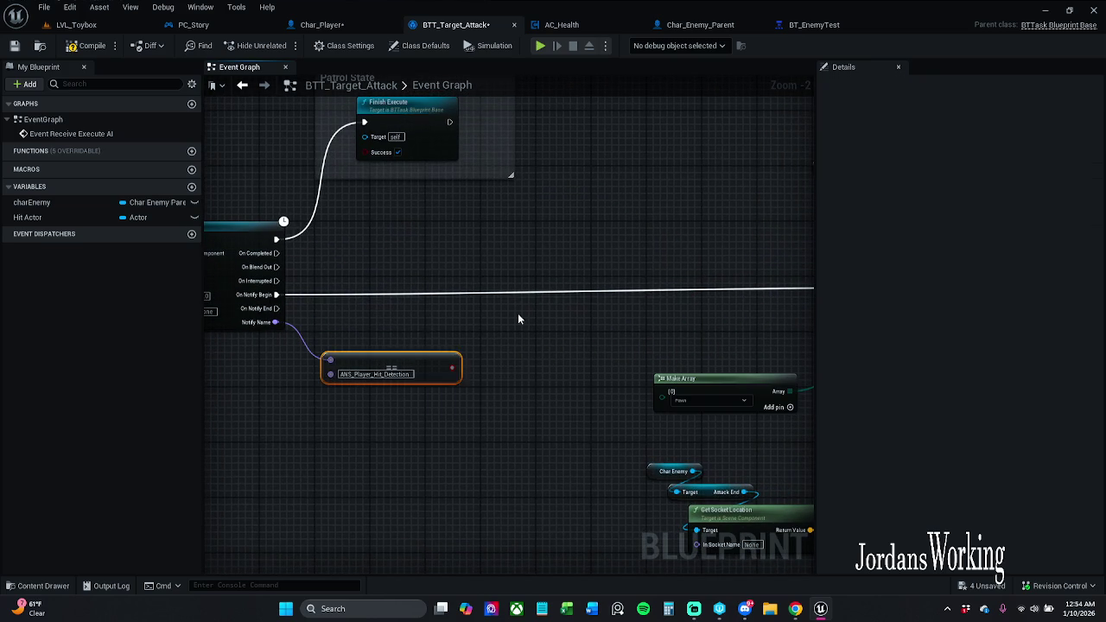
Add a Branch on the Equal result in the notify line, with True feeding Line Trace For Objects.
{"action": "left_click", "coordinate": [456, 368]}
{"action": "mouse_move", "coordinate": [446, 341]}
{"action": "left_mouse_down"}
{"action": "mouse_move", "coordinate": [501, 285]}
{"action": "mouse_move", "coordinate": [316, 307]}
{"action": "mouse_move", "coordinate": [275, 294]}
{"action": "left_mouse_up"}
{"action": "mouse_move", "coordinate": [532, 347]}
{"action": "left_mouse_down"}
{"action": "mouse_move", "coordinate": [493, 320]}
{"action": "mouse_move", "coordinate": [385, 285]}
{"action": "mouse_move", "coordinate": [732, 261]}
{"action": "left_mouse_up"}
{"action": "left_click_drag", "start_coordinate": [648, 328], "coordinate": [527, 332]}
Review the trace, damage, notify comparison and Play Montage nodes around the new Branch.
{"action": "scroll", "coordinate": [432, 175], "scroll_direction": "down", "scroll_amount": 1}
{"action": "mouse_move", "coordinate": [407, 129]}
{"action": "left_mouse_down"}
{"action": "mouse_move", "coordinate": [676, 328]}
{"action": "mouse_move", "coordinate": [857, 487]}
{"action": "mouse_move", "coordinate": [861, 469]}
{"action": "mouse_move", "coordinate": [530, 451]}
{"action": "mouse_move", "coordinate": [423, 383]}
{"action": "mouse_move", "coordinate": [549, 220]}
{"action": "left_mouse_up"}
{"action": "left_click_drag", "start_coordinate": [520, 135], "coordinate": [603, 176]}
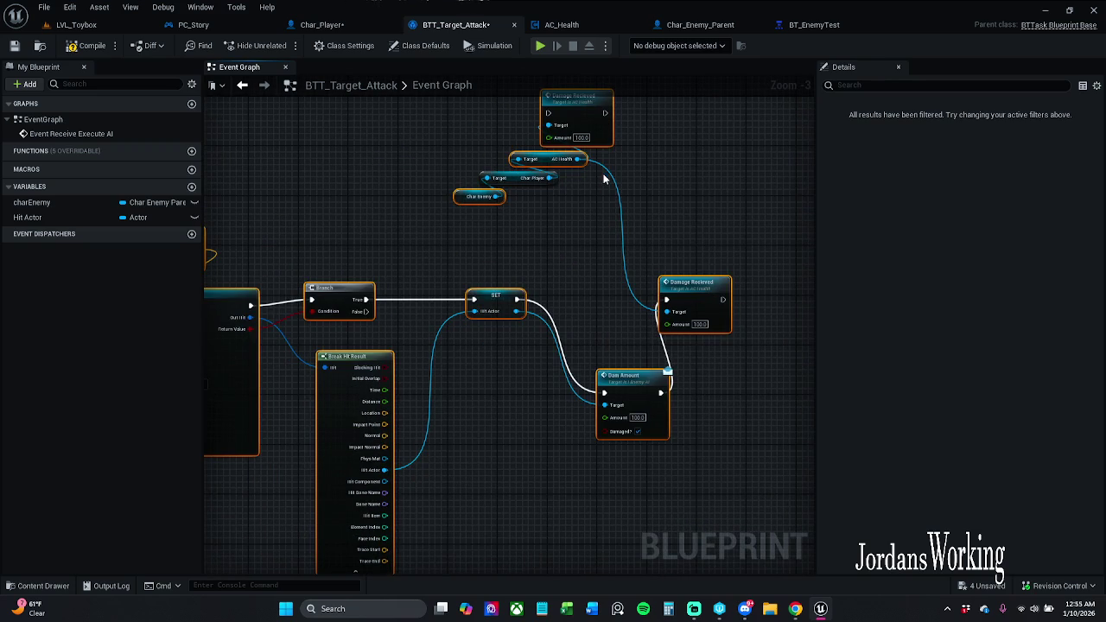
{"action": "mouse_move", "coordinate": [539, 196]}
{"action": "left_mouse_down"}
{"action": "mouse_move", "coordinate": [703, 242]}
{"action": "mouse_move", "coordinate": [612, 251]}
{"action": "mouse_move", "coordinate": [572, 324]}
{"action": "left_mouse_up"}
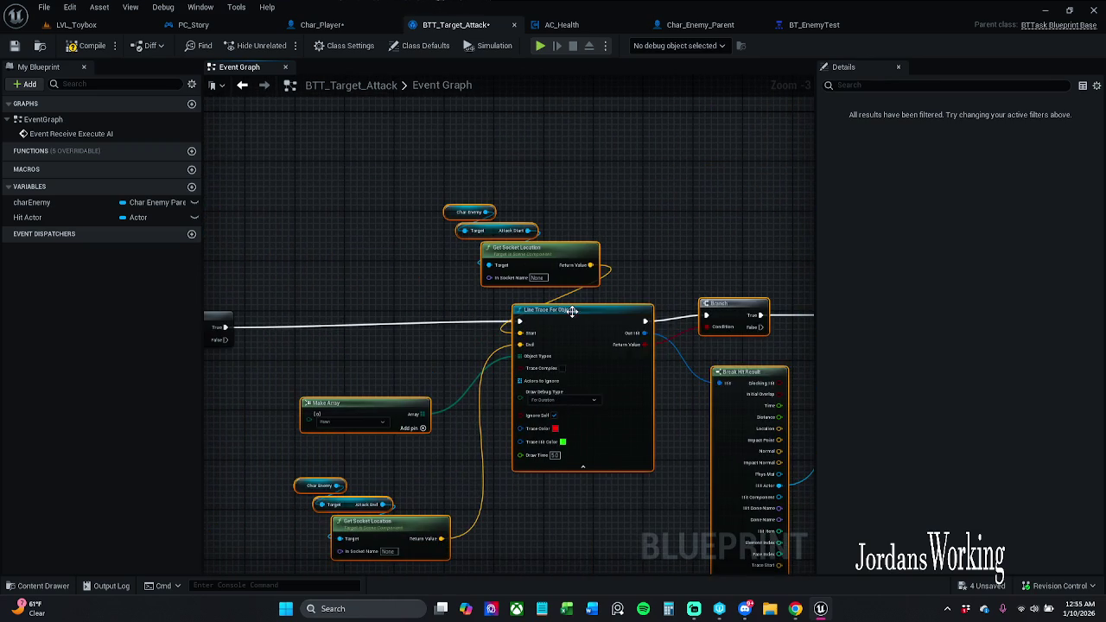
{"action": "left_click", "coordinate": [391, 304]}
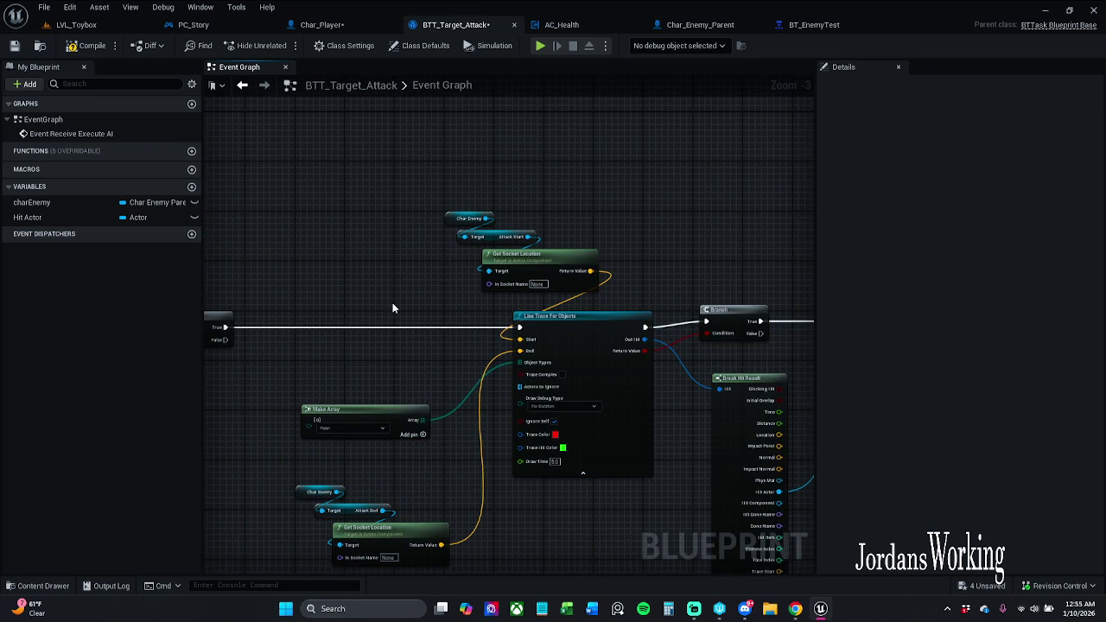
{"action": "mouse_move", "coordinate": [400, 307]}
{"action": "left_mouse_down"}
{"action": "mouse_move", "coordinate": [563, 259]}
{"action": "mouse_move", "coordinate": [708, 264]}
{"action": "left_mouse_up"}
{"action": "left_click_drag", "start_coordinate": [616, 294], "coordinate": [392, 301]}
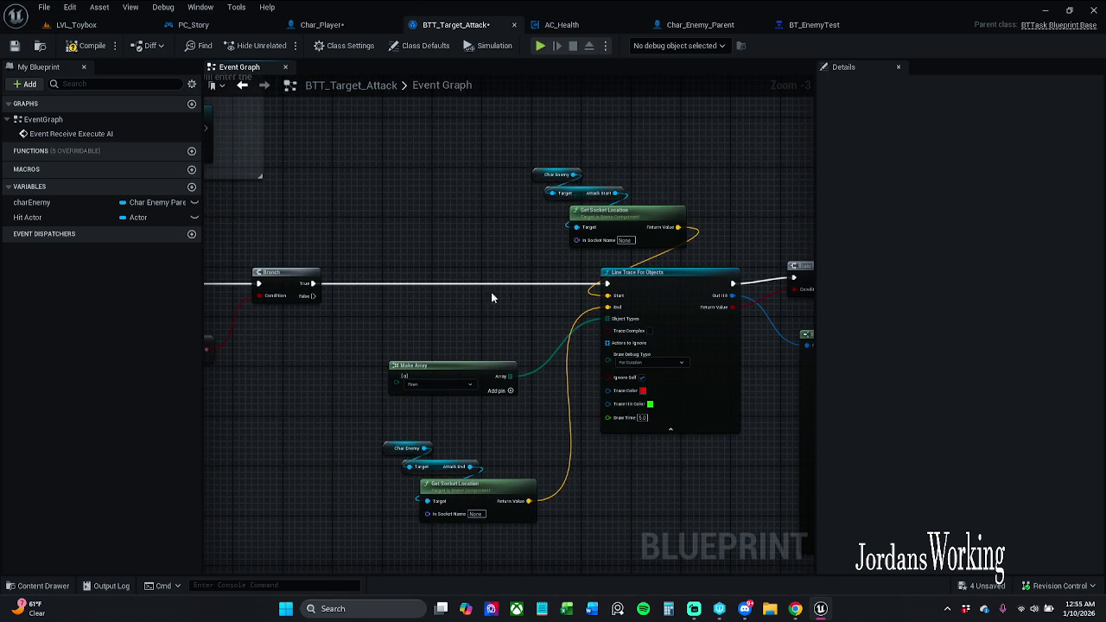
{"action": "mouse_move", "coordinate": [541, 306]}
{"action": "left_mouse_down"}
{"action": "mouse_move", "coordinate": [551, 286]}
{"action": "mouse_move", "coordinate": [639, 270]}
{"action": "left_mouse_up"}
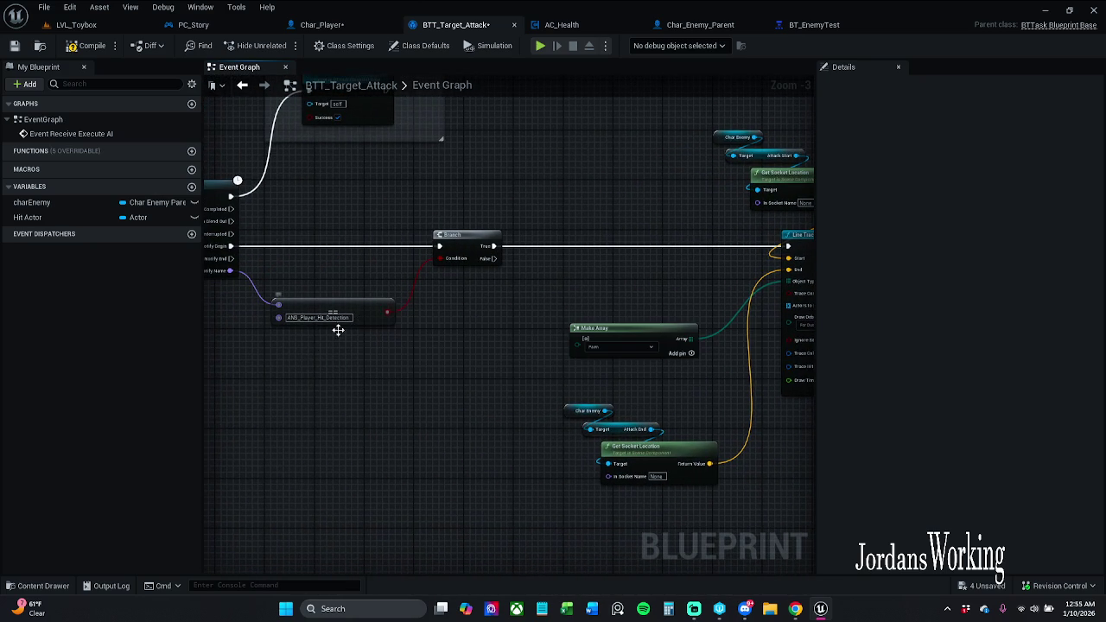
{"action": "left_click_drag", "start_coordinate": [295, 296], "coordinate": [365, 337]}
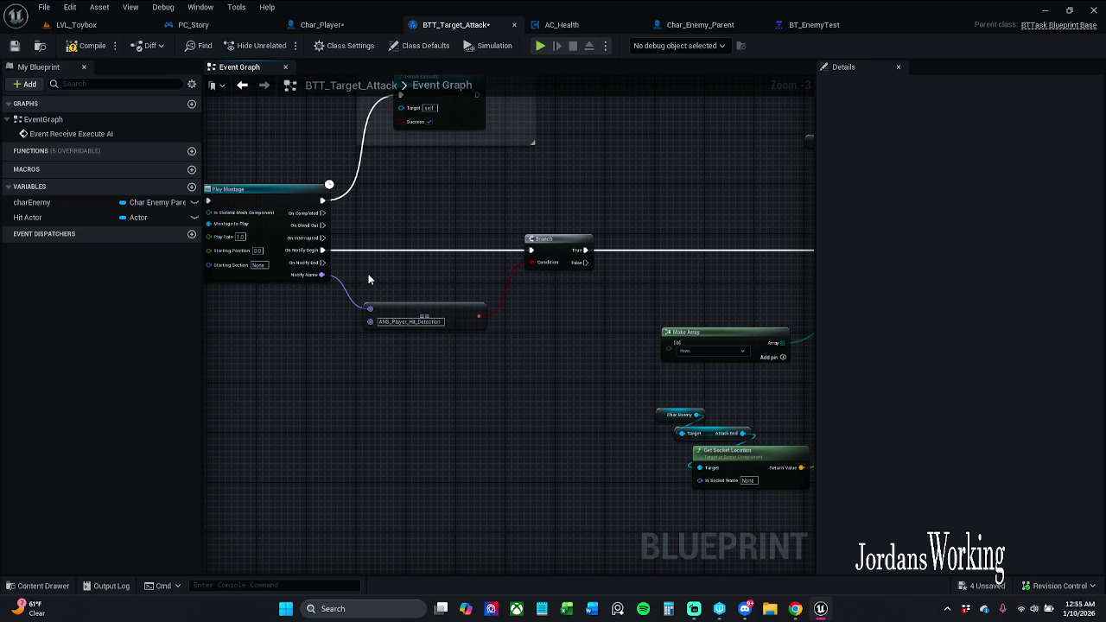
{"action": "left_click_drag", "start_coordinate": [378, 268], "coordinate": [325, 268]}
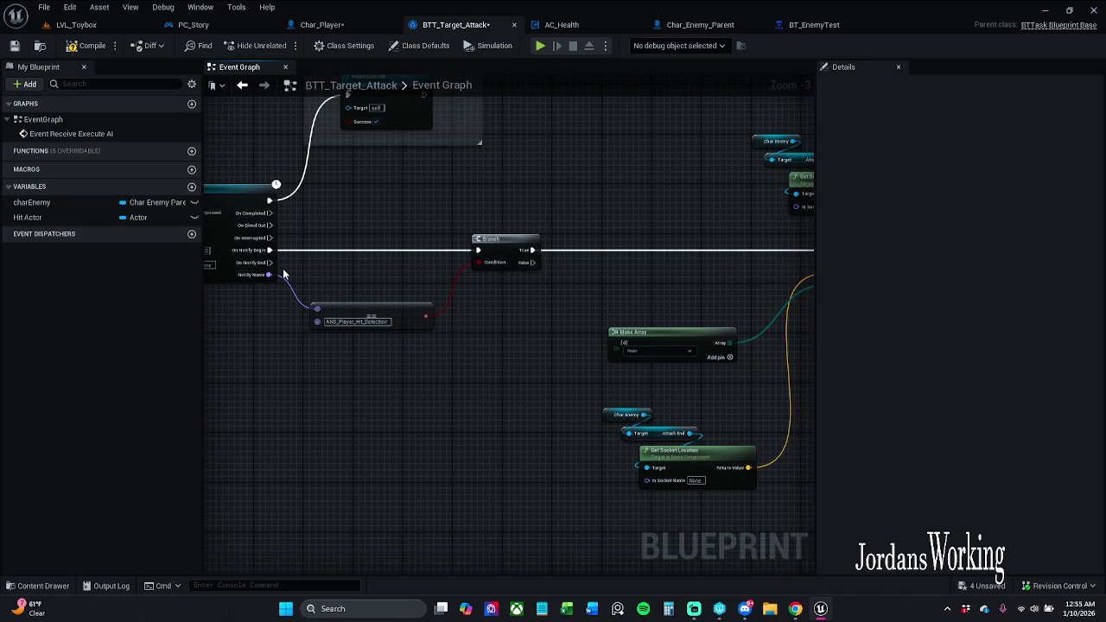
Tidy the graph by moving the Make Array node near the Branch and damage nodes.
{"action": "scroll", "coordinate": [267, 268], "scroll_direction": "up", "scroll_amount": 2}
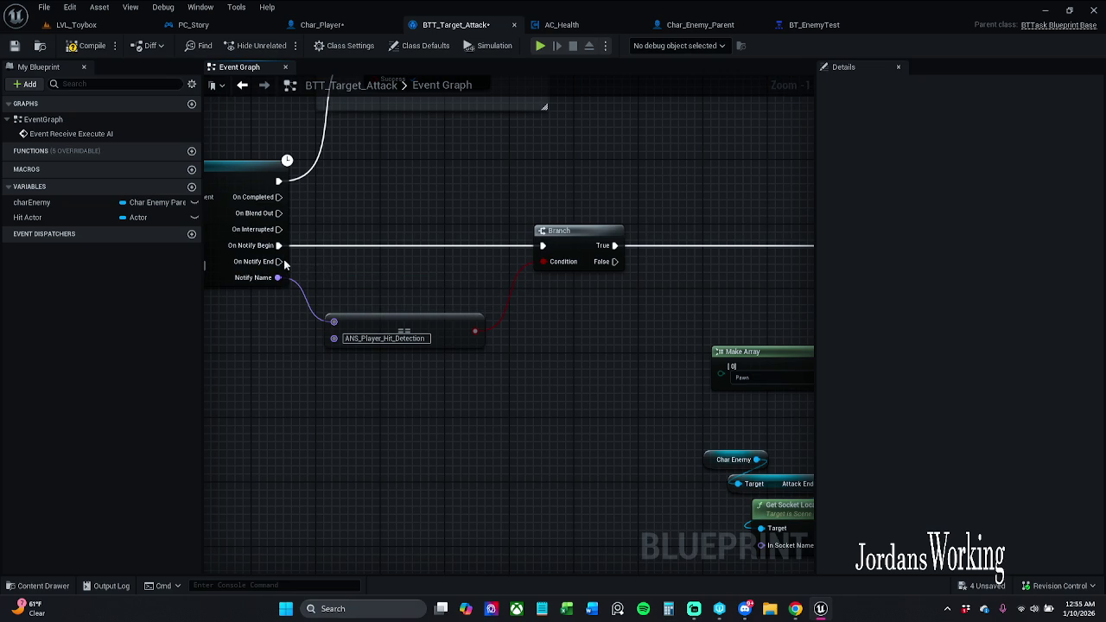
{"action": "mouse_move", "coordinate": [276, 263]}
{"action": "left_mouse_down"}
{"action": "mouse_move", "coordinate": [549, 263]}
{"action": "mouse_move", "coordinate": [544, 249]}
{"action": "mouse_move", "coordinate": [581, 338]}
{"action": "mouse_move", "coordinate": [427, 277]}
{"action": "left_mouse_up"}
{"action": "key", "text": "Escape"}
{"action": "scroll", "coordinate": [455, 278], "scroll_direction": "down", "scroll_amount": 1}
{"action": "left_click_drag", "start_coordinate": [593, 301], "coordinate": [541, 266]}
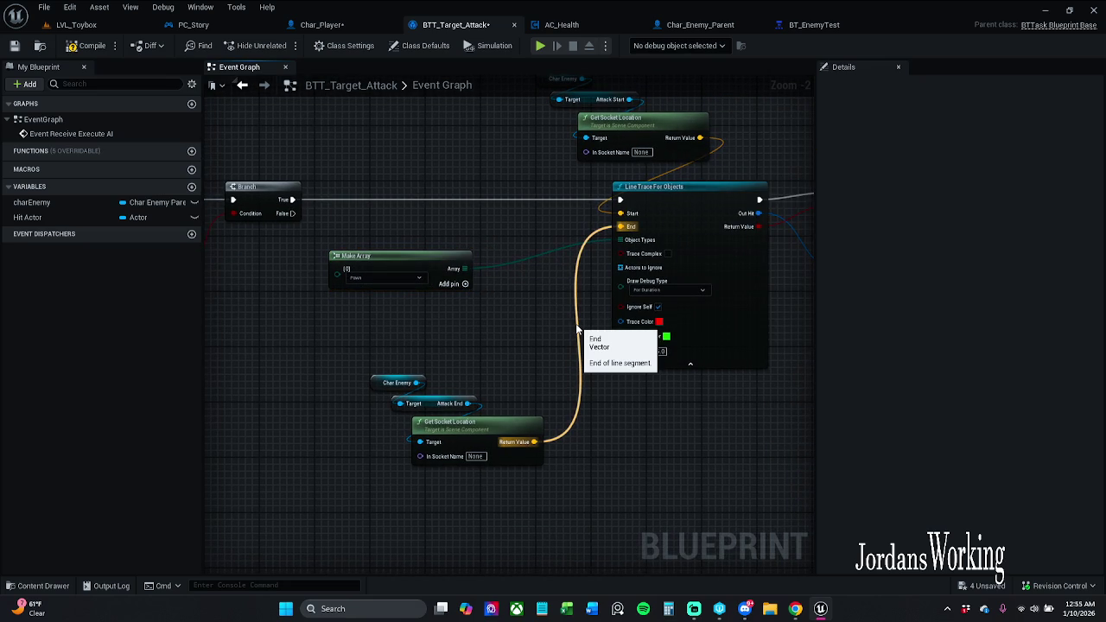
{"action": "left_click_drag", "start_coordinate": [578, 325], "coordinate": [390, 332]}
{"action": "scroll", "coordinate": [509, 321], "scroll_direction": "down", "scroll_amount": 1}
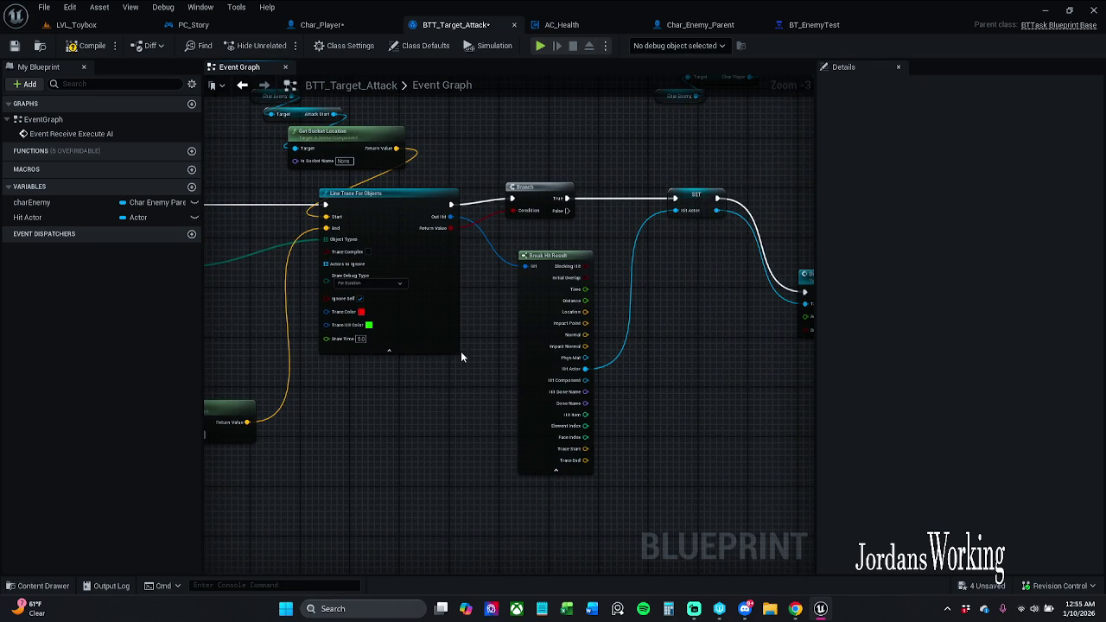
{"action": "left_click_drag", "start_coordinate": [674, 354], "coordinate": [445, 356]}
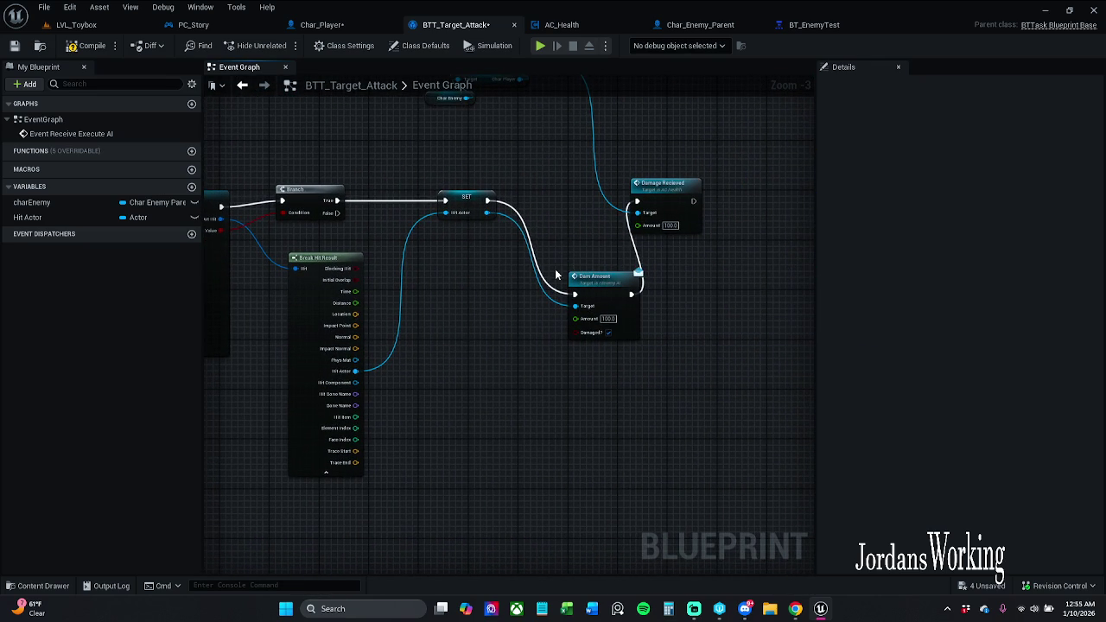
{"action": "left_click", "coordinate": [108, 25]}
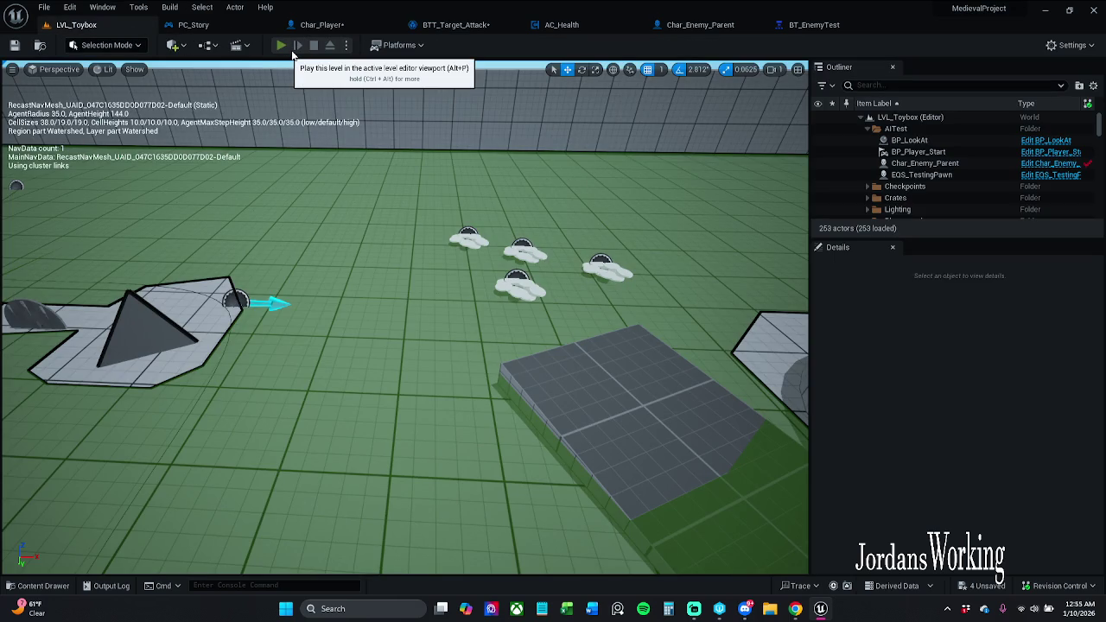
Play-test the enemy attack in LVL_Toybox and stop the session.
{"action": "left_click", "coordinate": [292, 53]}
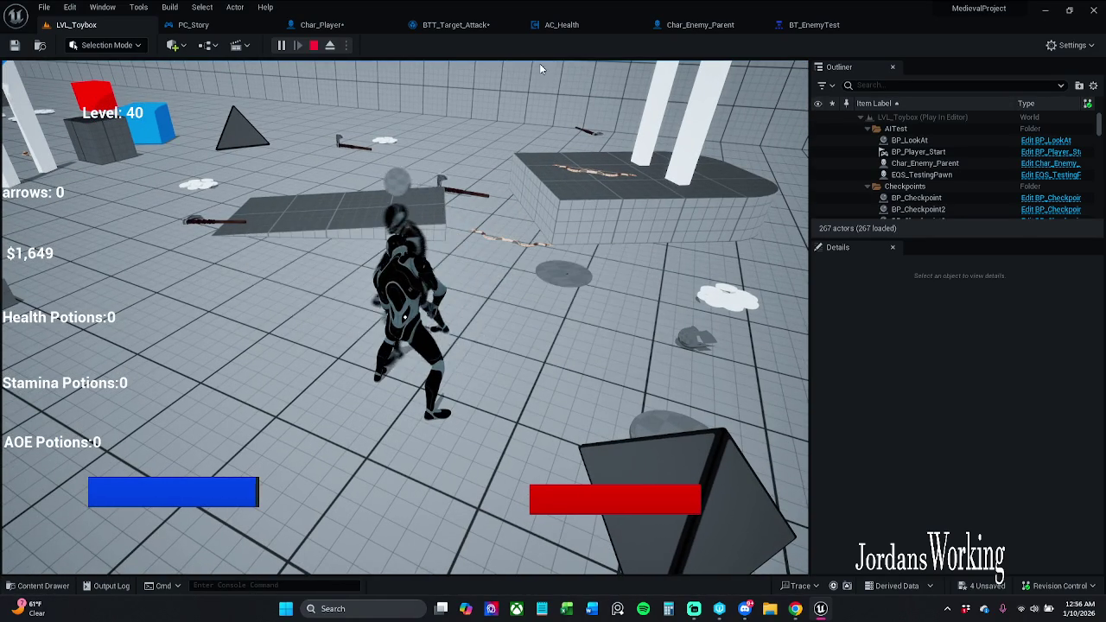
{"action": "key", "text": "Escape"}
{"action": "left_click", "coordinate": [321, 25]}
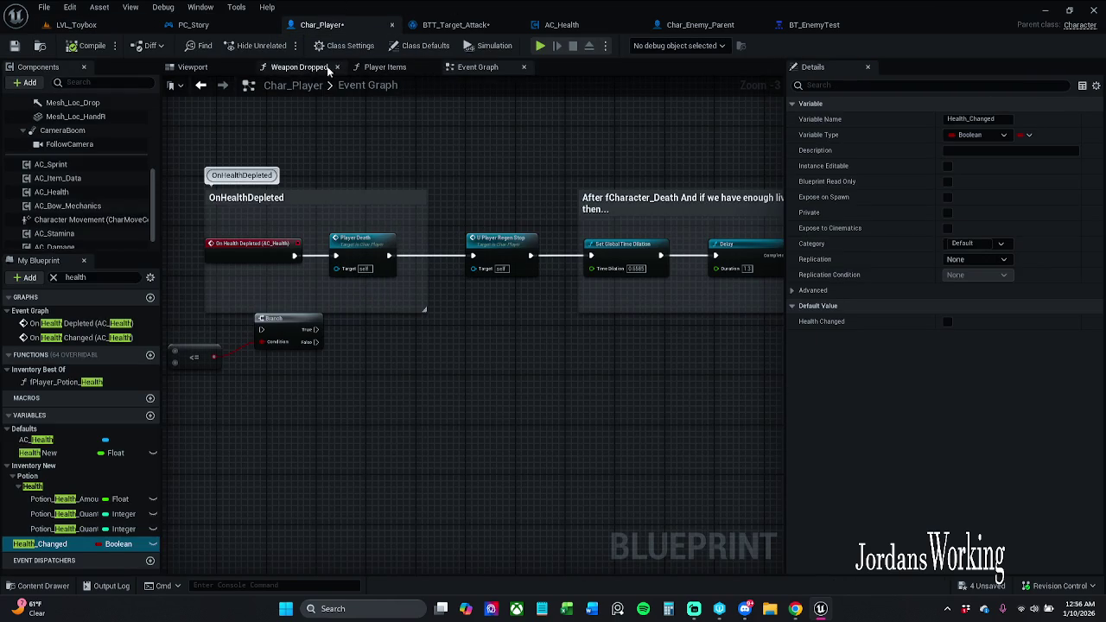
Look over Char_Player's OnHealthDepleted, OnHealthChanged and respawn comment groups.
{"action": "scroll", "coordinate": [437, 157], "scroll_direction": "down", "scroll_amount": 10}
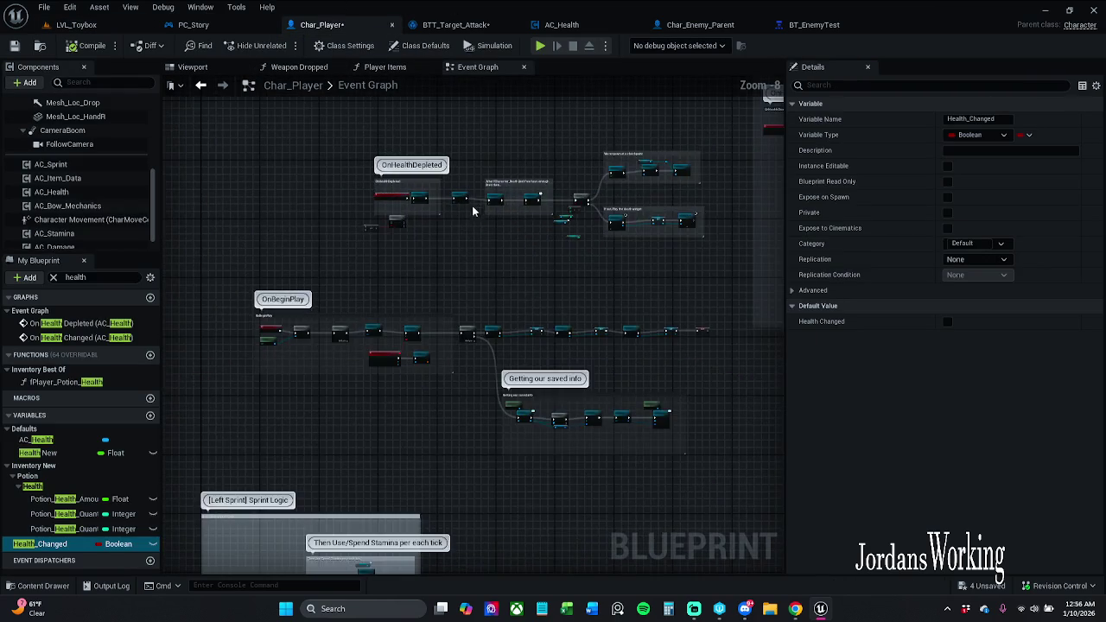
{"action": "mouse_move", "coordinate": [498, 124]}
{"action": "left_mouse_down"}
{"action": "mouse_move", "coordinate": [516, 299]}
{"action": "mouse_move", "coordinate": [497, 432]}
{"action": "mouse_move", "coordinate": [328, 150]}
{"action": "mouse_move", "coordinate": [285, 138]}
{"action": "mouse_move", "coordinate": [191, 368]}
{"action": "mouse_move", "coordinate": [132, 105]}
{"action": "mouse_move", "coordinate": [726, 428]}
{"action": "mouse_move", "coordinate": [497, 440]}
{"action": "mouse_move", "coordinate": [258, 377]}
{"action": "mouse_move", "coordinate": [519, 377]}
{"action": "mouse_move", "coordinate": [600, 350]}
{"action": "mouse_move", "coordinate": [537, 366]}
{"action": "mouse_move", "coordinate": [546, 355]}
{"action": "left_mouse_up"}
{"action": "scroll", "coordinate": [484, 429], "scroll_direction": "up", "scroll_amount": 3}
{"action": "scroll", "coordinate": [580, 332], "scroll_direction": "up", "scroll_amount": 5}
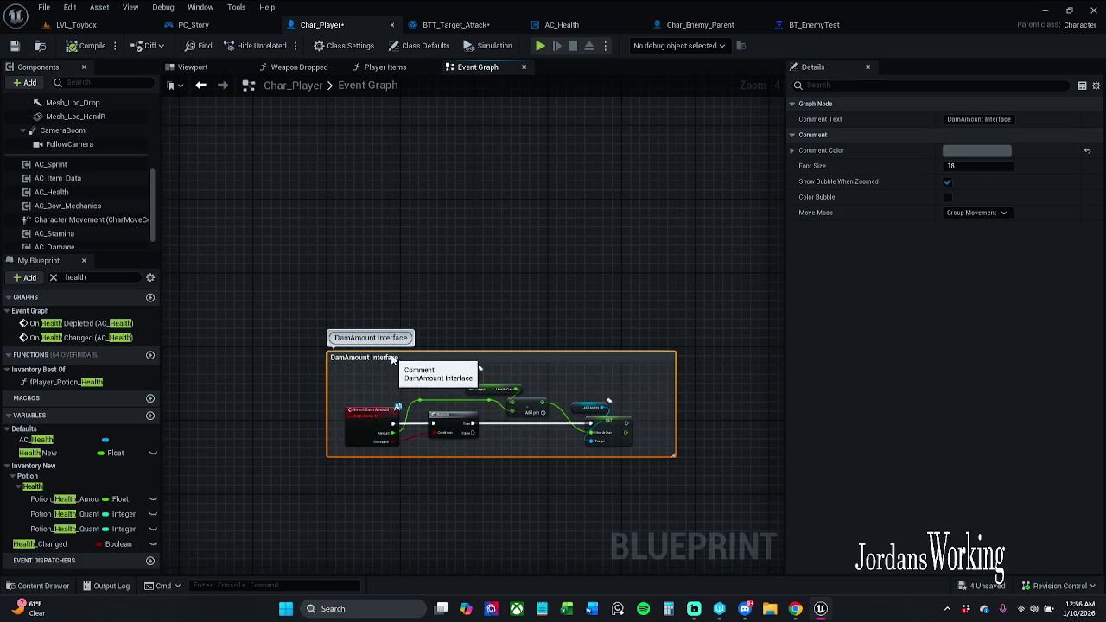
{"action": "mouse_move", "coordinate": [365, 390]}
{"action": "left_mouse_down"}
{"action": "mouse_move", "coordinate": [571, 443]}
{"action": "mouse_move", "coordinate": [580, 305]}
{"action": "left_mouse_up"}
{"action": "scroll", "coordinate": [581, 304], "scroll_direction": "up", "scroll_amount": 2}
{"action": "left_click_drag", "start_coordinate": [551, 364], "coordinate": [359, 416]}
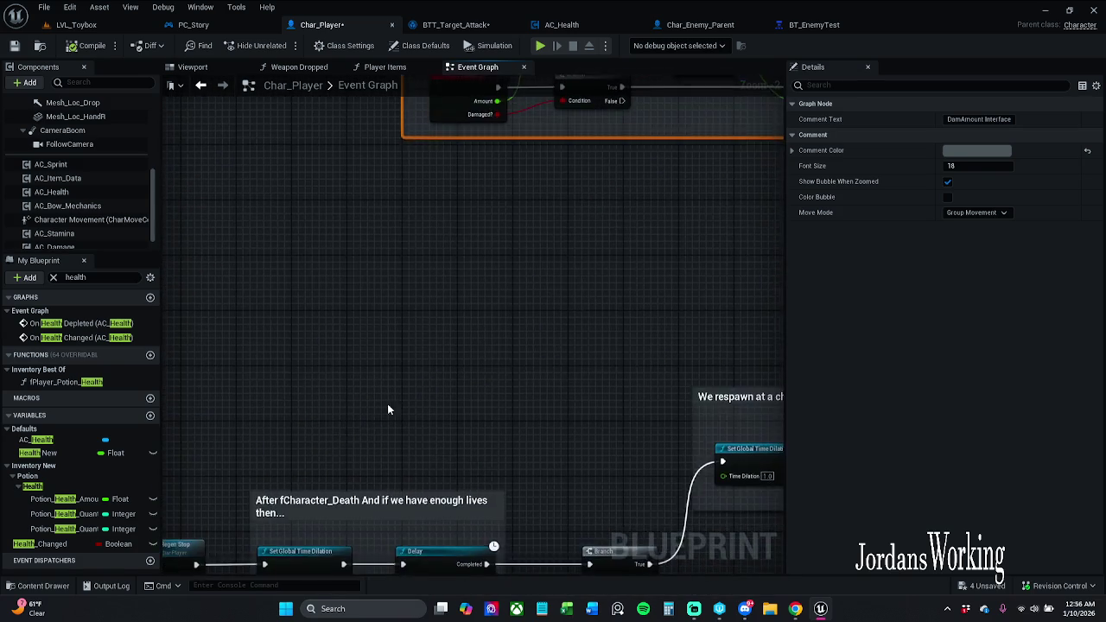
{"action": "scroll", "coordinate": [359, 416], "scroll_direction": "down", "scroll_amount": 3}
{"action": "scroll", "coordinate": [469, 358], "scroll_direction": "up", "scroll_amount": 1}
{"action": "mouse_move", "coordinate": [469, 358]}
{"action": "left_mouse_down"}
{"action": "mouse_move", "coordinate": [263, 377]}
{"action": "mouse_move", "coordinate": [198, 348]}
{"action": "mouse_move", "coordinate": [669, 363]}
{"action": "mouse_move", "coordinate": [472, 309]}
{"action": "left_mouse_up"}
{"action": "scroll", "coordinate": [668, 363], "scroll_direction": "up", "scroll_amount": 1}
{"action": "left_click_drag", "start_coordinate": [398, 389], "coordinate": [373, 386]}
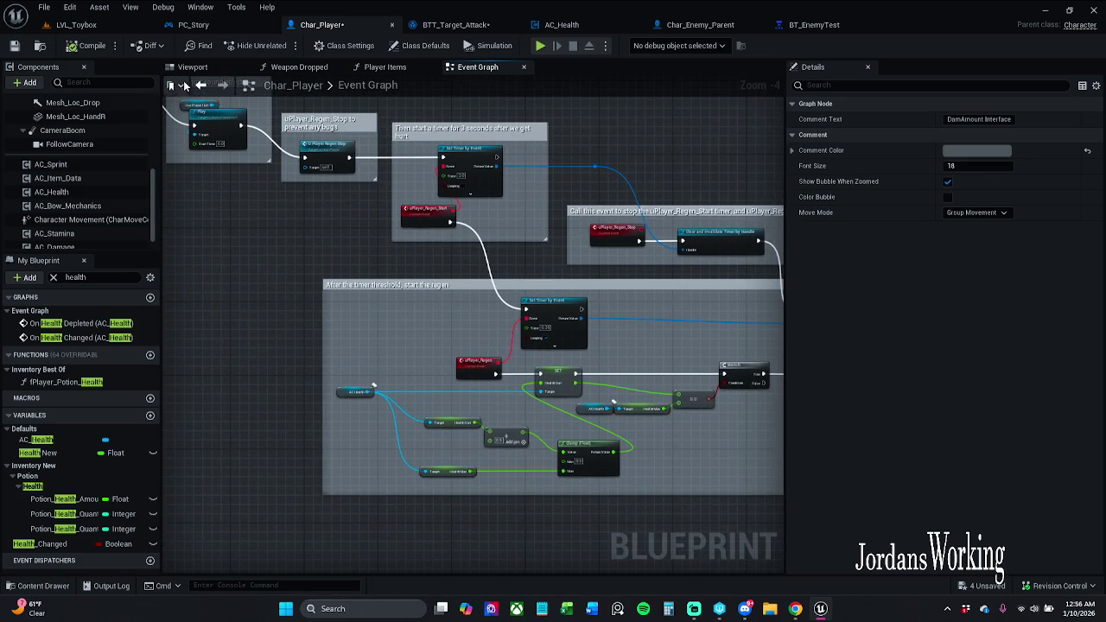
Examine the regen timer, DamAmount Interface and hurt-sound node groups in Char_Player.
{"action": "left_click_drag", "start_coordinate": [368, 254], "coordinate": [1097, 454]}
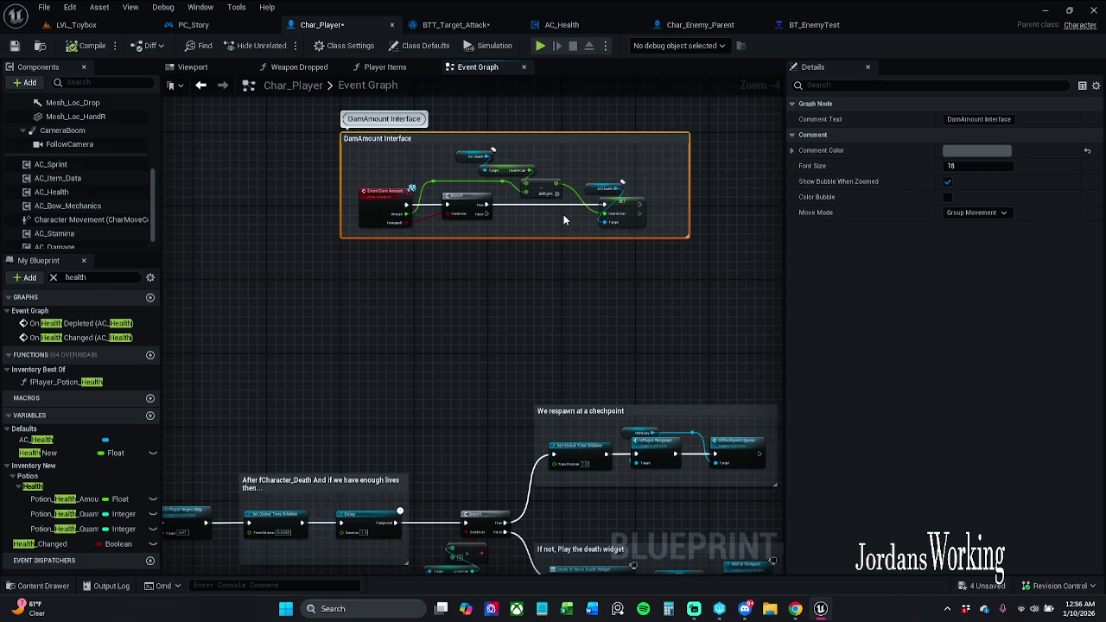
{"action": "scroll", "coordinate": [562, 222], "scroll_direction": "up", "scroll_amount": 1}
{"action": "scroll", "coordinate": [703, 327], "scroll_direction": "down", "scroll_amount": 3}
{"action": "mouse_move", "coordinate": [703, 326]}
{"action": "left_mouse_down"}
{"action": "mouse_move", "coordinate": [635, 288]}
{"action": "mouse_move", "coordinate": [545, 295]}
{"action": "mouse_move", "coordinate": [545, 318]}
{"action": "left_mouse_up"}
{"action": "scroll", "coordinate": [636, 287], "scroll_direction": "up", "scroll_amount": 4}
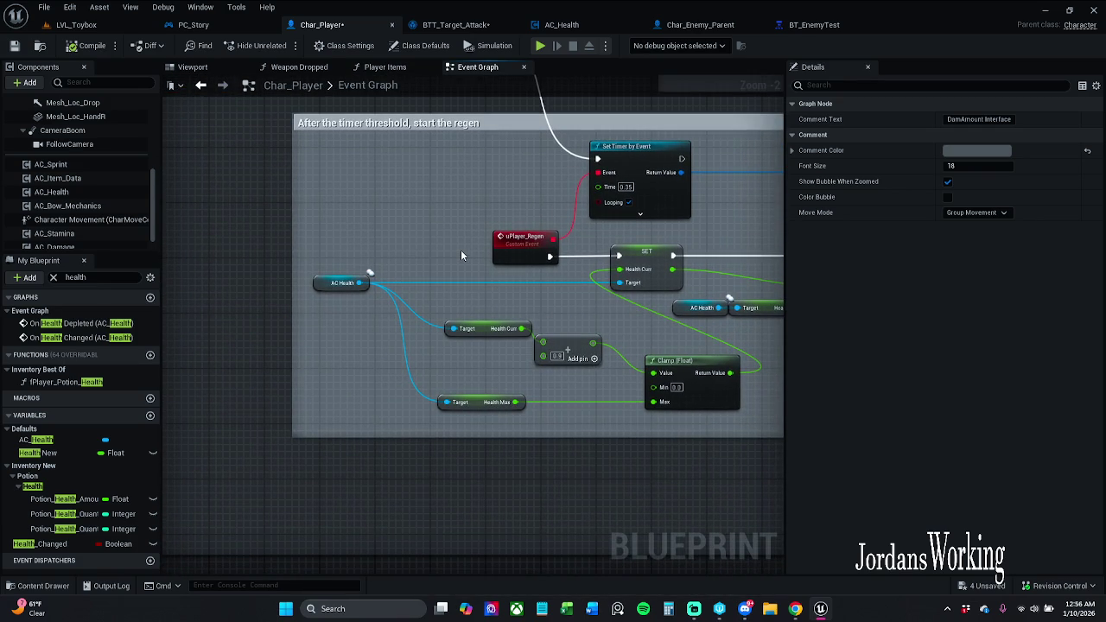
{"action": "left_click_drag", "start_coordinate": [415, 198], "coordinate": [457, 430]}
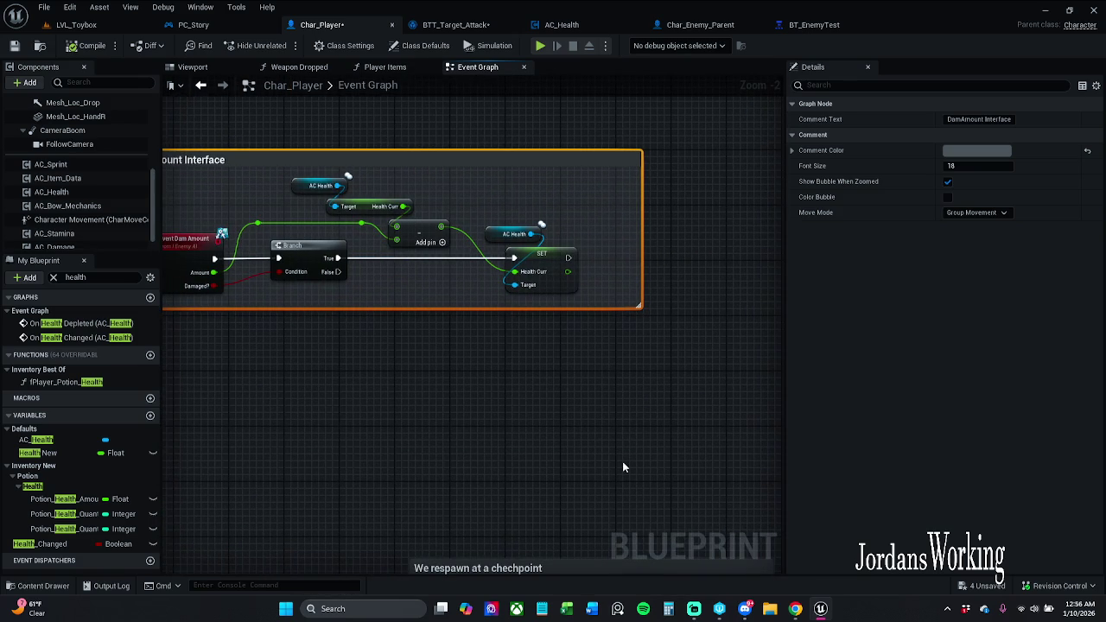
{"action": "scroll", "coordinate": [659, 446], "scroll_direction": "down", "scroll_amount": 1}
{"action": "mouse_move", "coordinate": [631, 289]}
{"action": "left_mouse_down"}
{"action": "mouse_move", "coordinate": [601, 435]}
{"action": "mouse_move", "coordinate": [574, 416]}
{"action": "mouse_move", "coordinate": [496, 437]}
{"action": "mouse_move", "coordinate": [495, 409]}
{"action": "mouse_move", "coordinate": [484, 410]}
{"action": "left_mouse_up"}
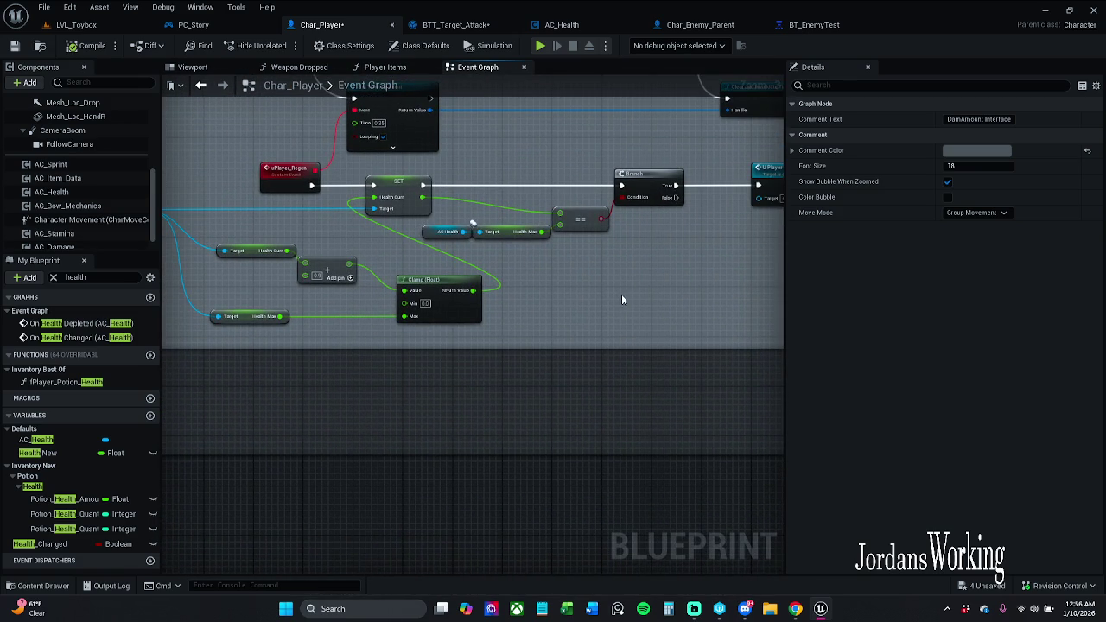
{"action": "left_click_drag", "start_coordinate": [621, 300], "coordinate": [505, 318]}
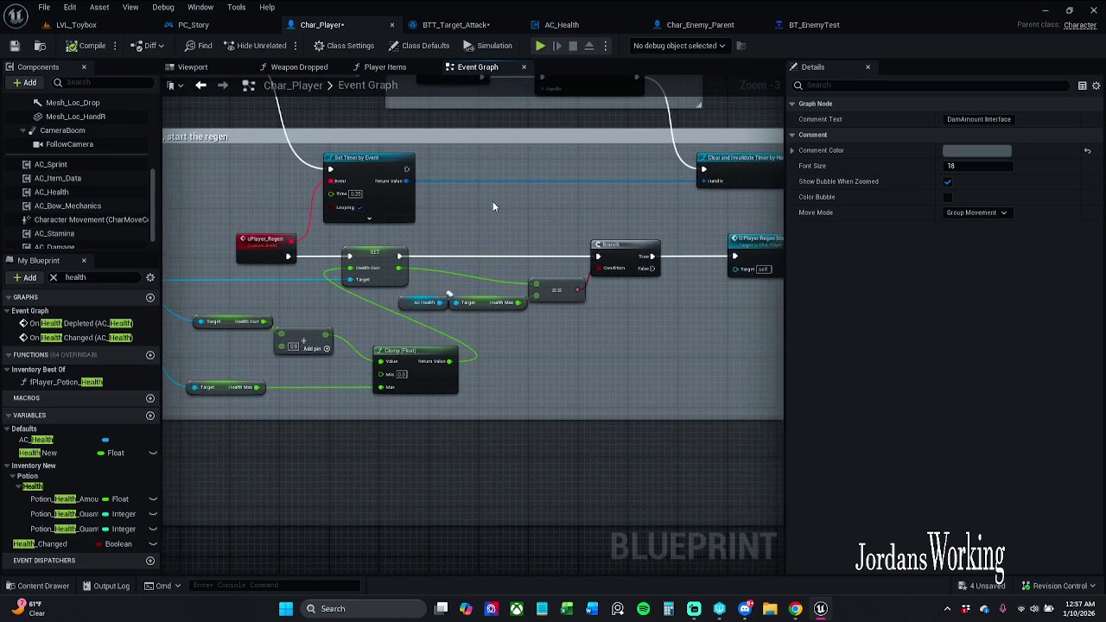
{"action": "scroll", "coordinate": [507, 207], "scroll_direction": "down", "scroll_amount": 1}
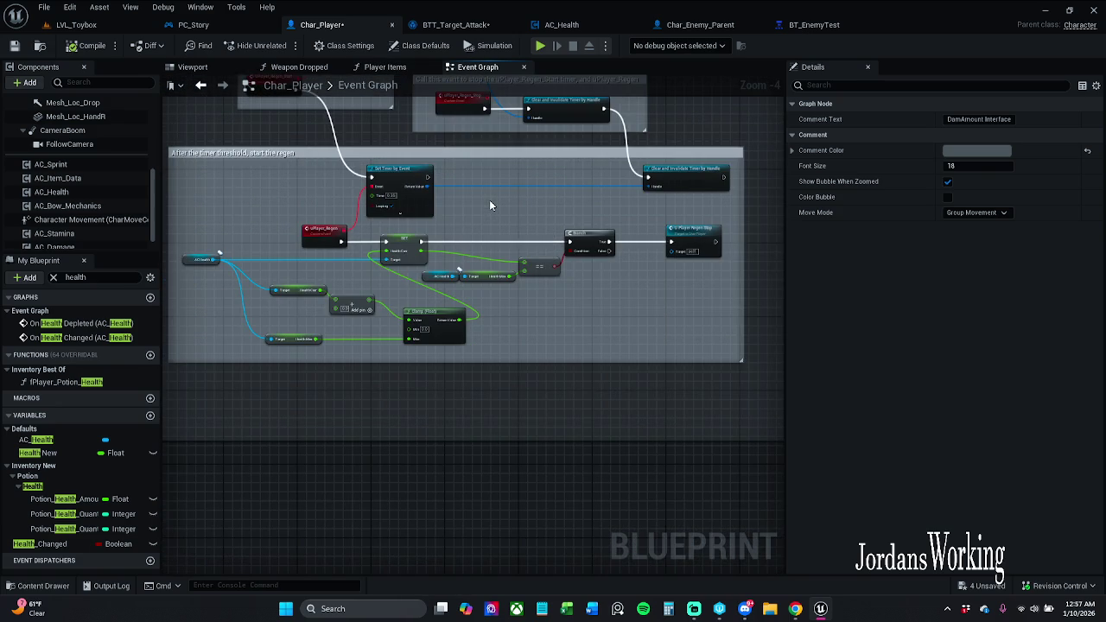
Save the BTT_Target_Attack blueprint and go back to Char_Player.
{"action": "left_click", "coordinate": [456, 24]}
{"action": "left_click", "coordinate": [14, 45]}
{"action": "left_click", "coordinate": [333, 25]}
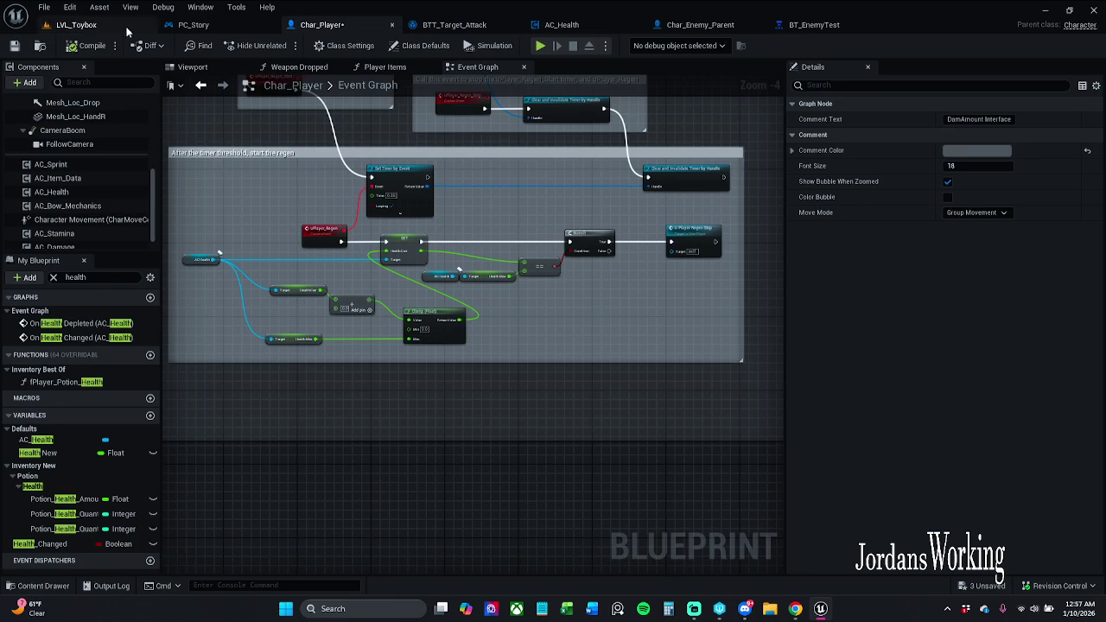
Save Char_Player with Ctrl+S and check the uPlayer_Regen event in the regen group.
{"action": "key", "text": "ctrl+s"}
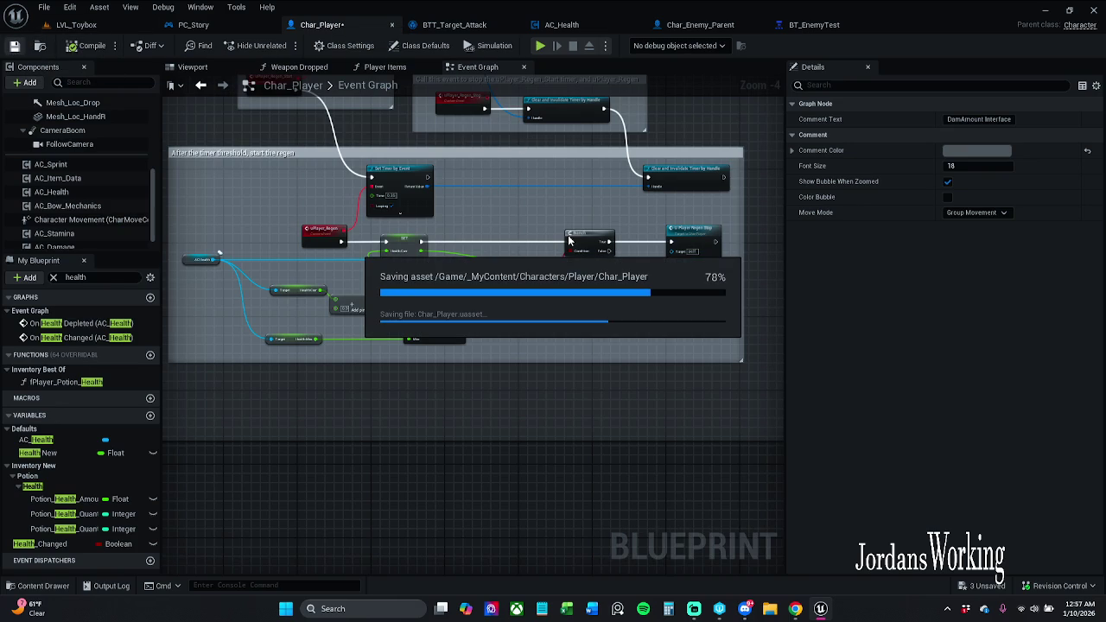
{"action": "left_click", "coordinate": [694, 608]}
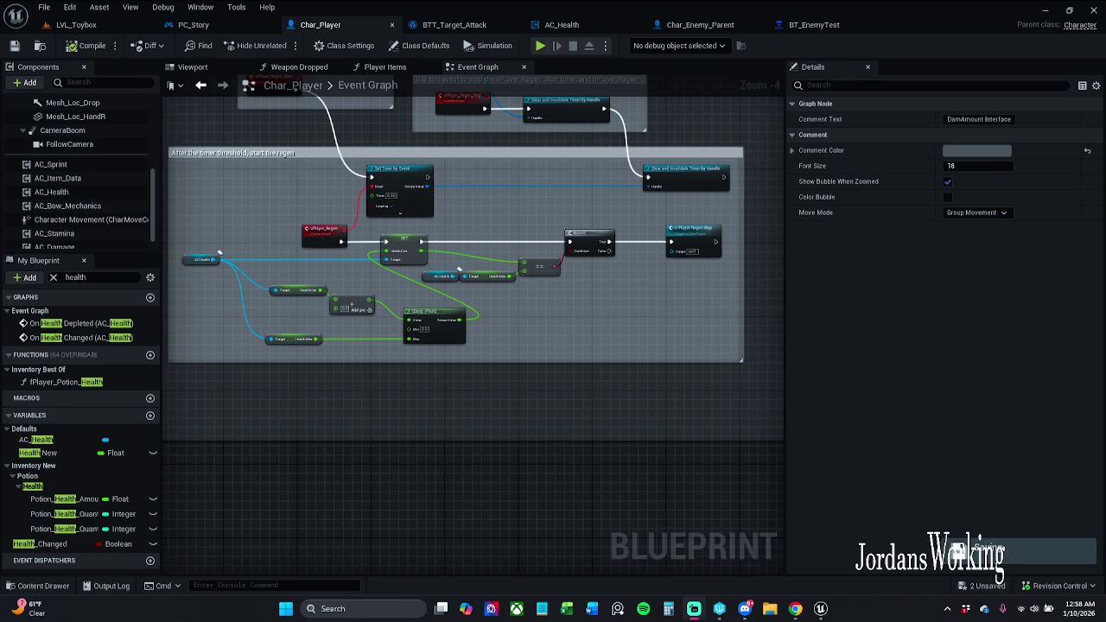
{"action": "left_click_drag", "start_coordinate": [299, 207], "coordinate": [315, 237]}
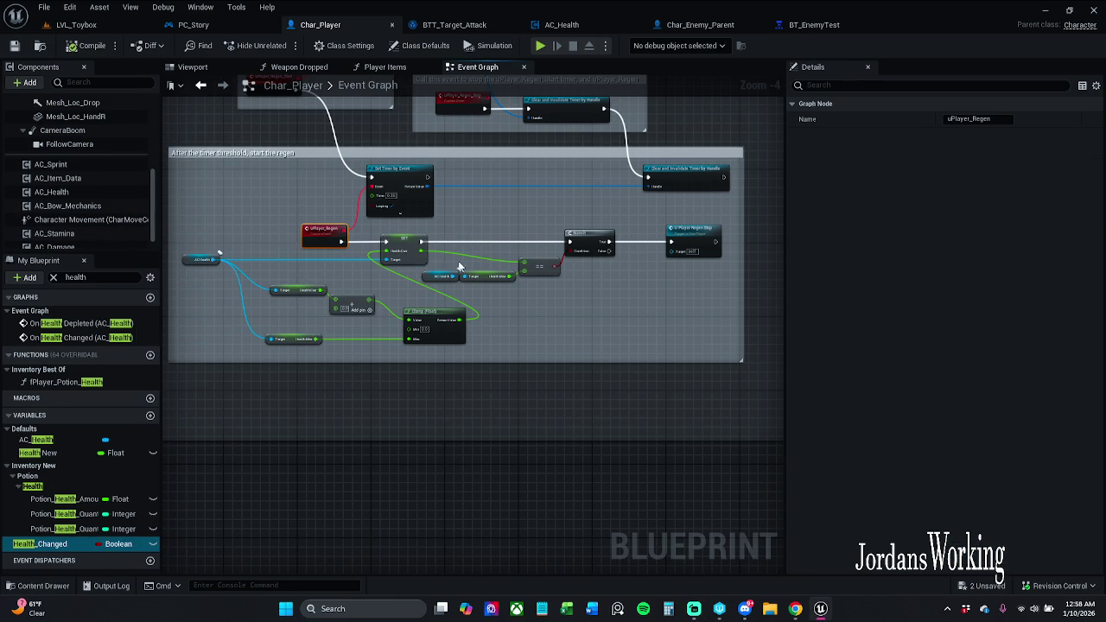
{"action": "left_click", "coordinate": [330, 221]}
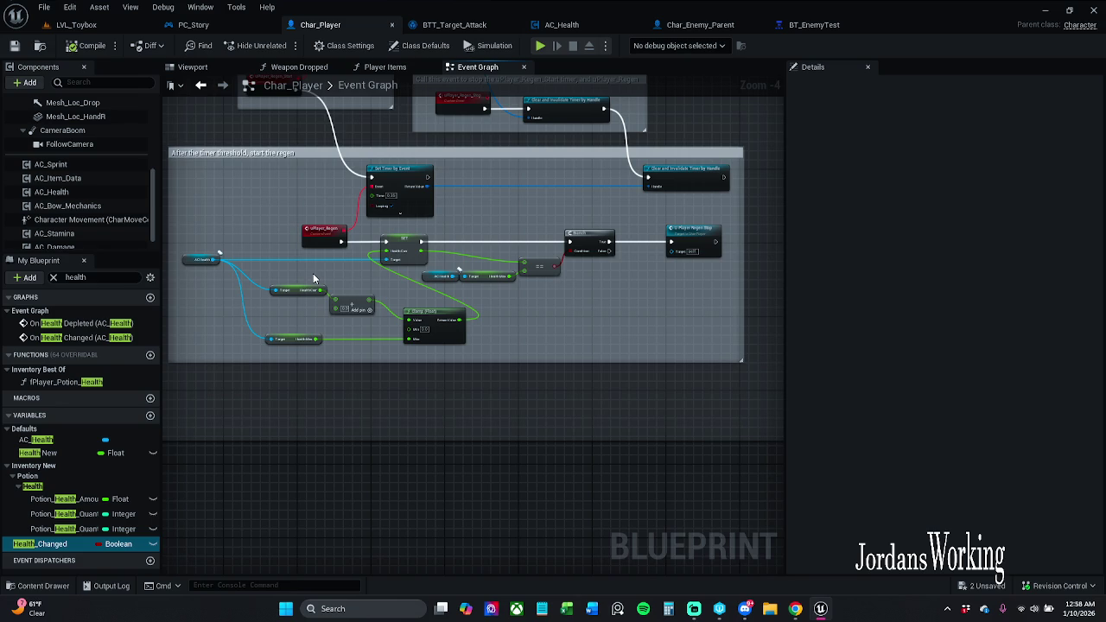
Survey Char_Player's commented node groups and zoom in on the DamAmount Interface nodes.
{"action": "scroll", "coordinate": [313, 273], "scroll_direction": "up", "scroll_amount": 2}
{"action": "mouse_move", "coordinate": [416, 271]}
{"action": "left_mouse_down"}
{"action": "mouse_move", "coordinate": [302, 270]}
{"action": "mouse_move", "coordinate": [375, 283]}
{"action": "left_mouse_up"}
{"action": "scroll", "coordinate": [283, 272], "scroll_direction": "down", "scroll_amount": 1}
{"action": "scroll", "coordinate": [263, 271], "scroll_direction": "down", "scroll_amount": 1}
{"action": "scroll", "coordinate": [303, 216], "scroll_direction": "down", "scroll_amount": 1}
{"action": "mouse_move", "coordinate": [302, 216]}
{"action": "left_mouse_down"}
{"action": "mouse_move", "coordinate": [464, 253]}
{"action": "mouse_move", "coordinate": [567, 254]}
{"action": "mouse_move", "coordinate": [472, 229]}
{"action": "mouse_move", "coordinate": [510, 237]}
{"action": "left_mouse_up"}
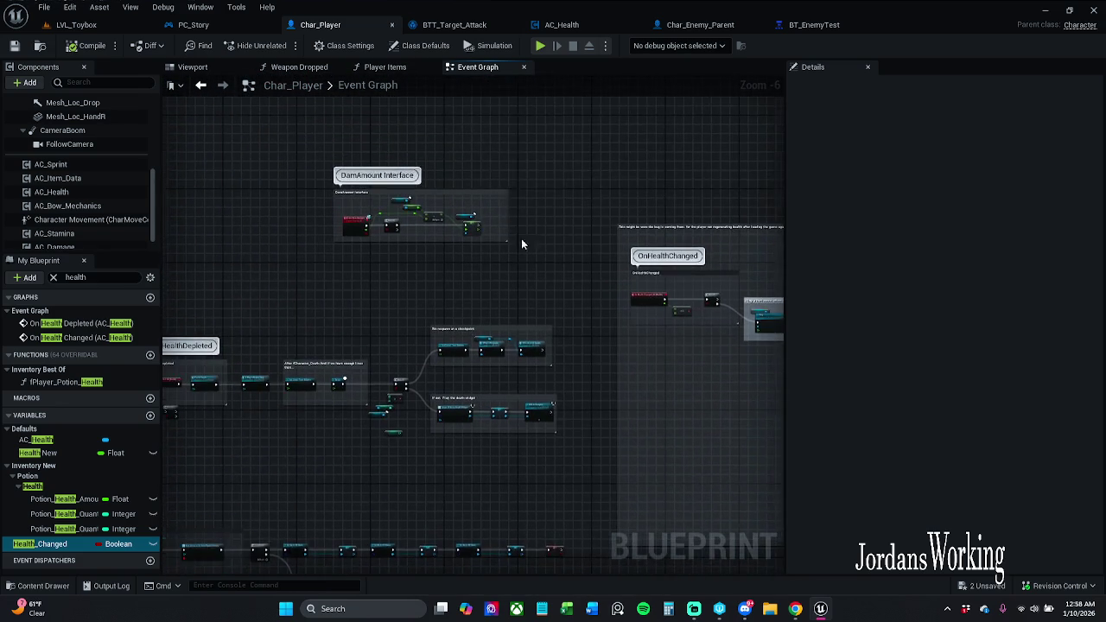
{"action": "scroll", "coordinate": [483, 235], "scroll_direction": "up", "scroll_amount": 2}
{"action": "left_click_drag", "start_coordinate": [419, 216], "coordinate": [464, 223]}
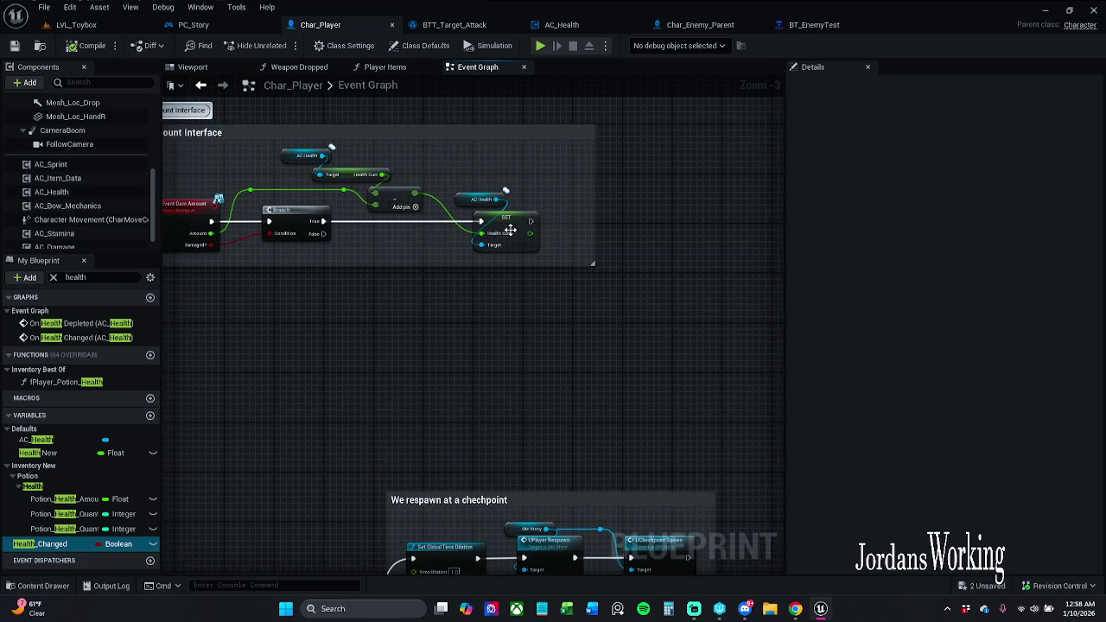
{"action": "left_click_drag", "start_coordinate": [517, 259], "coordinate": [501, 100]}
{"action": "scroll", "coordinate": [501, 100], "scroll_direction": "down", "scroll_amount": 2}
{"action": "mouse_move", "coordinate": [506, 288]}
{"action": "left_mouse_down"}
{"action": "mouse_move", "coordinate": [575, 243]}
{"action": "mouse_move", "coordinate": [395, 222]}
{"action": "mouse_move", "coordinate": [459, 220]}
{"action": "left_mouse_up"}
{"action": "scroll", "coordinate": [459, 221], "scroll_direction": "up", "scroll_amount": 2}
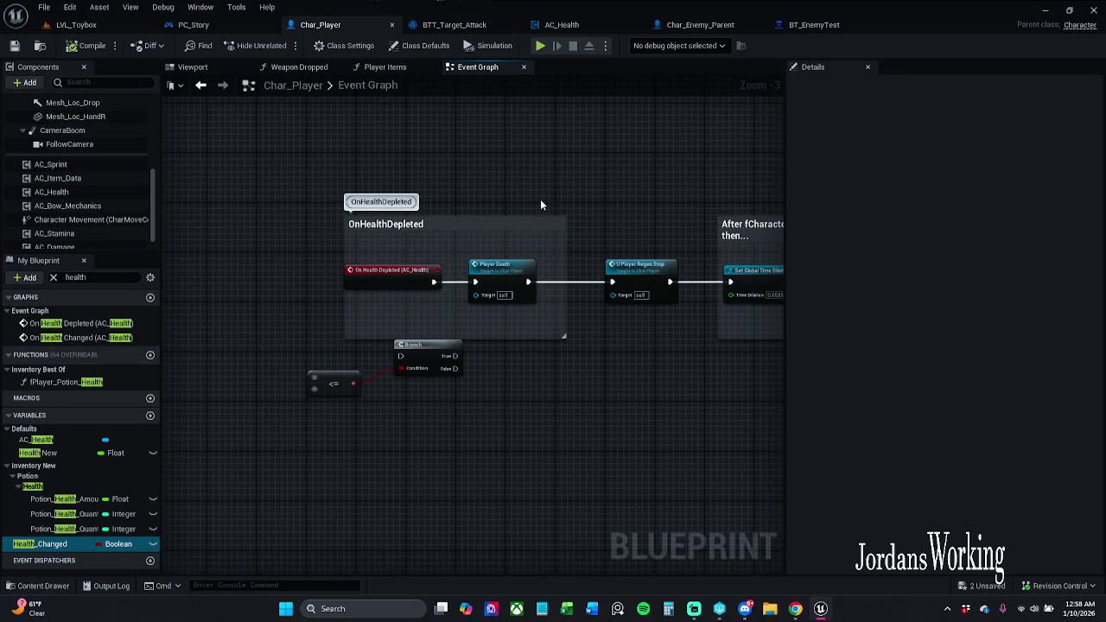
{"action": "left_click_drag", "start_coordinate": [587, 193], "coordinate": [548, 193]}
{"action": "scroll", "coordinate": [547, 193], "scroll_direction": "down", "scroll_amount": 2}
{"action": "left_click_drag", "start_coordinate": [442, 318], "coordinate": [410, 278]}
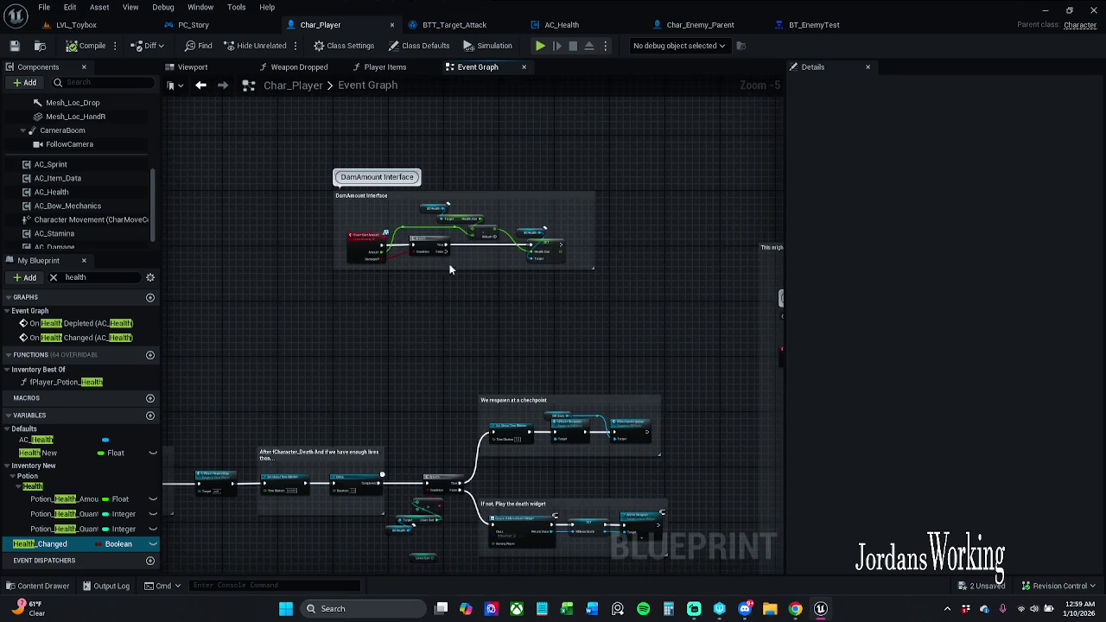
{"action": "scroll", "coordinate": [521, 246], "scroll_direction": "up", "scroll_amount": 2}
{"action": "mouse_move", "coordinate": [583, 239]}
{"action": "left_mouse_down"}
{"action": "mouse_move", "coordinate": [526, 258]}
{"action": "mouse_move", "coordinate": [563, 275]}
{"action": "left_mouse_up"}
Add an Equal (==) node comparing the SET node's Health Curr against 0.0.
{"action": "key", "text": "Escape"}
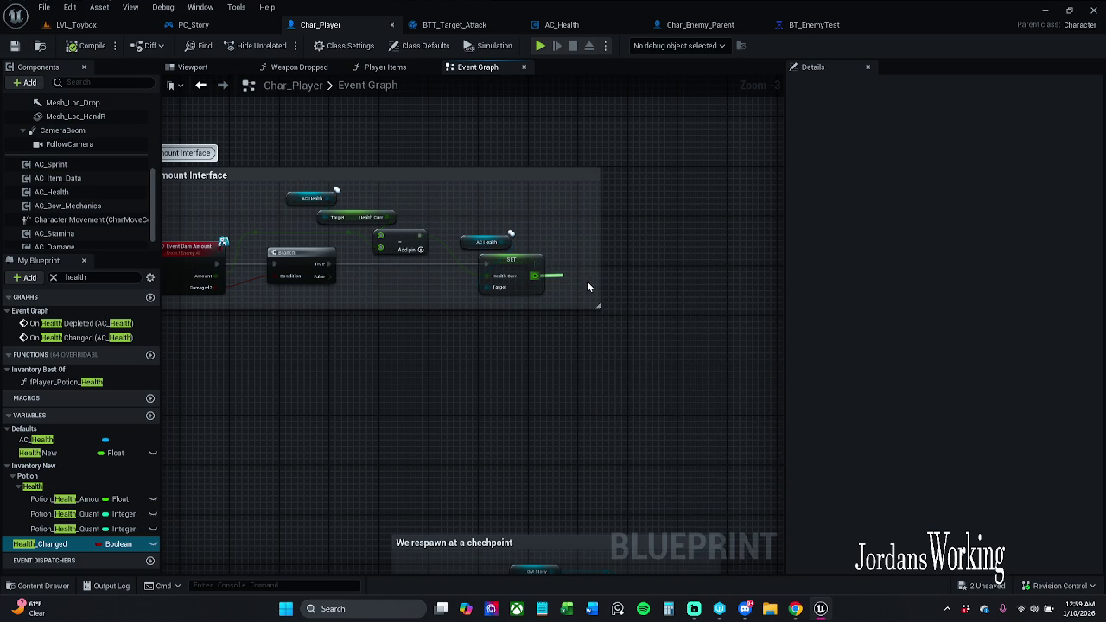
{"action": "mouse_move", "coordinate": [565, 278]}
{"action": "left_mouse_down"}
{"action": "mouse_move", "coordinate": [592, 285]}
{"action": "mouse_move", "coordinate": [798, 154]}
{"action": "mouse_move", "coordinate": [1039, 31]}
{"action": "mouse_move", "coordinate": [1102, 24]}
{"action": "left_mouse_up"}
{"action": "left_click_drag", "start_coordinate": [473, 328], "coordinate": [704, 306]}
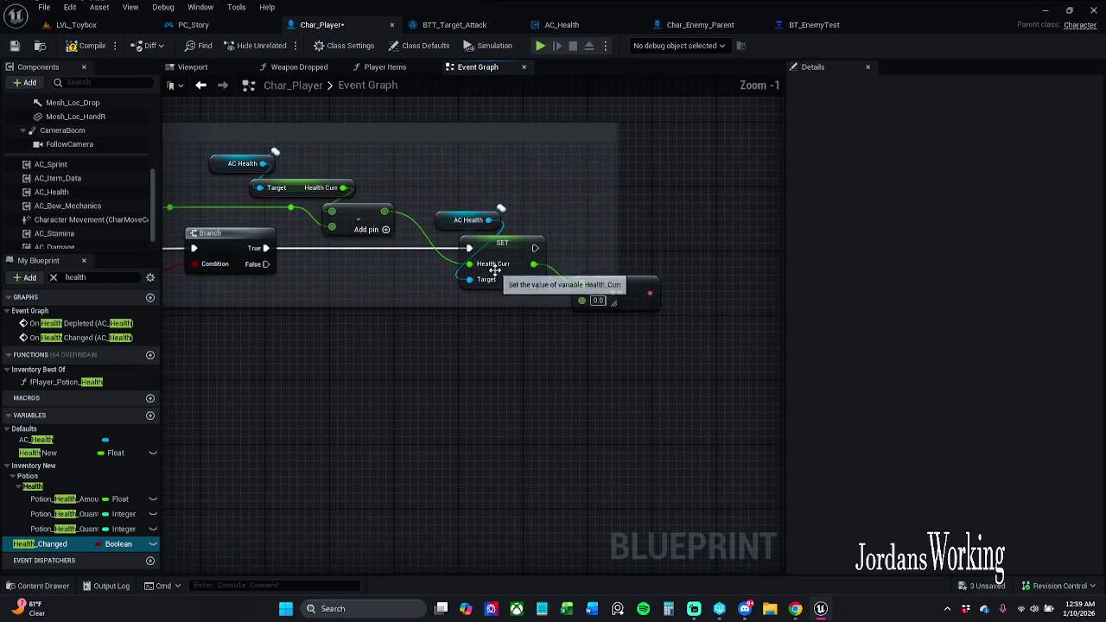
Delete the Equal comparison node.
{"action": "scroll", "coordinate": [566, 332], "scroll_direction": "up", "scroll_amount": 2}
{"action": "left_click_drag", "start_coordinate": [507, 328], "coordinate": [514, 361]}
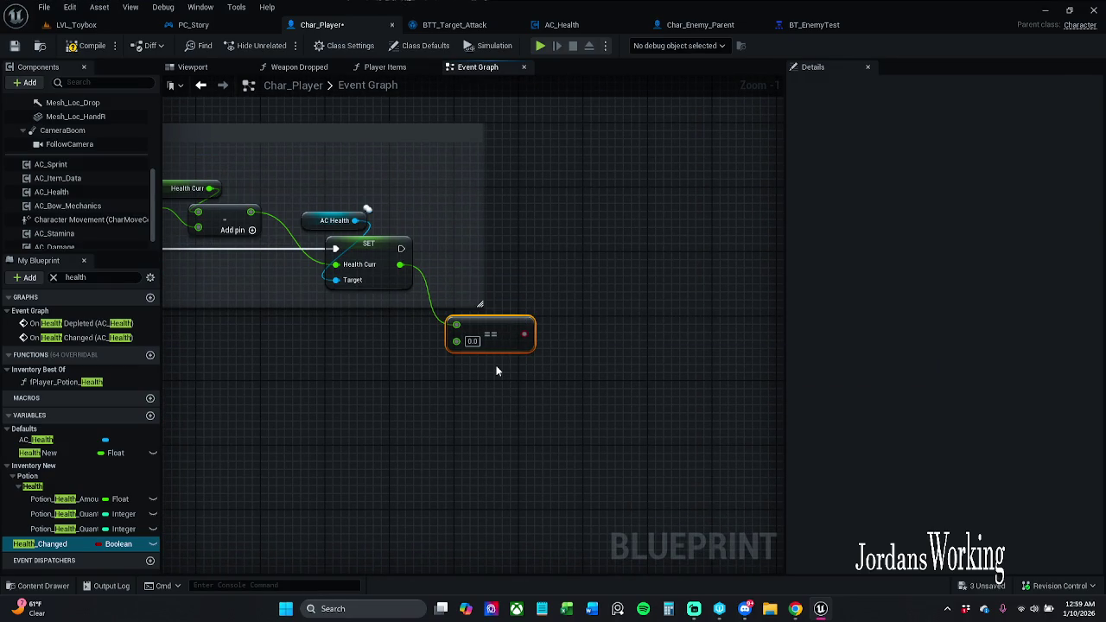
{"action": "key", "text": "Delete"}
Create a Less Equal (<=) node from Health Curr and place it below the SET node.
{"action": "mouse_move", "coordinate": [367, 209]}
{"action": "left_mouse_down"}
{"action": "mouse_move", "coordinate": [686, 285]}
{"action": "mouse_move", "coordinate": [560, 459]}
{"action": "mouse_move", "coordinate": [361, 423]}
{"action": "left_mouse_up"}
{"action": "scroll", "coordinate": [361, 423], "scroll_direction": "down", "scroll_amount": 2}
{"action": "scroll", "coordinate": [424, 264], "scroll_direction": "up", "scroll_amount": 3}
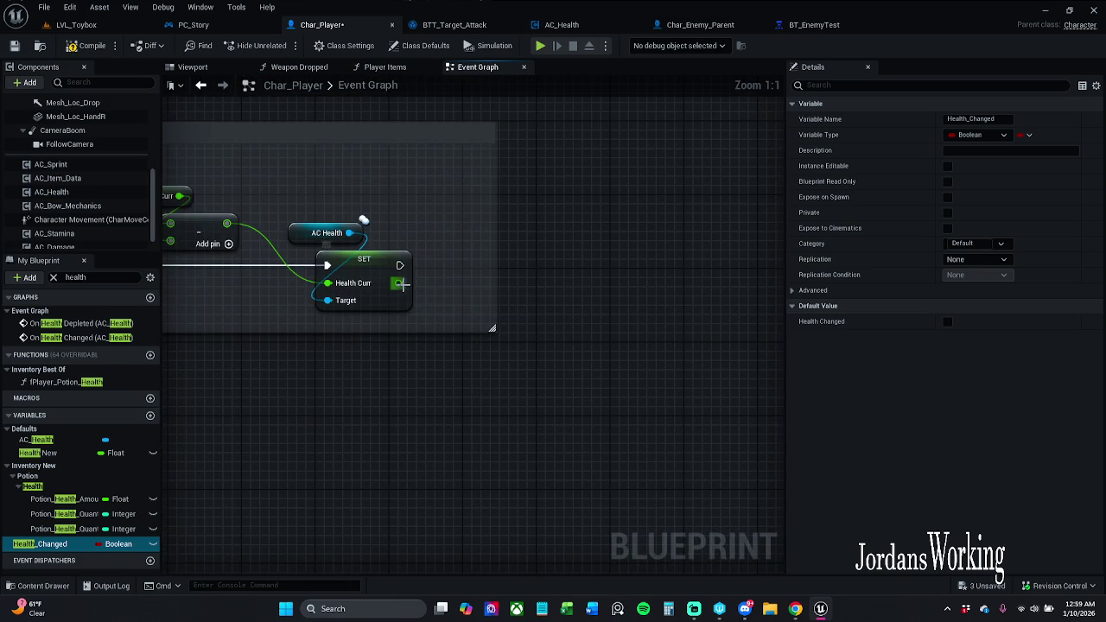
{"action": "left_click_drag", "start_coordinate": [398, 284], "coordinate": [477, 318]}
{"action": "type", "text": "<"}
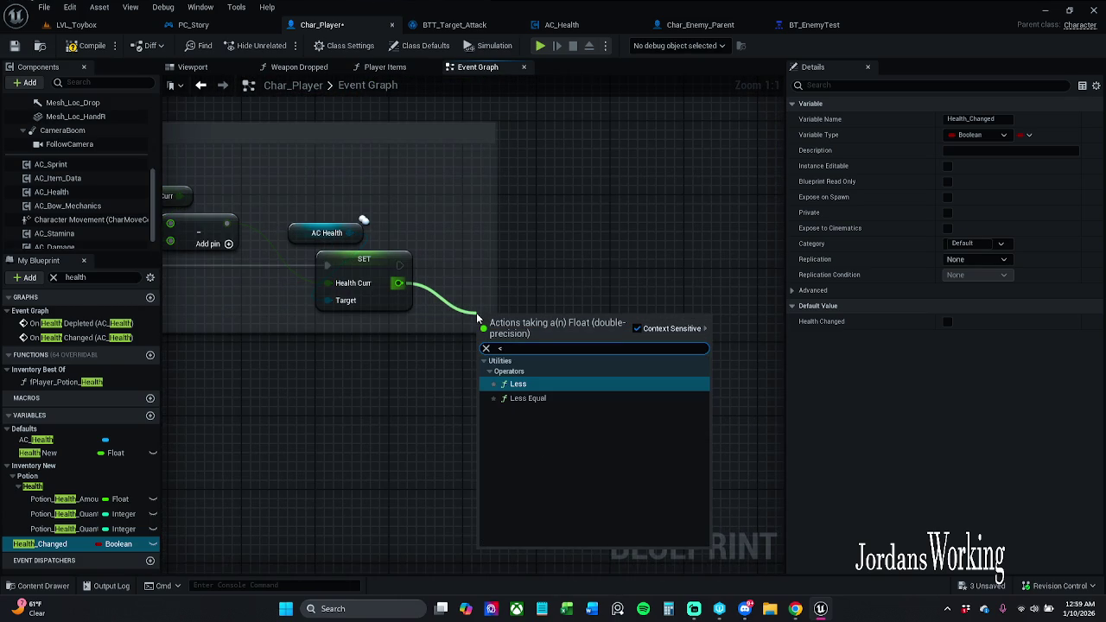
{"action": "key", "text": "Down"}
{"action": "key", "text": "Return"}
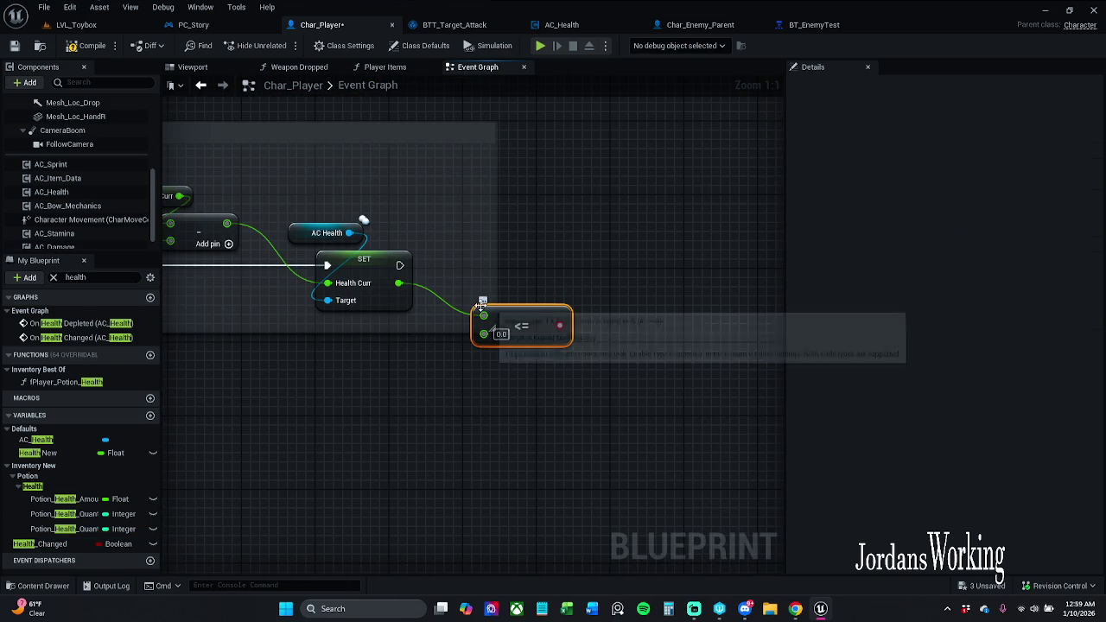
{"action": "mouse_move", "coordinate": [545, 319]}
{"action": "left_mouse_down"}
{"action": "mouse_move", "coordinate": [512, 365]}
{"action": "mouse_move", "coordinate": [495, 365]}
{"action": "left_mouse_up"}
Feed the <= result into a new Branch's Condition and align the Branch with SET.
{"action": "left_click", "coordinate": [556, 313]}
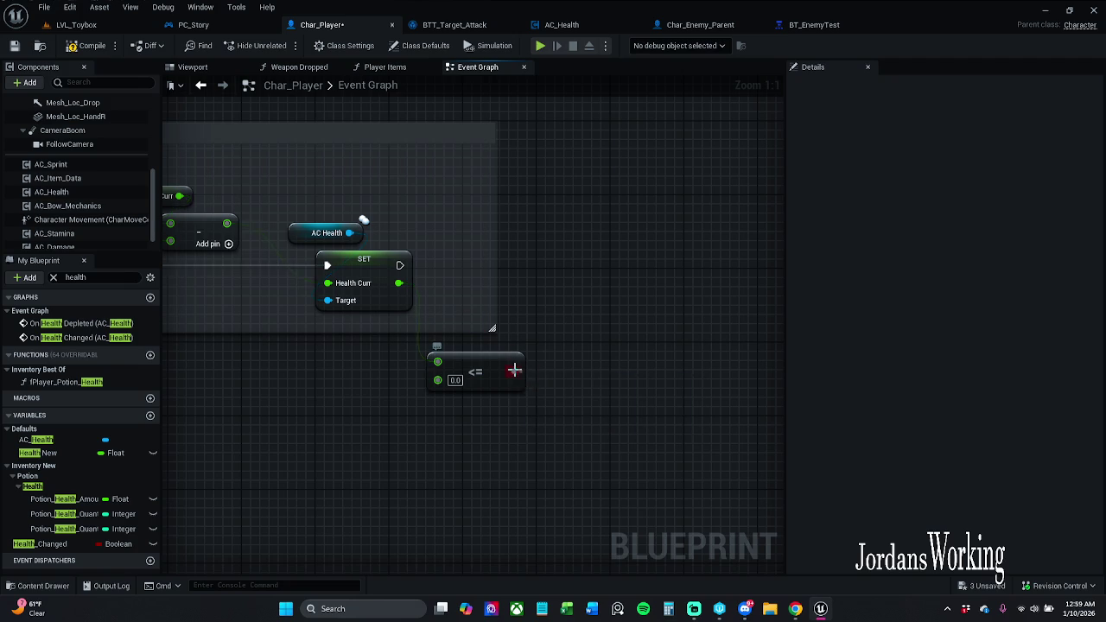
{"action": "left_click", "coordinate": [515, 321]}
{"action": "mouse_move", "coordinate": [567, 328]}
{"action": "left_mouse_down"}
{"action": "mouse_move", "coordinate": [604, 258]}
{"action": "mouse_move", "coordinate": [480, 273]}
{"action": "mouse_move", "coordinate": [400, 265]}
{"action": "left_mouse_up"}
{"action": "left_click", "coordinate": [382, 268]}
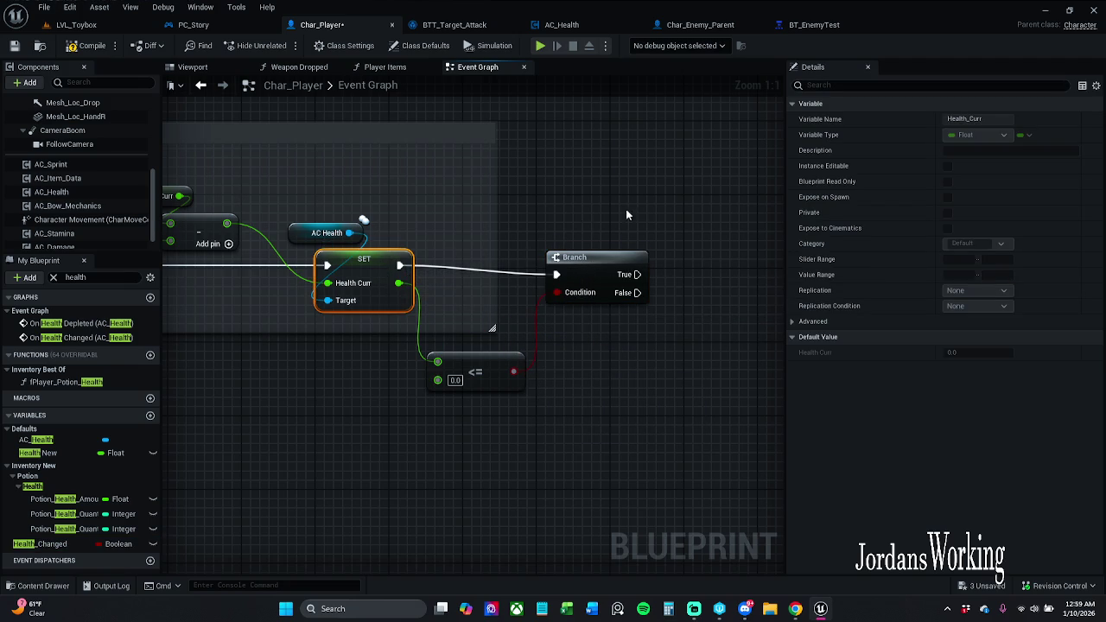
{"action": "left_click", "coordinate": [605, 259]}
{"action": "left_click", "coordinate": [389, 255], "text": "ctrl"}
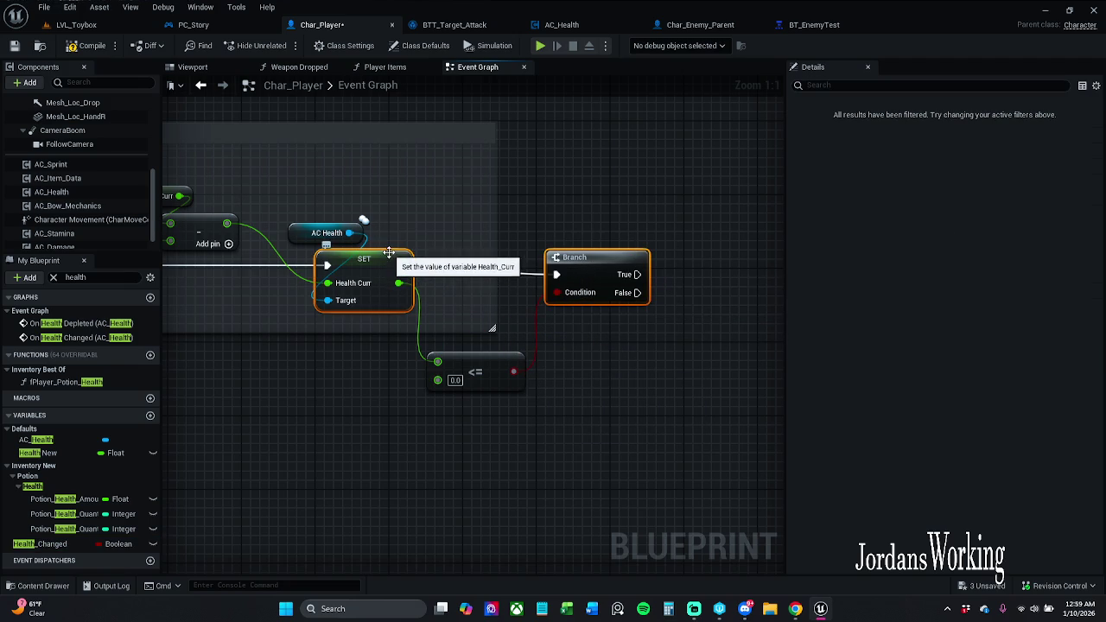
{"action": "key", "text": "q"}
{"action": "left_click", "coordinate": [597, 232]}
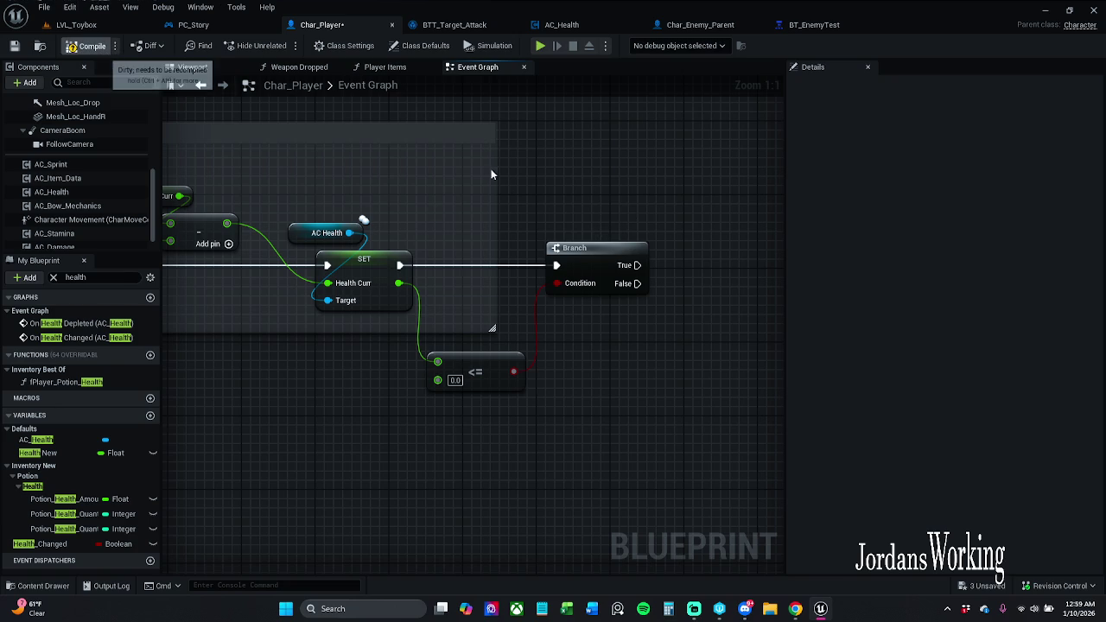
Tidy the positions of the Branch and <= nodes.
{"action": "left_click_drag", "start_coordinate": [570, 249], "coordinate": [561, 248]}
{"action": "left_click", "coordinate": [525, 298]}
{"action": "mouse_move", "coordinate": [494, 372]}
{"action": "left_mouse_down"}
{"action": "mouse_move", "coordinate": [495, 304]}
{"action": "mouse_move", "coordinate": [497, 359]}
{"action": "left_mouse_up"}
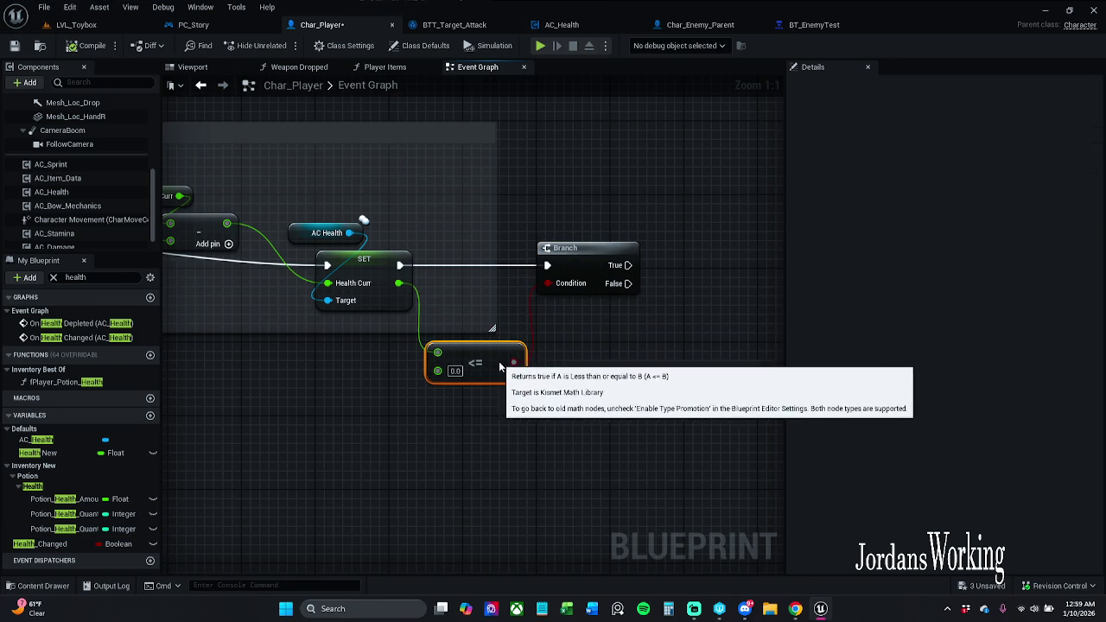
{"action": "left_click_drag", "start_coordinate": [594, 252], "coordinate": [613, 259]}
{"action": "left_click", "coordinate": [553, 311]}
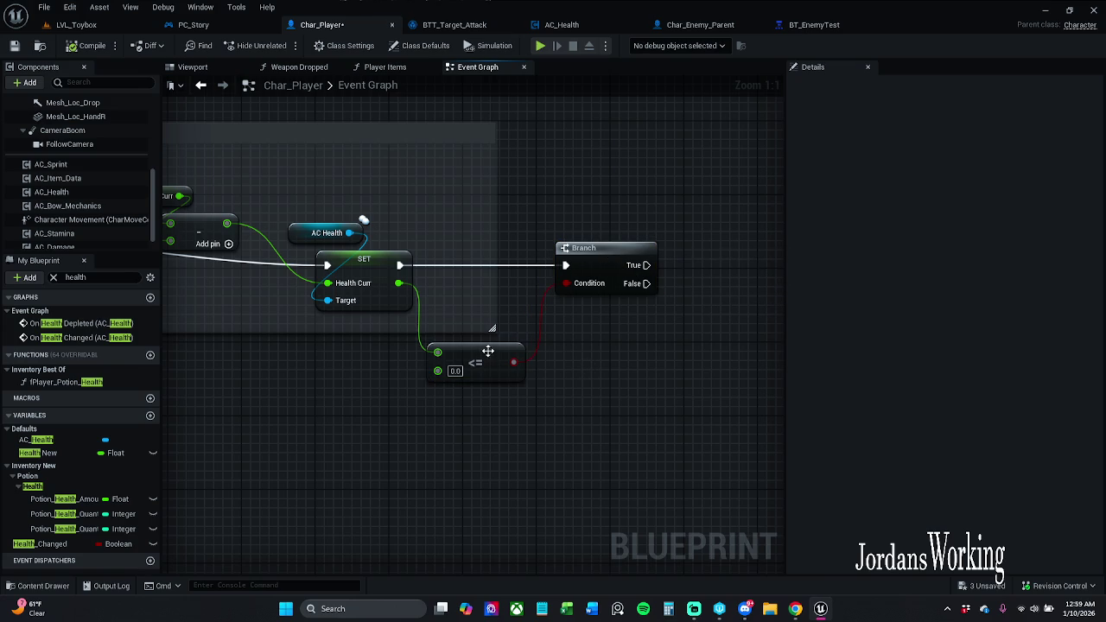
{"action": "left_click_drag", "start_coordinate": [489, 352], "coordinate": [487, 370]}
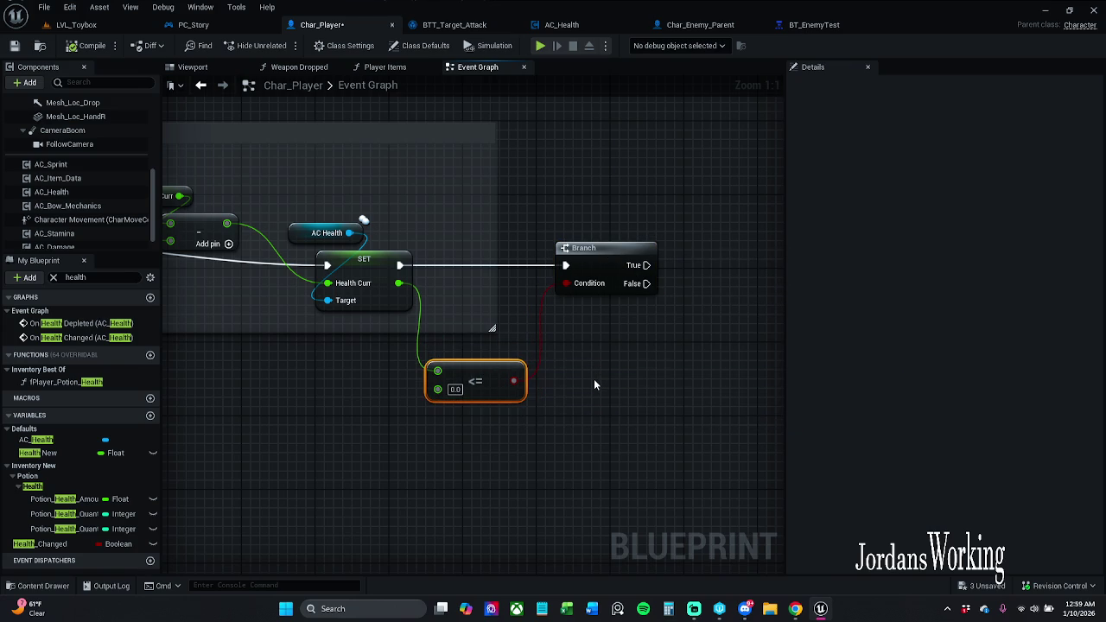
{"action": "left_click", "coordinate": [594, 385]}
{"action": "left_click_drag", "start_coordinate": [550, 389], "coordinate": [467, 387]}
{"action": "left_click_drag", "start_coordinate": [528, 273], "coordinate": [556, 273]}
{"action": "left_click_drag", "start_coordinate": [413, 371], "coordinate": [422, 371]}
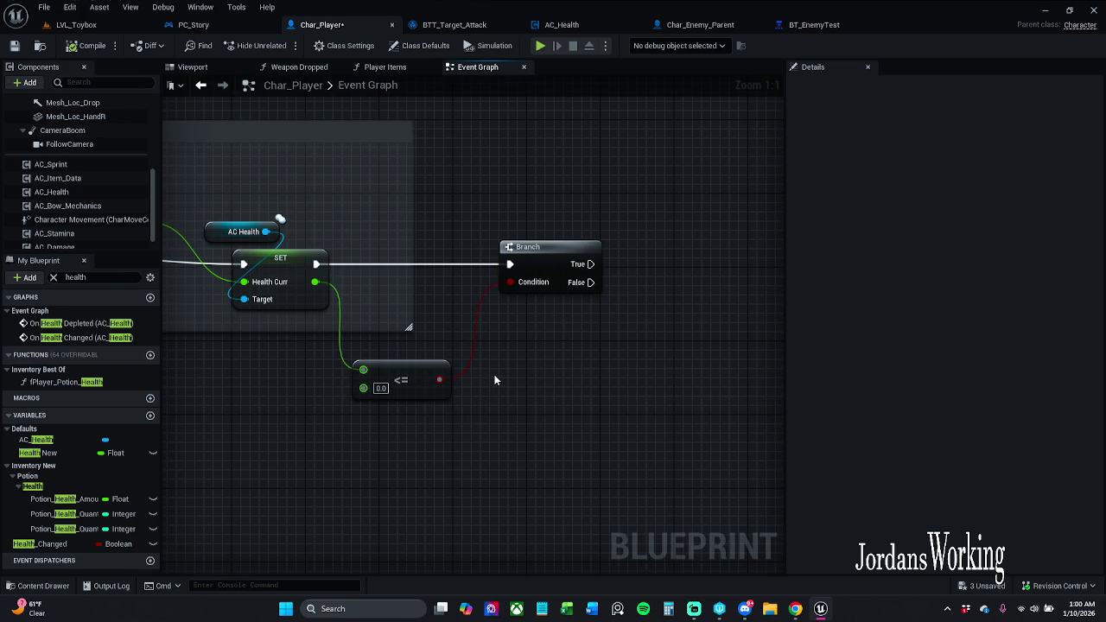
{"action": "left_click_drag", "start_coordinate": [394, 366], "coordinate": [406, 355]}
{"action": "left_click", "coordinate": [485, 383]}
Review the damage event and new nodes, then pull a wire from the Branch True output.
{"action": "mouse_move", "coordinate": [517, 378]}
{"action": "left_mouse_down"}
{"action": "mouse_move", "coordinate": [573, 353]}
{"action": "mouse_move", "coordinate": [734, 340]}
{"action": "mouse_move", "coordinate": [694, 377]}
{"action": "mouse_move", "coordinate": [633, 382]}
{"action": "left_mouse_up"}
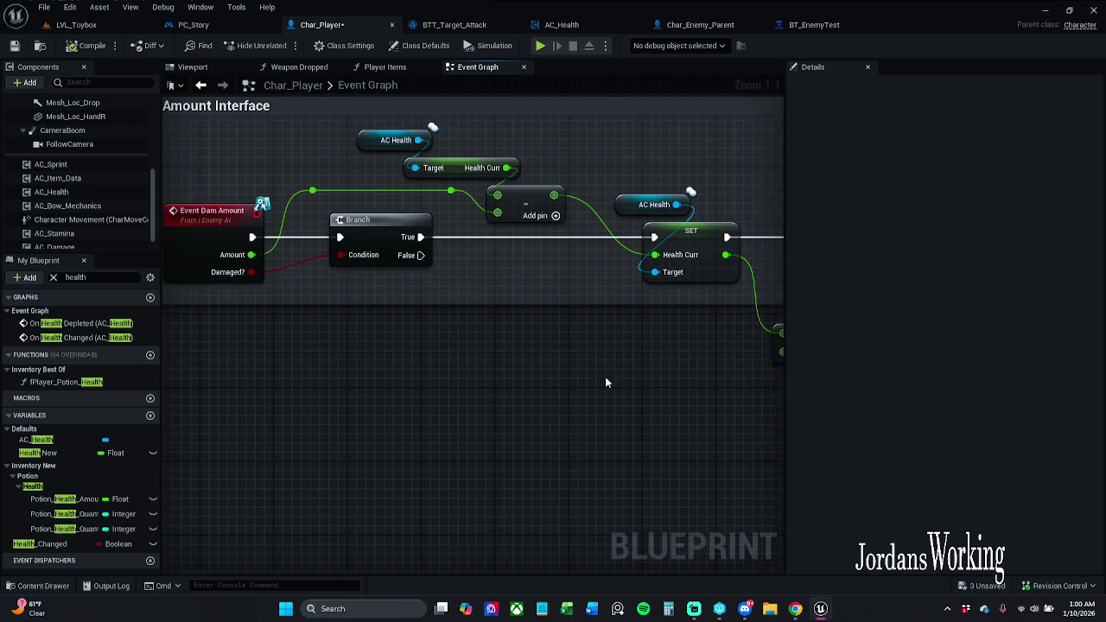
{"action": "scroll", "coordinate": [634, 382], "scroll_direction": "down", "scroll_amount": 1}
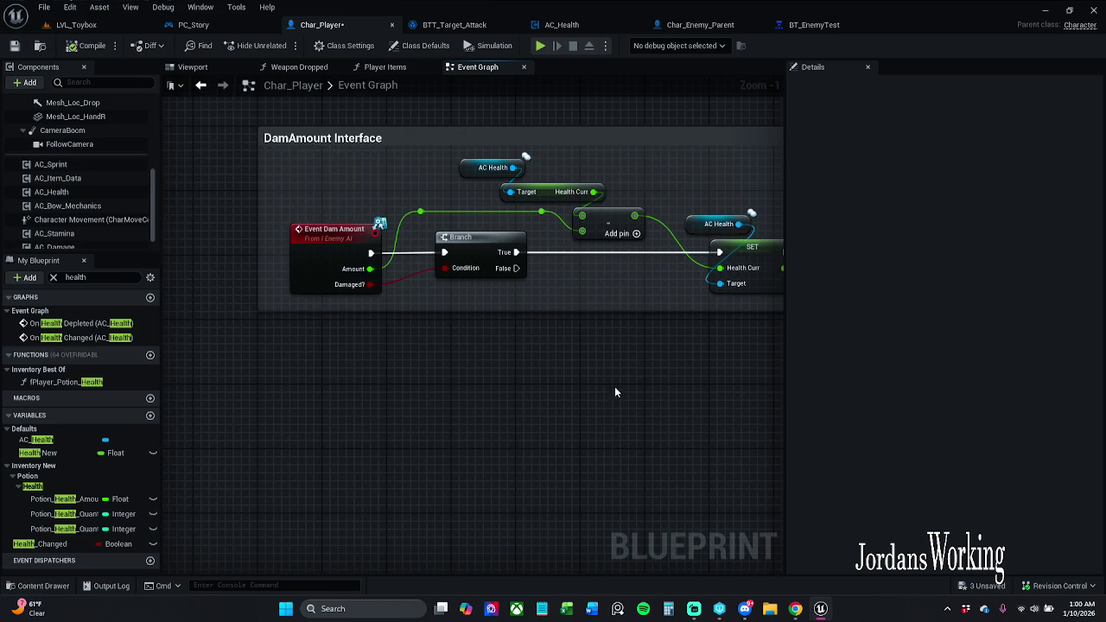
{"action": "left_click_drag", "start_coordinate": [555, 369], "coordinate": [456, 365]}
{"action": "left_click_drag", "start_coordinate": [651, 380], "coordinate": [421, 374]}
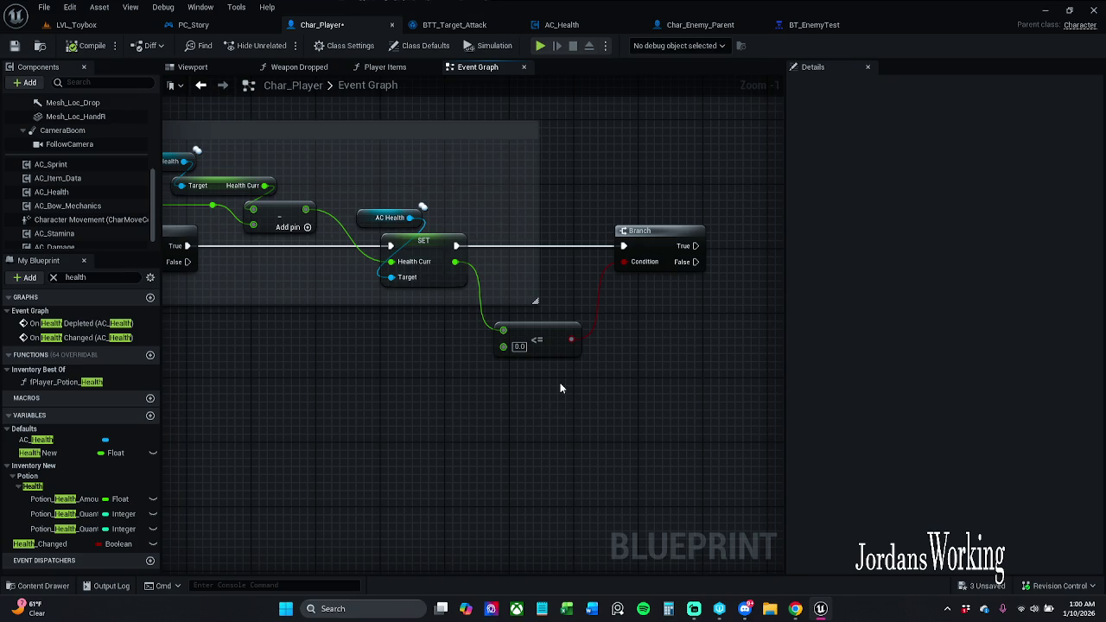
{"action": "mouse_move", "coordinate": [628, 374]}
{"action": "left_mouse_down"}
{"action": "mouse_move", "coordinate": [555, 345]}
{"action": "mouse_move", "coordinate": [553, 129]}
{"action": "mouse_move", "coordinate": [778, 51]}
{"action": "left_mouse_up"}
{"action": "mouse_move", "coordinate": [474, 345]}
{"action": "left_mouse_down"}
{"action": "mouse_move", "coordinate": [696, 175]}
{"action": "mouse_move", "coordinate": [202, 435]}
{"action": "mouse_move", "coordinate": [476, 390]}
{"action": "left_mouse_up"}
{"action": "mouse_move", "coordinate": [476, 335]}
{"action": "left_mouse_down"}
{"action": "mouse_move", "coordinate": [548, 324]}
{"action": "mouse_move", "coordinate": [531, 334]}
{"action": "left_mouse_up"}
Bind an On Health Depleted event off the Branch True output and place it beside the Branch.
{"action": "type", "text": "omn"}
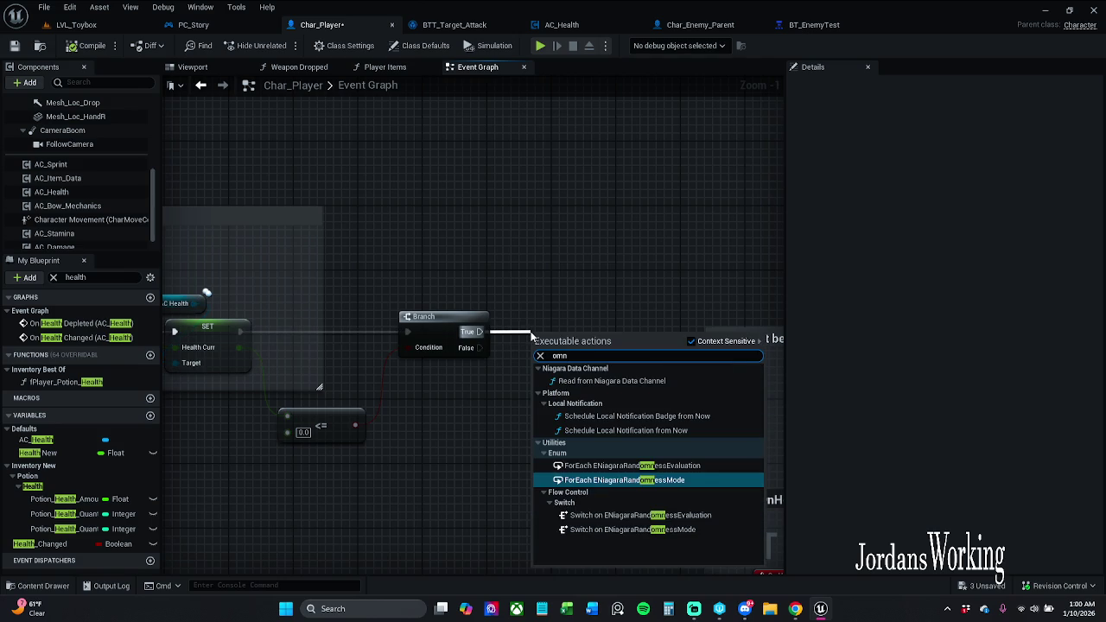
{"action": "key", "text": "BackSpace"}
{"action": "key", "text": "BackSpace"}
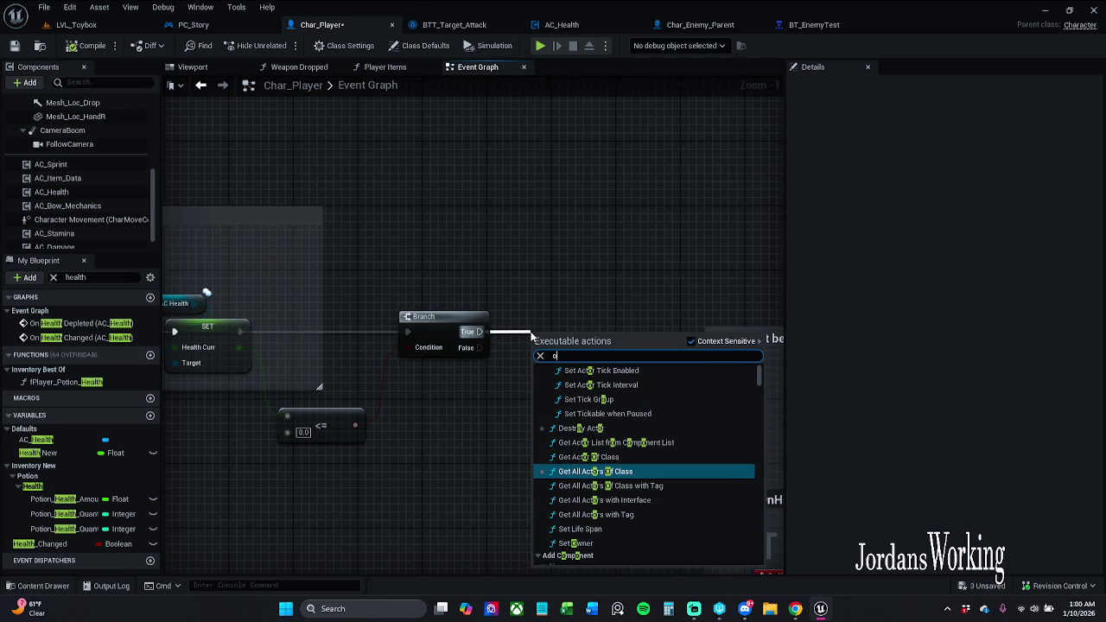
{"action": "type", "text": "n"}
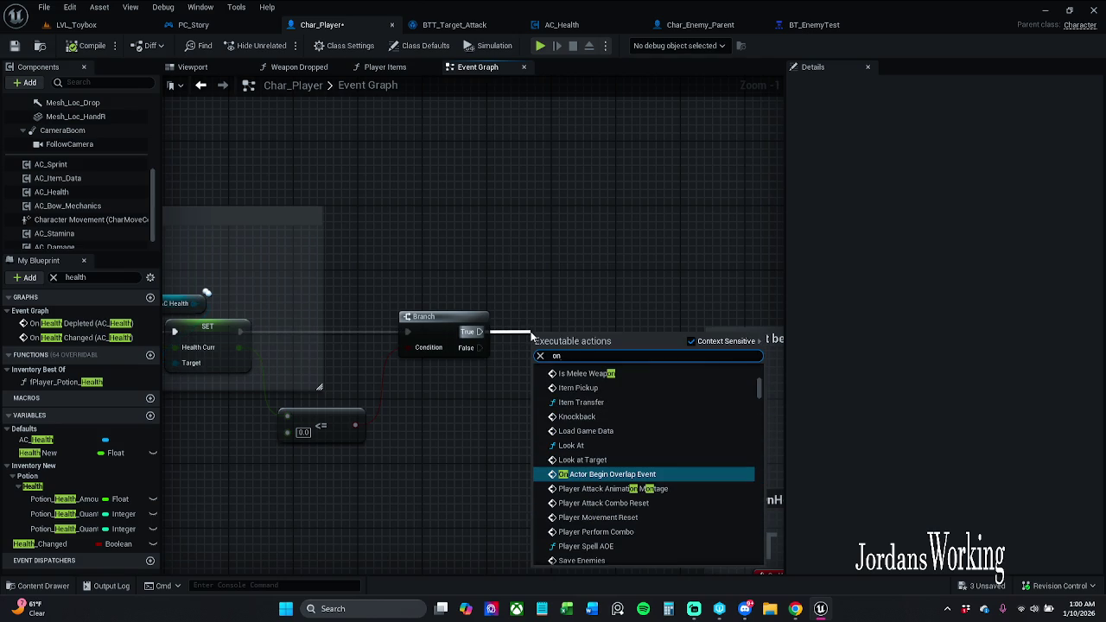
{"action": "type", "text": "Heal"}
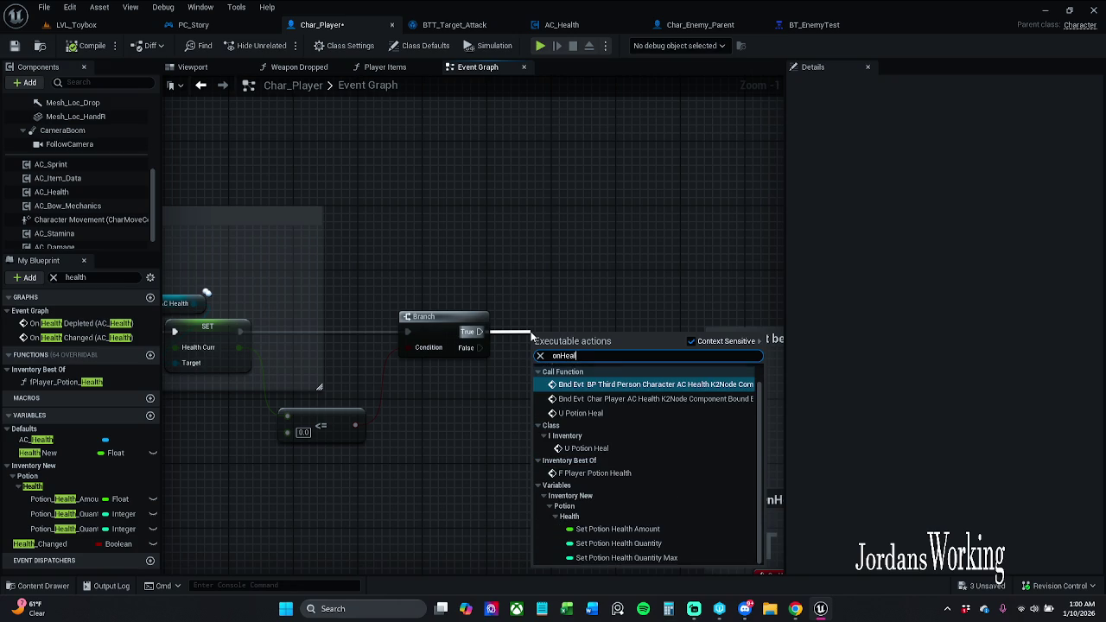
{"action": "type", "text": "th"}
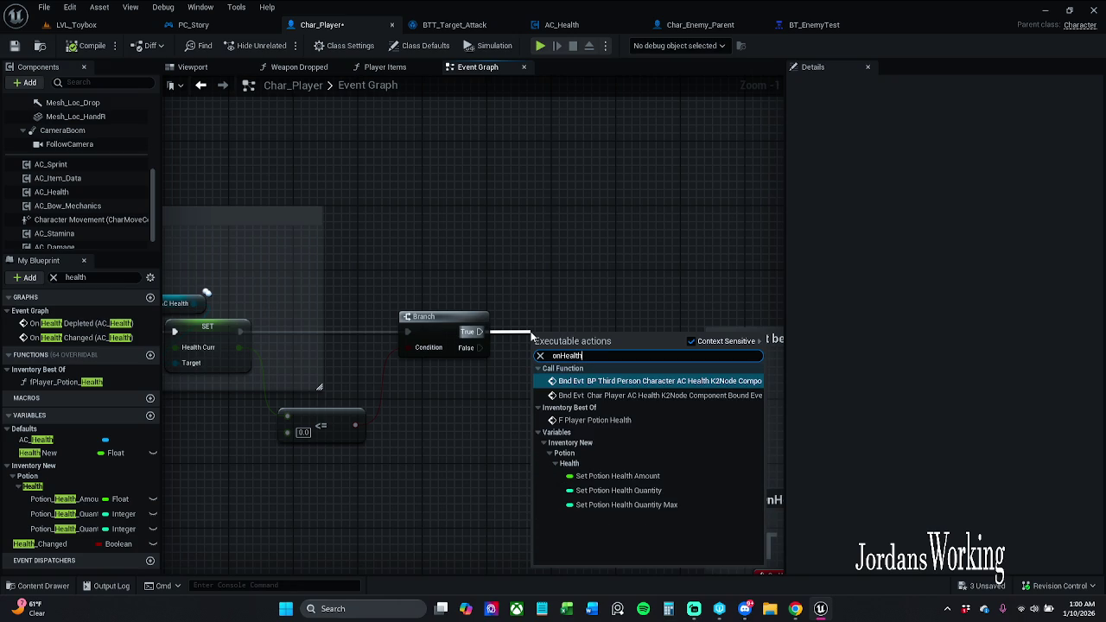
{"action": "type", "text": "De"}
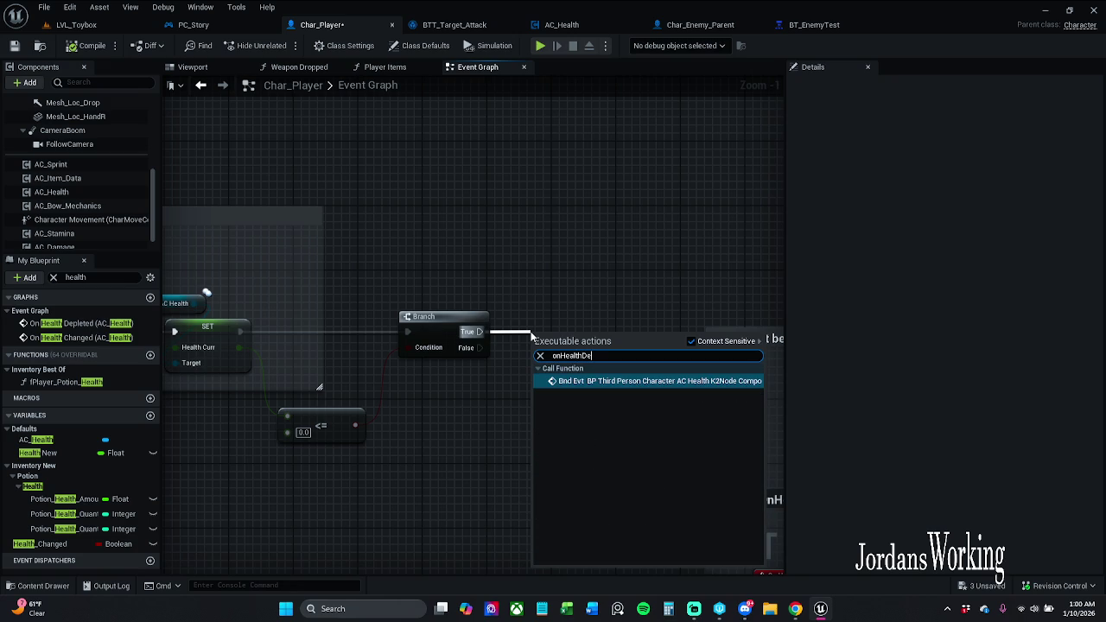
{"action": "key", "text": "Return"}
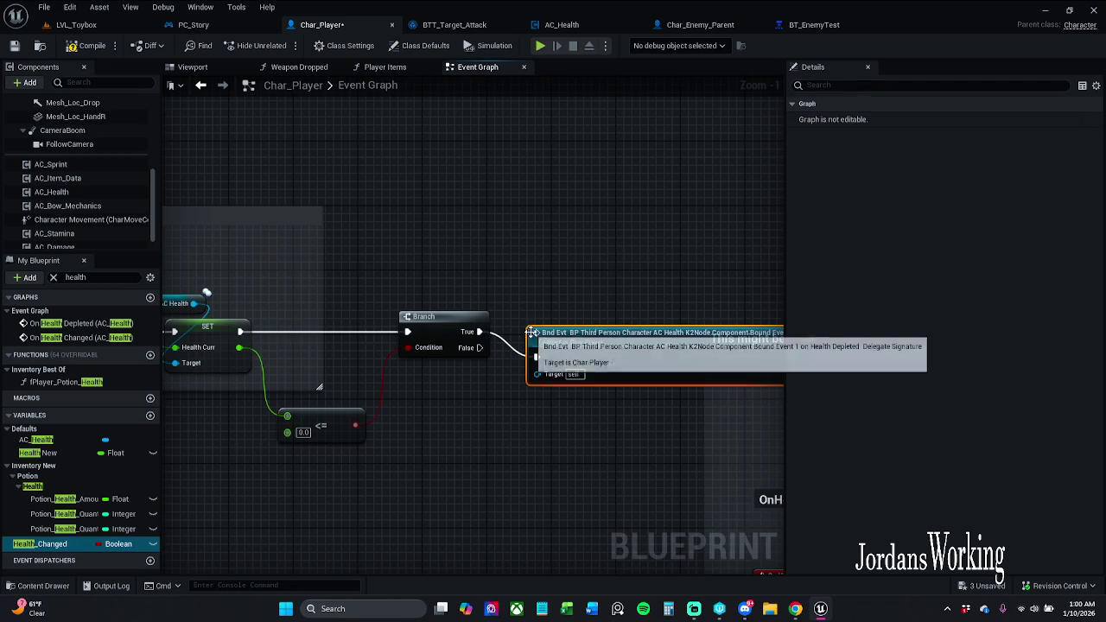
{"action": "mouse_move", "coordinate": [658, 350]}
{"action": "left_mouse_down"}
{"action": "mouse_move", "coordinate": [615, 253]}
{"action": "mouse_move", "coordinate": [452, 241]}
{"action": "left_mouse_up"}
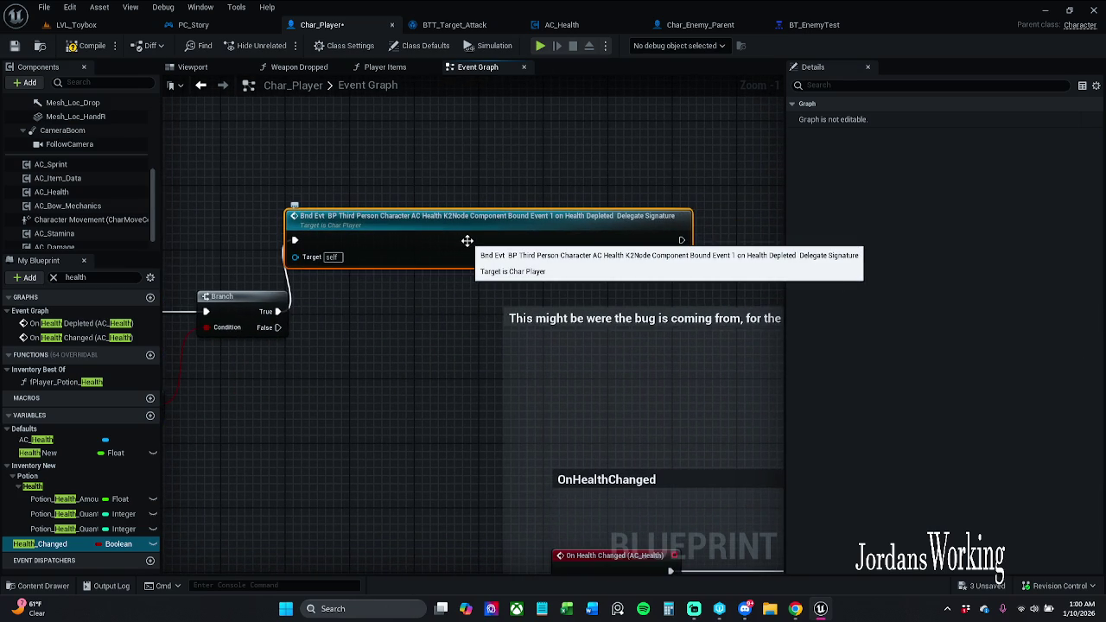
{"action": "left_click", "coordinate": [76, 24]}
Play-test LVL_Toybox, moving the player among the enemies, then stop the session.
{"action": "left_click", "coordinate": [280, 45]}
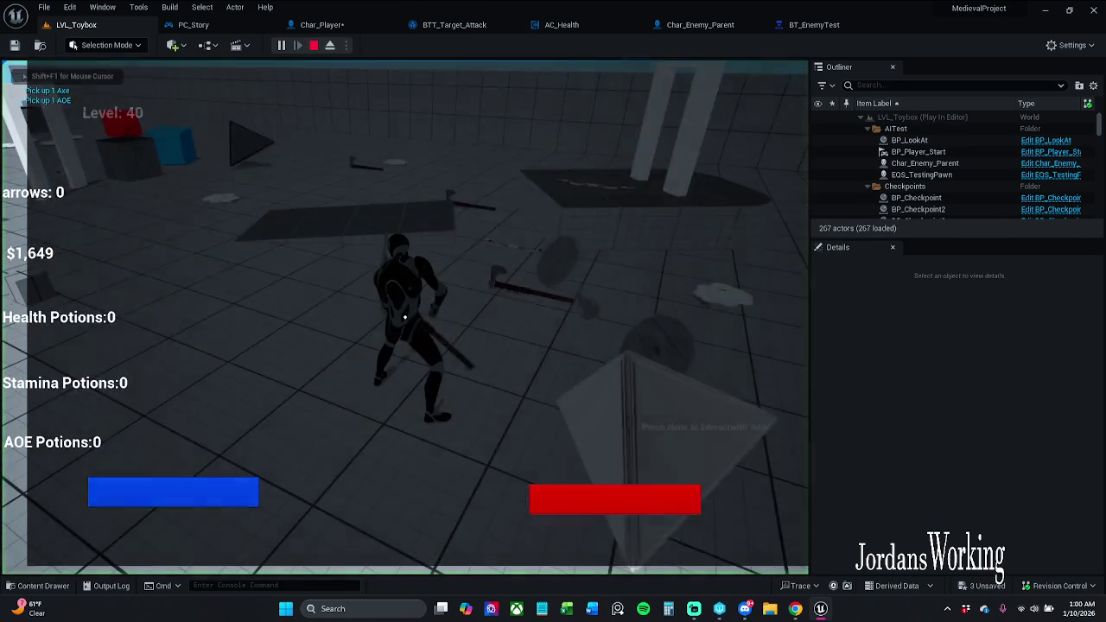
{"action": "key", "text": "w"}
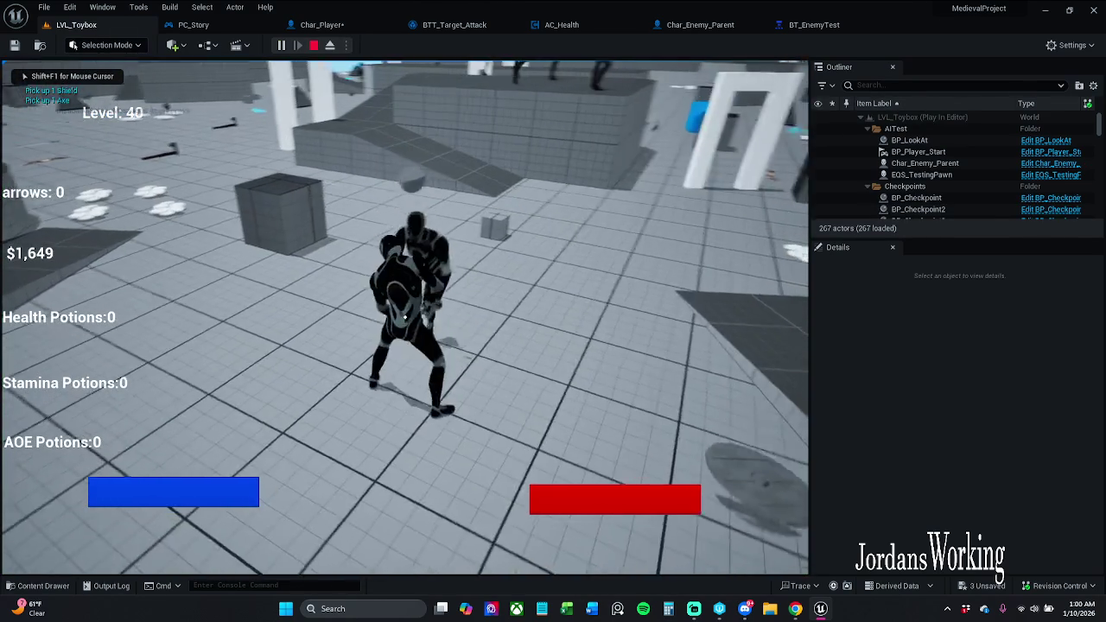
{"action": "key", "text": "w"}
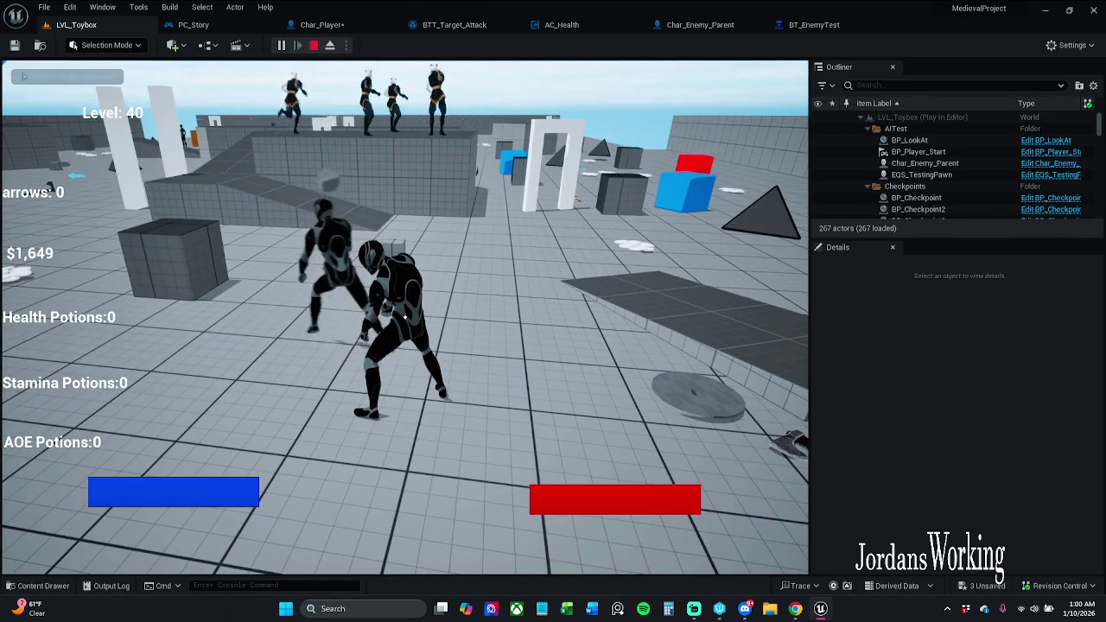
{"action": "mouse_move", "coordinate": [404, 318]}
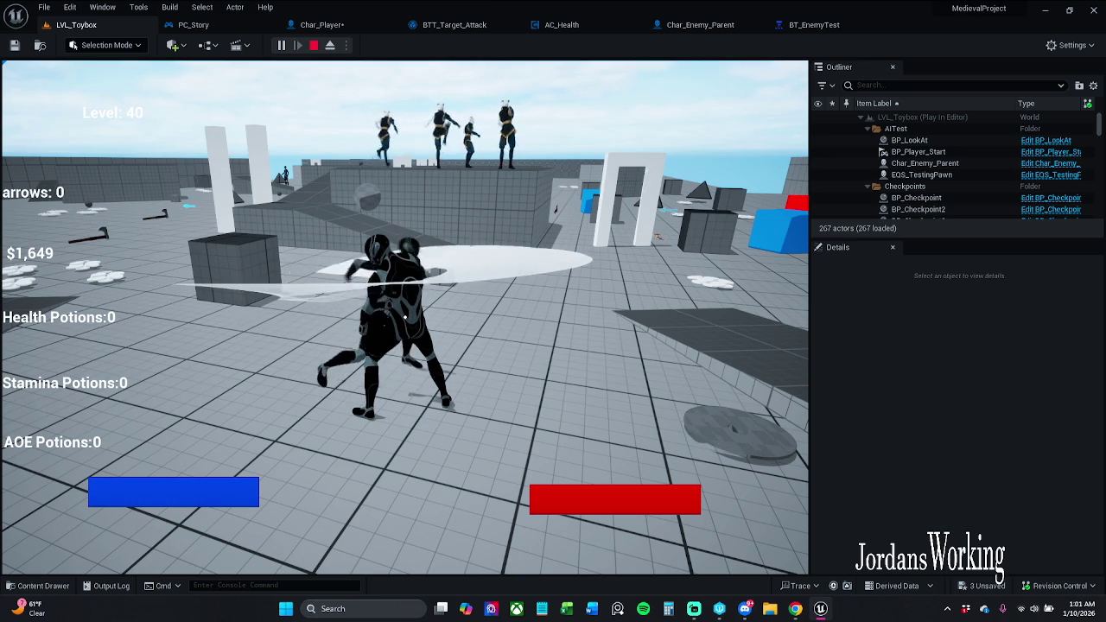
{"action": "key", "text": "Escape"}
Review the enemy, AC_Health and Char_Player graphs, returning to BTT_Target_Attack's Char Player and AC Health nodes.
{"action": "left_click", "coordinate": [691, 24]}
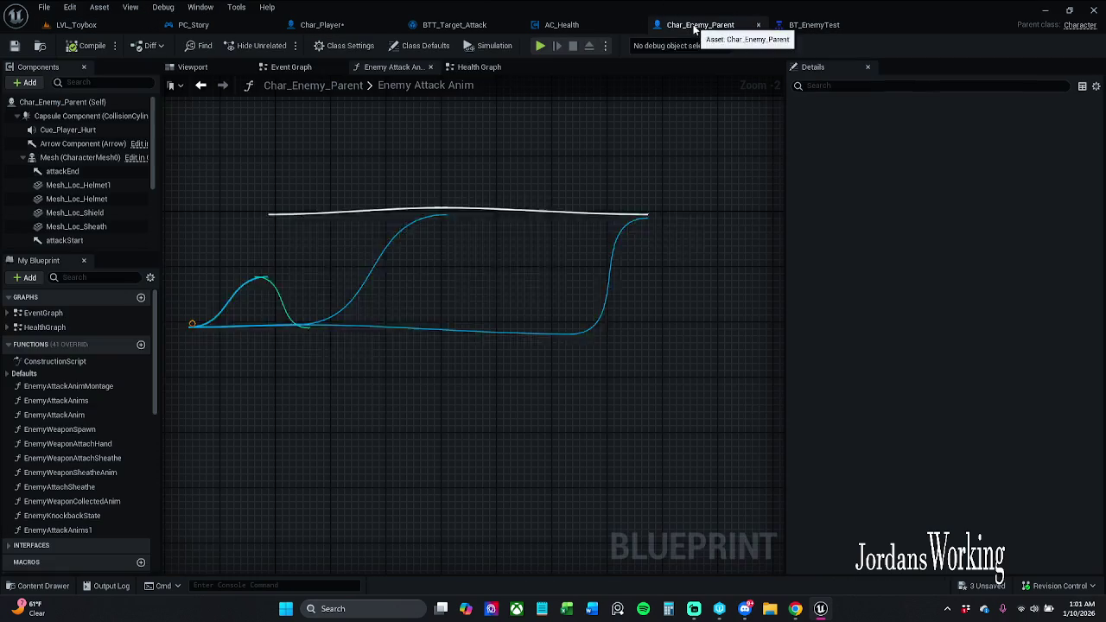
{"action": "left_click", "coordinate": [559, 24]}
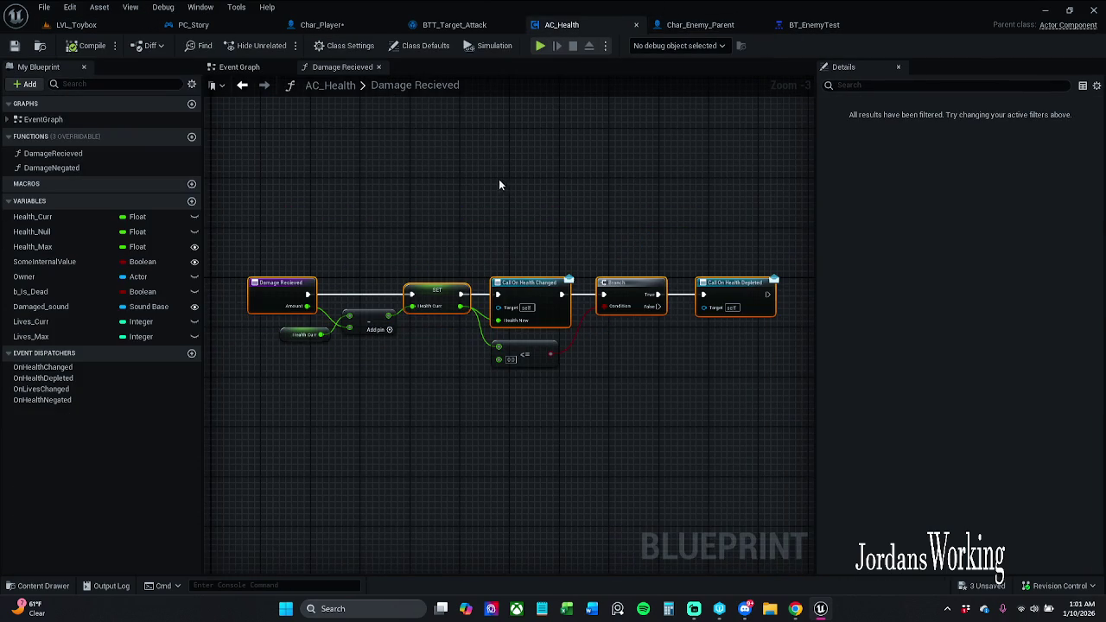
{"action": "left_click", "coordinate": [467, 24]}
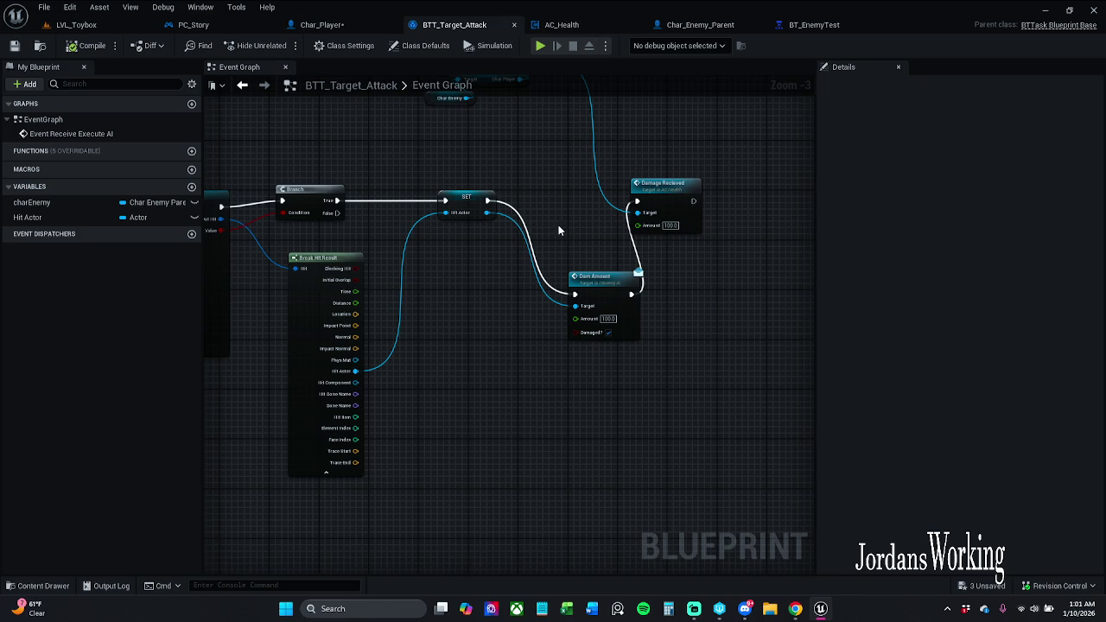
{"action": "left_click_drag", "start_coordinate": [558, 225], "coordinate": [501, 218]}
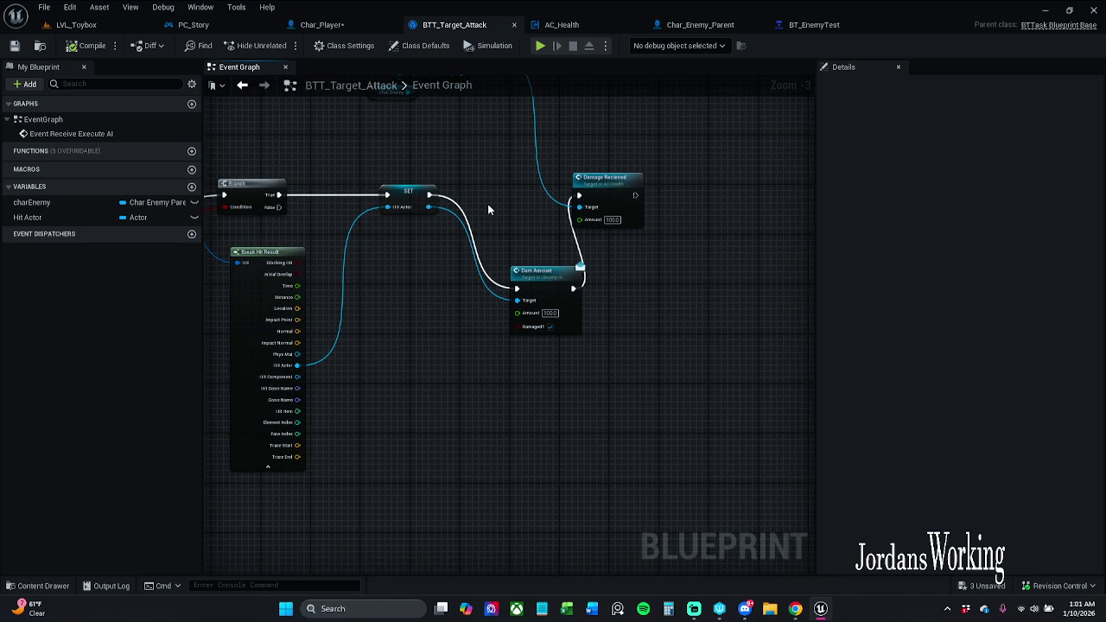
{"action": "left_click", "coordinate": [362, 26]}
{"action": "mouse_move", "coordinate": [391, 188]}
{"action": "left_mouse_down"}
{"action": "mouse_move", "coordinate": [467, 164]}
{"action": "mouse_move", "coordinate": [774, 161]}
{"action": "left_mouse_up"}
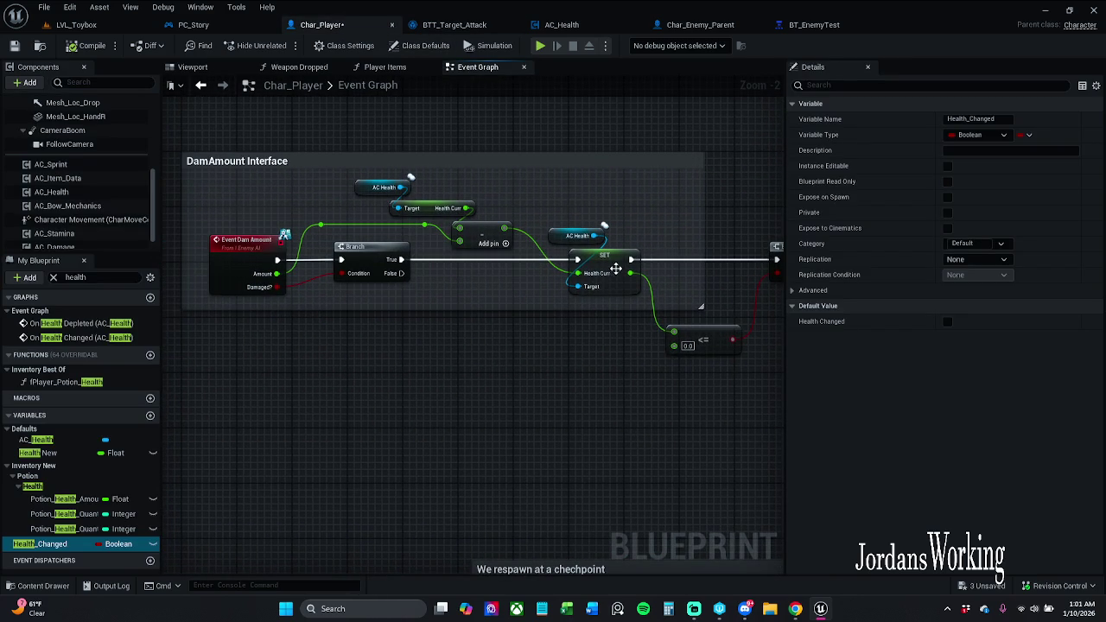
{"action": "left_click_drag", "start_coordinate": [650, 214], "coordinate": [336, 208]}
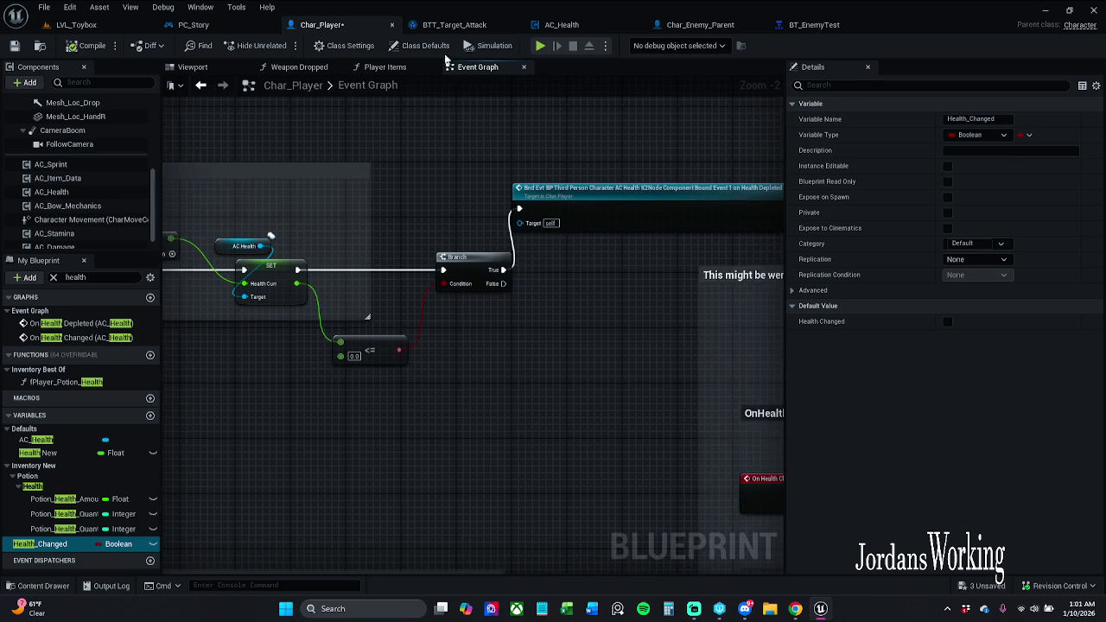
{"action": "left_click", "coordinate": [472, 26]}
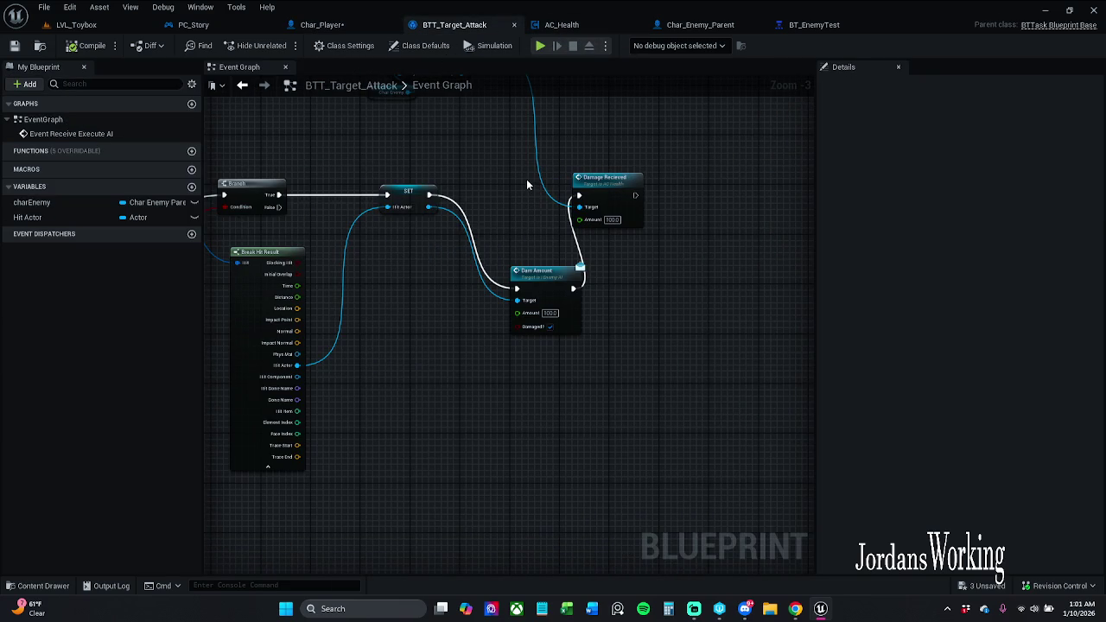
{"action": "left_click_drag", "start_coordinate": [522, 171], "coordinate": [506, 246]}
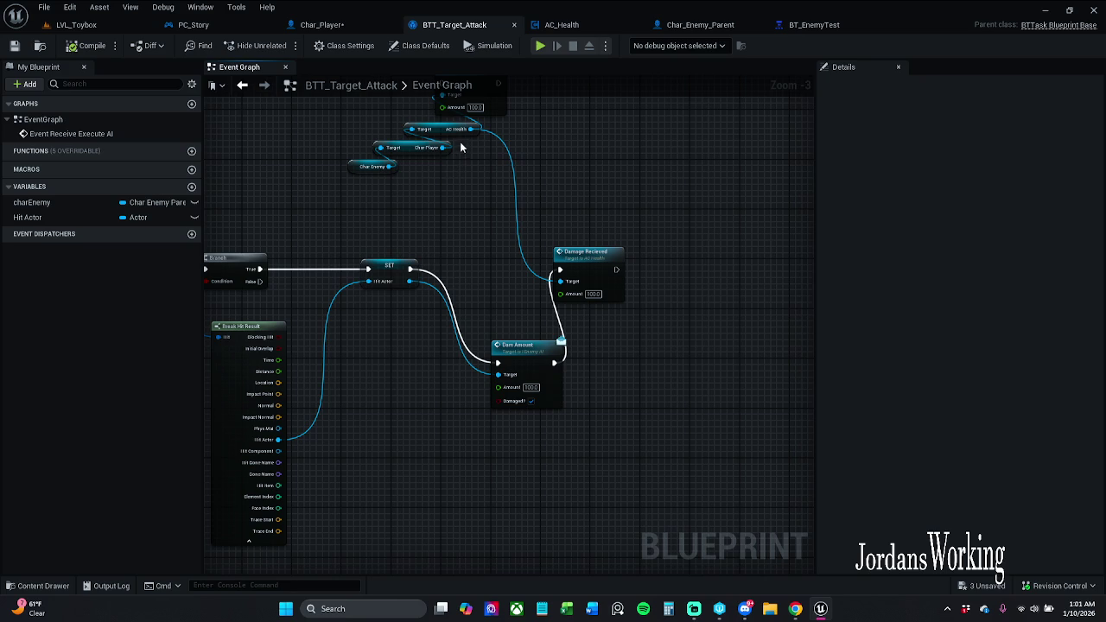
Make AC Health the Dam Amount target instead of Char Player, refresh the node, and recompile successfully.
{"action": "mouse_move", "coordinate": [444, 149]}
{"action": "left_mouse_down"}
{"action": "mouse_move", "coordinate": [482, 212]}
{"action": "mouse_move", "coordinate": [498, 374]}
{"action": "left_mouse_up"}
{"action": "mouse_move", "coordinate": [471, 129]}
{"action": "left_mouse_down"}
{"action": "mouse_move", "coordinate": [523, 280]}
{"action": "mouse_move", "coordinate": [508, 377]}
{"action": "left_mouse_up"}
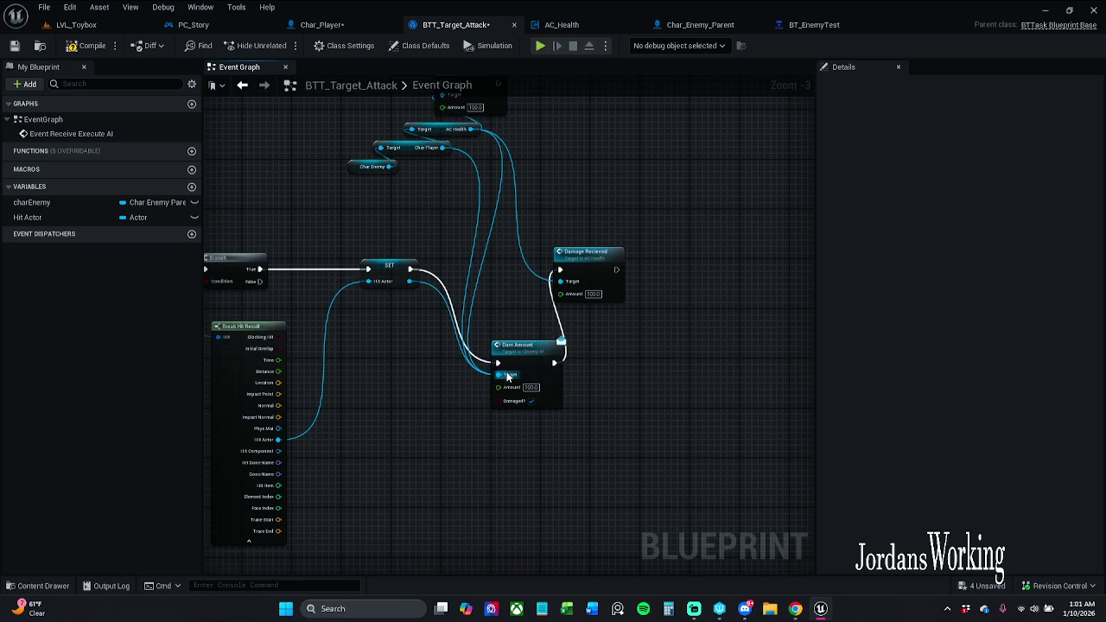
{"action": "left_click", "coordinate": [483, 209], "text": "alt"}
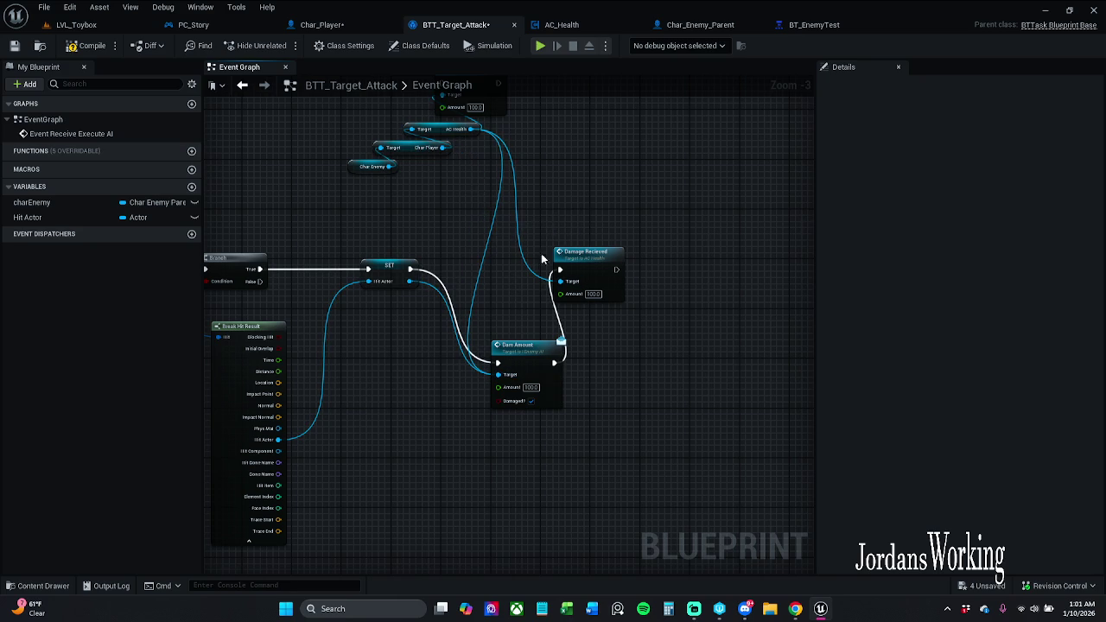
{"action": "left_click", "coordinate": [87, 45]}
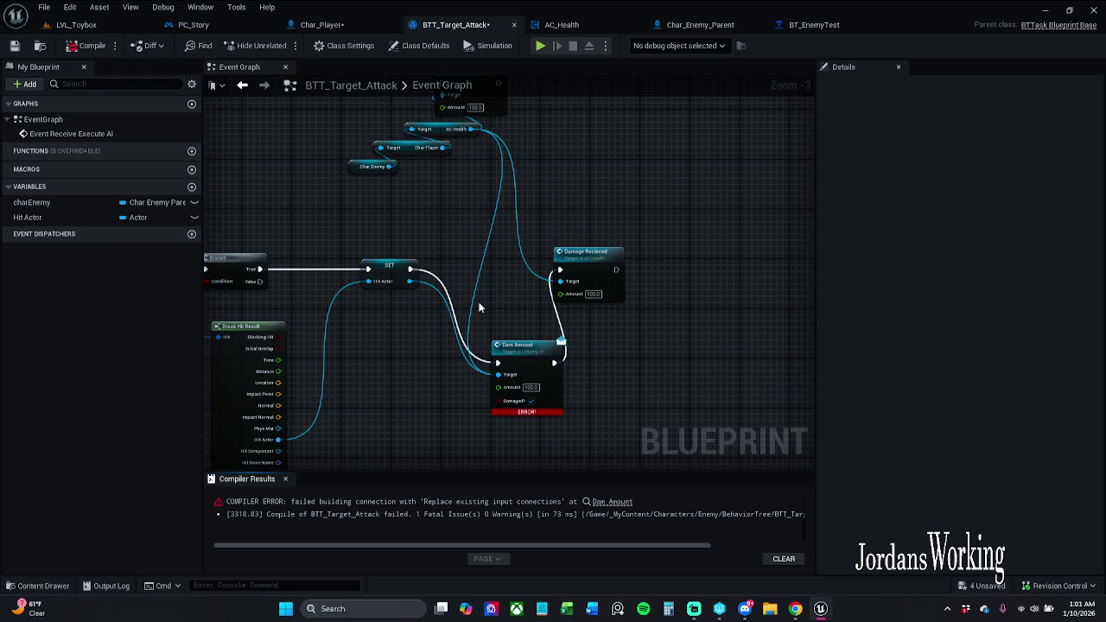
{"action": "right_click", "coordinate": [538, 356]}
{"action": "left_click", "coordinate": [577, 134]}
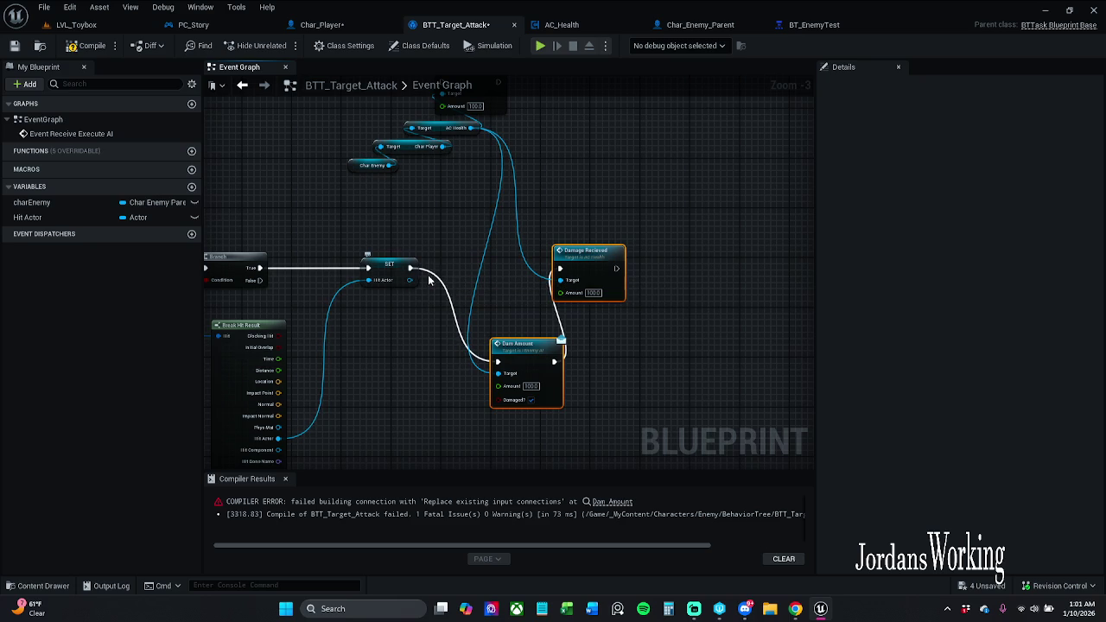
{"action": "left_click", "coordinate": [87, 44]}
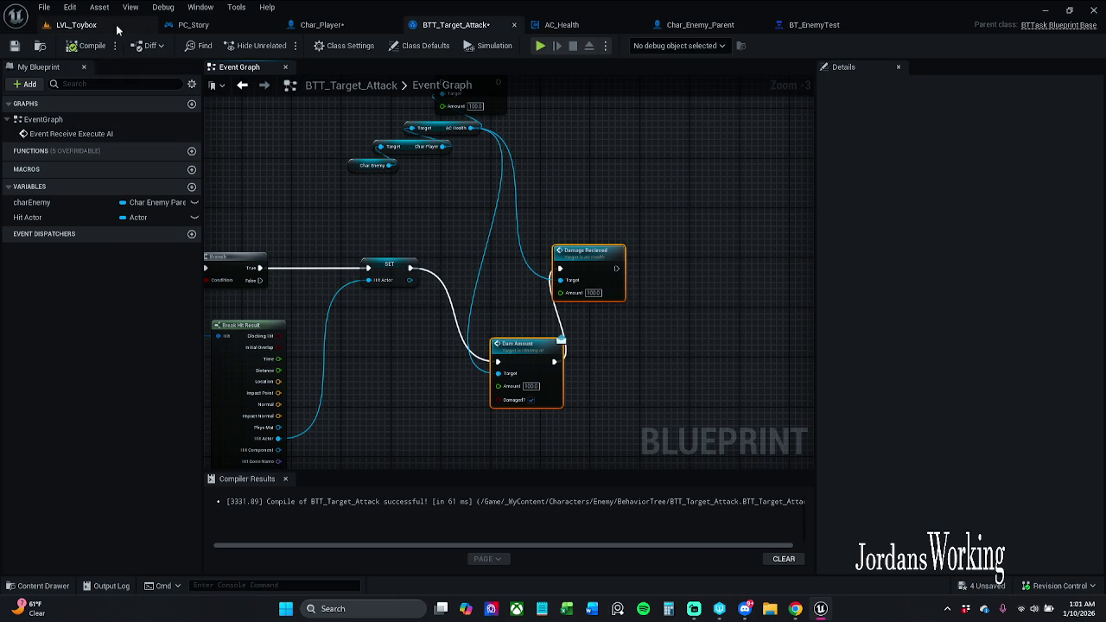
{"action": "left_click", "coordinate": [130, 26]}
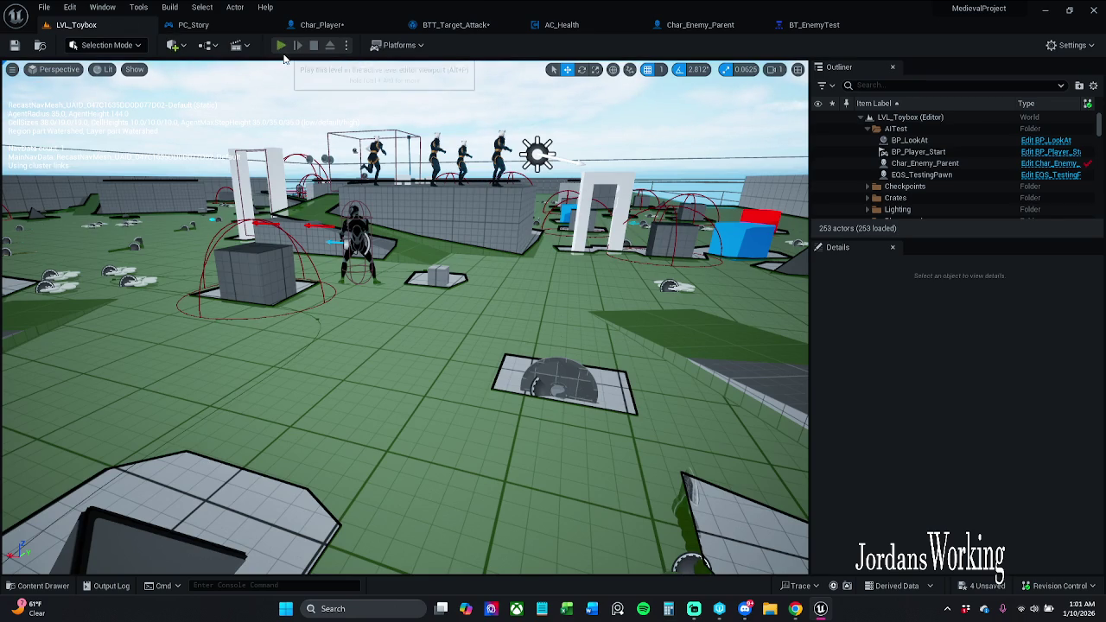
{"action": "left_click", "coordinate": [282, 52]}
{"action": "key", "text": "w"}
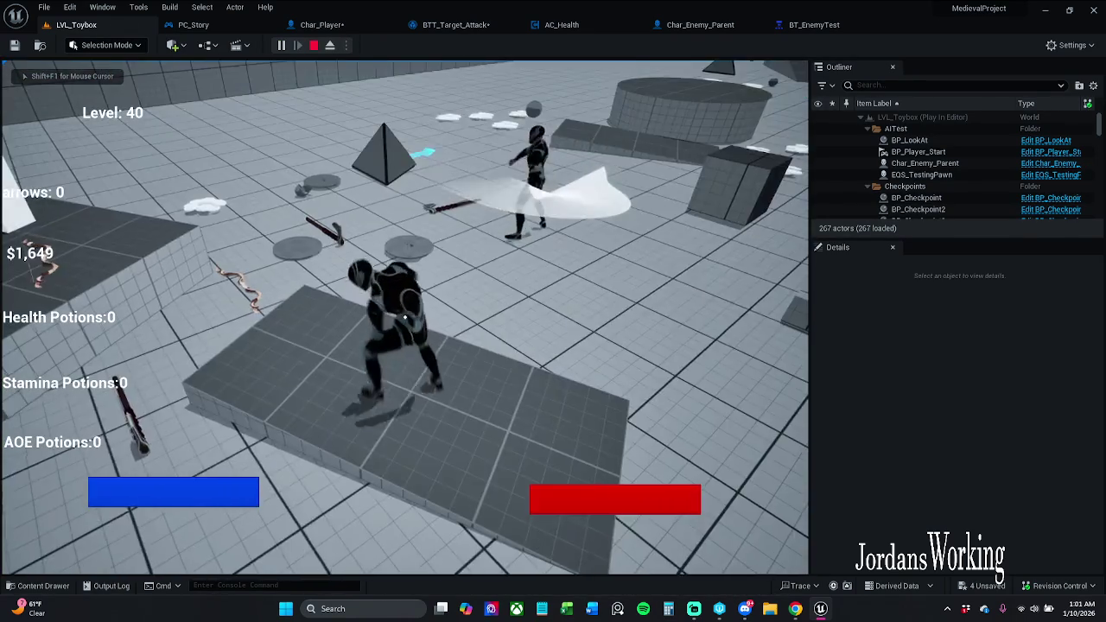
{"action": "key", "text": "w"}
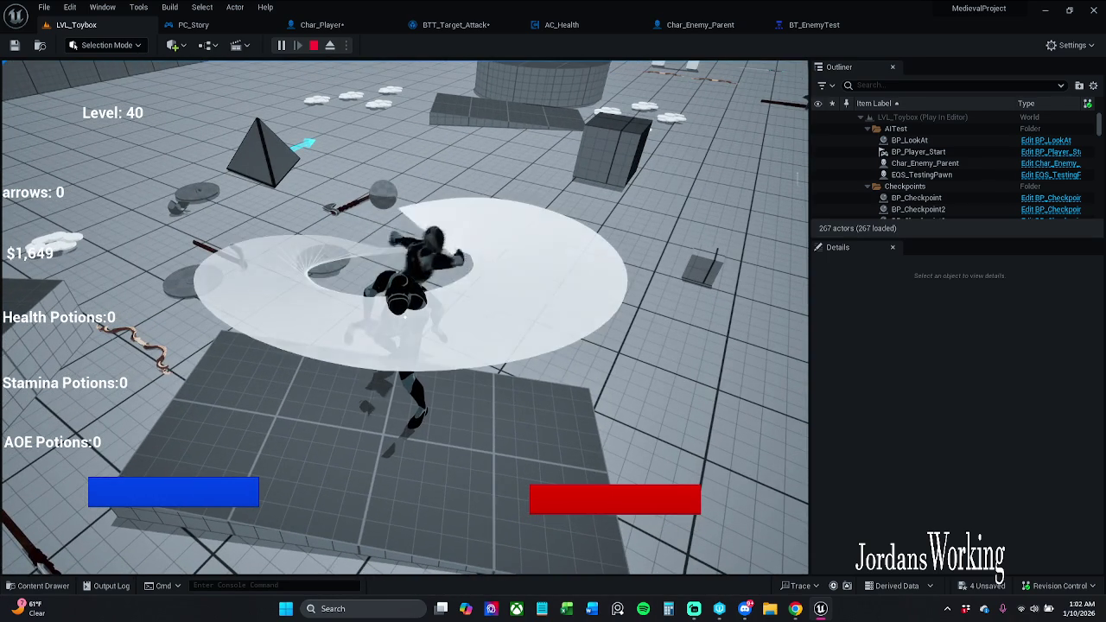
{"action": "key", "text": "Escape"}
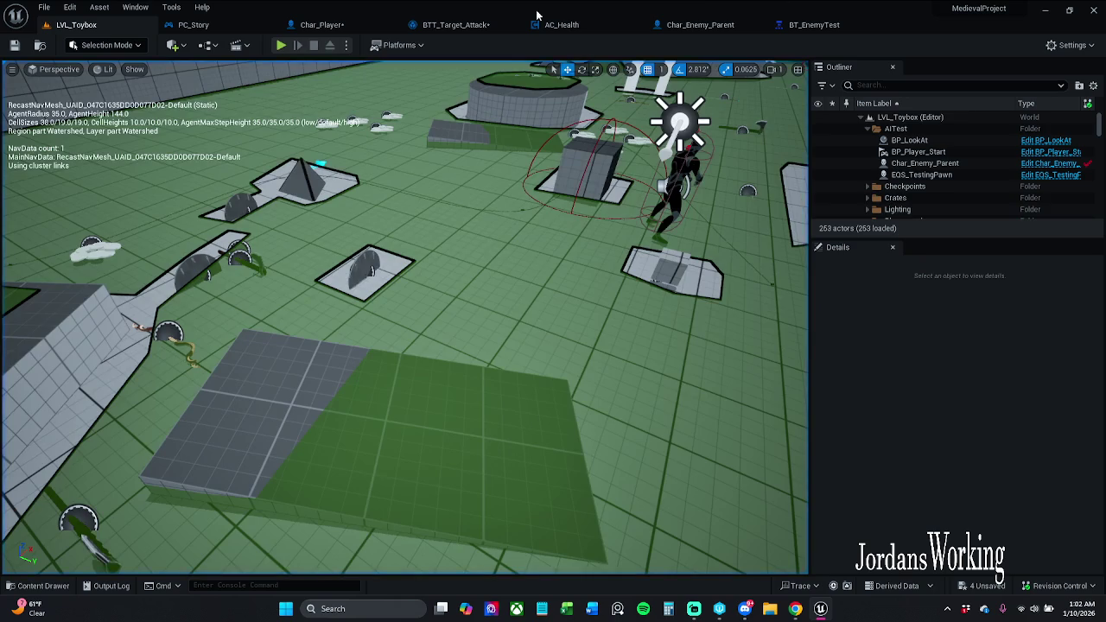
Disconnect Dam Amount's exec output from Damage Recieved in BTT_Target_Attack.
{"action": "left_click", "coordinate": [474, 24]}
{"action": "left_click_drag", "start_coordinate": [537, 221], "coordinate": [584, 171]}
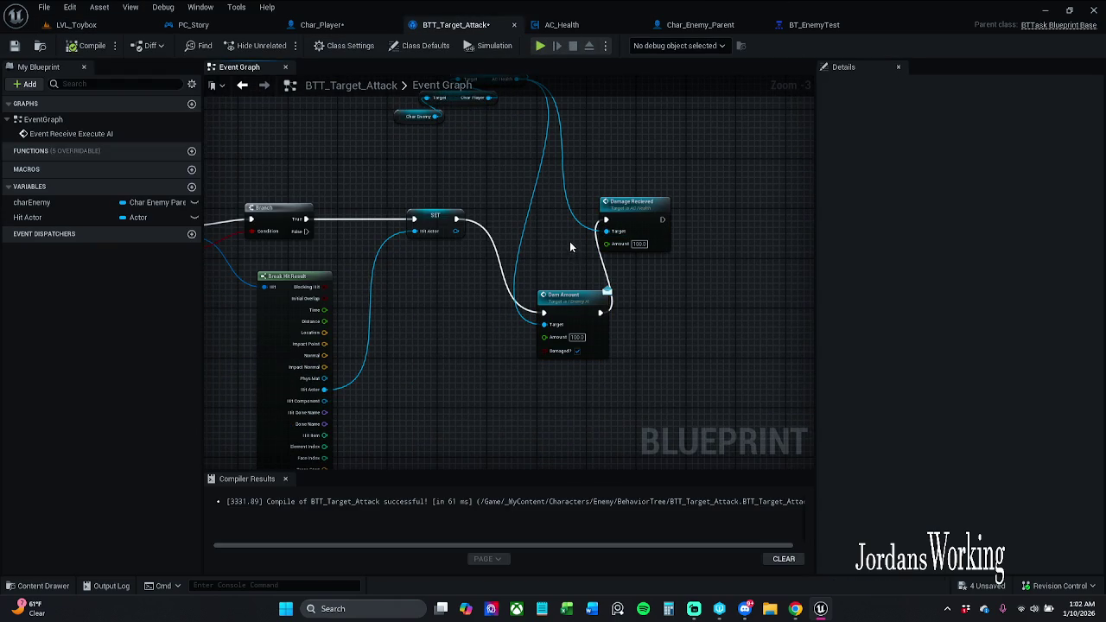
{"action": "left_click", "coordinate": [606, 275], "text": "alt"}
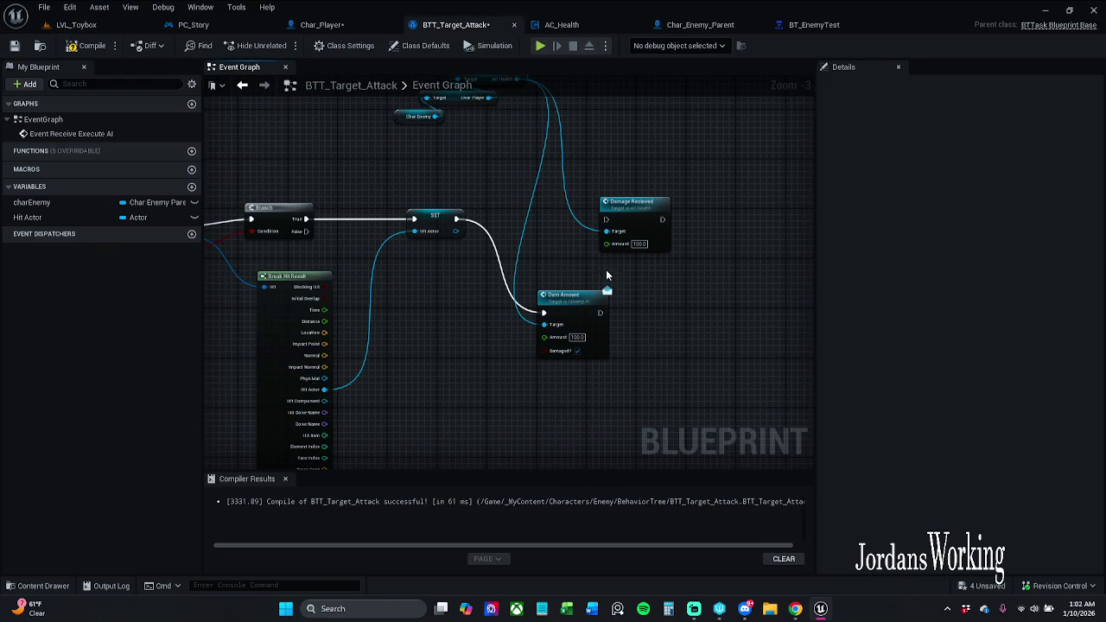
Dismiss the compile results and briefly play-test LVL_Toybox with Alt+P.
{"action": "left_click", "coordinate": [285, 478]}
{"action": "left_click", "coordinate": [76, 24]}
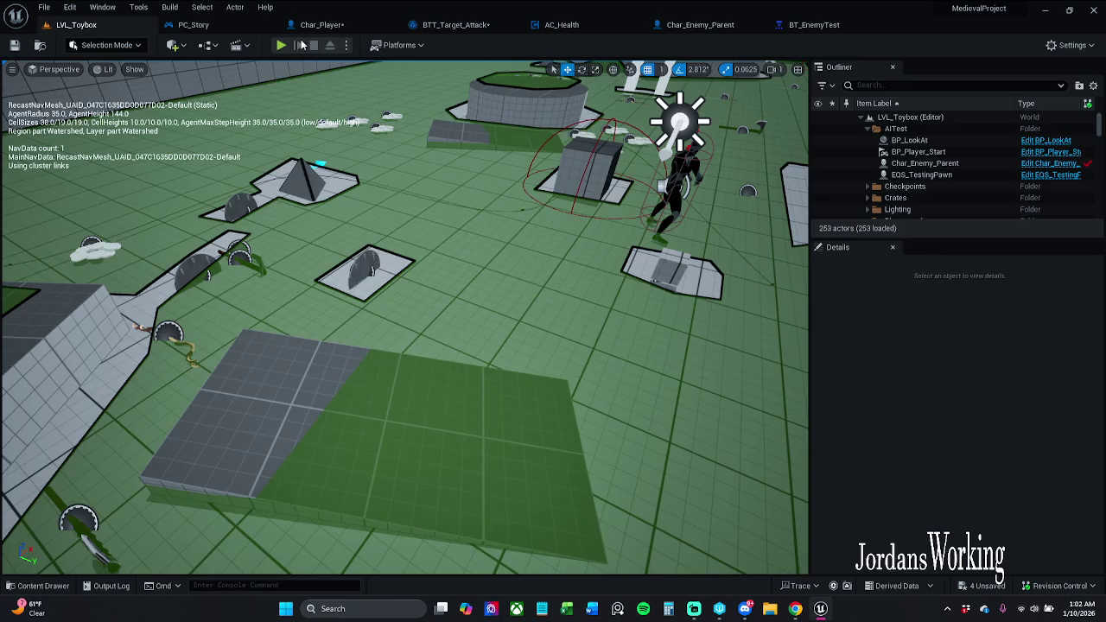
{"action": "key", "text": "alt+p"}
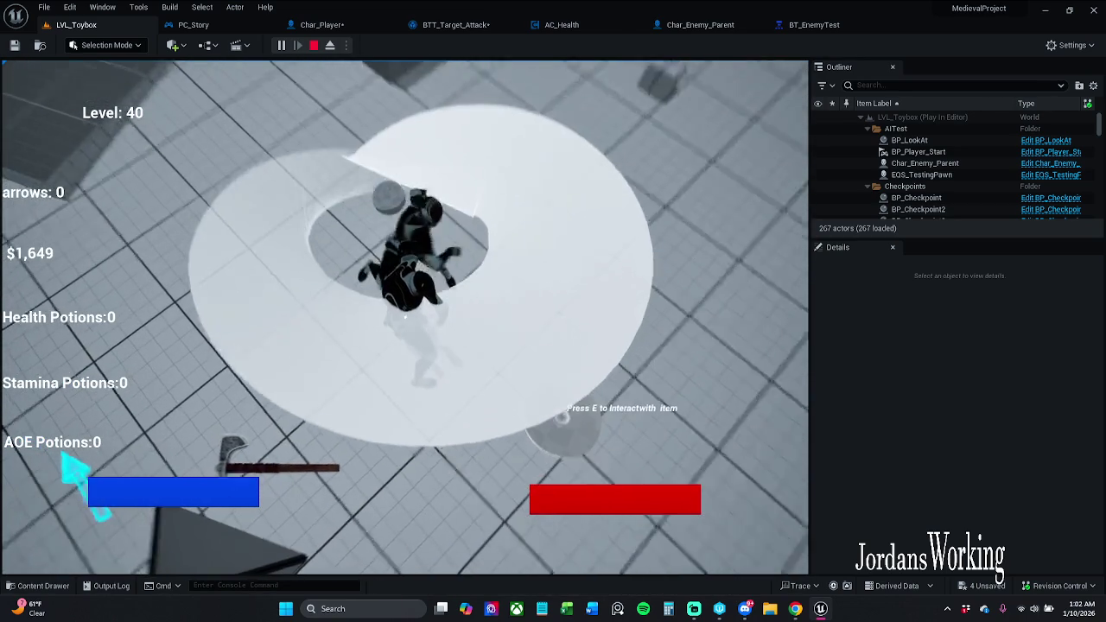
{"action": "key", "text": "Escape"}
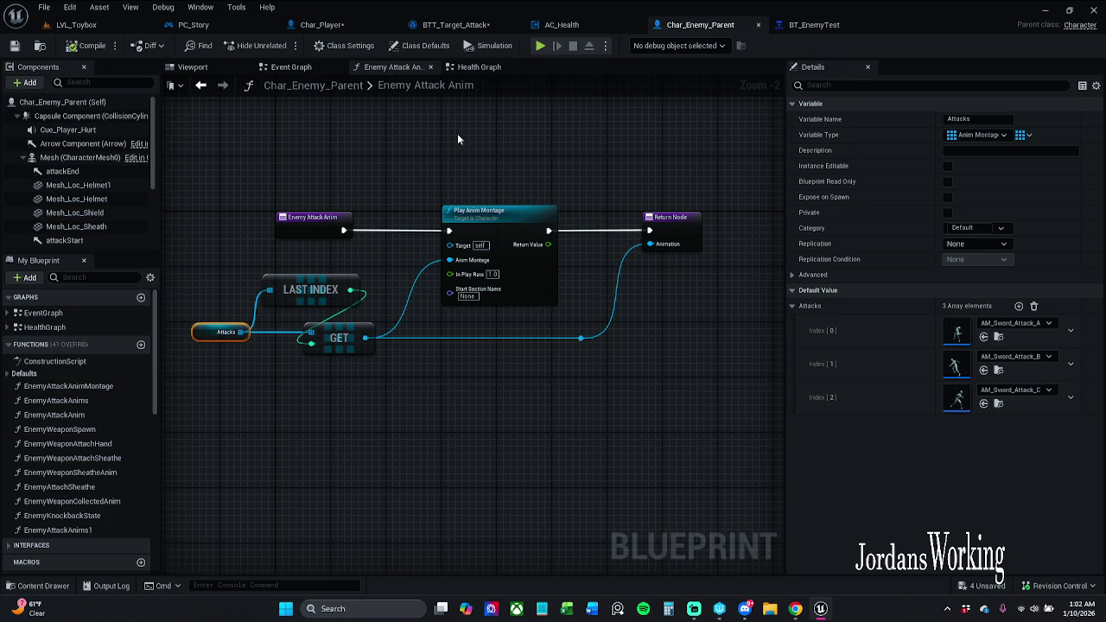
Move Char_Enemy_Parent's attackEnd arrow farther out to Location Y 360.
{"action": "left_click", "coordinate": [456, 25]}
{"action": "mouse_move", "coordinate": [387, 225]}
{"action": "left_mouse_down"}
{"action": "mouse_move", "coordinate": [531, 155]}
{"action": "mouse_move", "coordinate": [629, 212]}
{"action": "left_mouse_up"}
{"action": "left_click_drag", "start_coordinate": [536, 331], "coordinate": [608, 342]}
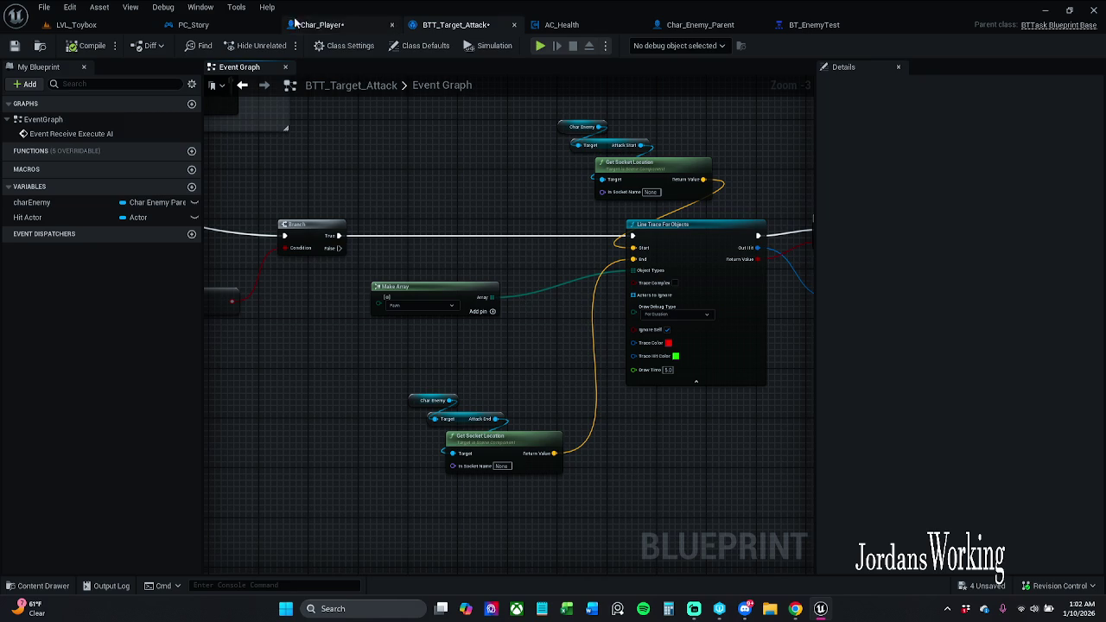
{"action": "left_click", "coordinate": [322, 24]}
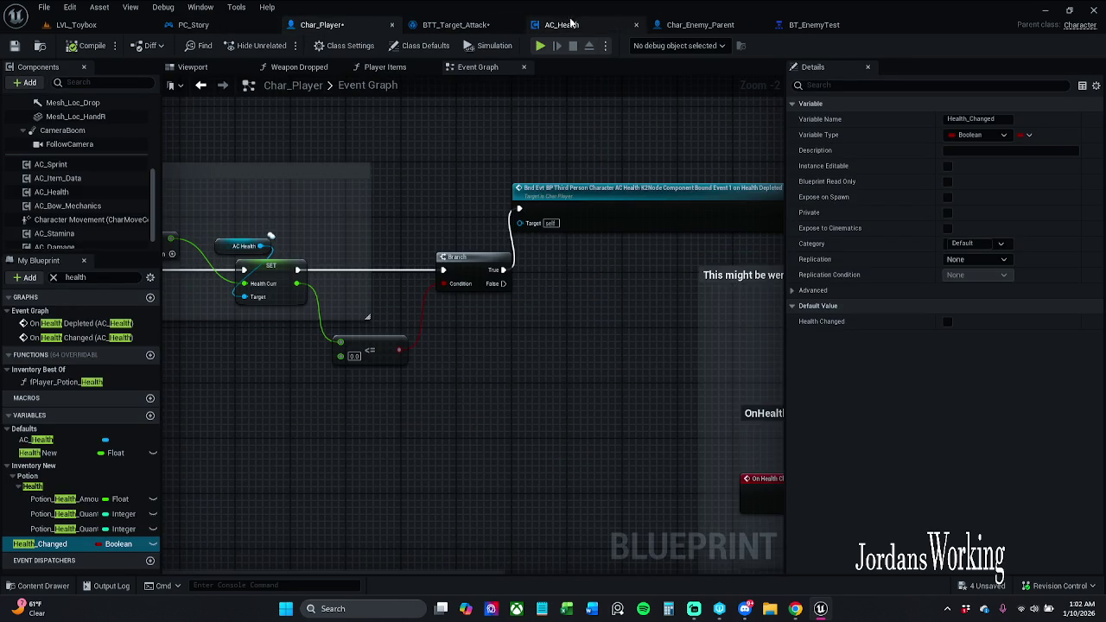
{"action": "left_click", "coordinate": [701, 24]}
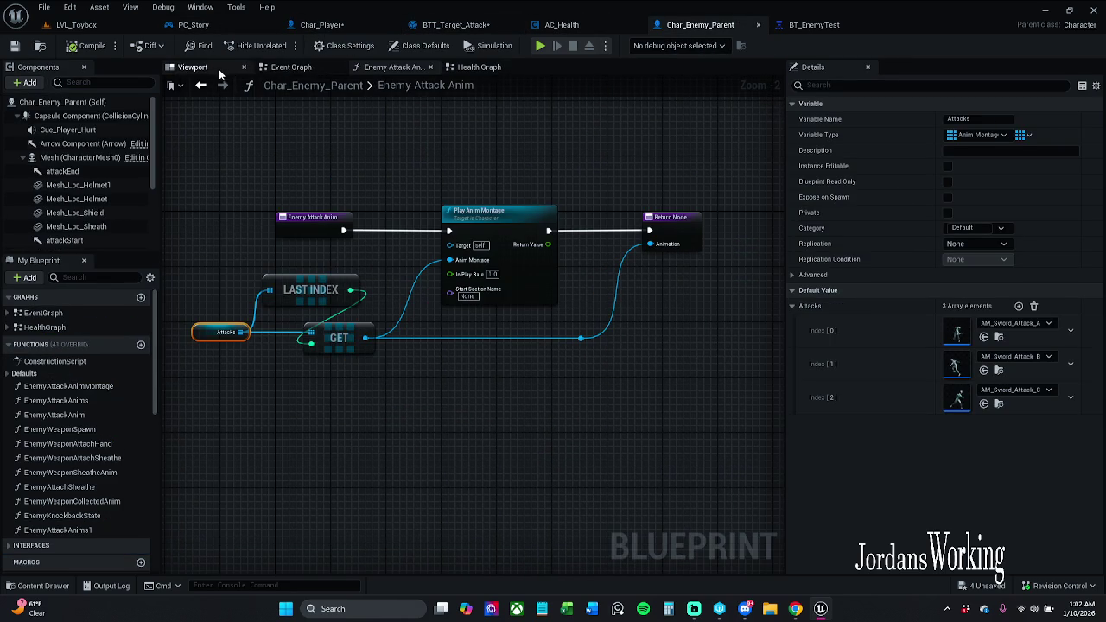
{"action": "left_click", "coordinate": [226, 69]}
{"action": "left_click", "coordinate": [611, 280]}
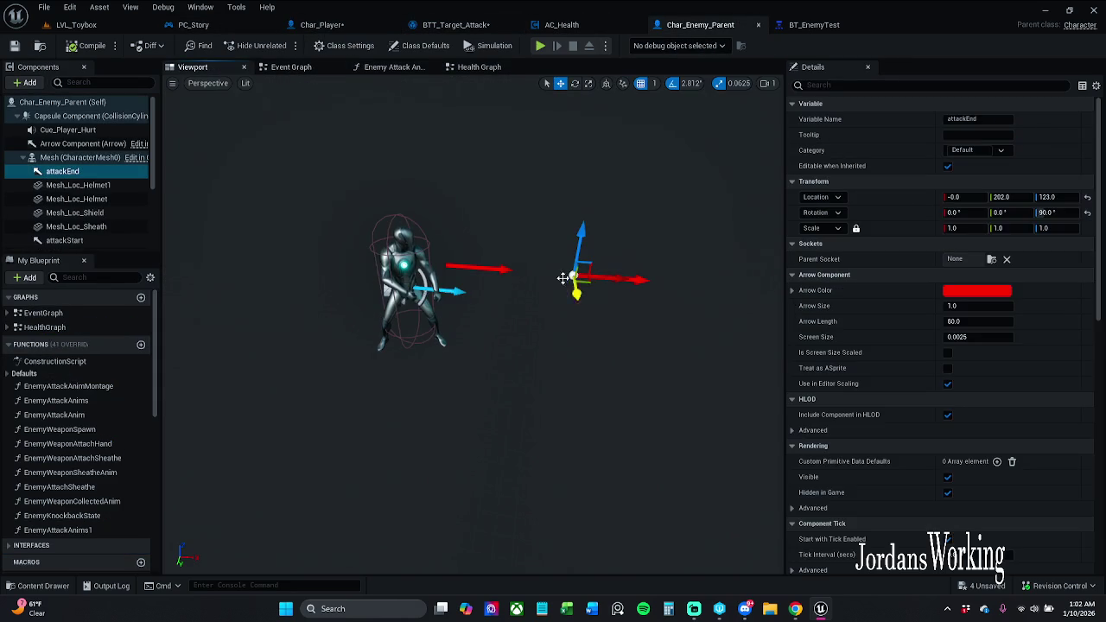
{"action": "left_click", "coordinate": [496, 268]}
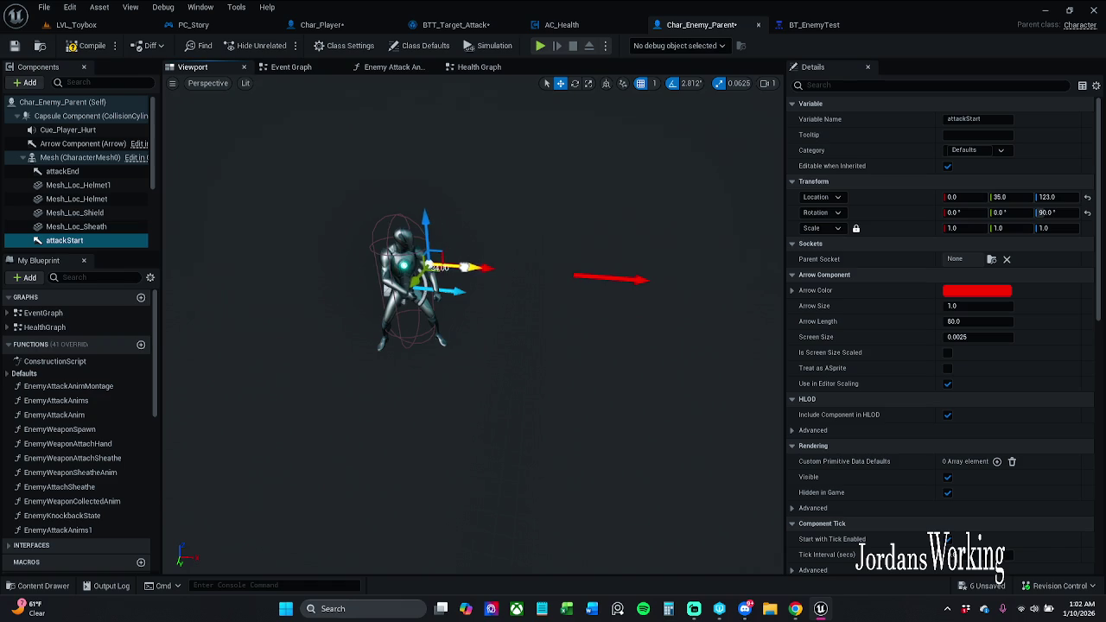
{"action": "left_click", "coordinate": [609, 278]}
{"action": "left_click_drag", "start_coordinate": [607, 277], "coordinate": [775, 285]}
Compile, play-test the longer trace in LVL_Toybox, and save Char_Enemy_Parent.
{"action": "left_click", "coordinate": [99, 47]}
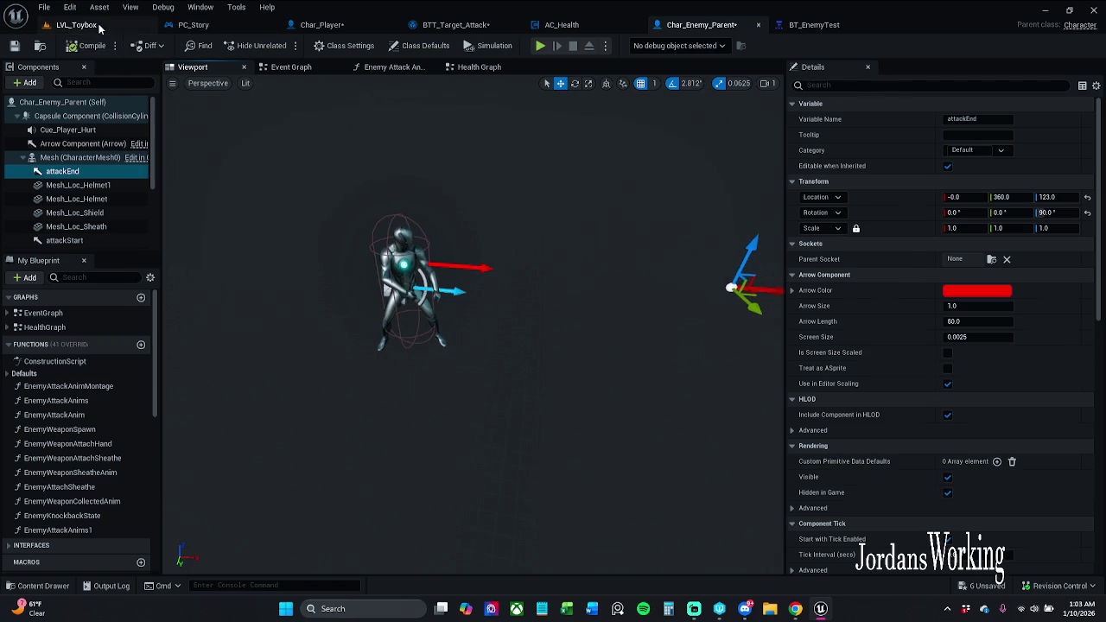
{"action": "left_click", "coordinate": [76, 24]}
{"action": "left_click", "coordinate": [283, 47]}
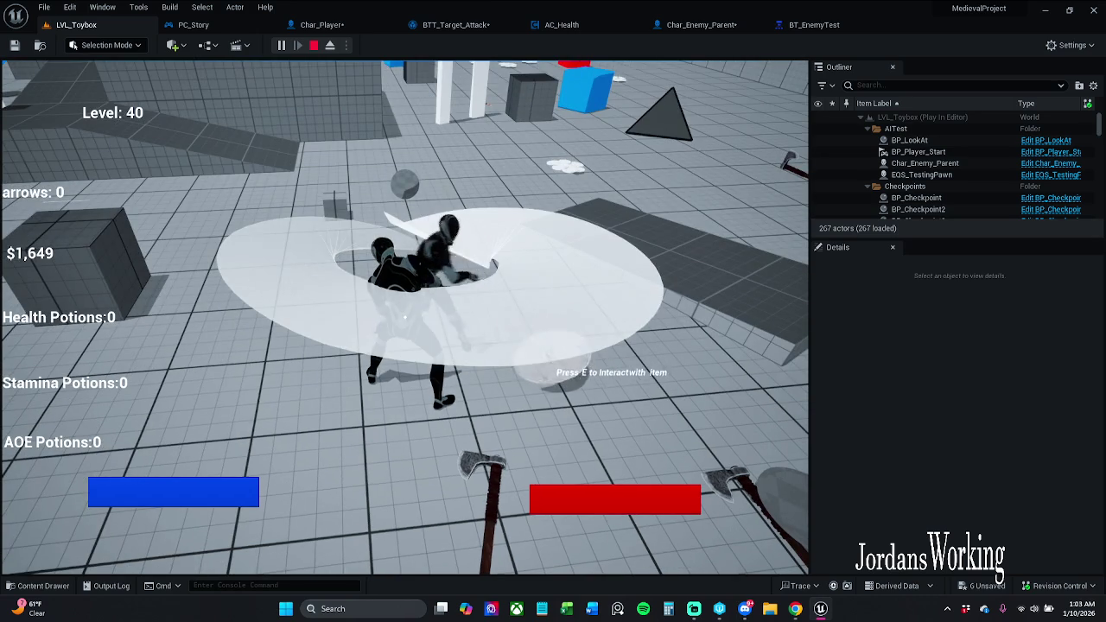
{"action": "key", "text": "Escape"}
{"action": "left_click", "coordinate": [683, 24]}
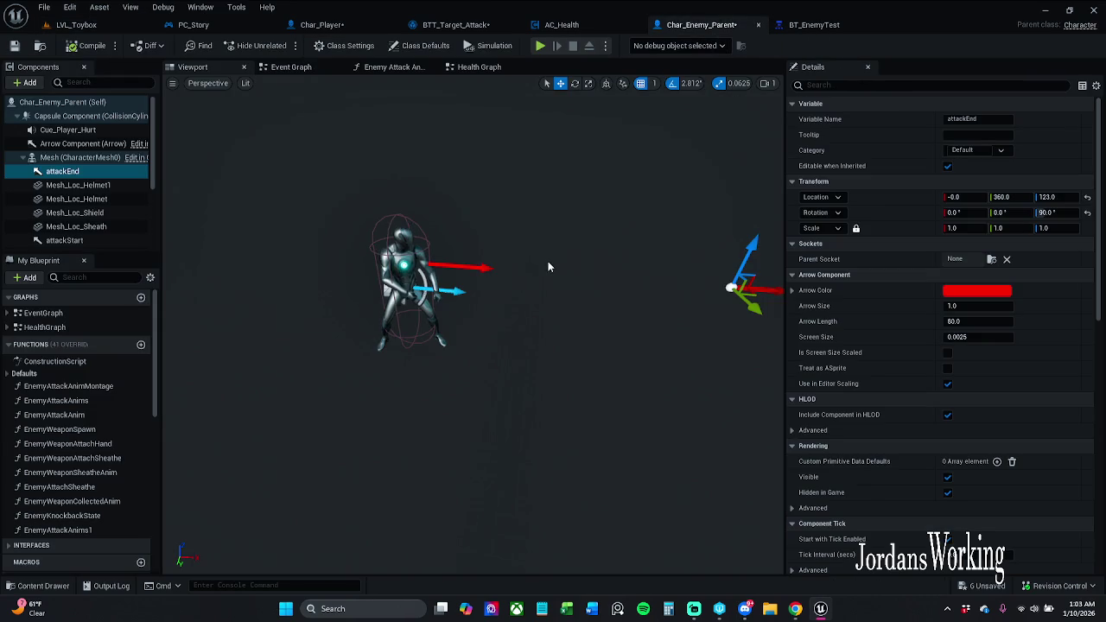
{"action": "left_click", "coordinate": [14, 45]}
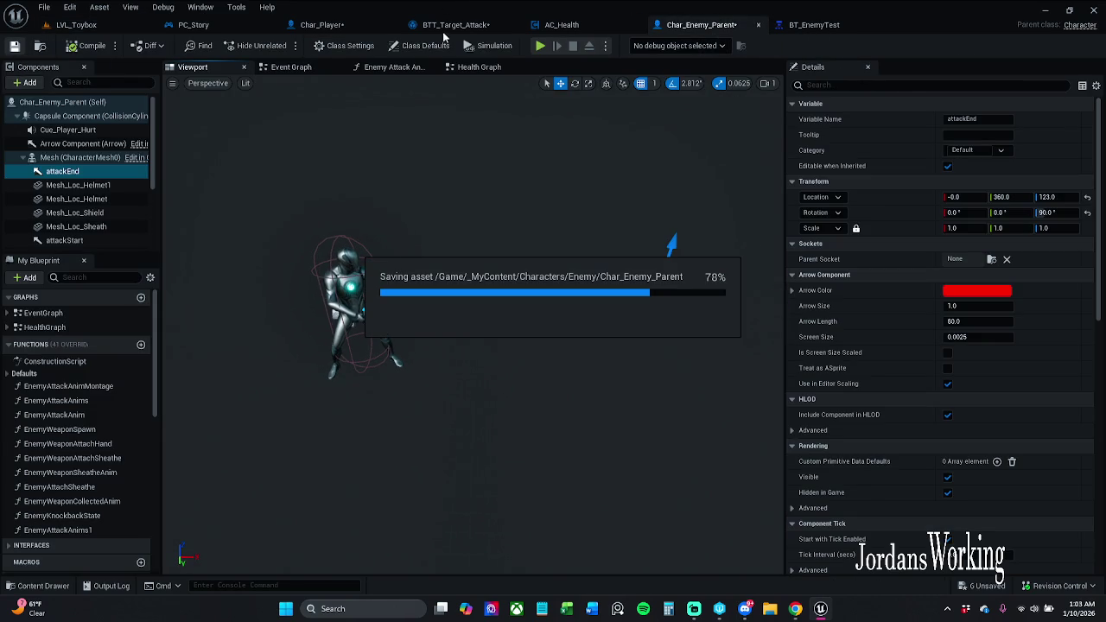
{"action": "left_click", "coordinate": [475, 26]}
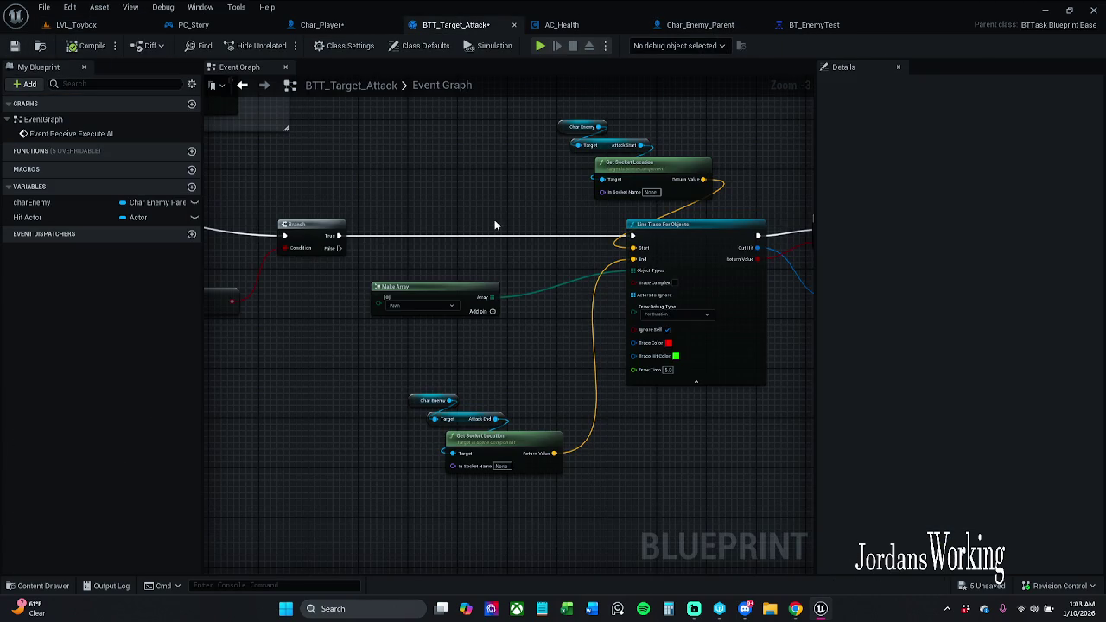
Nudge the Make Array node down and to the right.
{"action": "left_click_drag", "start_coordinate": [464, 285], "coordinate": [494, 308]}
{"action": "left_click", "coordinate": [535, 250]}
{"action": "left_click_drag", "start_coordinate": [535, 251], "coordinate": [295, 236]}
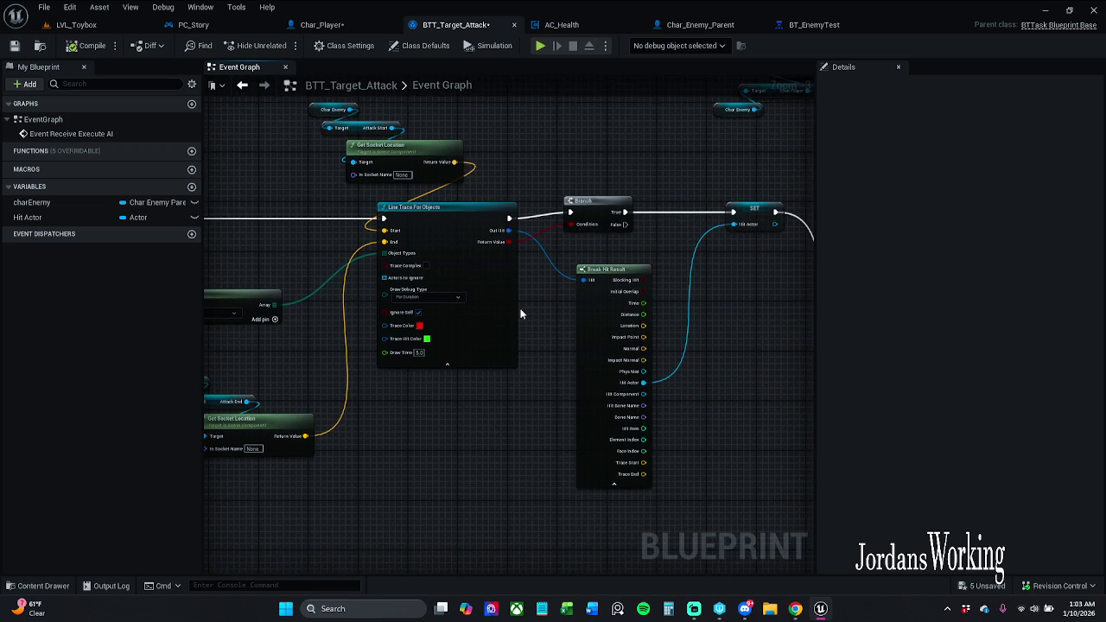
{"action": "left_click_drag", "start_coordinate": [521, 313], "coordinate": [415, 301]}
Review the Branch, SET Hit Actor and damage nodes, then save BTT_Target_Attack.
{"action": "left_click", "coordinate": [476, 206]}
{"action": "mouse_move", "coordinate": [562, 190]}
{"action": "left_mouse_down"}
{"action": "mouse_move", "coordinate": [459, 185]}
{"action": "mouse_move", "coordinate": [445, 199]}
{"action": "left_mouse_up"}
{"action": "left_click", "coordinate": [520, 231]}
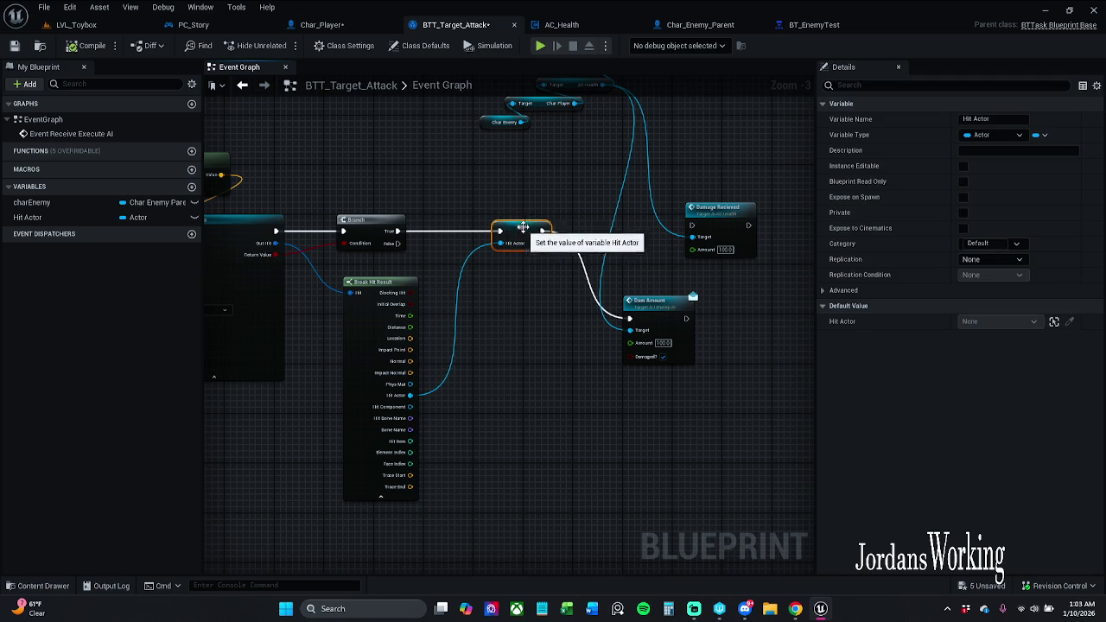
{"action": "left_click", "coordinate": [537, 206]}
{"action": "mouse_move", "coordinate": [536, 206]}
{"action": "left_mouse_down"}
{"action": "mouse_move", "coordinate": [412, 222]}
{"action": "mouse_move", "coordinate": [490, 207]}
{"action": "left_mouse_up"}
{"action": "scroll", "coordinate": [489, 207], "scroll_direction": "down", "scroll_amount": 2}
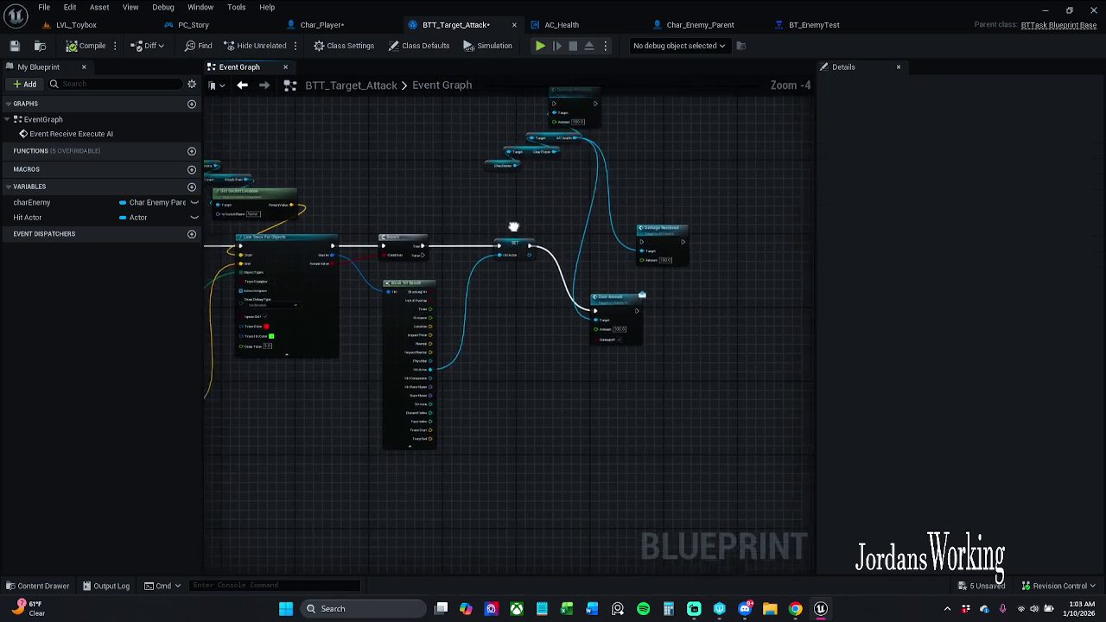
{"action": "scroll", "coordinate": [568, 204], "scroll_direction": "up", "scroll_amount": 2}
{"action": "left_click_drag", "start_coordinate": [582, 234], "coordinate": [558, 340]}
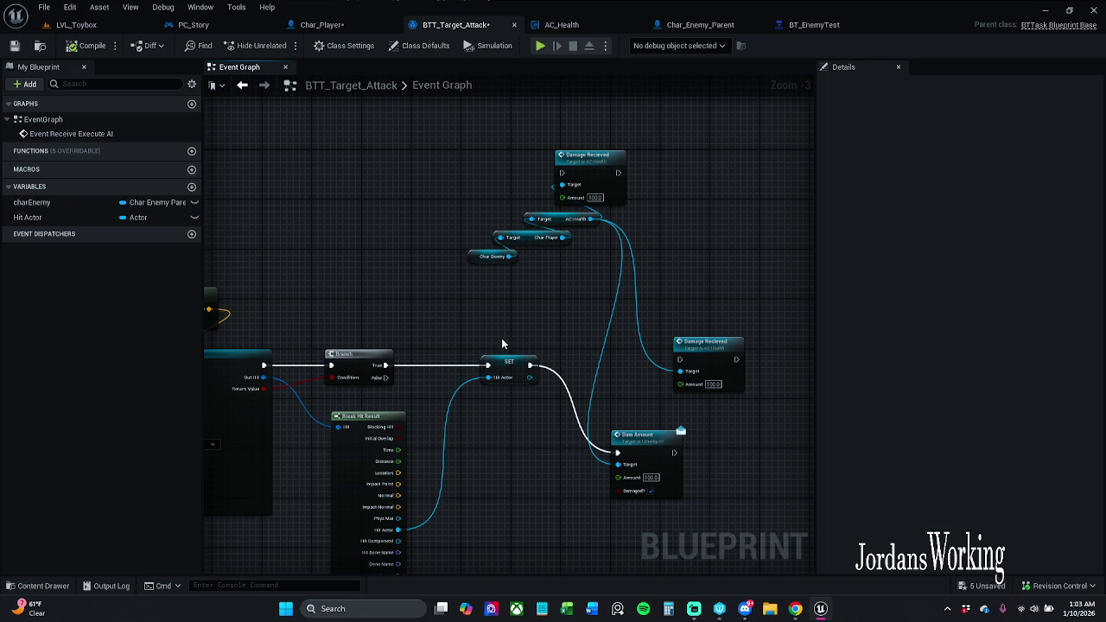
{"action": "left_click", "coordinate": [14, 45]}
{"action": "left_click", "coordinate": [342, 26]}
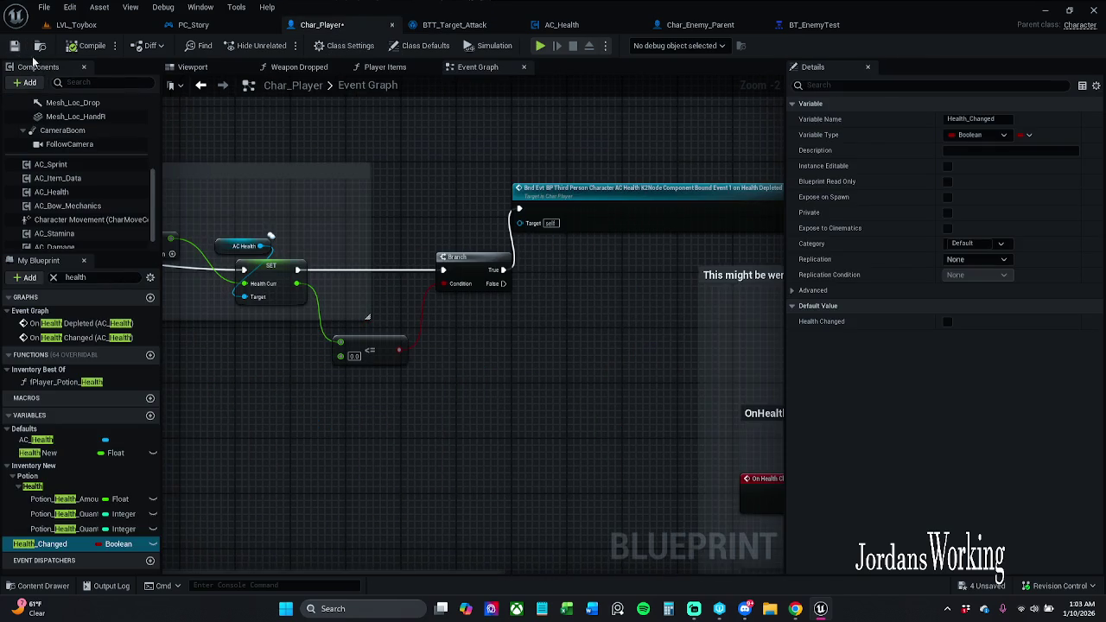
Break the exec link from SET to the health-check Branch in Char_Player and save.
{"action": "left_click", "coordinate": [14, 45]}
{"action": "scroll", "coordinate": [654, 185], "scroll_direction": "down", "scroll_amount": 3}
{"action": "scroll", "coordinate": [518, 258], "scroll_direction": "up", "scroll_amount": 3}
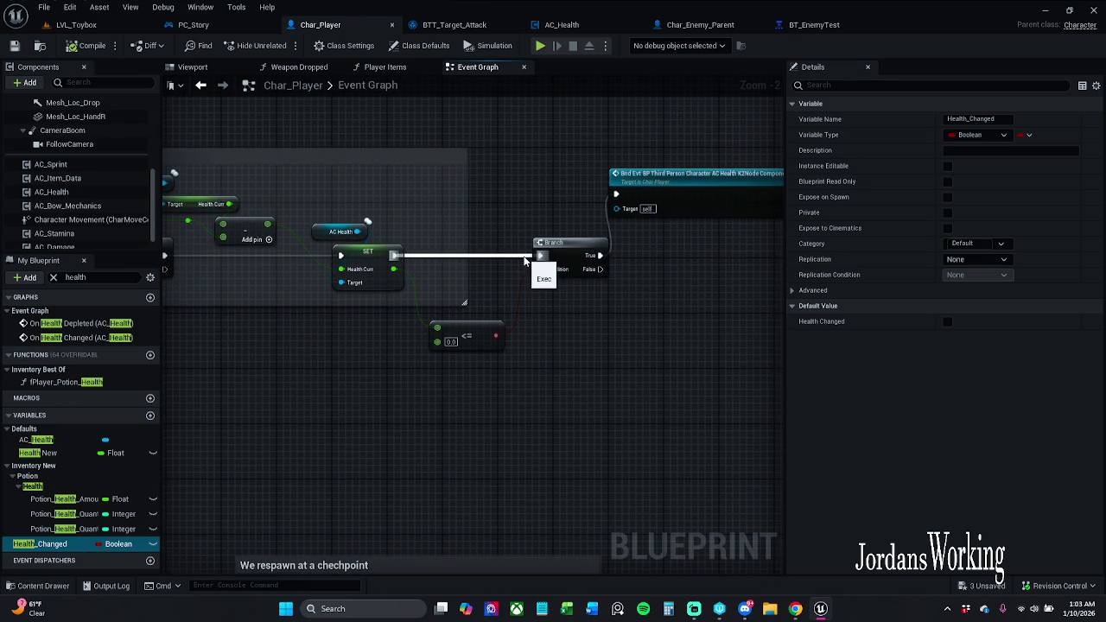
{"action": "left_click", "coordinate": [525, 259], "text": "alt"}
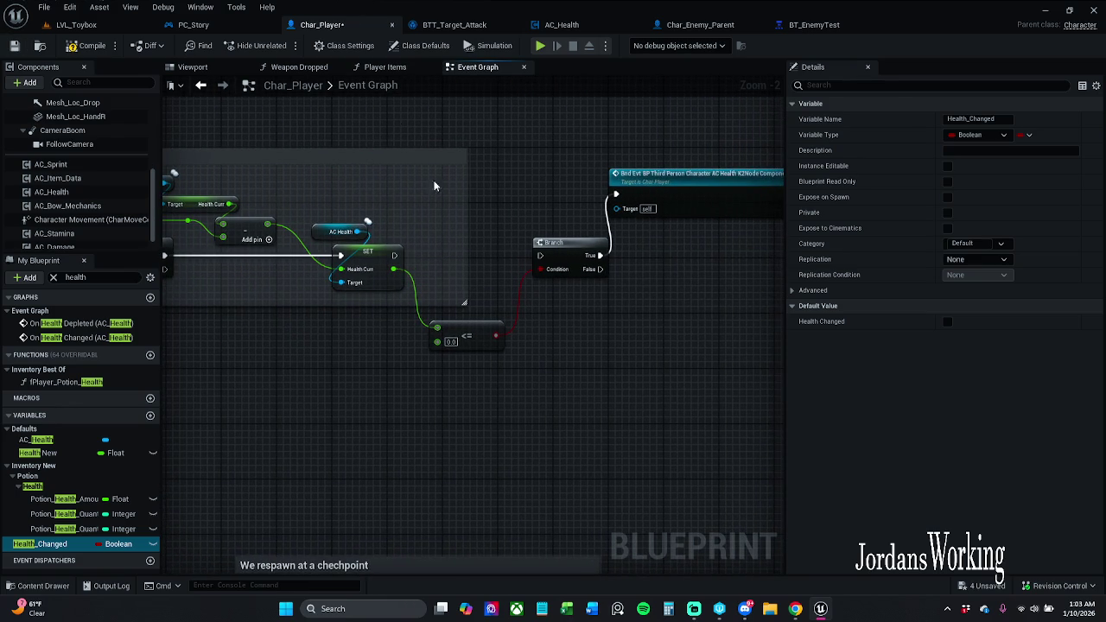
{"action": "left_click", "coordinate": [13, 49]}
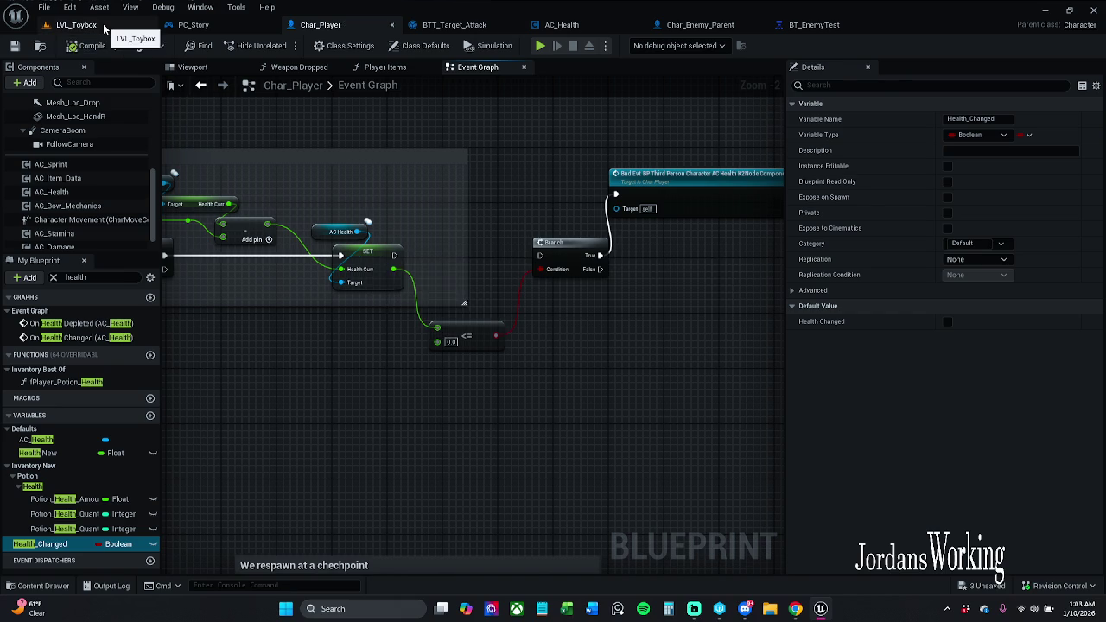
{"action": "left_click", "coordinate": [102, 26]}
{"action": "left_click", "coordinate": [281, 46]}
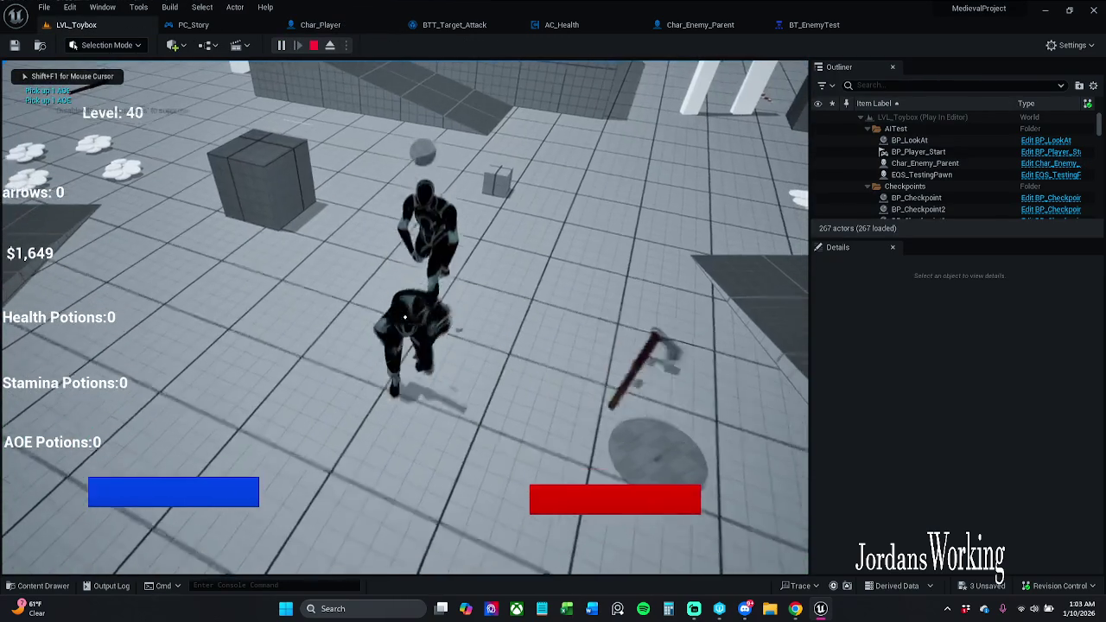
Spin-attack the approaching enemy three times with E, then stop the play session.
{"action": "key", "text": "e"}
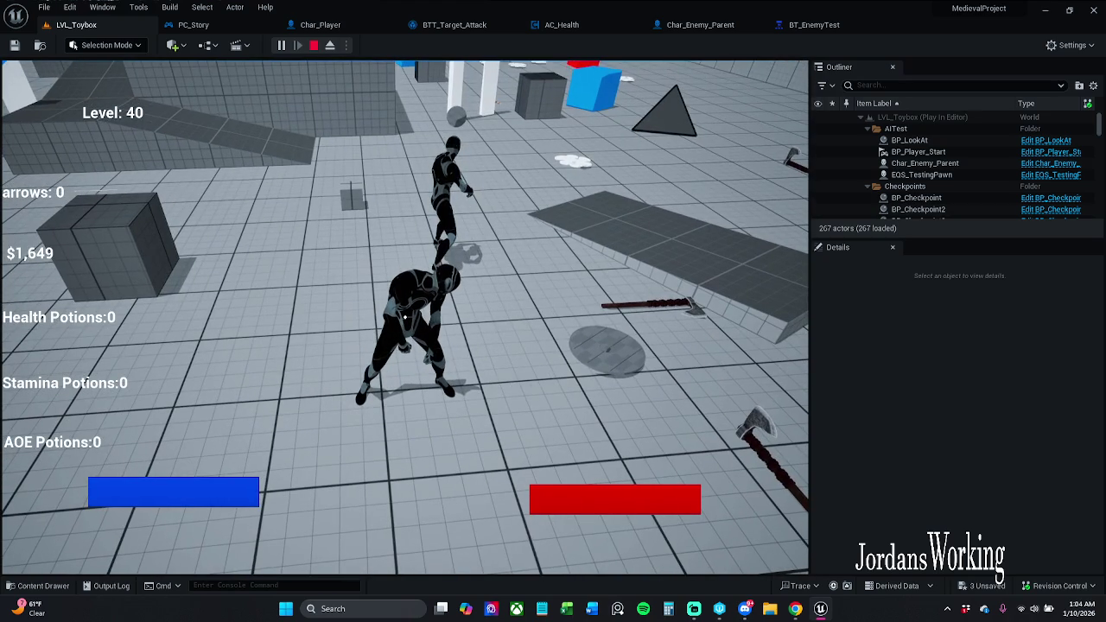
{"action": "key", "text": "e"}
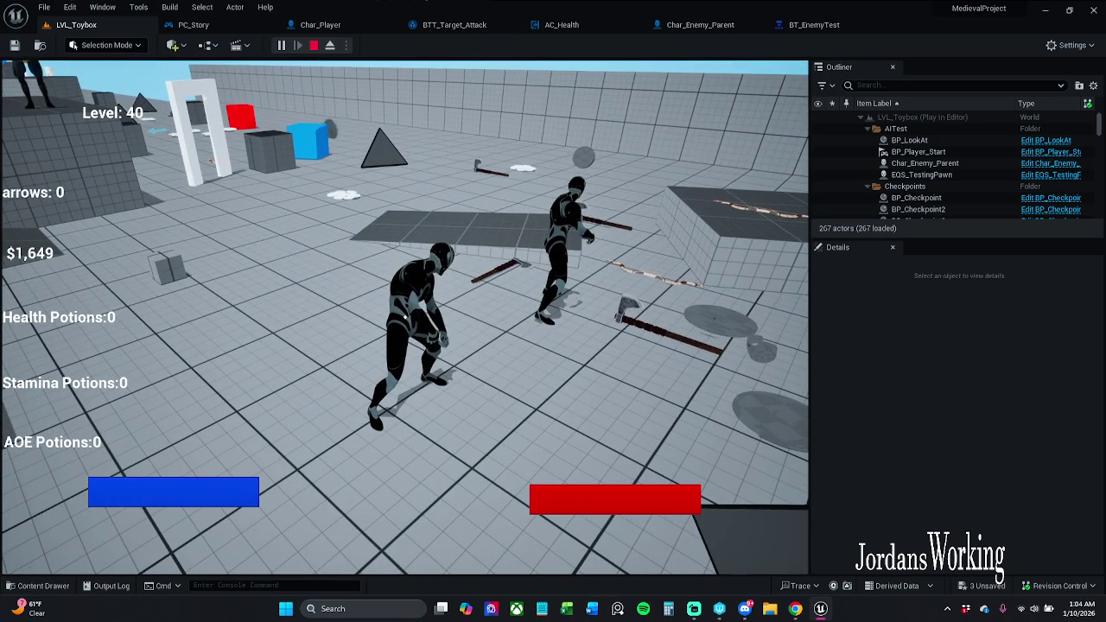
{"action": "key", "text": "e"}
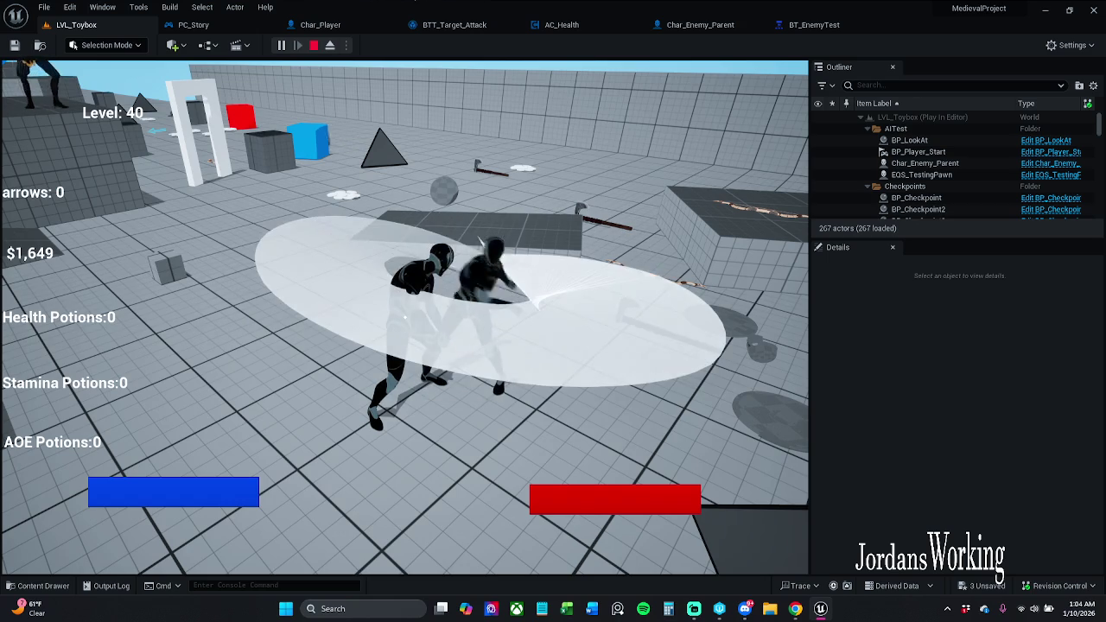
{"action": "key", "text": "Escape"}
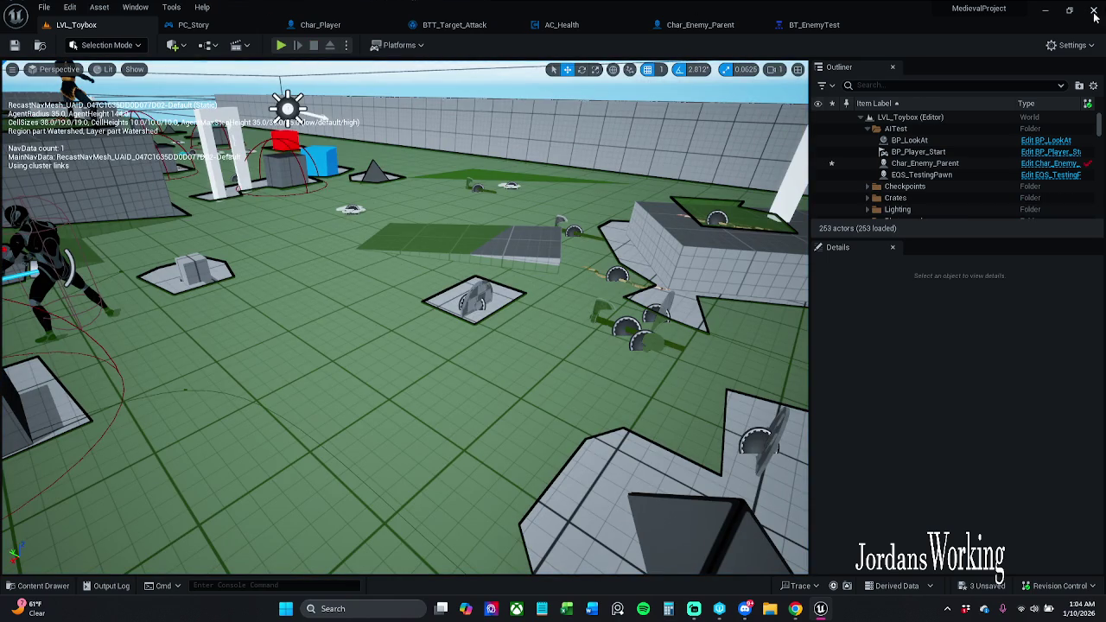
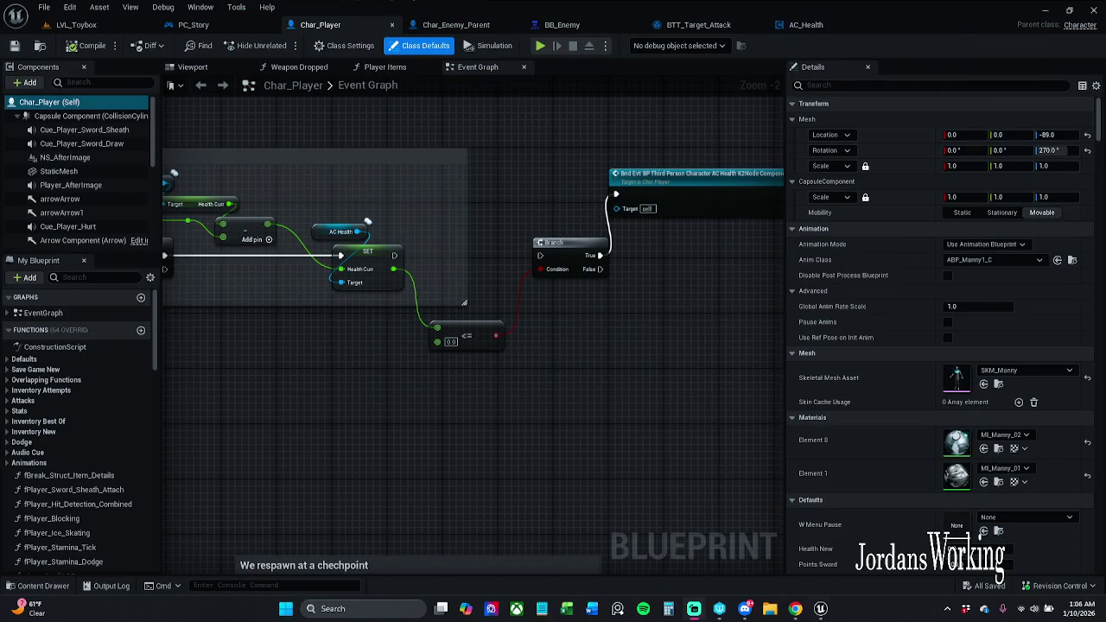
Inspect the Health Curr and AC_Health variables' properties in Char_Player's DamAmount Interface section.
{"action": "mouse_move", "coordinate": [481, 409]}
{"action": "left_mouse_down"}
{"action": "mouse_move", "coordinate": [488, 418]}
{"action": "mouse_move", "coordinate": [546, 386]}
{"action": "left_mouse_up"}
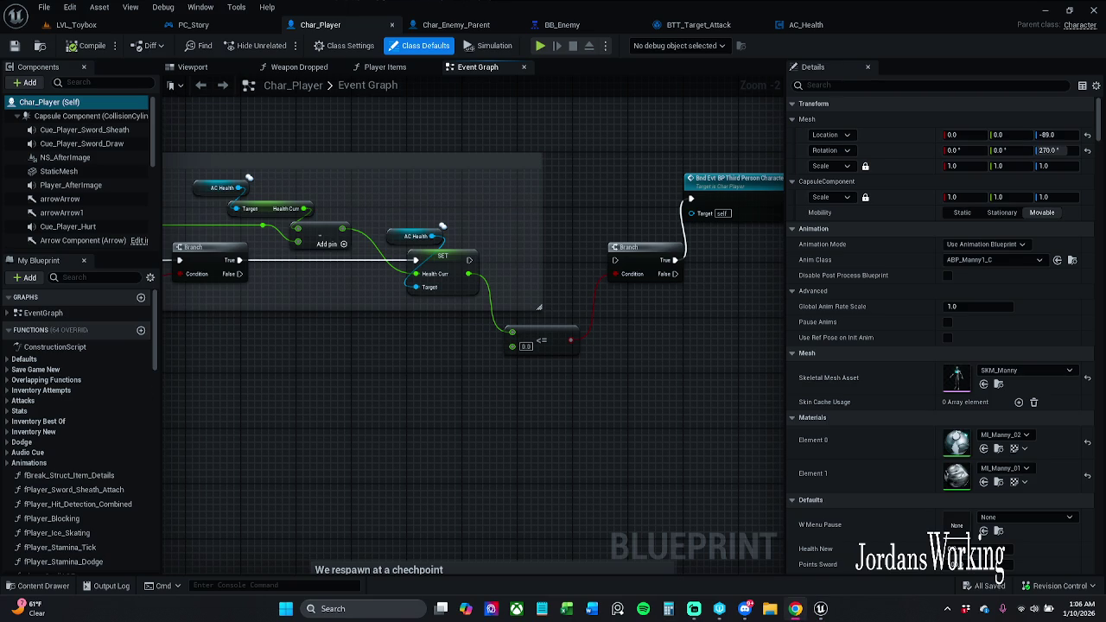
{"action": "left_click_drag", "start_coordinate": [445, 449], "coordinate": [507, 380]}
{"action": "scroll", "coordinate": [507, 380], "scroll_direction": "down", "scroll_amount": 1}
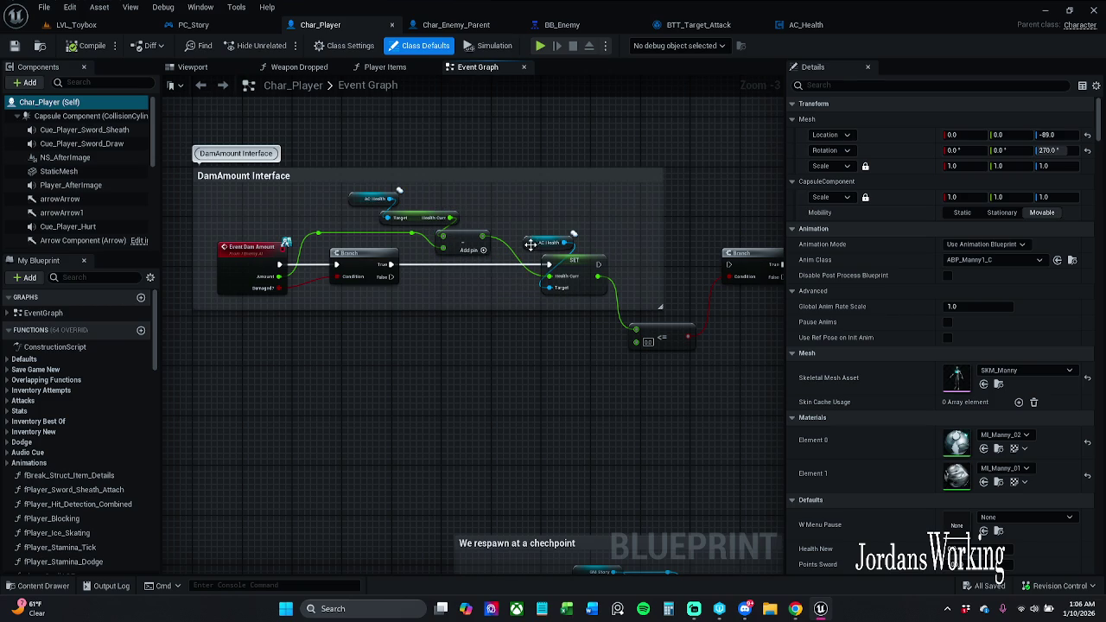
{"action": "left_click", "coordinate": [455, 217]}
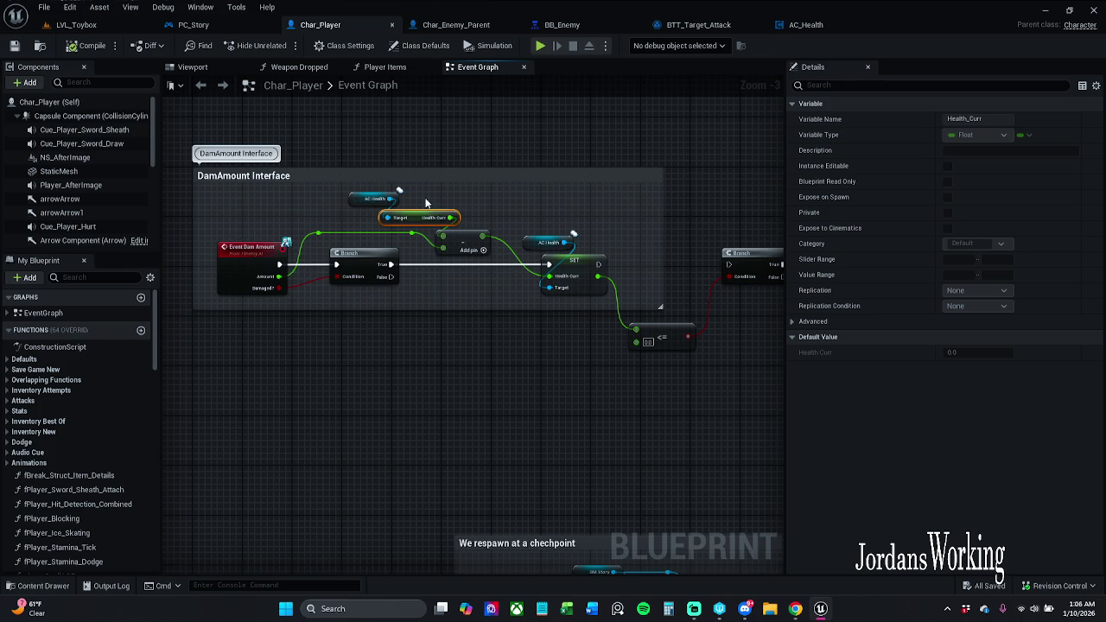
{"action": "left_click", "coordinate": [382, 198]}
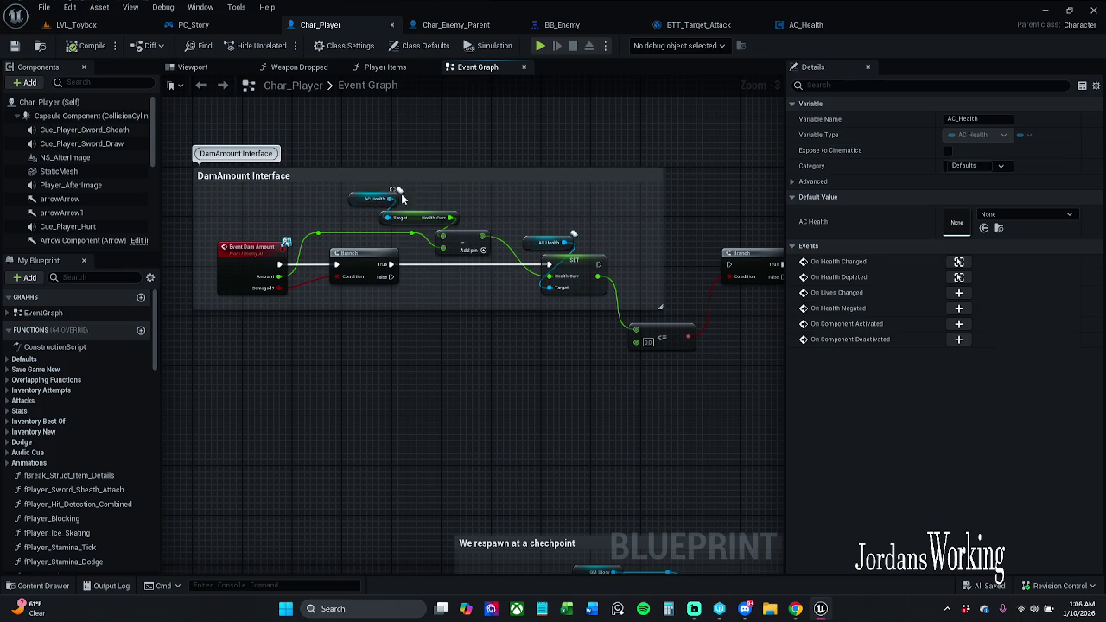
Nudge the AC Health and Health Curr getters slightly right and save Char_Player.
{"action": "left_click", "coordinate": [417, 217], "text": "ctrl"}
{"action": "left_click_drag", "start_coordinate": [417, 218], "coordinate": [441, 218]}
{"action": "left_click", "coordinate": [456, 205]}
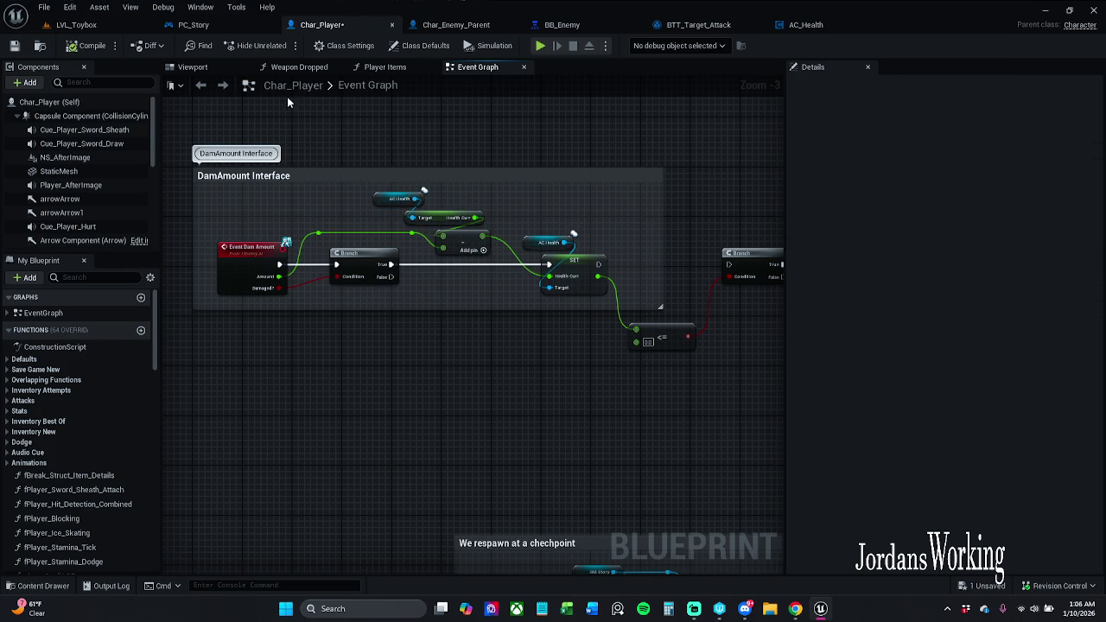
{"action": "left_click", "coordinate": [15, 46]}
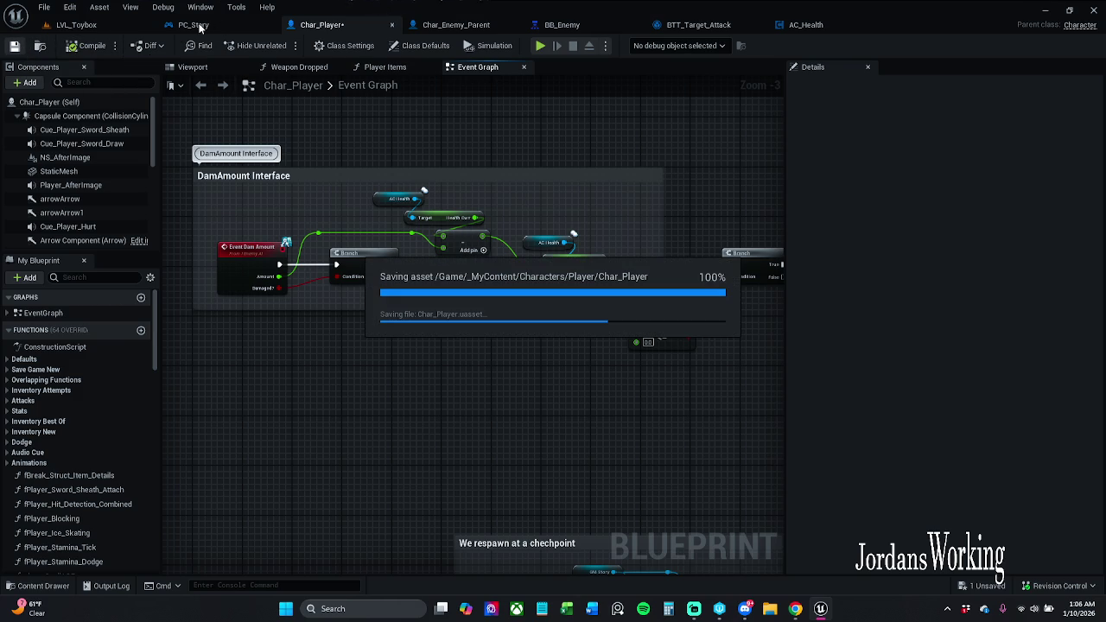
{"action": "left_click", "coordinate": [454, 24]}
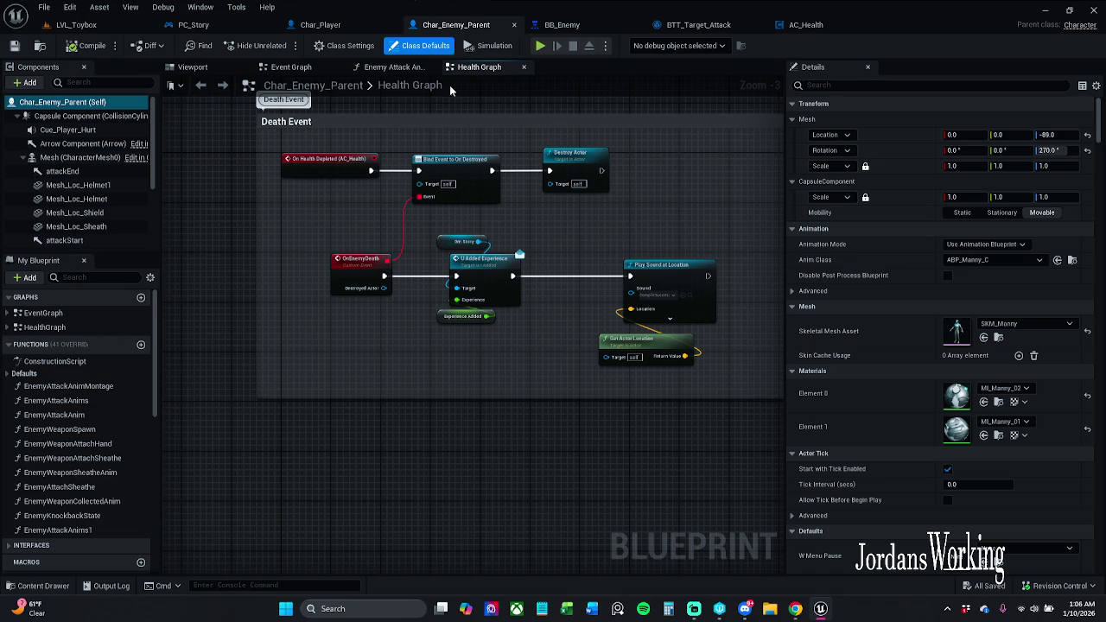
Inspect the Walk Speed and Character Movement getters in PC_Story's Controller Functions.
{"action": "left_click", "coordinate": [329, 25]}
{"action": "left_click", "coordinate": [203, 24]}
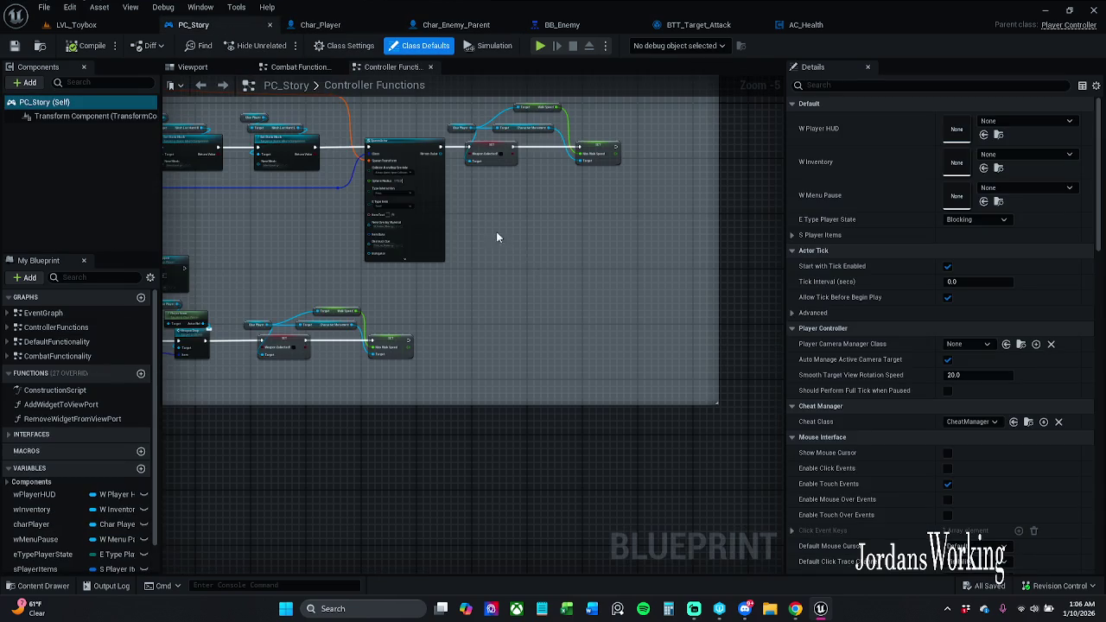
{"action": "scroll", "coordinate": [560, 261], "scroll_direction": "up", "scroll_amount": 1}
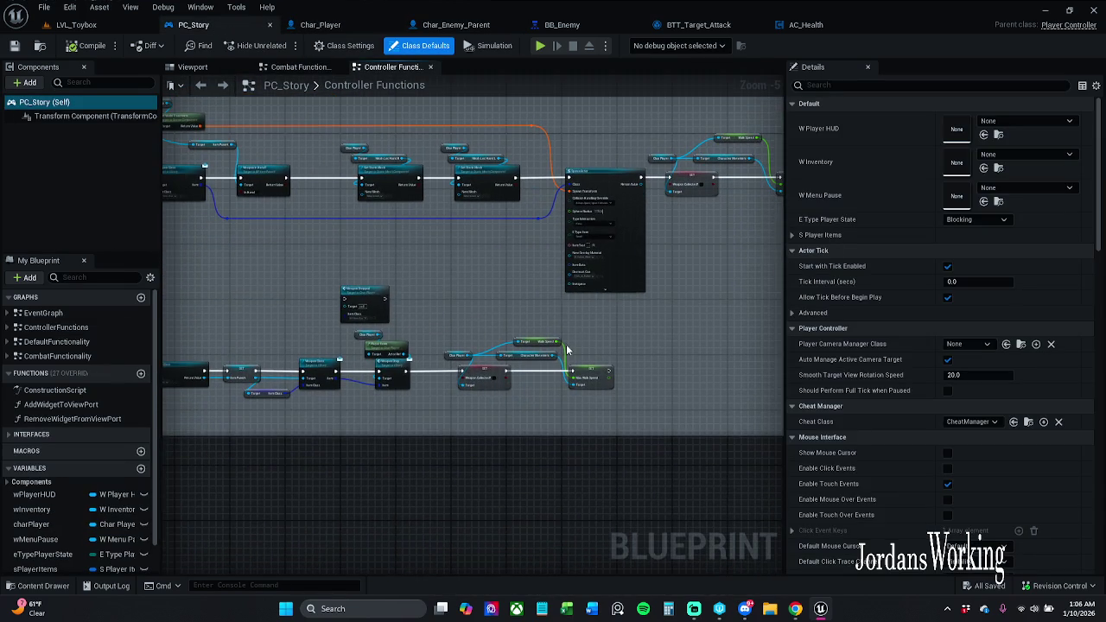
{"action": "scroll", "coordinate": [566, 338], "scroll_direction": "up", "scroll_amount": 2}
{"action": "scroll", "coordinate": [561, 332], "scroll_direction": "down", "scroll_amount": 1}
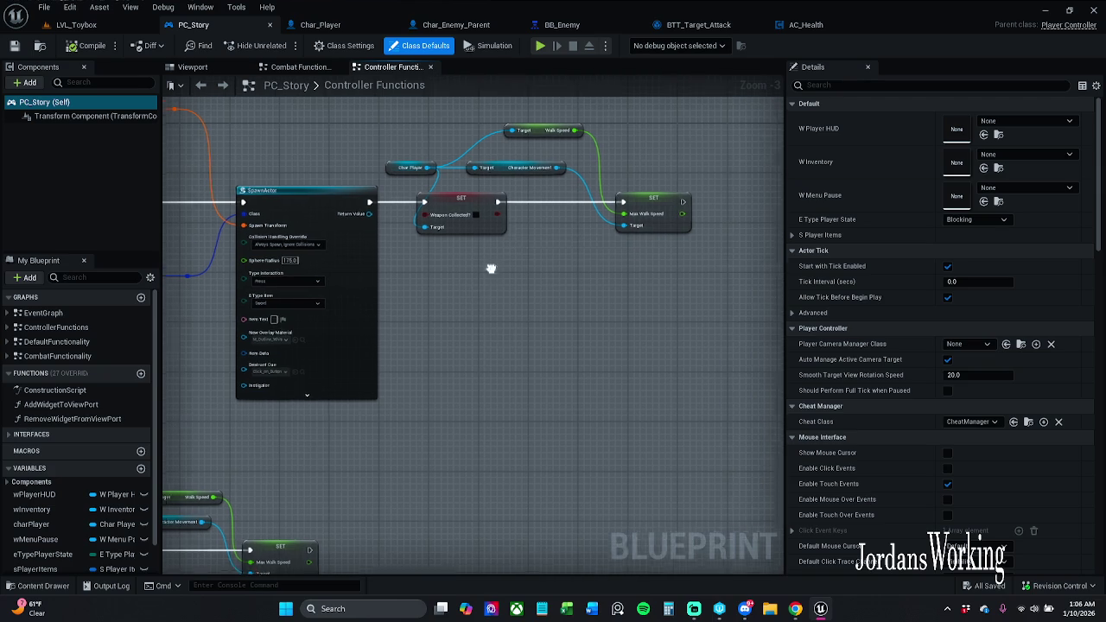
{"action": "left_click_drag", "start_coordinate": [602, 115], "coordinate": [638, 132]}
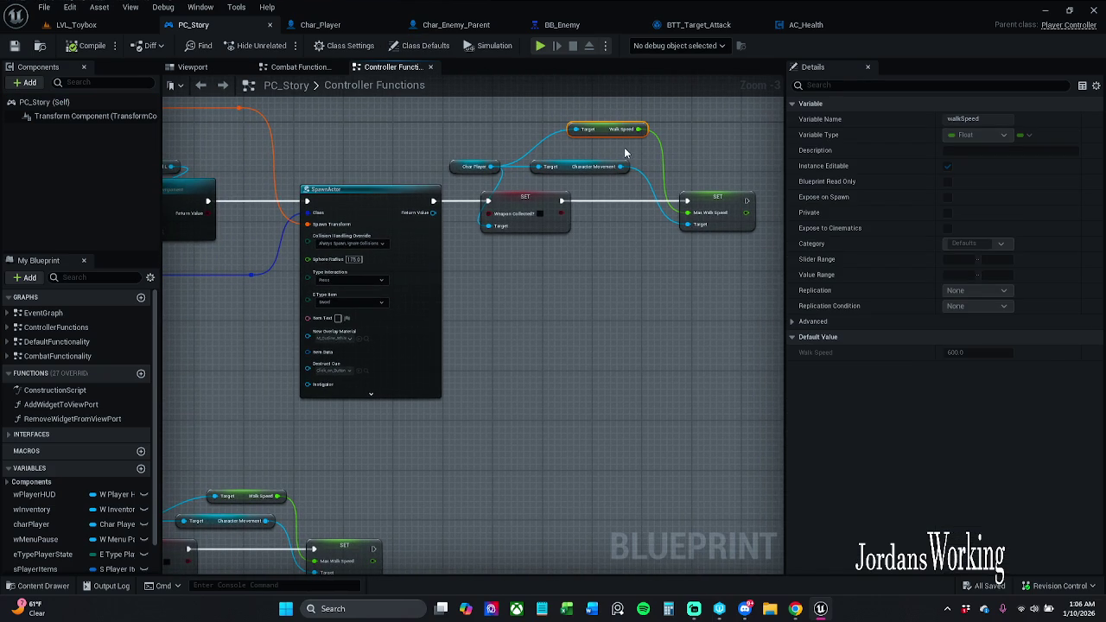
{"action": "left_click", "coordinate": [615, 165]}
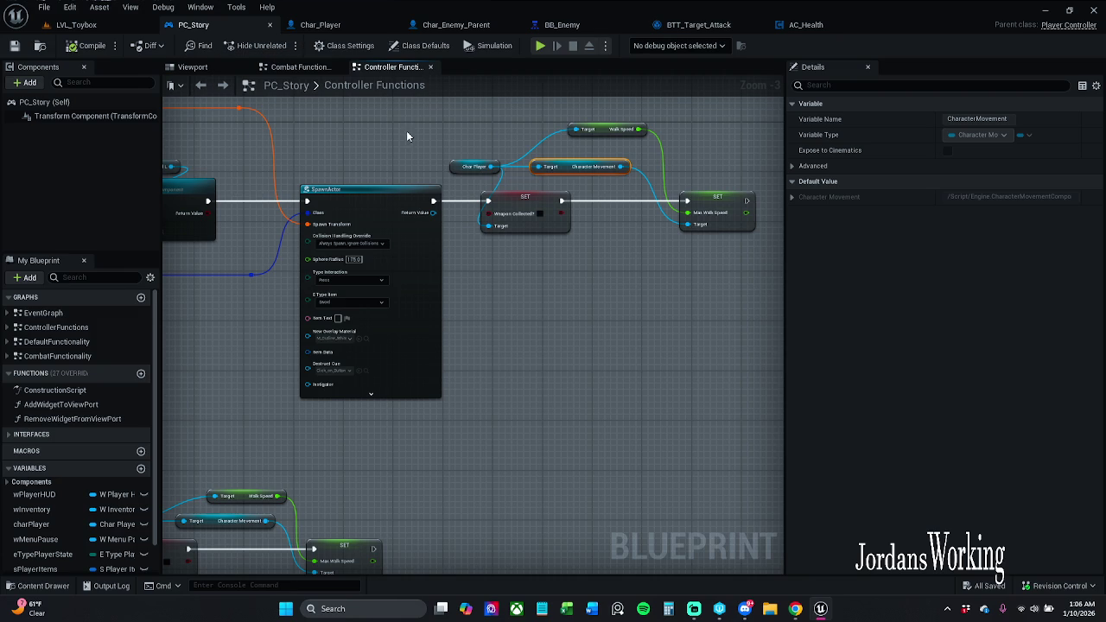
Review PC_Story's weapon class, Item Class and Actor Of Class nodes.
{"action": "mouse_move", "coordinate": [352, 143]}
{"action": "left_mouse_down"}
{"action": "mouse_move", "coordinate": [760, 147]}
{"action": "mouse_move", "coordinate": [768, 138]}
{"action": "mouse_move", "coordinate": [759, 130]}
{"action": "mouse_move", "coordinate": [700, 183]}
{"action": "mouse_move", "coordinate": [622, 182]}
{"action": "mouse_move", "coordinate": [478, 237]}
{"action": "mouse_move", "coordinate": [491, 279]}
{"action": "mouse_move", "coordinate": [444, 285]}
{"action": "mouse_move", "coordinate": [715, 277]}
{"action": "mouse_move", "coordinate": [760, 233]}
{"action": "mouse_move", "coordinate": [717, 208]}
{"action": "mouse_move", "coordinate": [682, 121]}
{"action": "mouse_move", "coordinate": [648, 93]}
{"action": "left_mouse_up"}
{"action": "scroll", "coordinate": [700, 184], "scroll_direction": "down", "scroll_amount": 2}
{"action": "scroll", "coordinate": [518, 228], "scroll_direction": "up", "scroll_amount": 3}
{"action": "scroll", "coordinate": [495, 273], "scroll_direction": "down", "scroll_amount": 1}
{"action": "scroll", "coordinate": [715, 277], "scroll_direction": "down", "scroll_amount": 1}
{"action": "left_click_drag", "start_coordinate": [494, 255], "coordinate": [597, 234]}
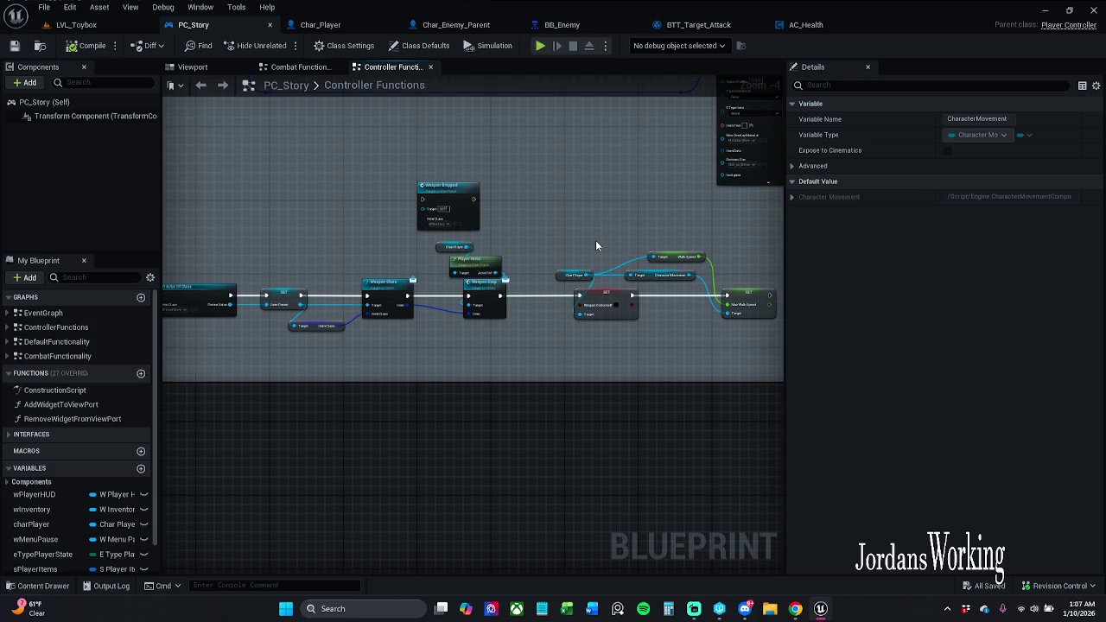
{"action": "scroll", "coordinate": [245, 354], "scroll_direction": "up", "scroll_amount": 3}
{"action": "left_click", "coordinate": [346, 341]}
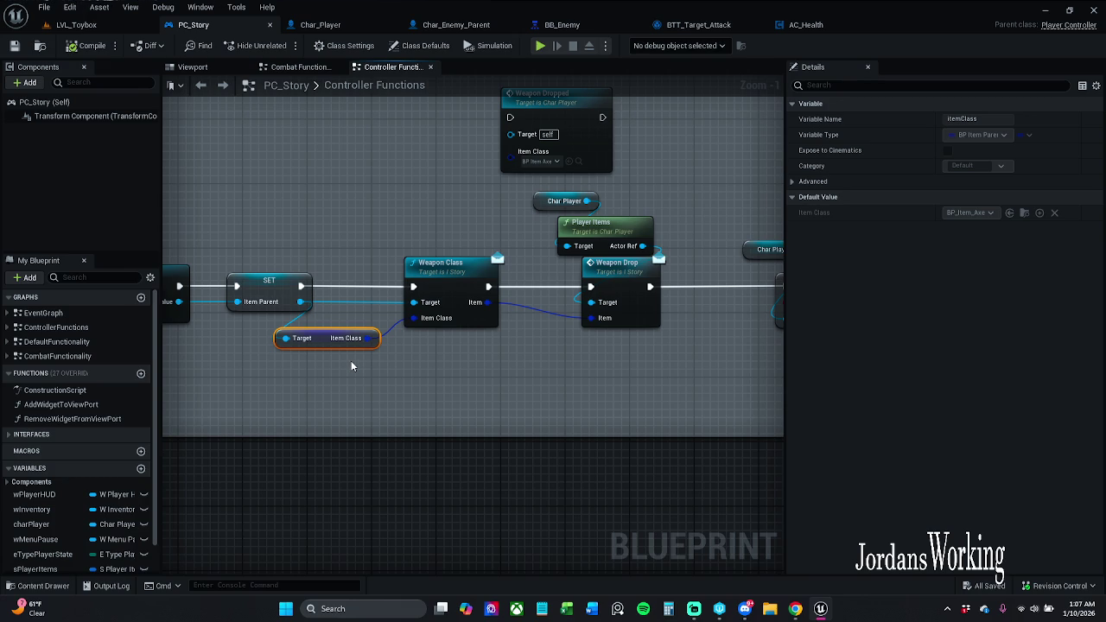
{"action": "left_click_drag", "start_coordinate": [309, 233], "coordinate": [413, 224]}
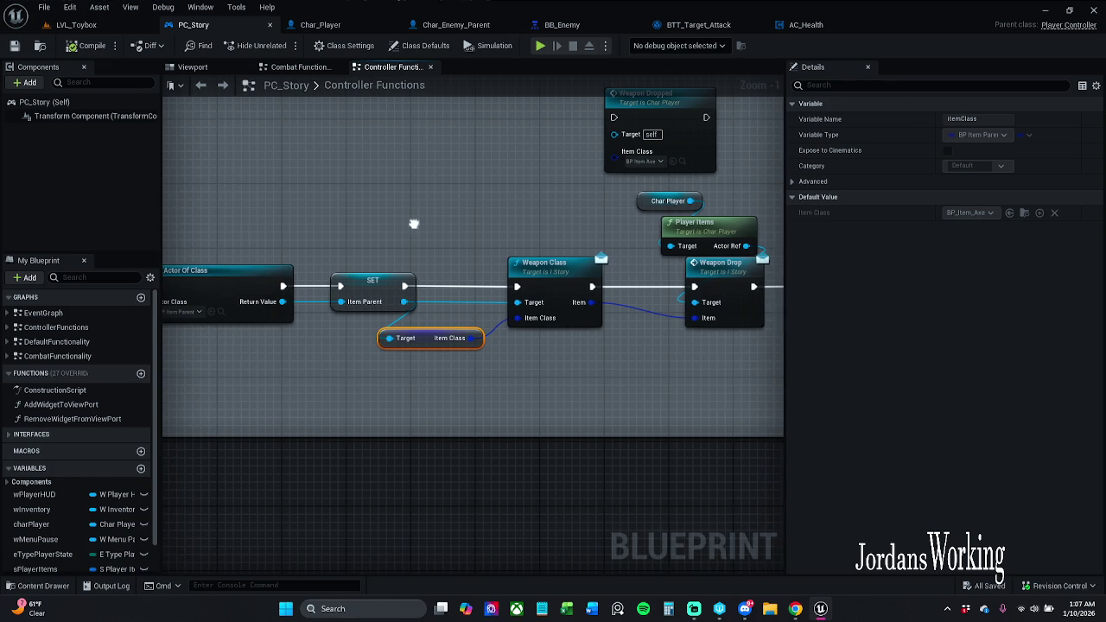
{"action": "left_click", "coordinate": [808, 24]}
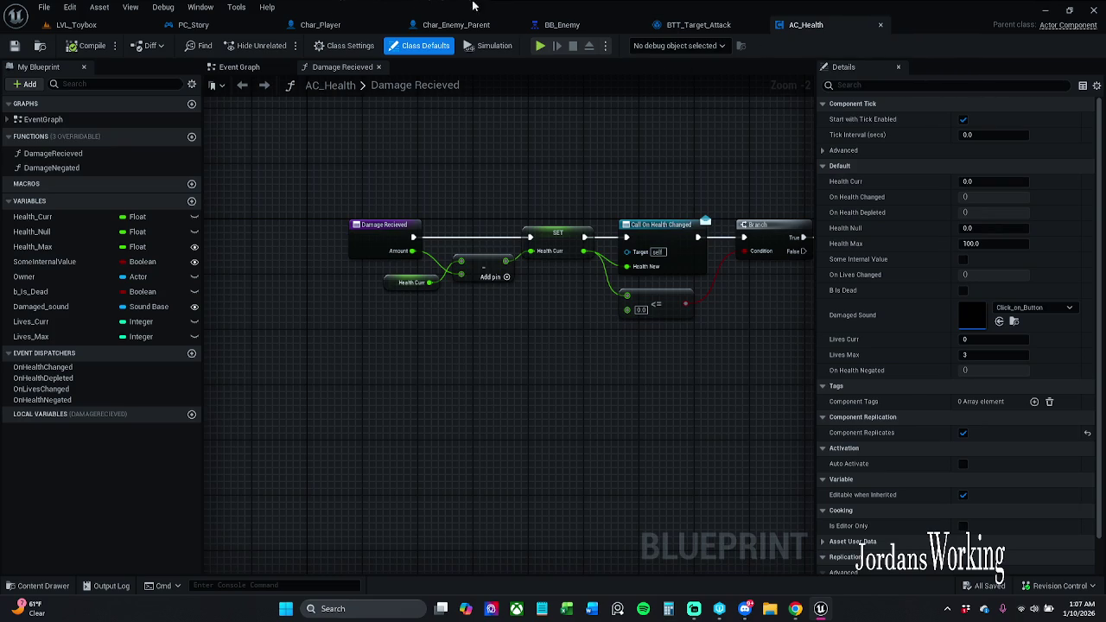
Delete the bound-event node and the now-unused Branch from Char_Player's event graph.
{"action": "left_click", "coordinate": [423, 26]}
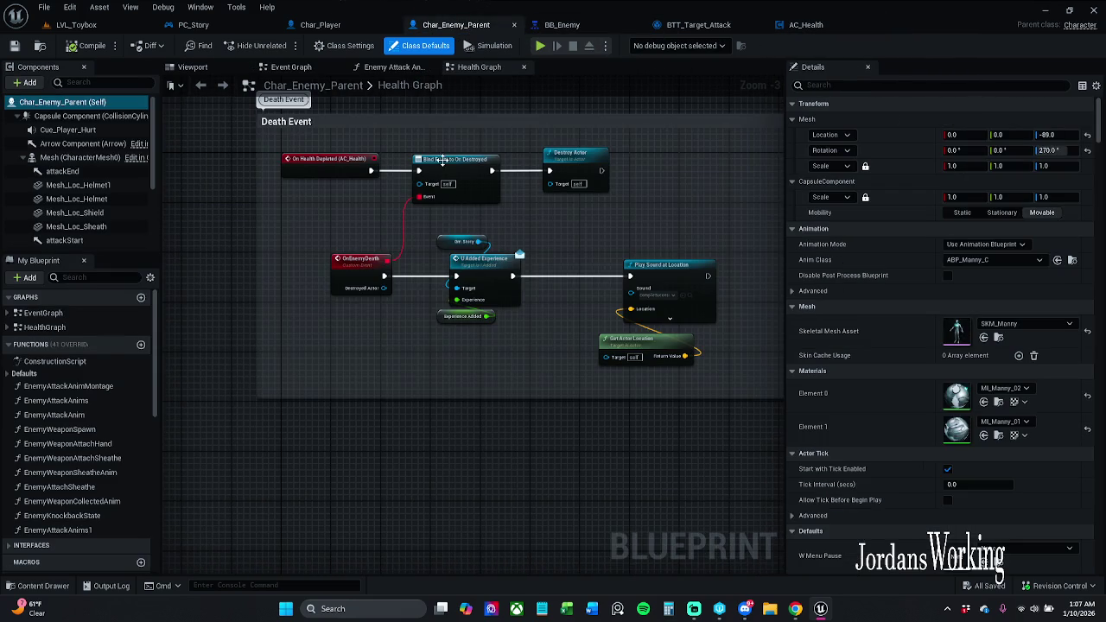
{"action": "left_click", "coordinate": [328, 25]}
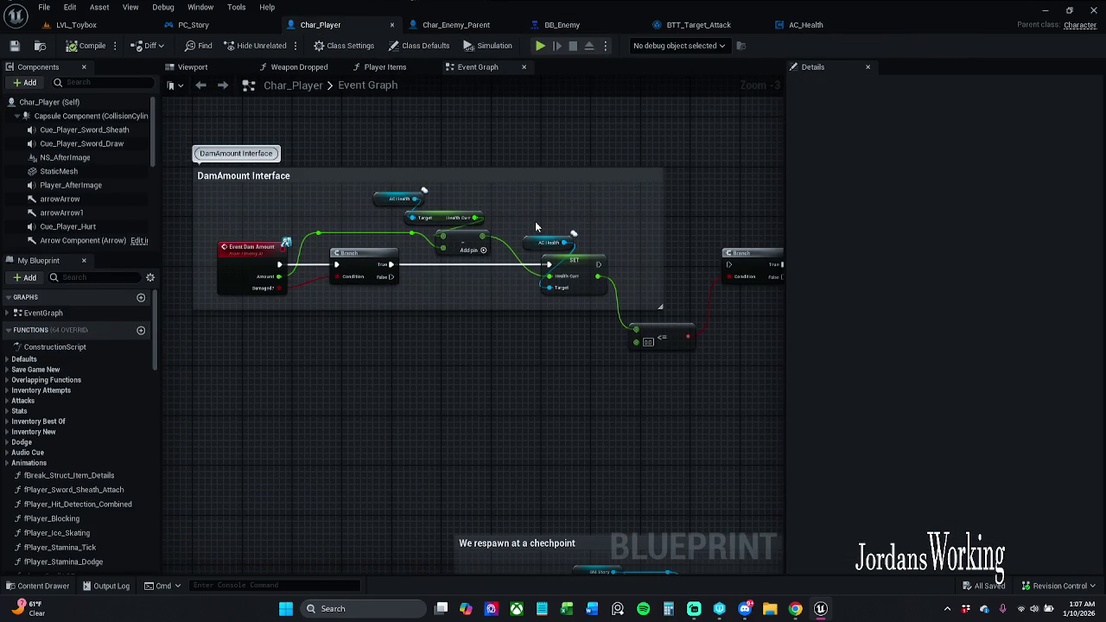
{"action": "scroll", "coordinate": [536, 226], "scroll_direction": "down", "scroll_amount": 2}
{"action": "left_click_drag", "start_coordinate": [593, 217], "coordinate": [482, 214]}
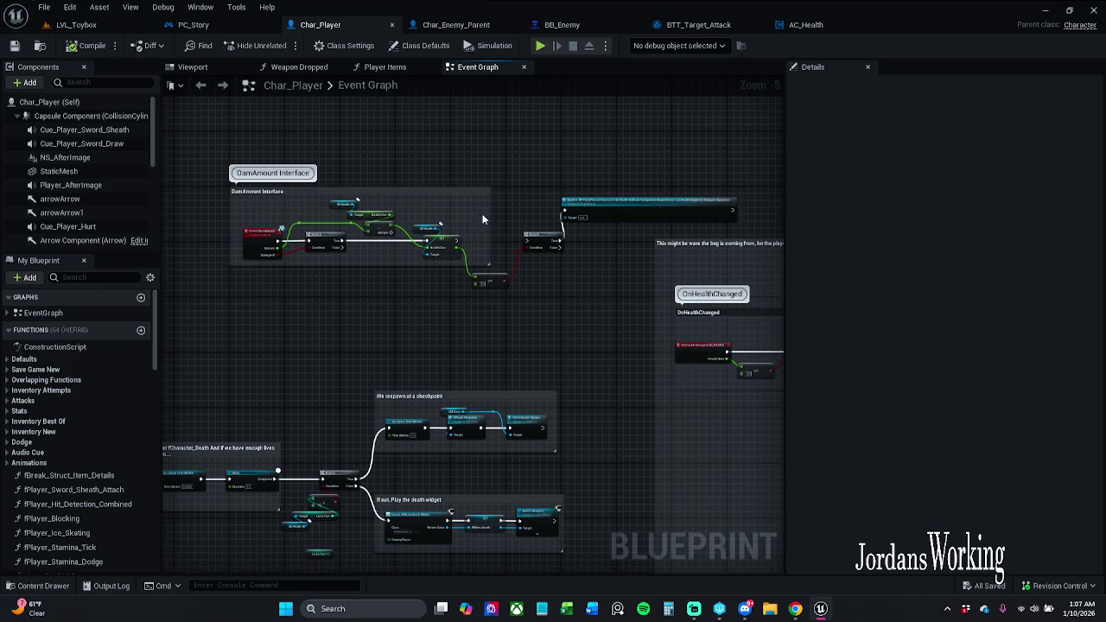
{"action": "left_click", "coordinate": [682, 220]}
{"action": "key", "text": "Delete"}
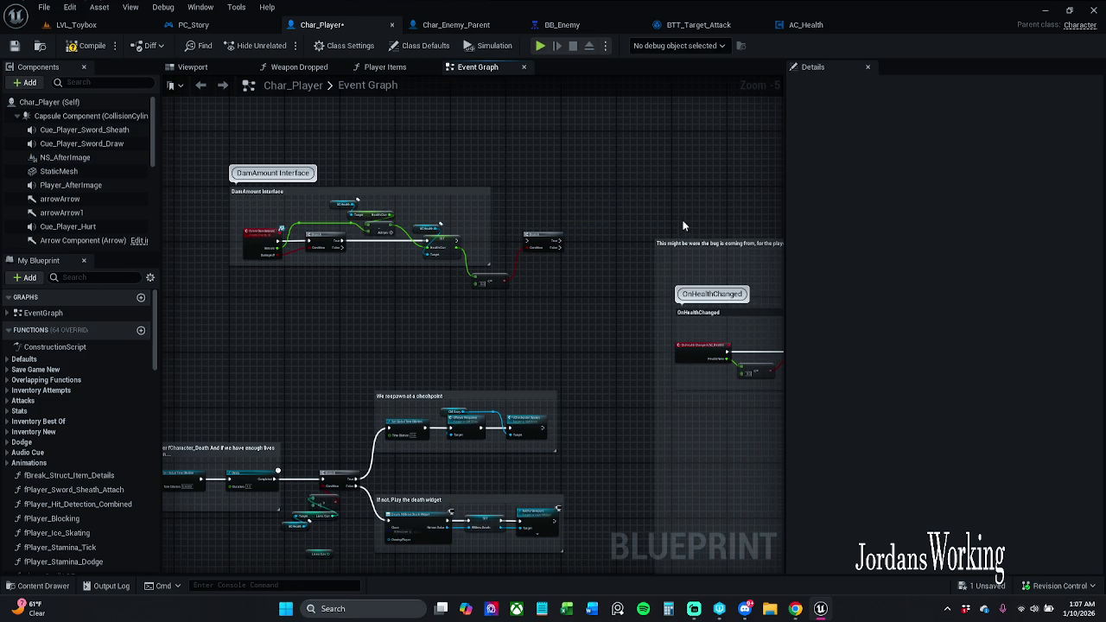
{"action": "left_click_drag", "start_coordinate": [543, 219], "coordinate": [588, 328]}
{"action": "key", "text": "Delete"}
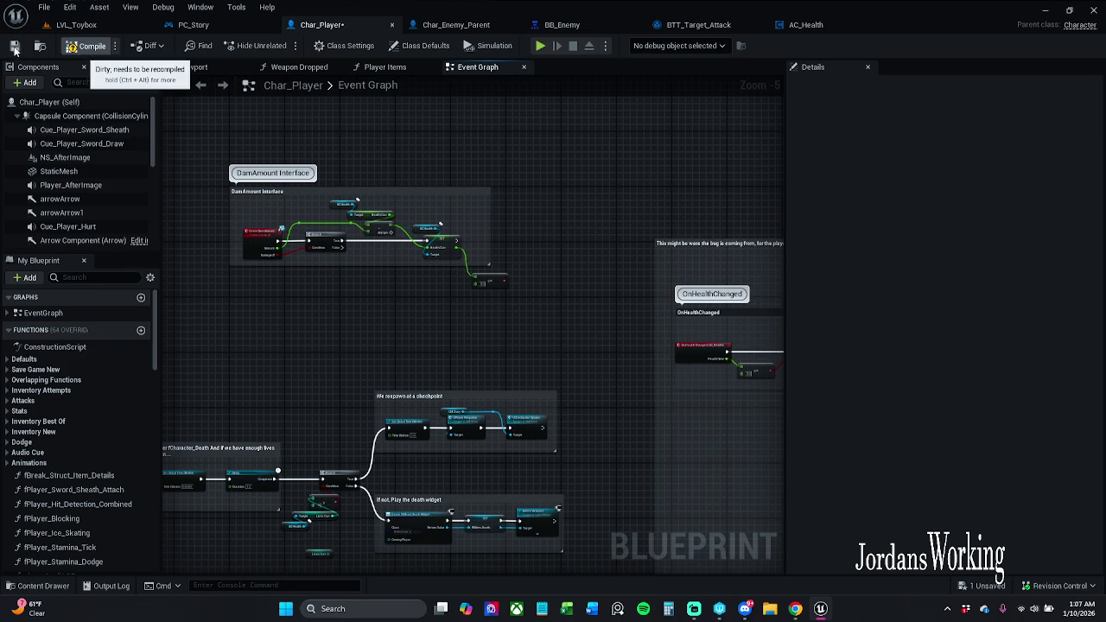
Save Char_Player and return to PC_Story.
{"action": "left_click", "coordinate": [13, 46]}
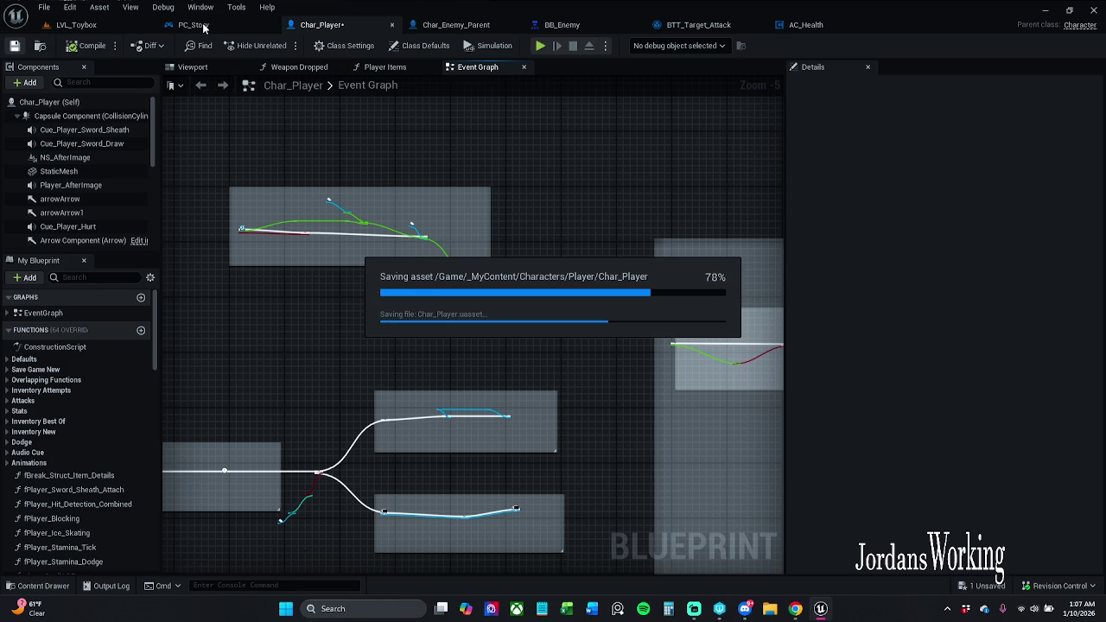
{"action": "left_click", "coordinate": [195, 25]}
{"action": "scroll", "coordinate": [486, 239], "scroll_direction": "down", "scroll_amount": 7}
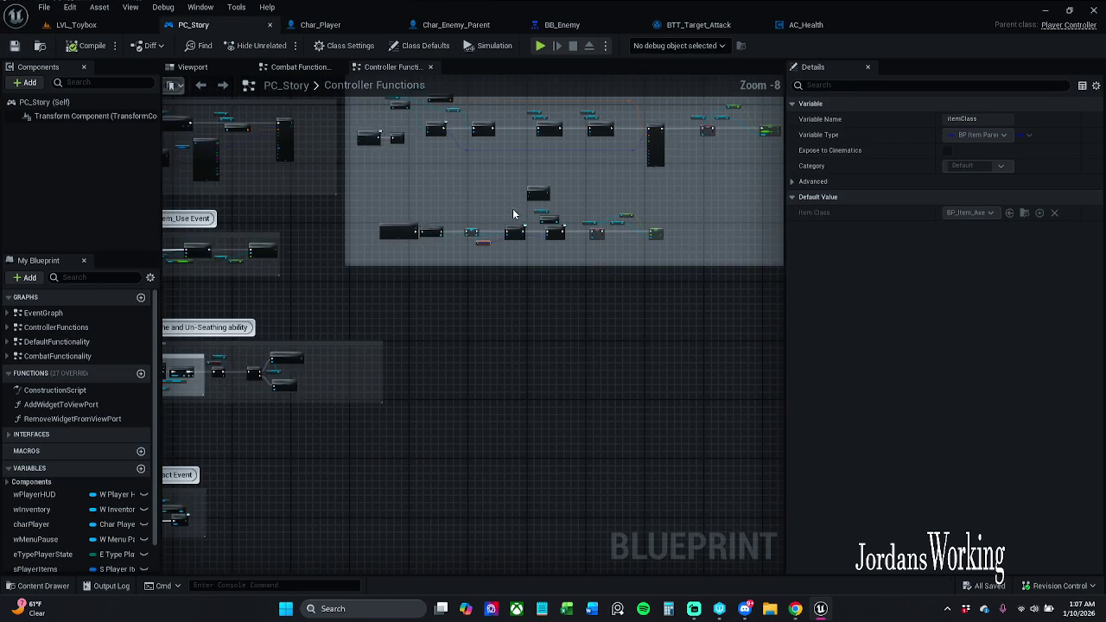
Drill from Combat Functionality into Player Attack Anim Montage, then Player Attack Anims, and open the Content Drawer.
{"action": "left_click", "coordinate": [364, 84]}
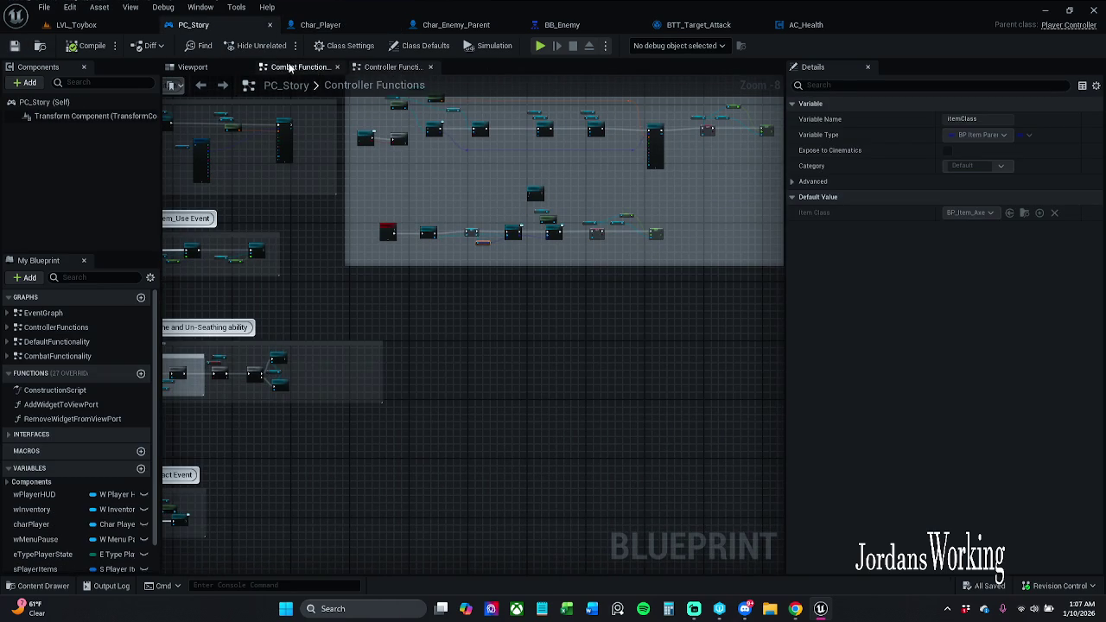
{"action": "left_click", "coordinate": [294, 66]}
{"action": "left_click_drag", "start_coordinate": [414, 208], "coordinate": [469, 206]}
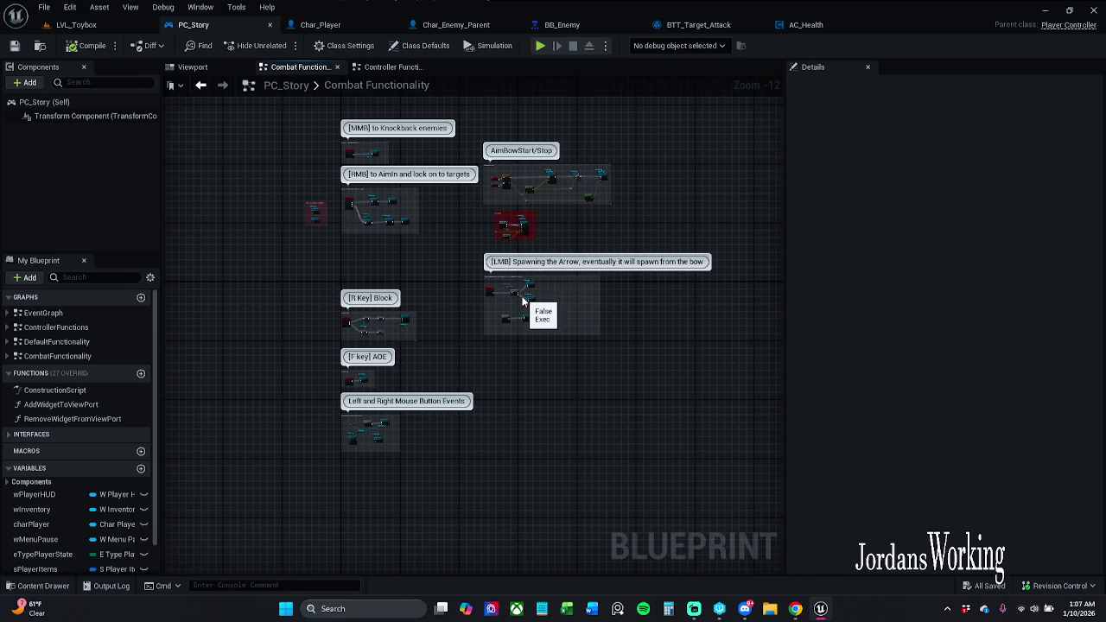
{"action": "scroll", "coordinate": [526, 313], "scroll_direction": "up", "scroll_amount": 10}
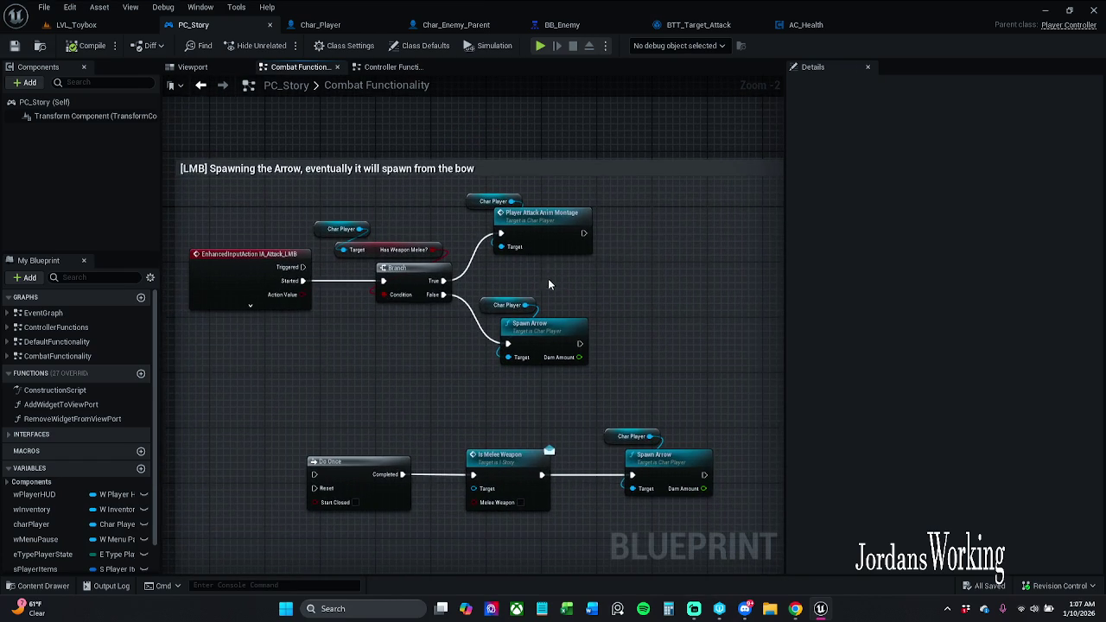
{"action": "double_click", "coordinate": [544, 239]}
{"action": "left_click_drag", "start_coordinate": [689, 235], "coordinate": [557, 235]}
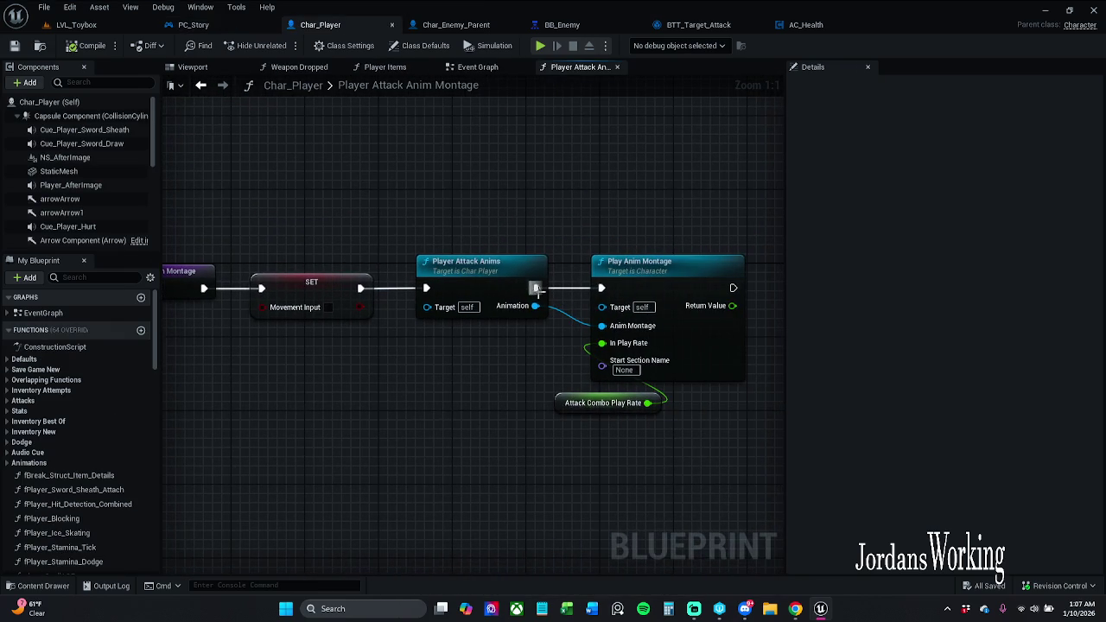
{"action": "double_click", "coordinate": [503, 269]}
{"action": "mouse_move", "coordinate": [503, 270]}
{"action": "left_mouse_down"}
{"action": "mouse_move", "coordinate": [521, 338]}
{"action": "mouse_move", "coordinate": [384, 352]}
{"action": "mouse_move", "coordinate": [646, 239]}
{"action": "mouse_move", "coordinate": [476, 225]}
{"action": "left_mouse_up"}
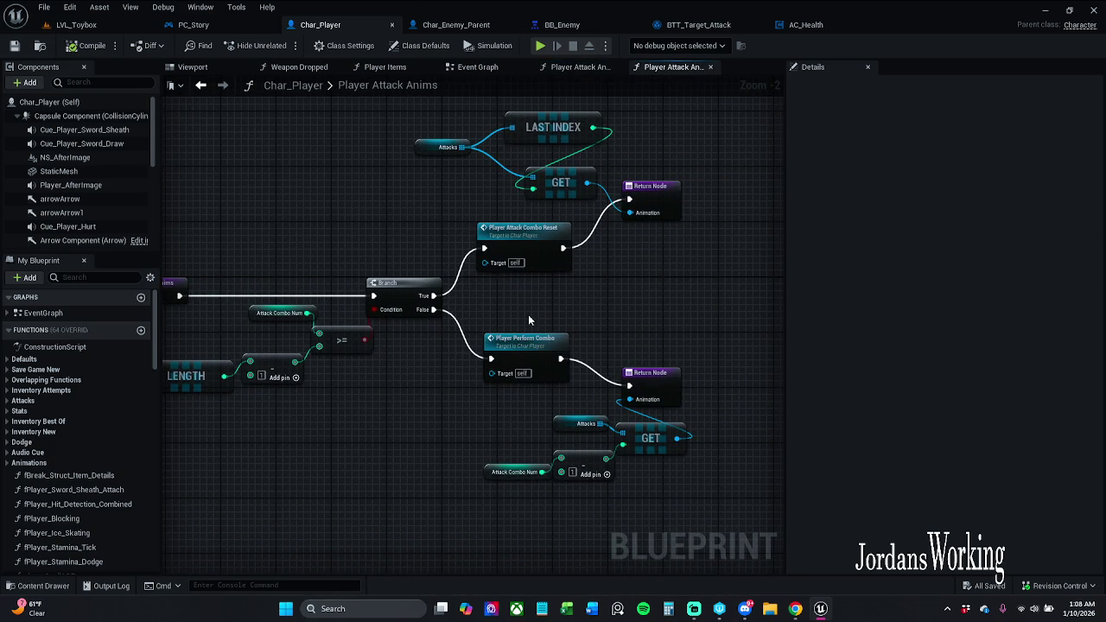
{"action": "left_click", "coordinate": [39, 586]}
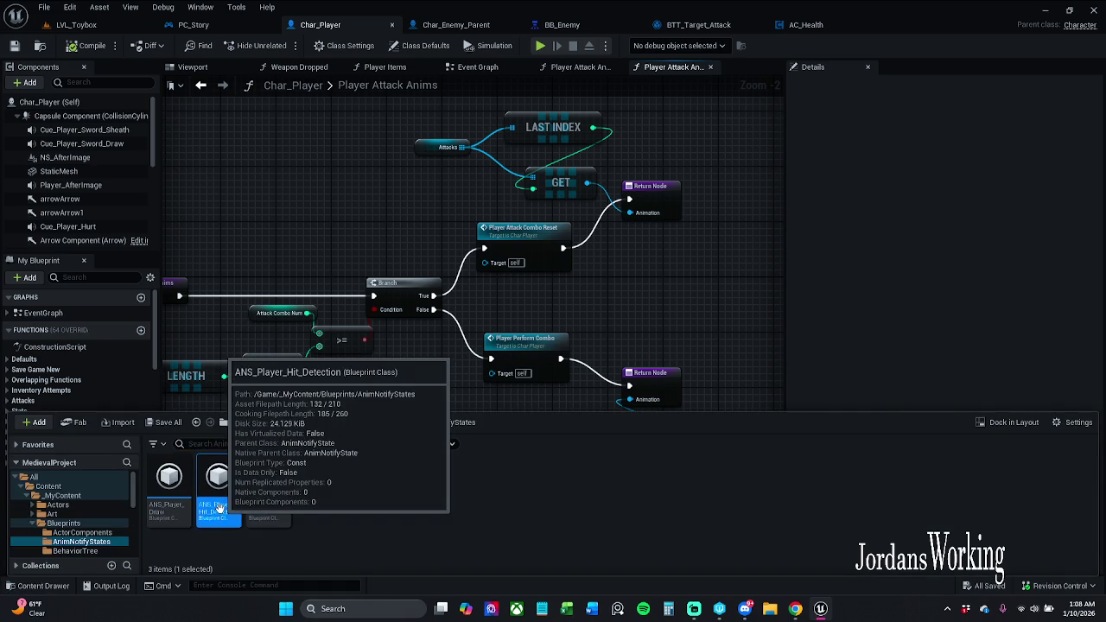
In F Player Hit Sword, move the Time Dilation Here comment up and save Char_Player.
{"action": "double_click", "coordinate": [209, 508]}
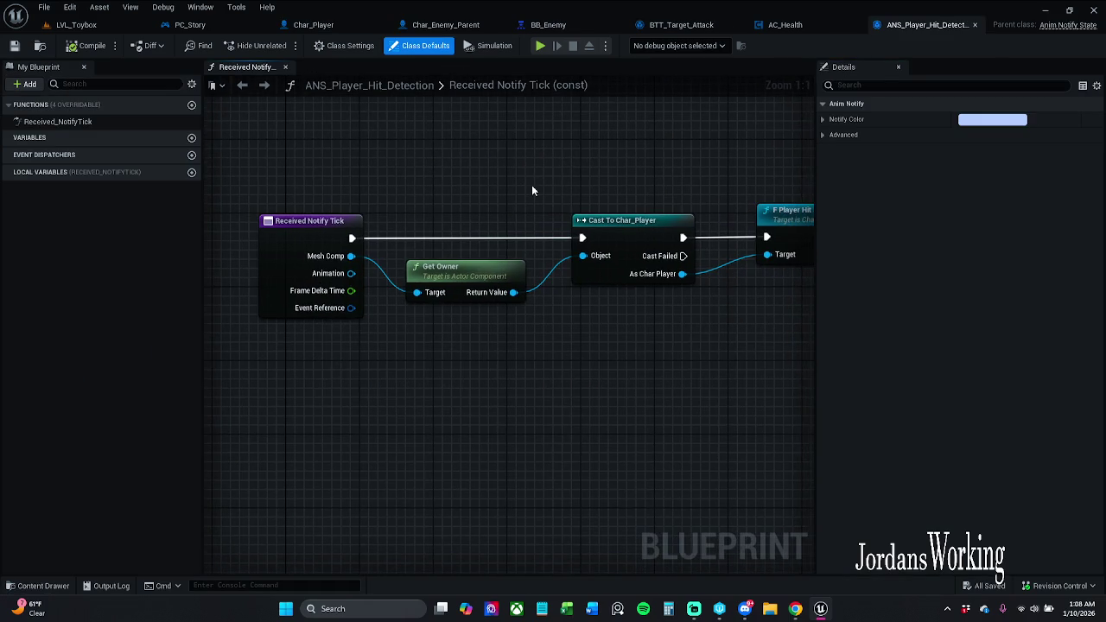
{"action": "double_click", "coordinate": [444, 193]}
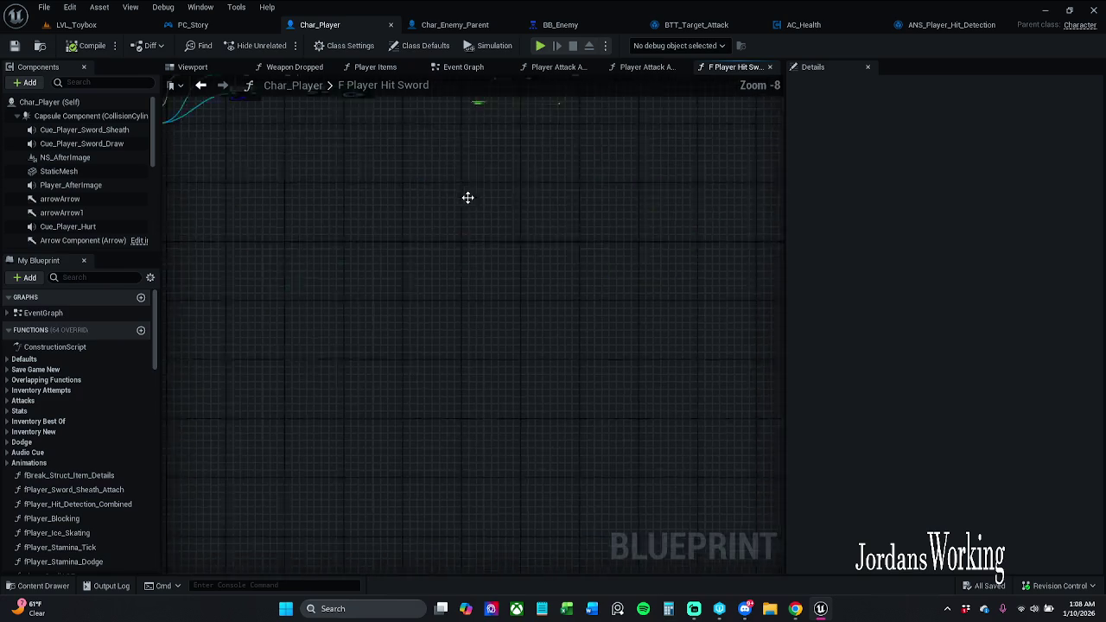
{"action": "scroll", "coordinate": [480, 290], "scroll_direction": "up", "scroll_amount": 7}
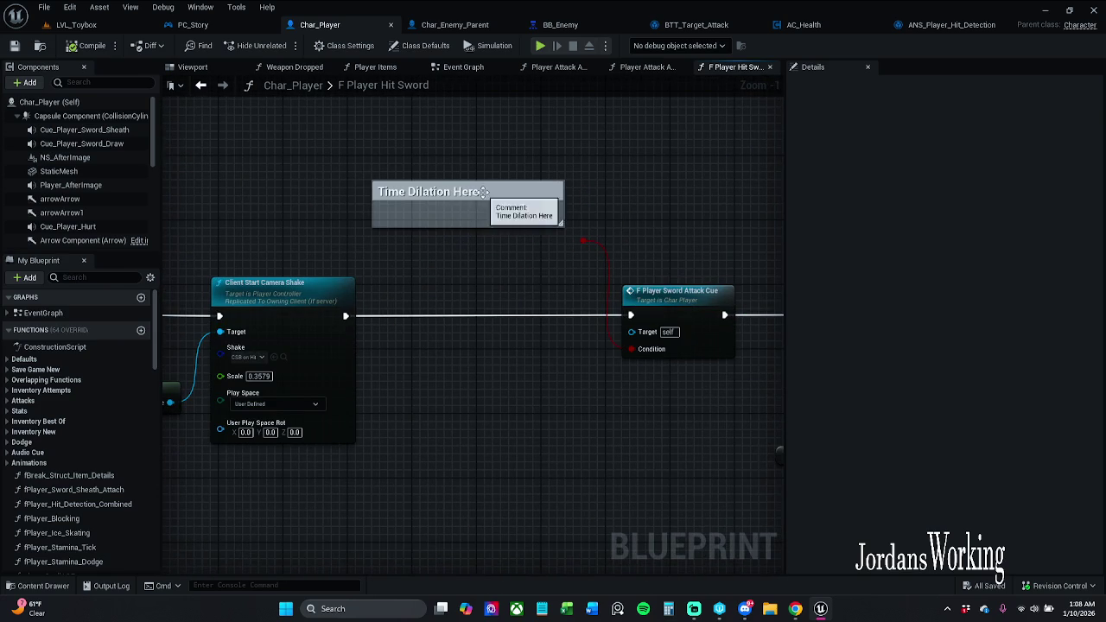
{"action": "left_click_drag", "start_coordinate": [471, 216], "coordinate": [445, 141]}
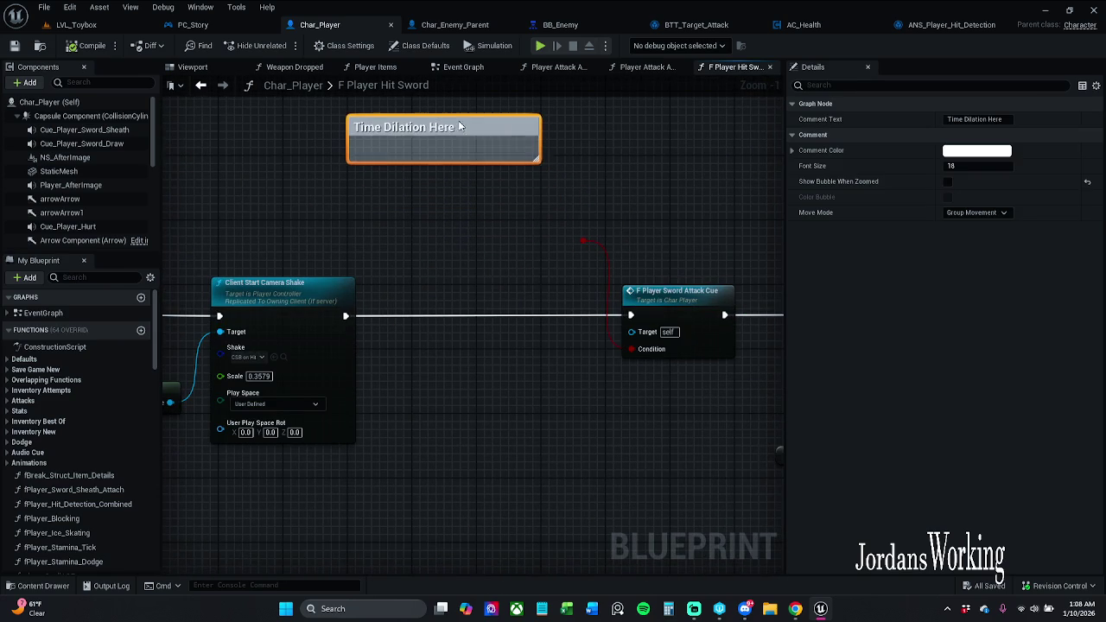
{"action": "left_click", "coordinate": [14, 46]}
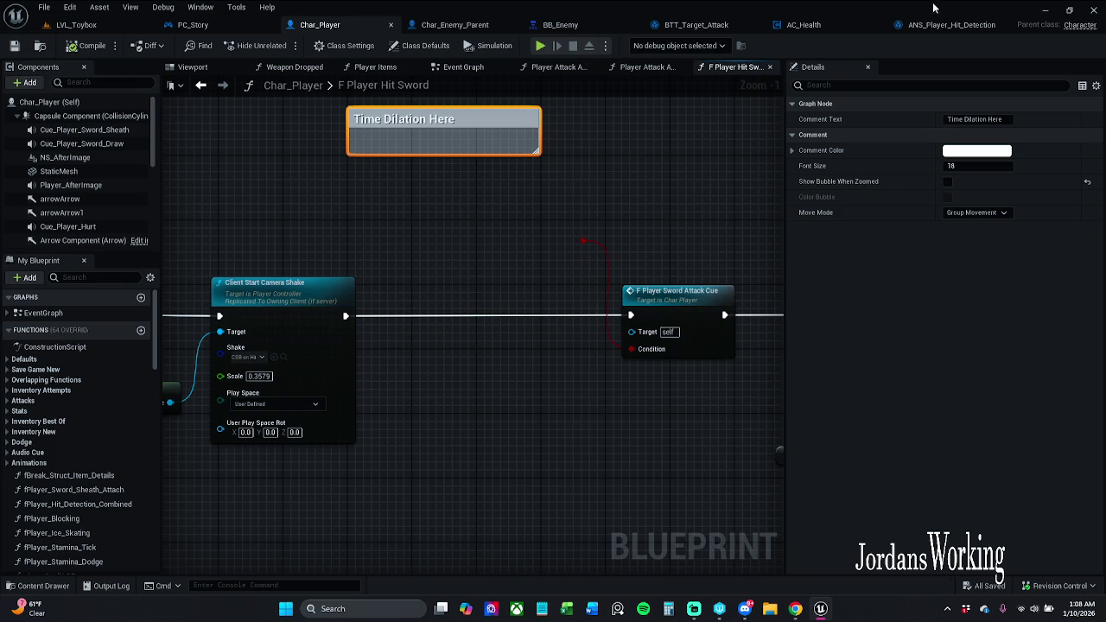
{"action": "left_click", "coordinate": [950, 25]}
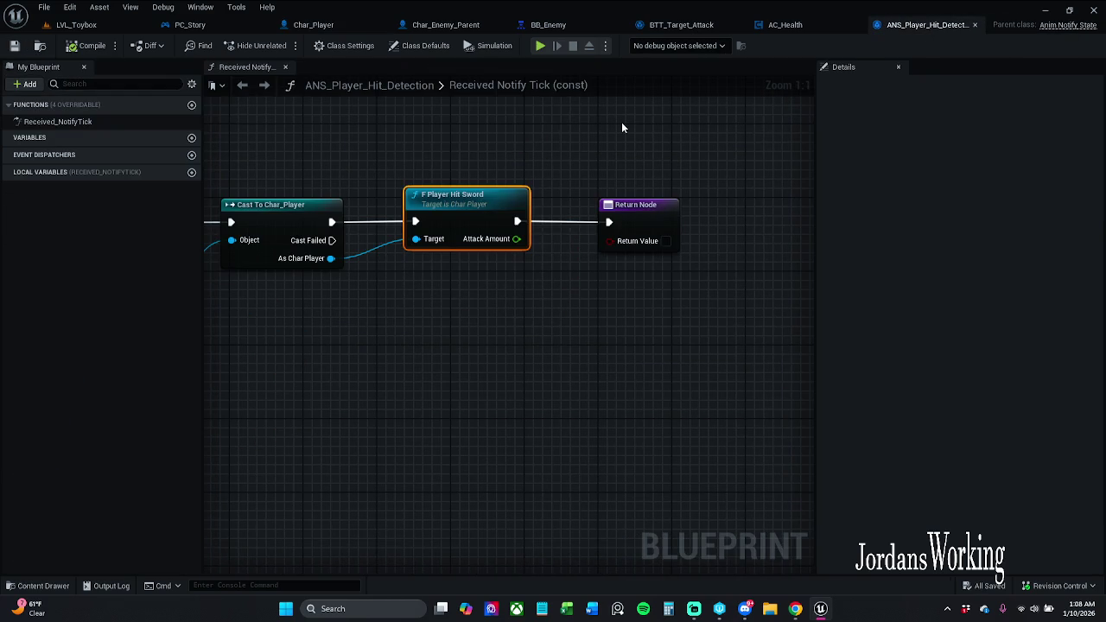
Select all of the Received Notify Tick nodes and shift them to the right.
{"action": "mouse_move", "coordinate": [549, 125]}
{"action": "left_mouse_down"}
{"action": "mouse_move", "coordinate": [539, 125]}
{"action": "mouse_move", "coordinate": [686, 106]}
{"action": "left_mouse_up"}
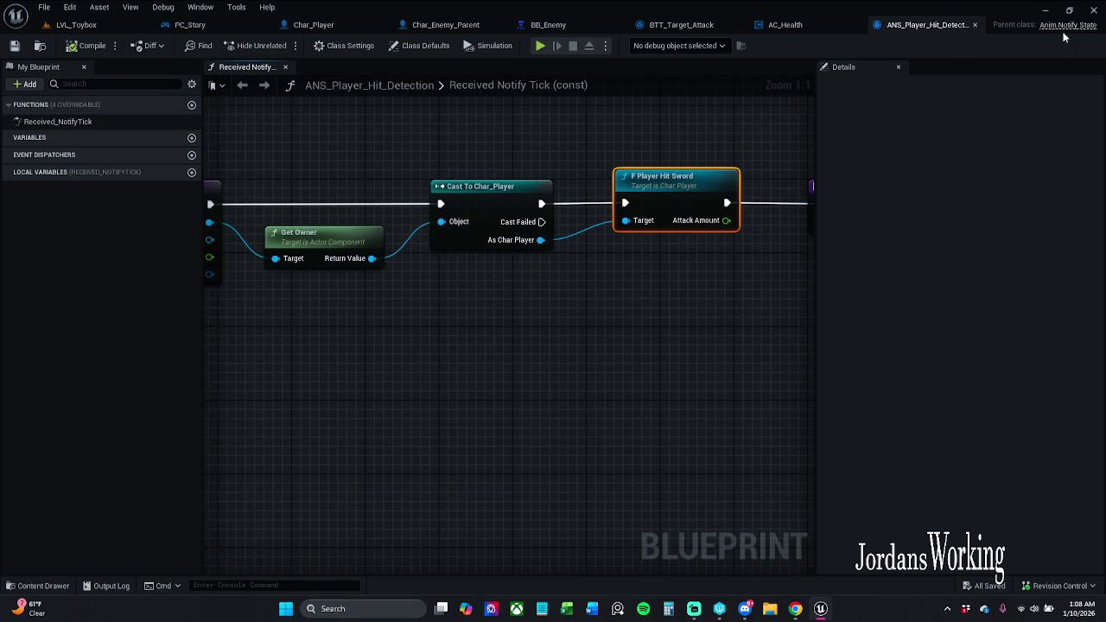
{"action": "mouse_move", "coordinate": [679, 148]}
{"action": "left_mouse_down"}
{"action": "mouse_move", "coordinate": [513, 168]}
{"action": "mouse_move", "coordinate": [723, 170]}
{"action": "left_mouse_up"}
{"action": "left_click", "coordinate": [519, 162]}
{"action": "scroll", "coordinate": [578, 162], "scroll_direction": "down", "scroll_amount": 1}
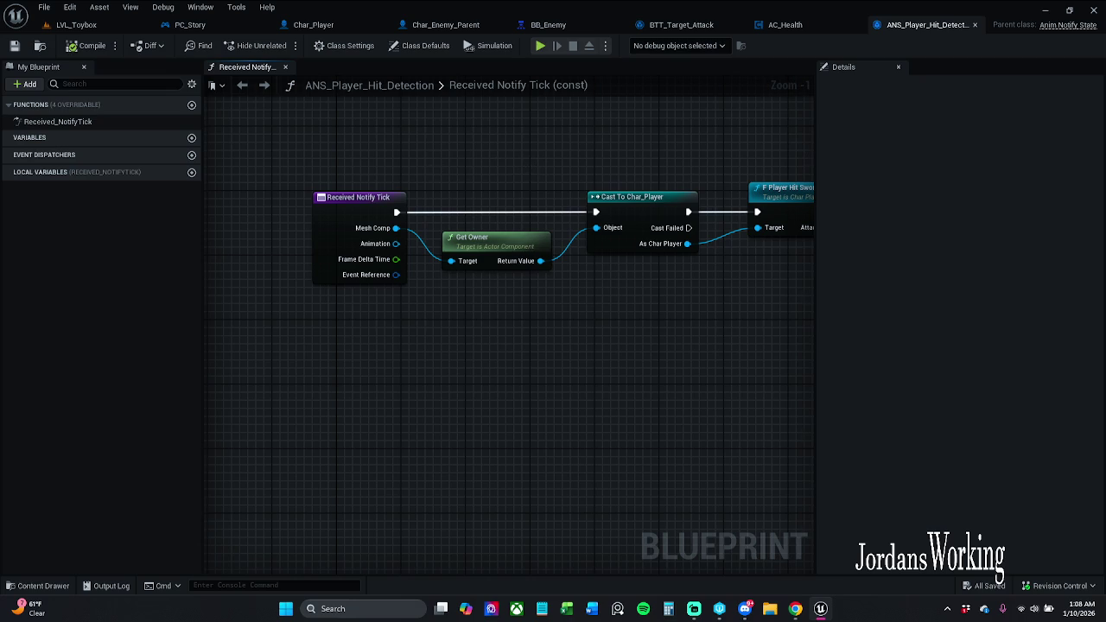
{"action": "scroll", "coordinate": [431, 165], "scroll_direction": "down", "scroll_amount": 1}
{"action": "mouse_move", "coordinate": [371, 160]}
{"action": "left_mouse_down"}
{"action": "mouse_move", "coordinate": [440, 242]}
{"action": "mouse_move", "coordinate": [781, 325]}
{"action": "left_mouse_up"}
{"action": "left_click_drag", "start_coordinate": [230, 200], "coordinate": [423, 211]}
{"action": "left_click", "coordinate": [562, 163]}
{"action": "left_click_drag", "start_coordinate": [562, 163], "coordinate": [487, 166]}
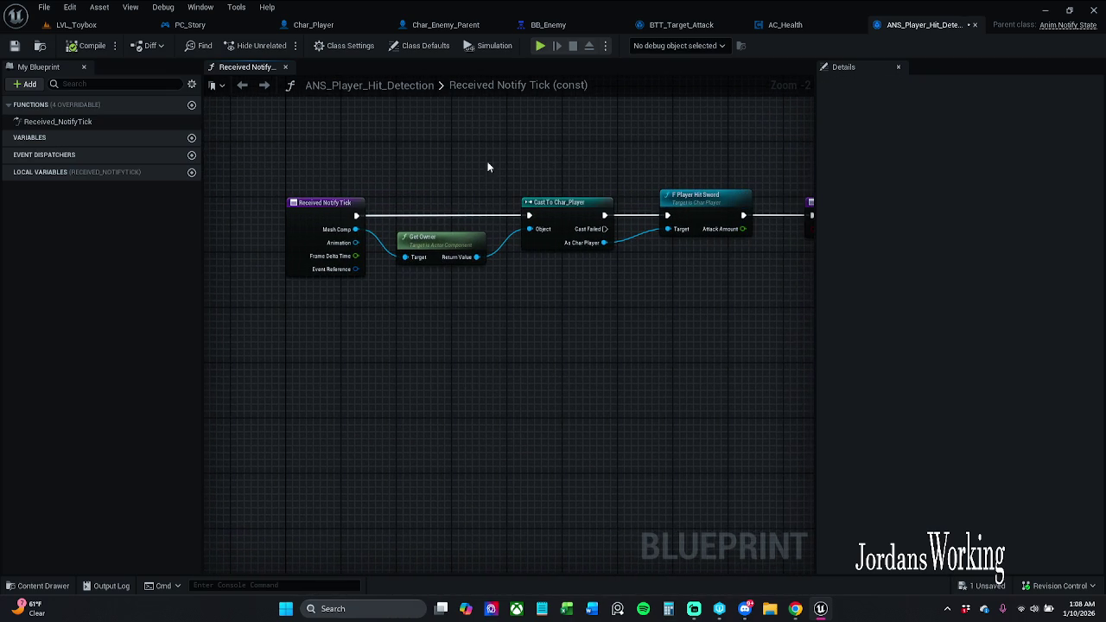
{"action": "left_click_drag", "start_coordinate": [560, 209], "coordinate": [493, 190]}
Check Attack Amount's default in F Player Hit Sword, then save ANS_Player_Hit_Detection.
{"action": "double_click", "coordinate": [582, 195]}
{"action": "left_click_drag", "start_coordinate": [629, 248], "coordinate": [173, 237]}
{"action": "mouse_move", "coordinate": [380, 234]}
{"action": "left_mouse_down"}
{"action": "mouse_move", "coordinate": [279, 240]}
{"action": "mouse_move", "coordinate": [440, 231]}
{"action": "left_mouse_up"}
{"action": "scroll", "coordinate": [289, 234], "scroll_direction": "down", "scroll_amount": 1}
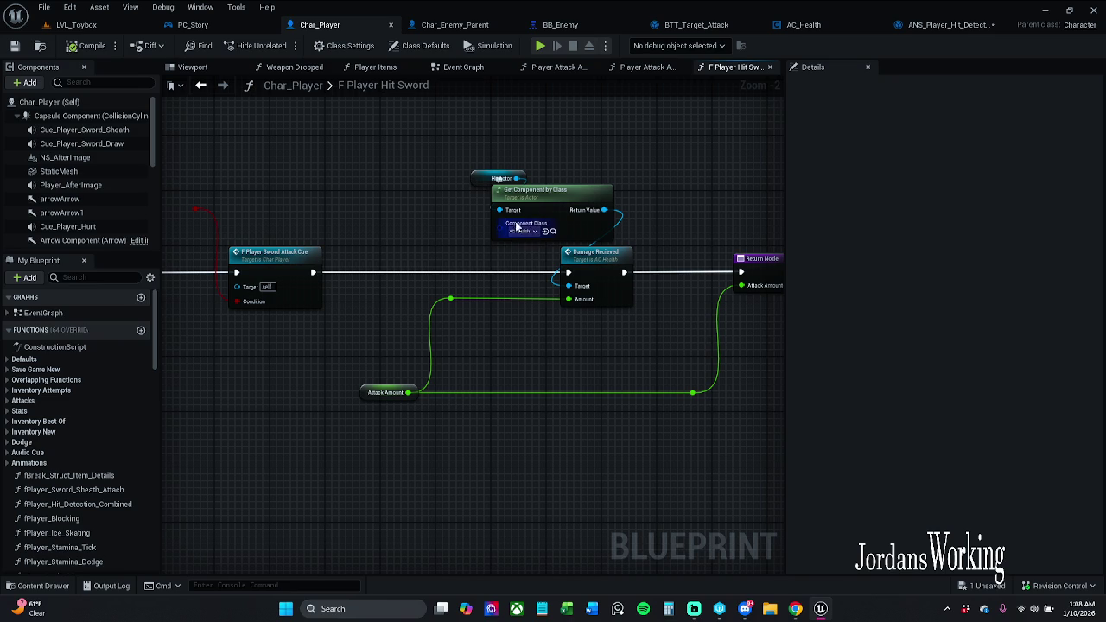
{"action": "left_click_drag", "start_coordinate": [403, 354], "coordinate": [349, 421]}
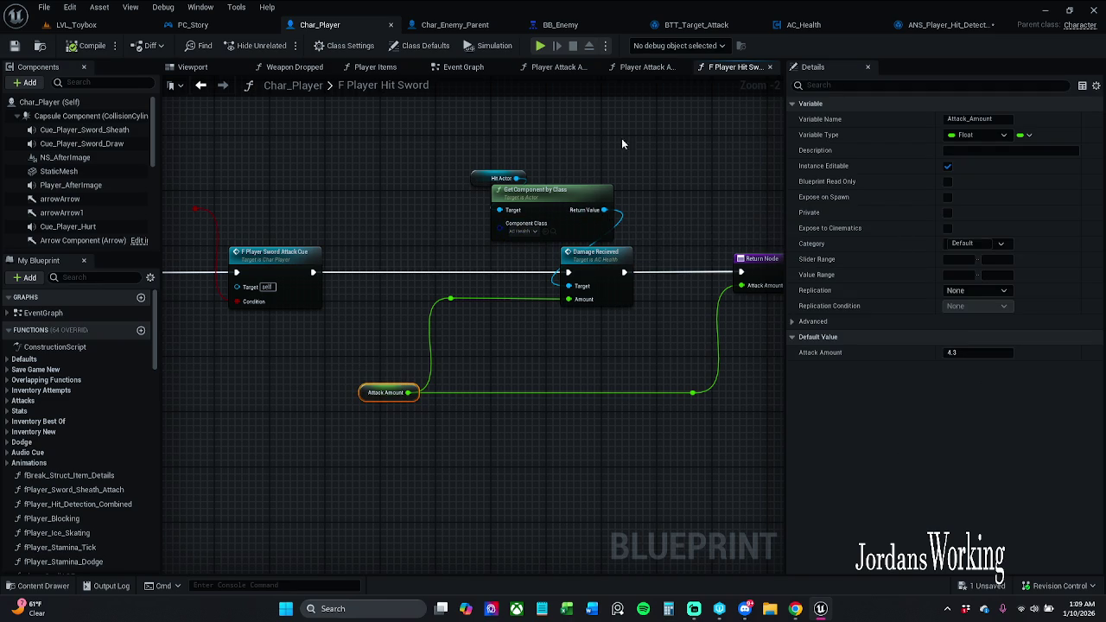
{"action": "left_click_drag", "start_coordinate": [337, 383], "coordinate": [605, 368]}
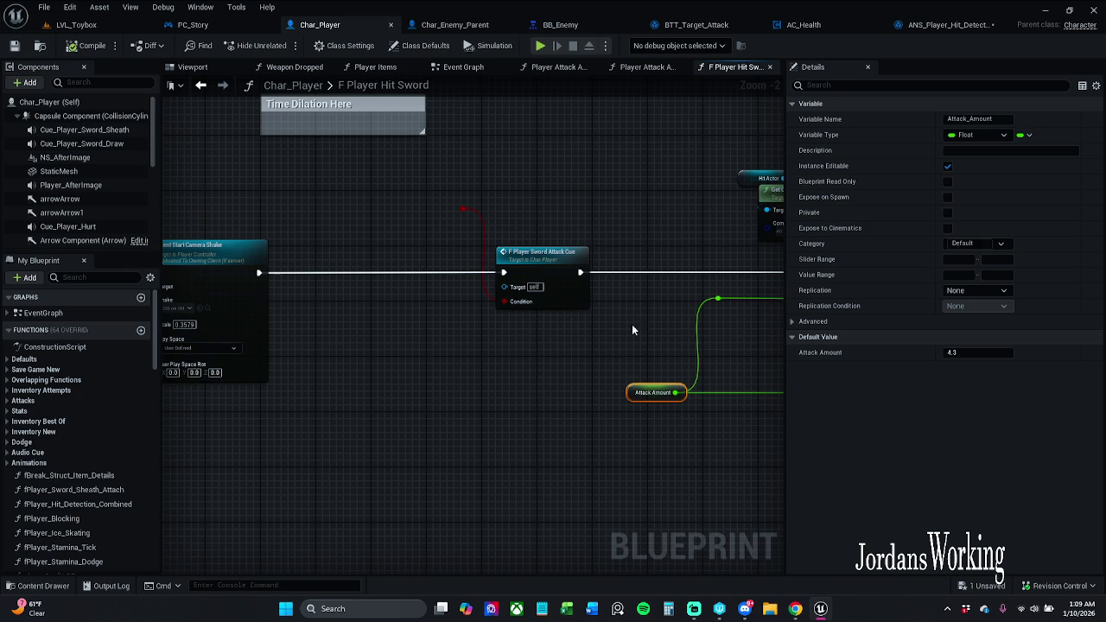
{"action": "left_click", "coordinate": [972, 28]}
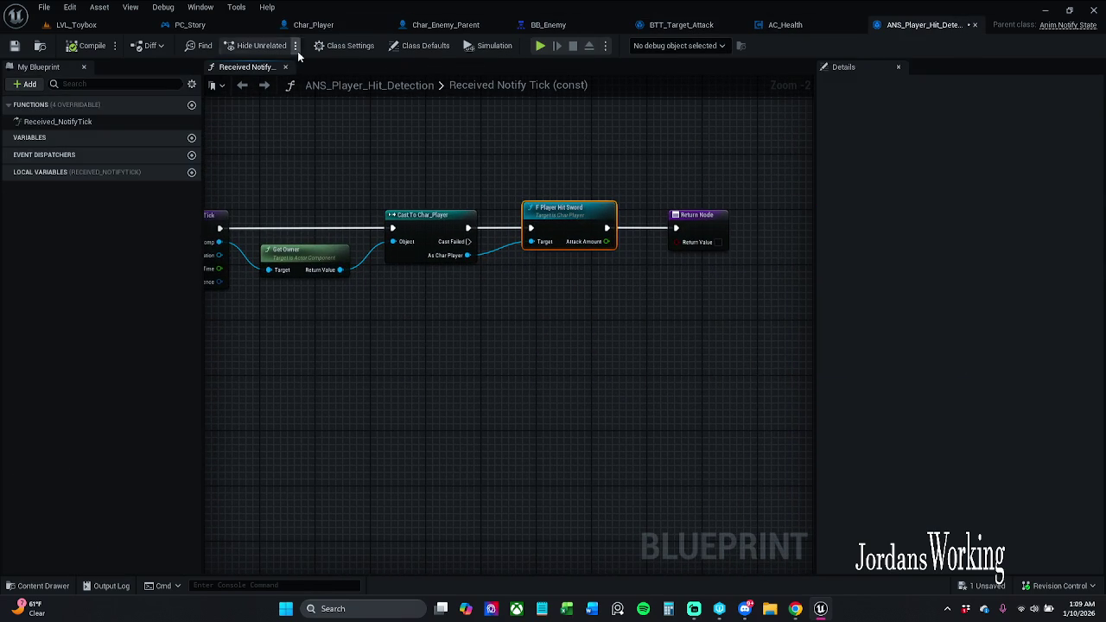
{"action": "left_click", "coordinate": [14, 46]}
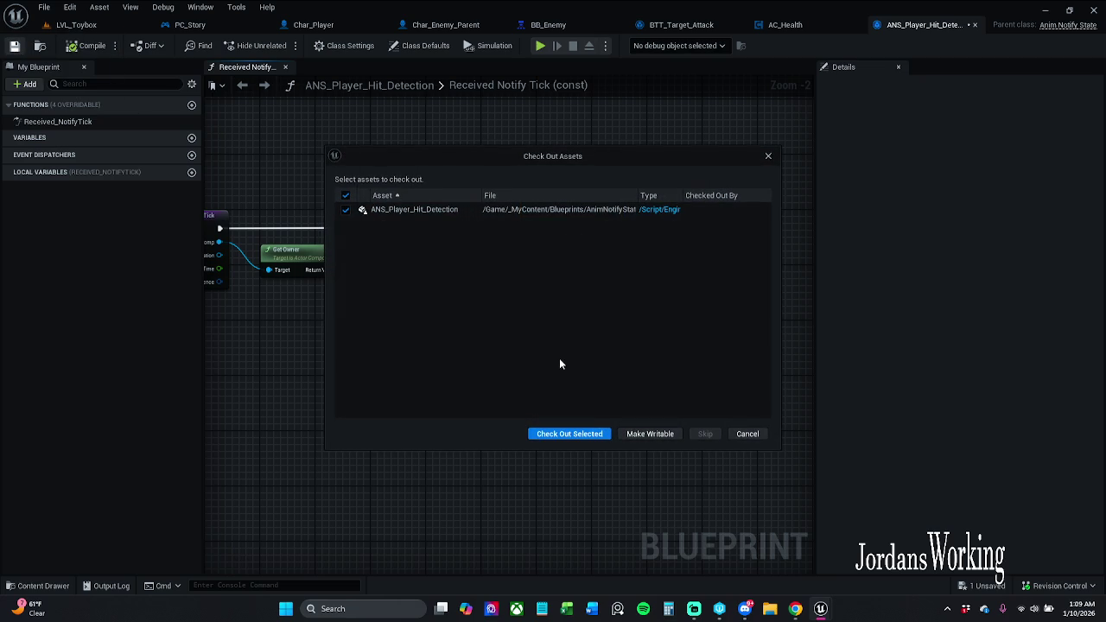
Check out ANS_Player_Hit_Detection so it saves, then open Char_Player's F Player Hit Sword graph.
{"action": "left_click", "coordinate": [570, 433]}
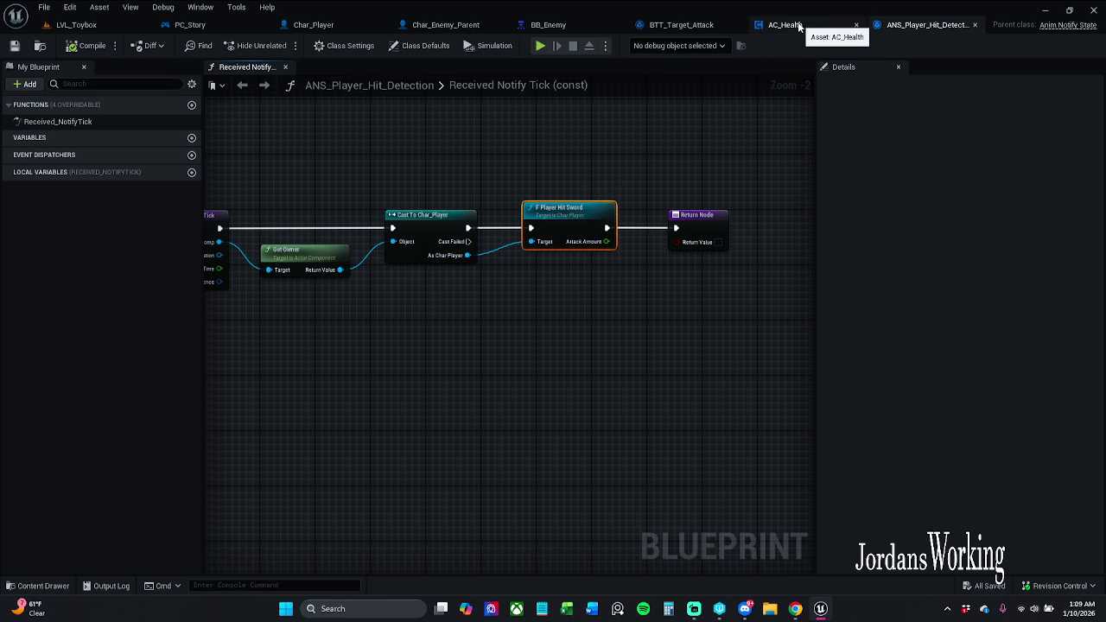
{"action": "double_click", "coordinate": [581, 209]}
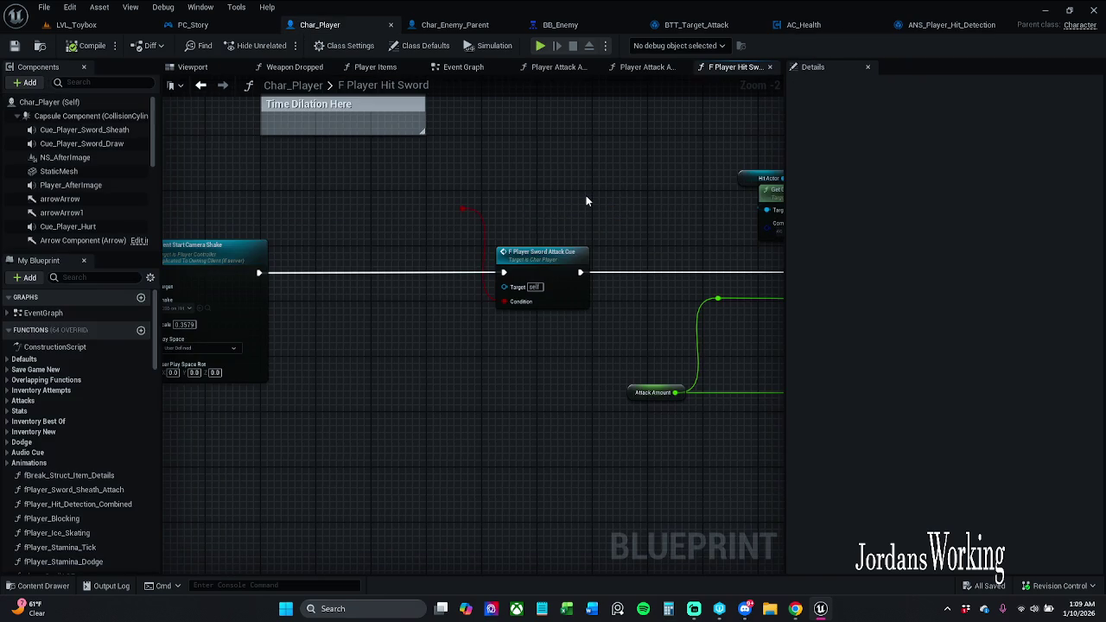
Survey the F Player Hit Sword graph, from the Multi Sphere Trace through to the Return Node.
{"action": "mouse_move", "coordinate": [586, 200]}
{"action": "left_mouse_down"}
{"action": "mouse_move", "coordinate": [521, 188]}
{"action": "mouse_move", "coordinate": [838, 143]}
{"action": "mouse_move", "coordinate": [1071, 143]}
{"action": "mouse_move", "coordinate": [725, 155]}
{"action": "mouse_move", "coordinate": [360, 198]}
{"action": "left_mouse_up"}
{"action": "left_click_drag", "start_coordinate": [568, 183], "coordinate": [317, 173]}
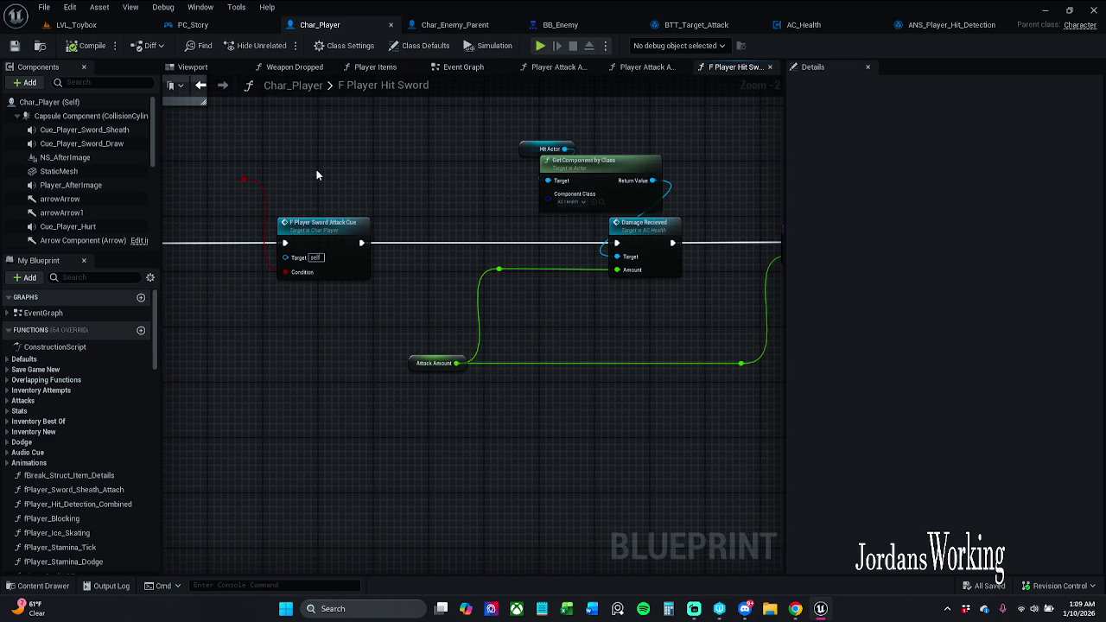
{"action": "left_click_drag", "start_coordinate": [415, 182], "coordinate": [282, 187]}
{"action": "mouse_move", "coordinate": [368, 205]}
{"action": "left_mouse_down"}
{"action": "mouse_move", "coordinate": [723, 187]}
{"action": "mouse_move", "coordinate": [748, 198]}
{"action": "mouse_move", "coordinate": [519, 195]}
{"action": "mouse_move", "coordinate": [484, 212]}
{"action": "mouse_move", "coordinate": [634, 190]}
{"action": "mouse_move", "coordinate": [472, 191]}
{"action": "mouse_move", "coordinate": [424, 225]}
{"action": "left_mouse_up"}
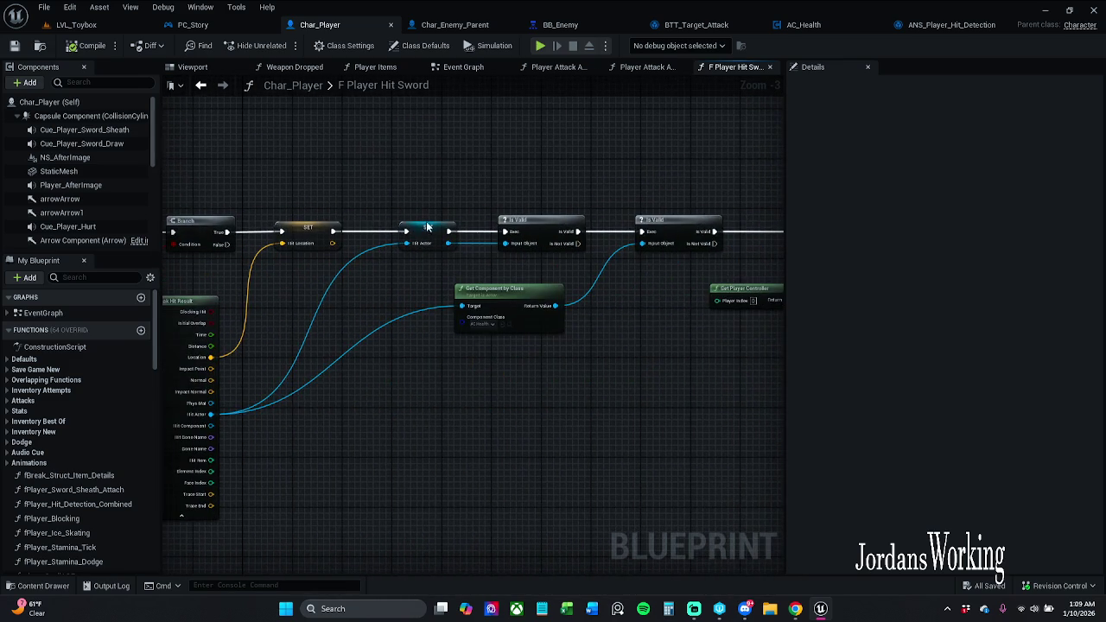
{"action": "scroll", "coordinate": [484, 298], "scroll_direction": "up", "scroll_amount": 2}
{"action": "scroll", "coordinate": [495, 267], "scroll_direction": "down", "scroll_amount": 3}
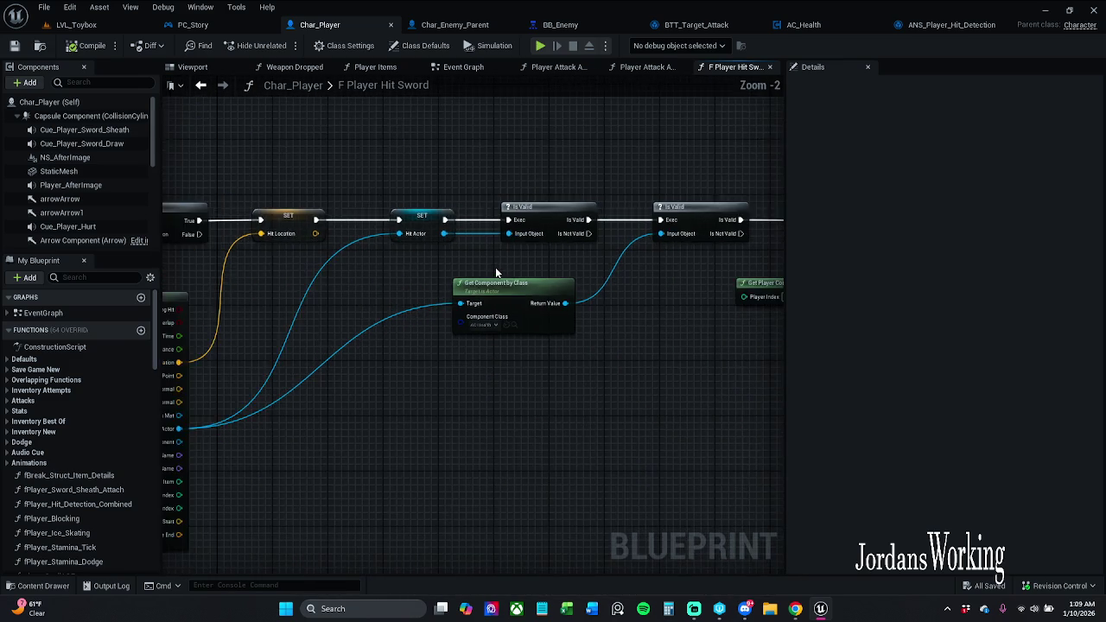
{"action": "mouse_move", "coordinate": [454, 267]}
{"action": "left_mouse_down"}
{"action": "mouse_move", "coordinate": [644, 270]}
{"action": "mouse_move", "coordinate": [602, 262]}
{"action": "left_mouse_up"}
{"action": "scroll", "coordinate": [531, 264], "scroll_direction": "up", "scroll_amount": 2}
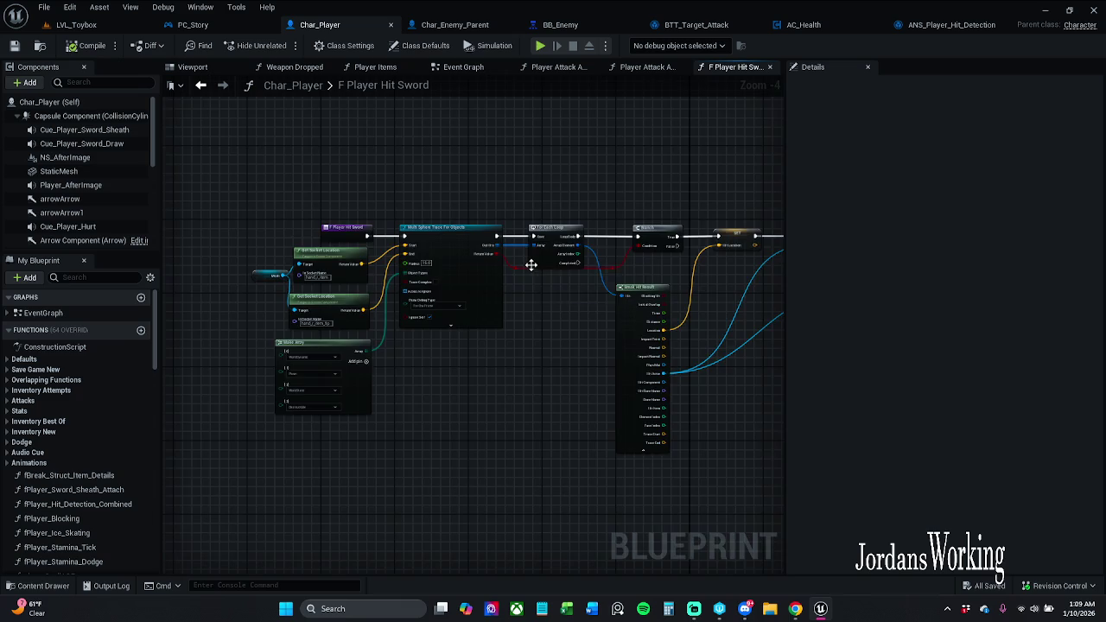
{"action": "left_click_drag", "start_coordinate": [535, 267], "coordinate": [605, 286]}
{"action": "scroll", "coordinate": [604, 286], "scroll_direction": "down", "scroll_amount": 1}
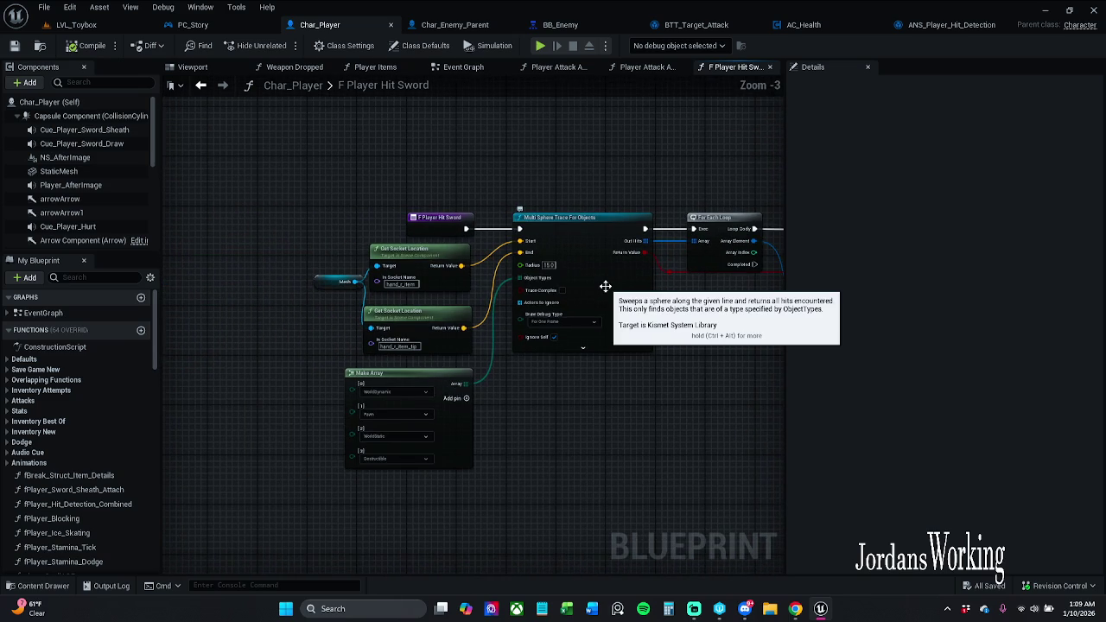
{"action": "left_click_drag", "start_coordinate": [674, 180], "coordinate": [583, 166]}
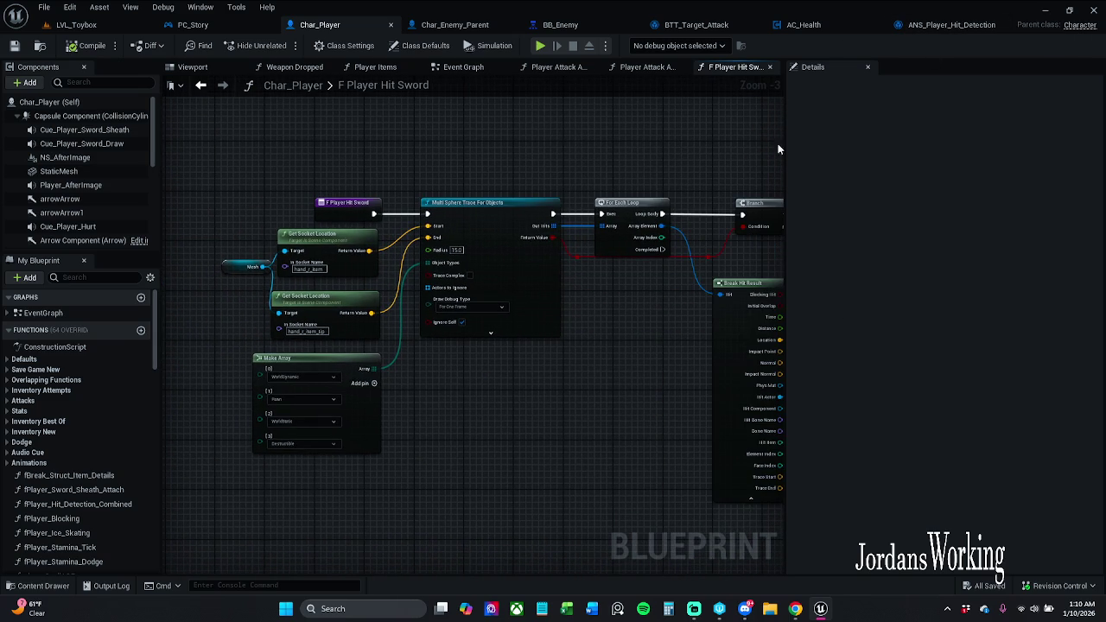
{"action": "mouse_move", "coordinate": [726, 150]}
{"action": "left_mouse_down"}
{"action": "mouse_move", "coordinate": [237, 130]}
{"action": "mouse_move", "coordinate": [588, 170]}
{"action": "mouse_move", "coordinate": [427, 167]}
{"action": "mouse_move", "coordinate": [511, 150]}
{"action": "mouse_move", "coordinate": [500, 145]}
{"action": "mouse_move", "coordinate": [392, 199]}
{"action": "left_mouse_up"}
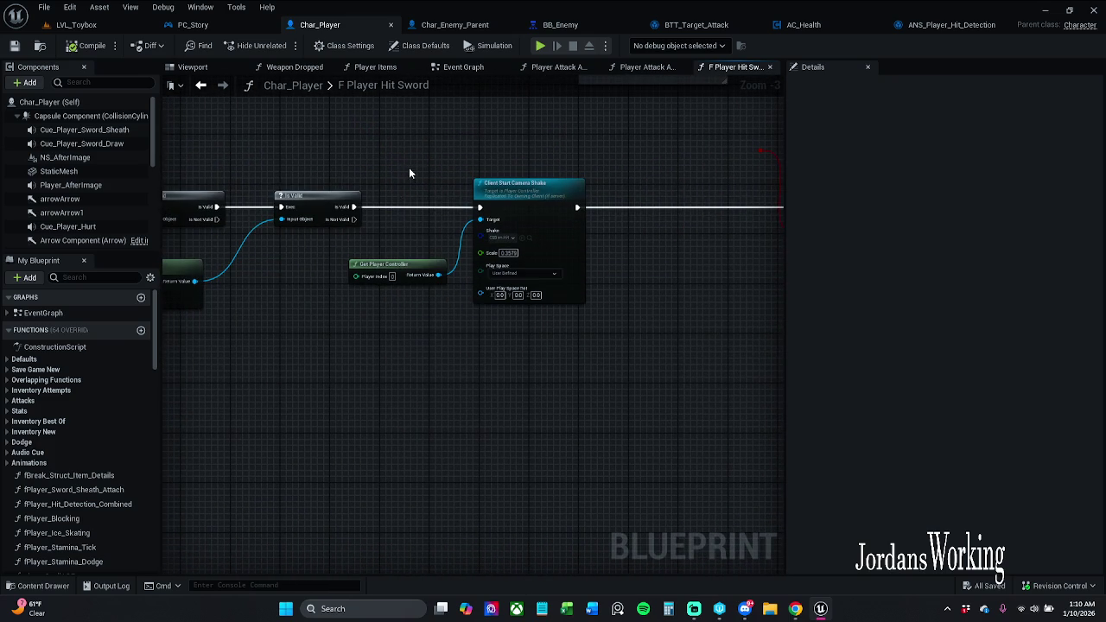
{"action": "mouse_move", "coordinate": [383, 173]}
{"action": "left_mouse_down"}
{"action": "mouse_move", "coordinate": [469, 164]}
{"action": "mouse_move", "coordinate": [259, 161]}
{"action": "mouse_move", "coordinate": [778, 164]}
{"action": "left_mouse_up"}
{"action": "left_click_drag", "start_coordinate": [259, 164], "coordinate": [783, 164]}
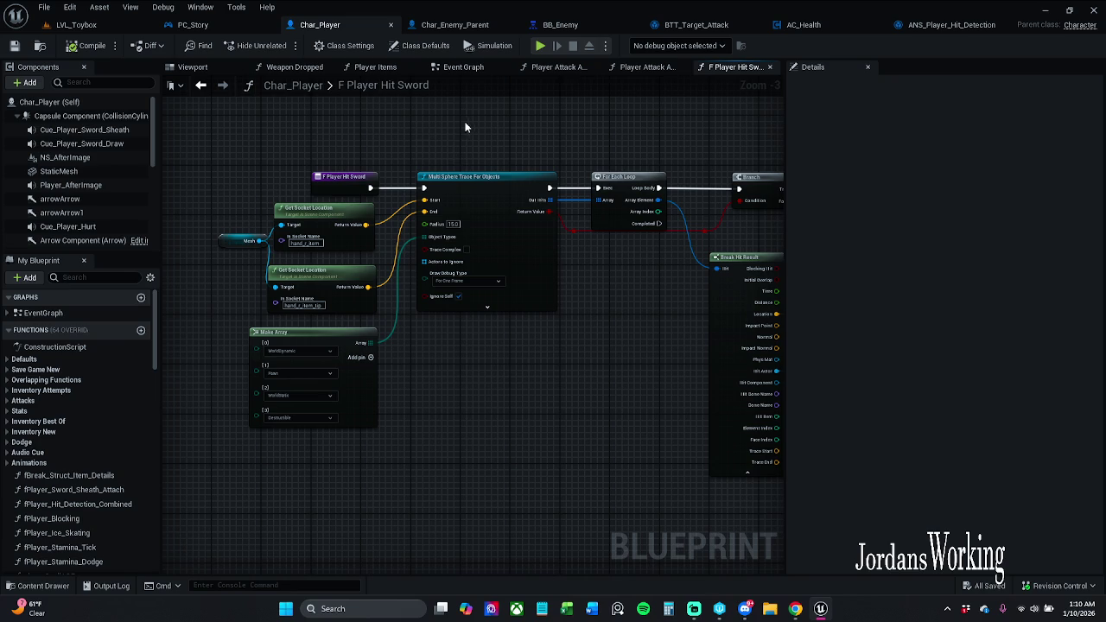
Move the F Player Hit Sword entry node up a little.
{"action": "mouse_move", "coordinate": [482, 129]}
{"action": "left_mouse_down"}
{"action": "mouse_move", "coordinate": [241, 125]}
{"action": "mouse_move", "coordinate": [291, 141]}
{"action": "mouse_move", "coordinate": [381, 140]}
{"action": "mouse_move", "coordinate": [248, 128]}
{"action": "mouse_move", "coordinate": [282, 132]}
{"action": "mouse_move", "coordinate": [521, 306]}
{"action": "mouse_move", "coordinate": [525, 321]}
{"action": "mouse_move", "coordinate": [260, 154]}
{"action": "mouse_move", "coordinate": [282, 145]}
{"action": "mouse_move", "coordinate": [530, 344]}
{"action": "mouse_move", "coordinate": [543, 284]}
{"action": "mouse_move", "coordinate": [535, 311]}
{"action": "left_mouse_up"}
{"action": "scroll", "coordinate": [320, 186], "scroll_direction": "up", "scroll_amount": 2}
{"action": "left_click_drag", "start_coordinate": [405, 333], "coordinate": [582, 320]}
{"action": "scroll", "coordinate": [526, 296], "scroll_direction": "down", "scroll_amount": 1}
{"action": "mouse_move", "coordinate": [363, 298]}
{"action": "left_mouse_down"}
{"action": "mouse_move", "coordinate": [553, 294]}
{"action": "mouse_move", "coordinate": [501, 291]}
{"action": "left_mouse_up"}
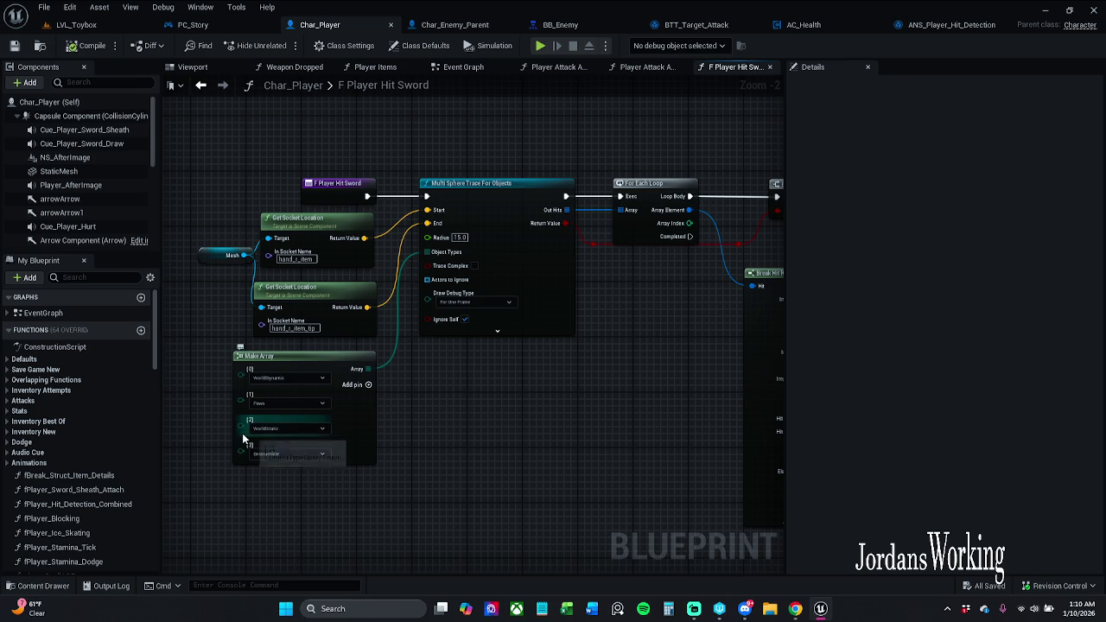
{"action": "left_click_drag", "start_coordinate": [197, 301], "coordinate": [286, 314]}
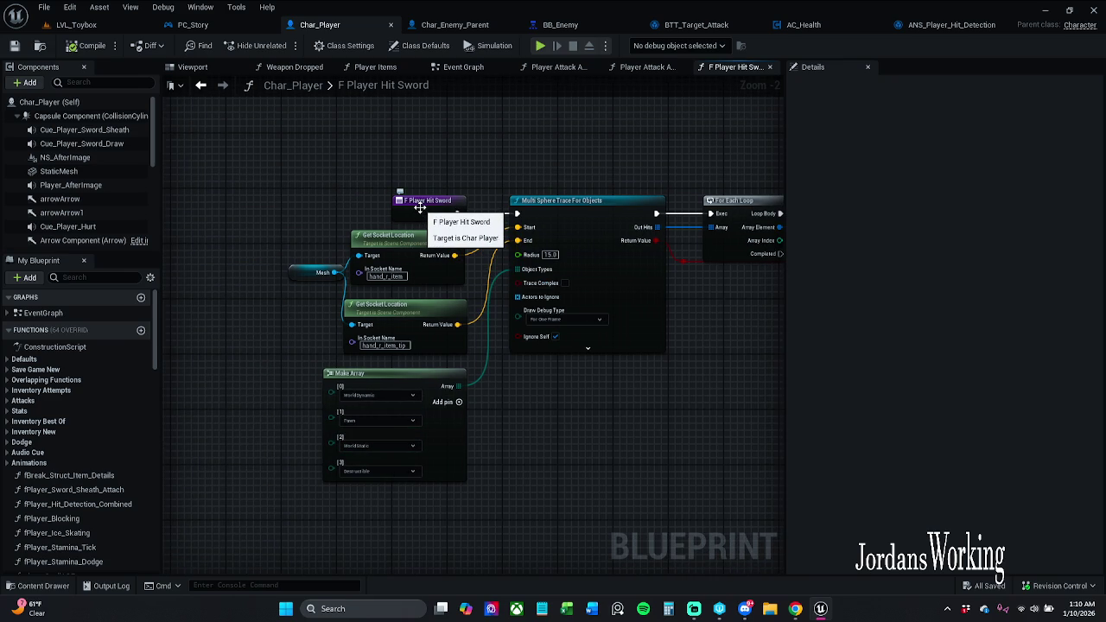
{"action": "left_click_drag", "start_coordinate": [419, 207], "coordinate": [418, 172]}
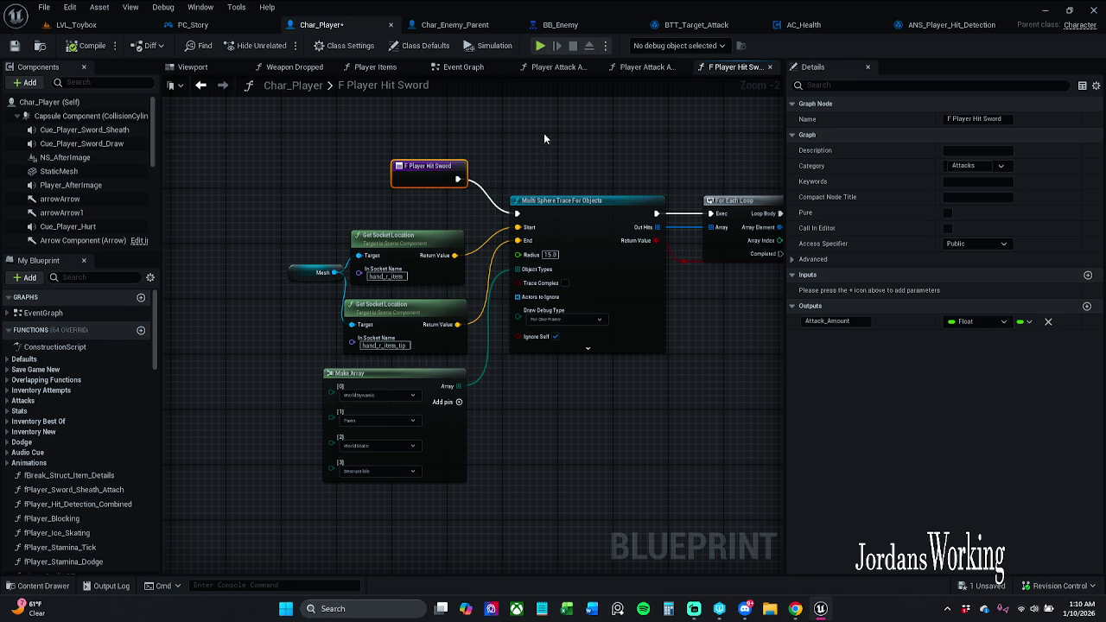
{"action": "double_click", "coordinate": [986, 118]}
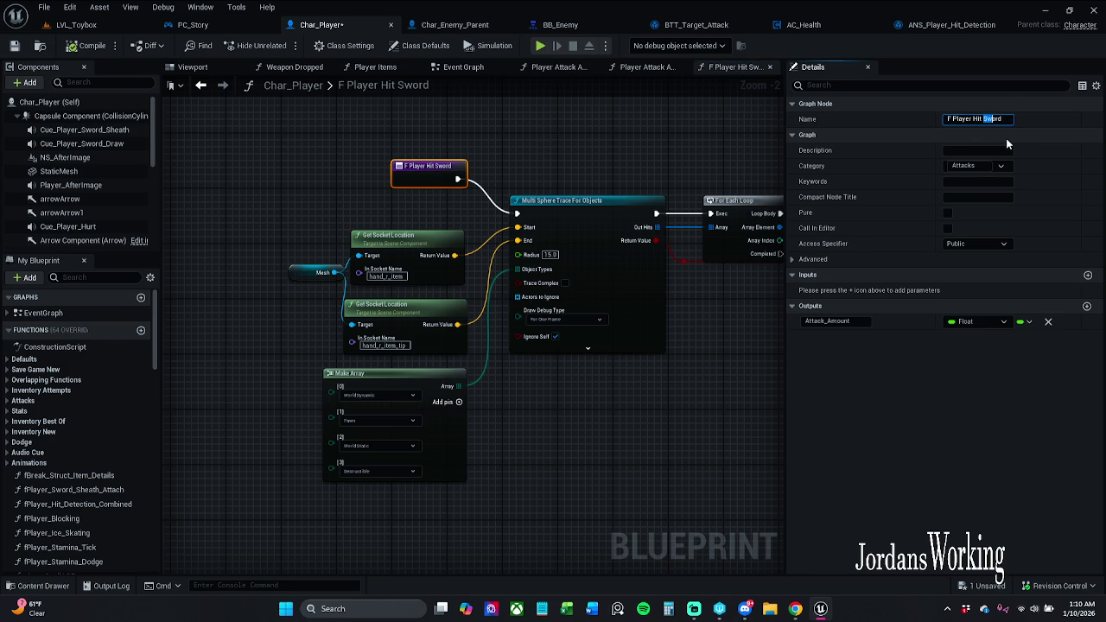
{"action": "left_click_drag", "start_coordinate": [746, 362], "coordinate": [331, 373]}
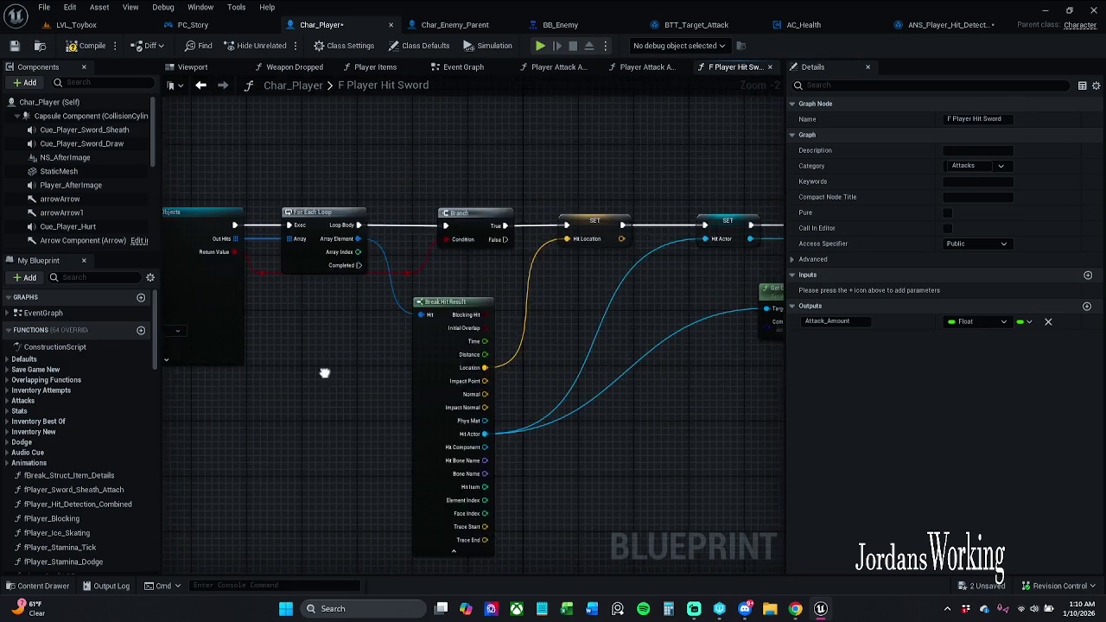
{"action": "mouse_move", "coordinate": [518, 362]}
{"action": "left_mouse_down"}
{"action": "mouse_move", "coordinate": [190, 363]}
{"action": "mouse_move", "coordinate": [216, 362]}
{"action": "mouse_move", "coordinate": [405, 142]}
{"action": "mouse_move", "coordinate": [578, 141]}
{"action": "left_mouse_up"}
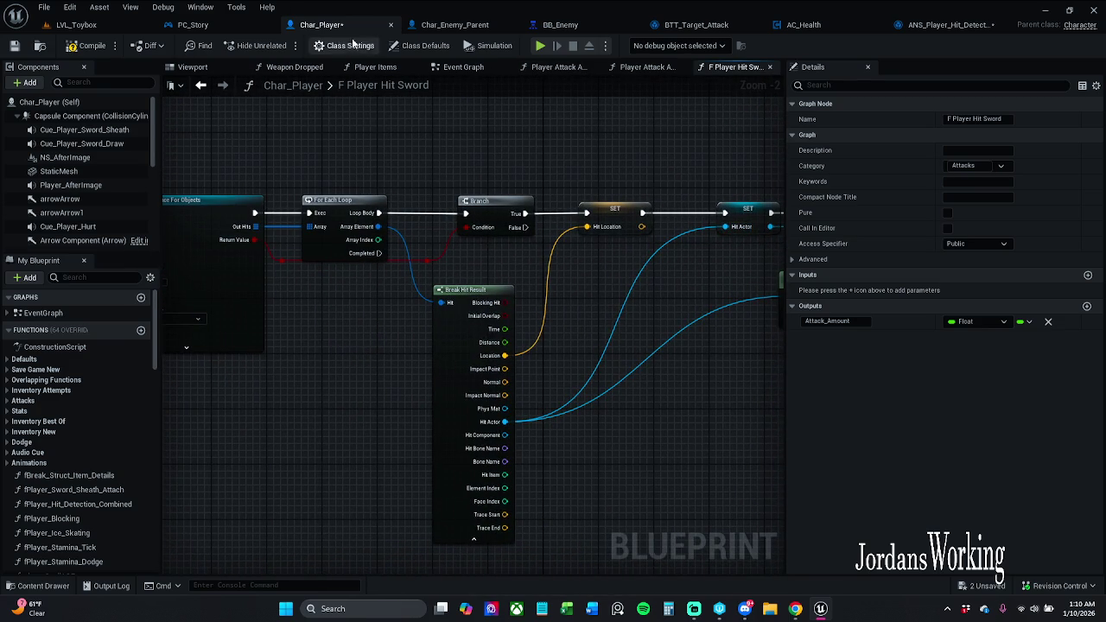
{"action": "left_click", "coordinate": [192, 24]}
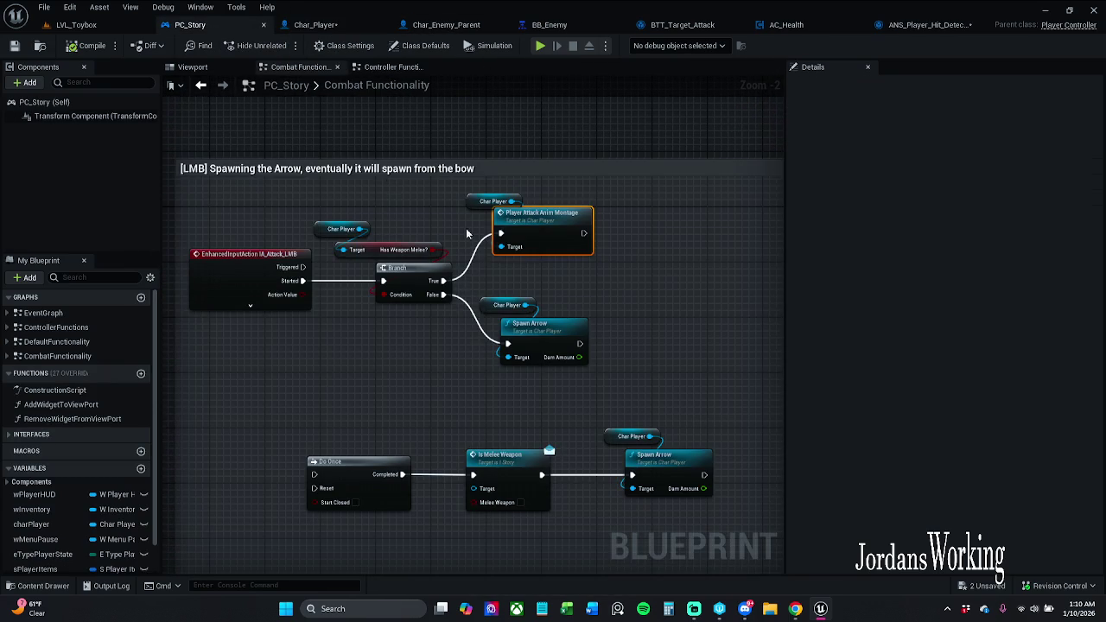
{"action": "left_click", "coordinate": [310, 25]}
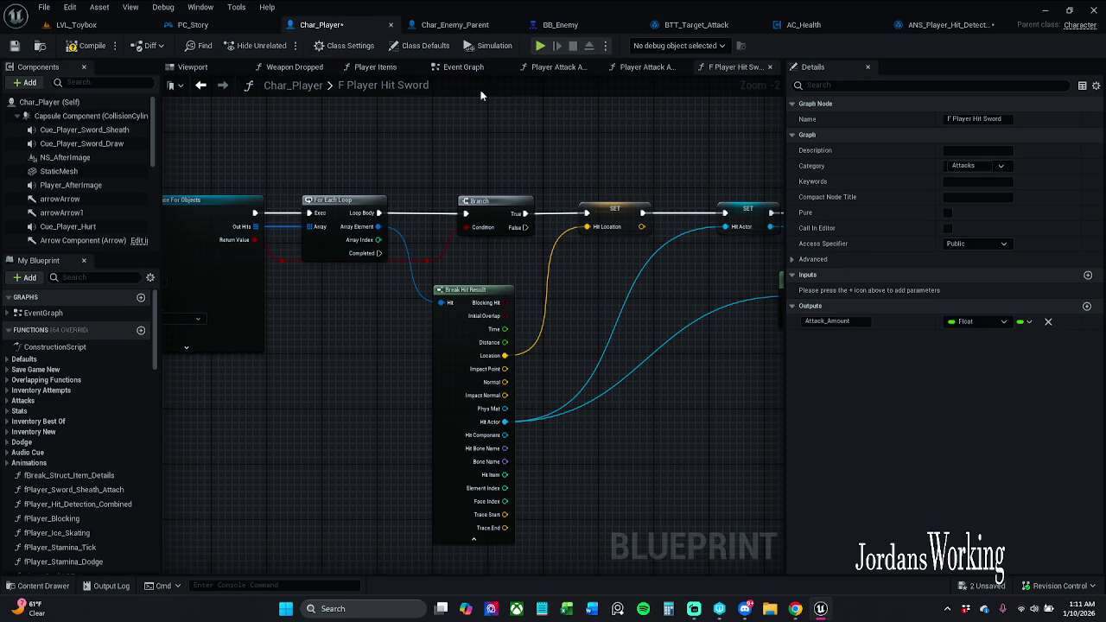
{"action": "left_click", "coordinate": [198, 88]}
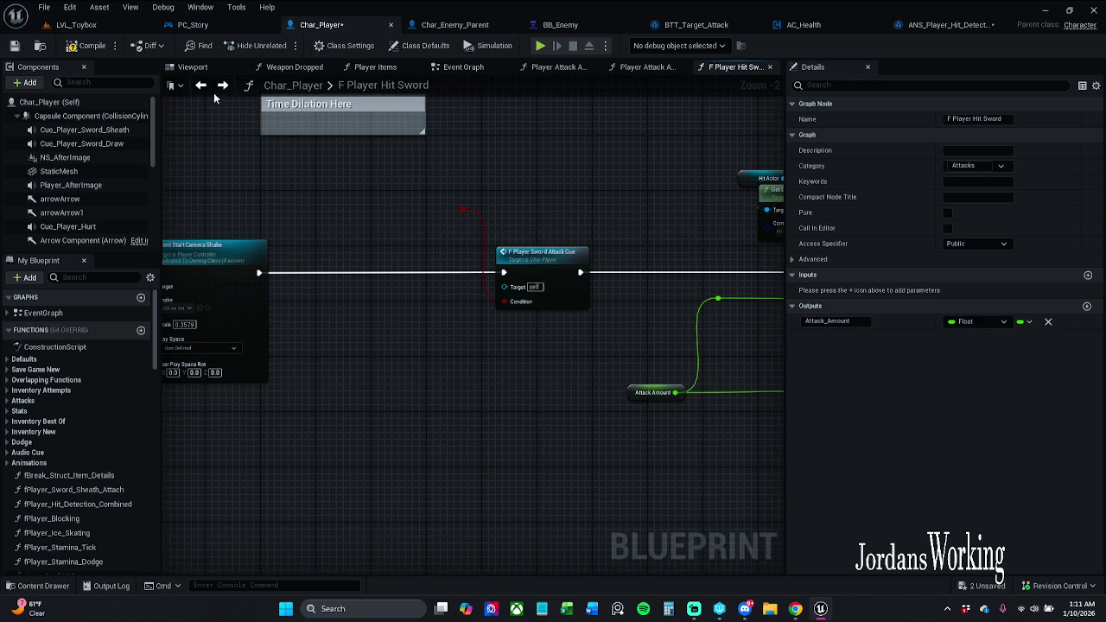
{"action": "left_click", "coordinate": [200, 87]}
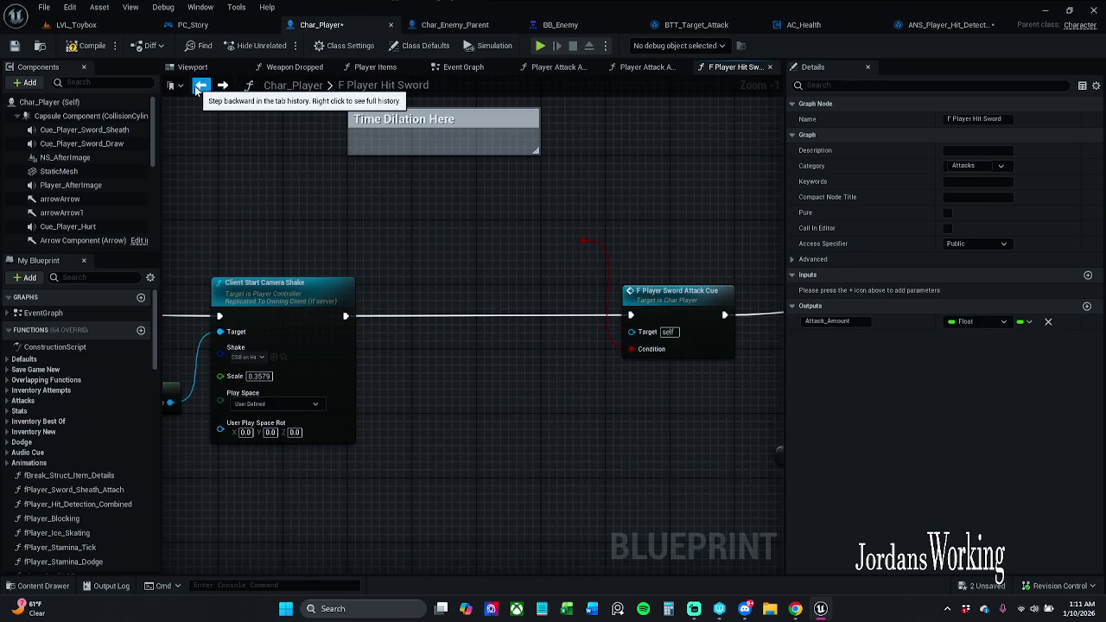
{"action": "left_click", "coordinate": [222, 87]}
{"action": "left_click", "coordinate": [222, 87]}
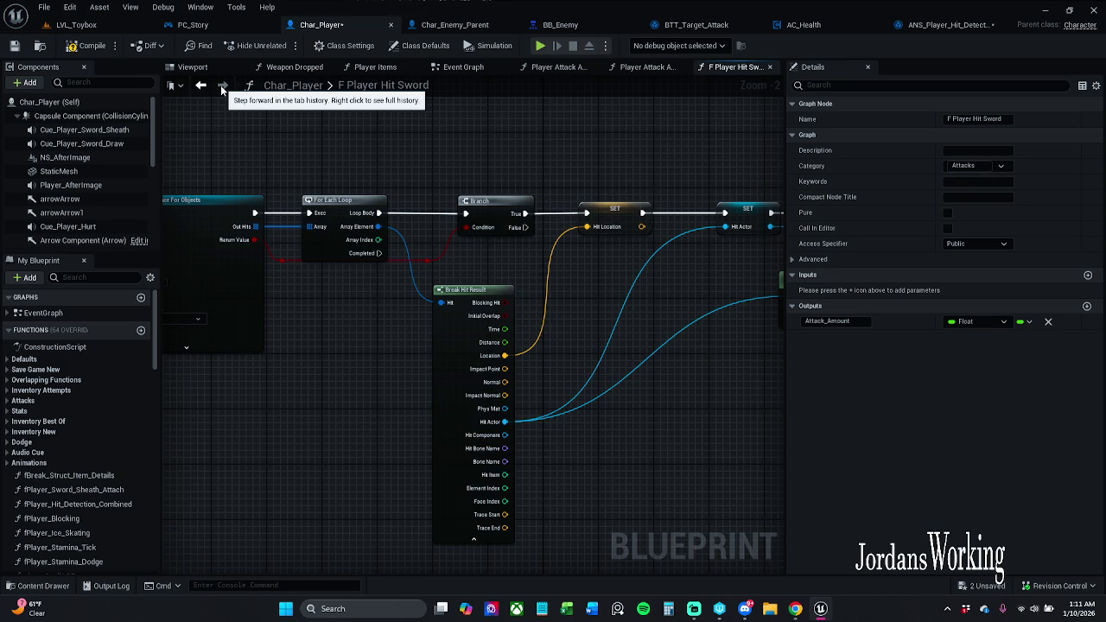
{"action": "left_click", "coordinate": [200, 88]}
{"action": "left_click", "coordinate": [200, 87]}
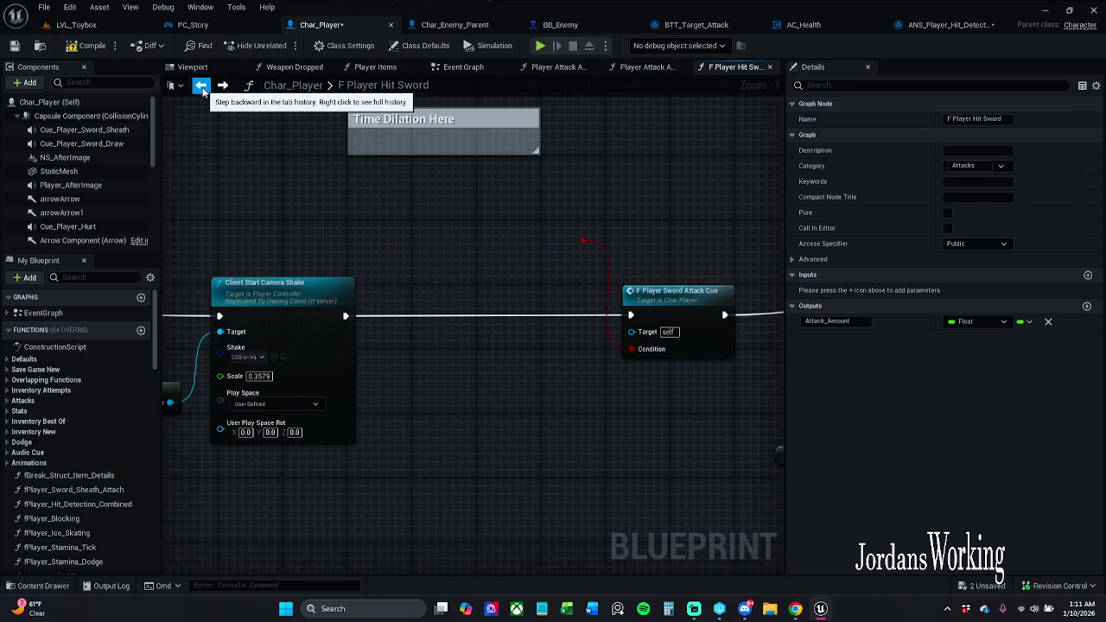
{"action": "left_click", "coordinate": [201, 87]}
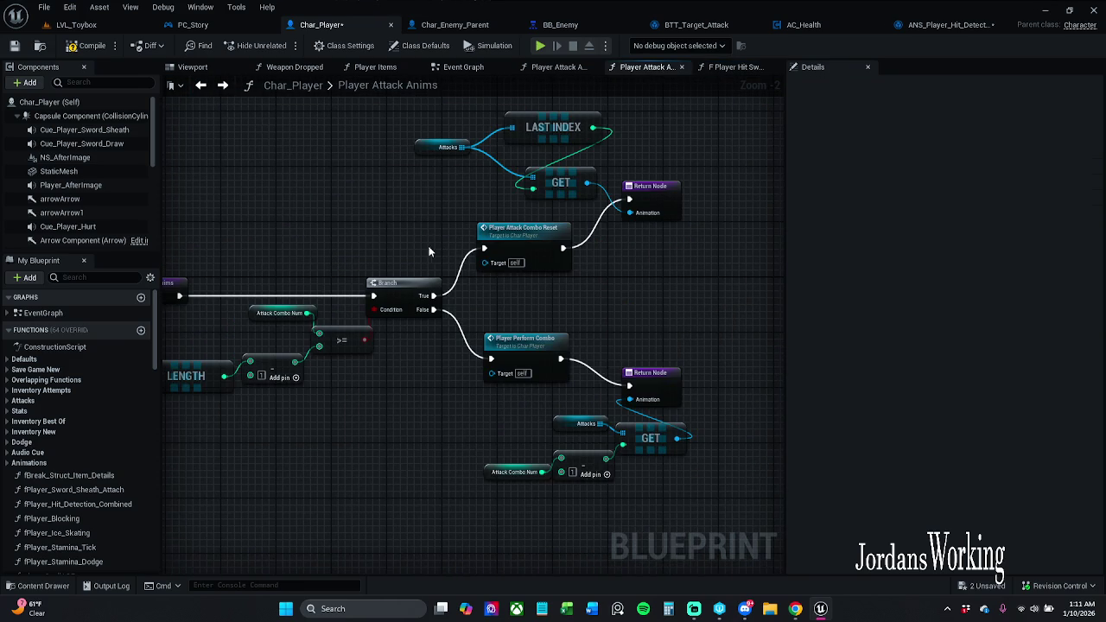
{"action": "scroll", "coordinate": [519, 249], "scroll_direction": "down", "scroll_amount": 3}
{"action": "scroll", "coordinate": [505, 248], "scroll_direction": "up", "scroll_amount": 2}
{"action": "left_click", "coordinate": [222, 86]}
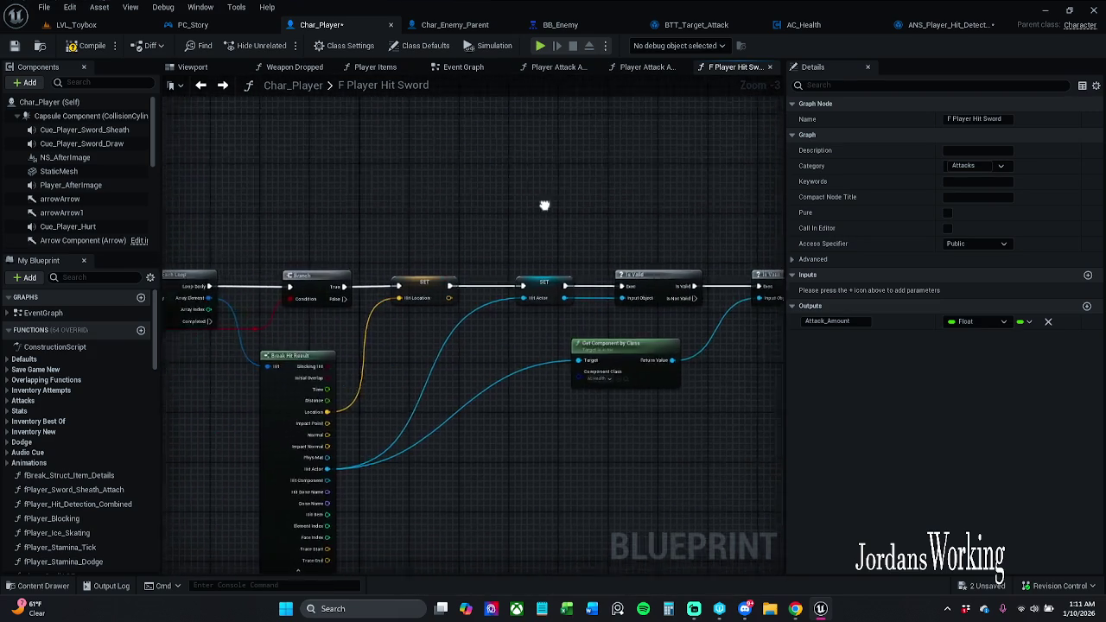
{"action": "right_click", "coordinate": [430, 235]}
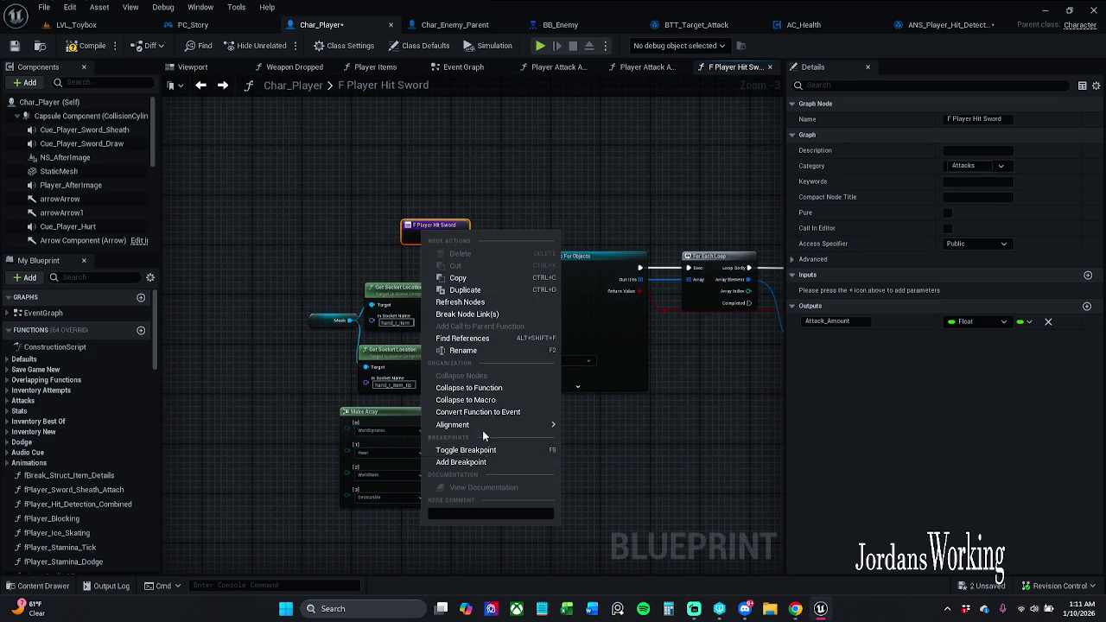
{"action": "left_click", "coordinate": [484, 338]}
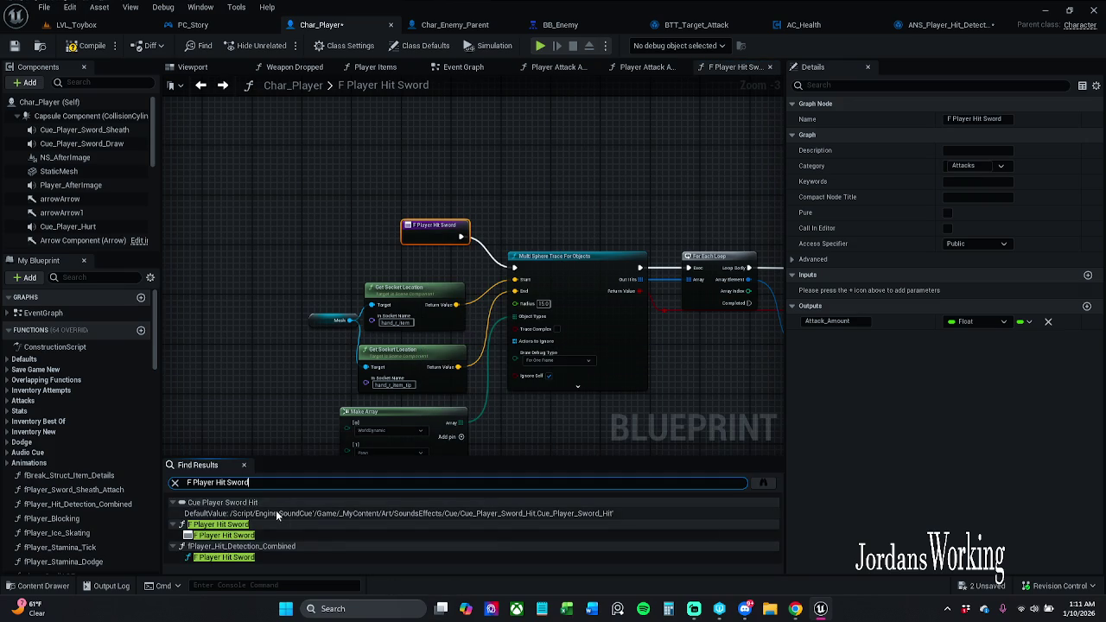
{"action": "double_click", "coordinate": [248, 534]}
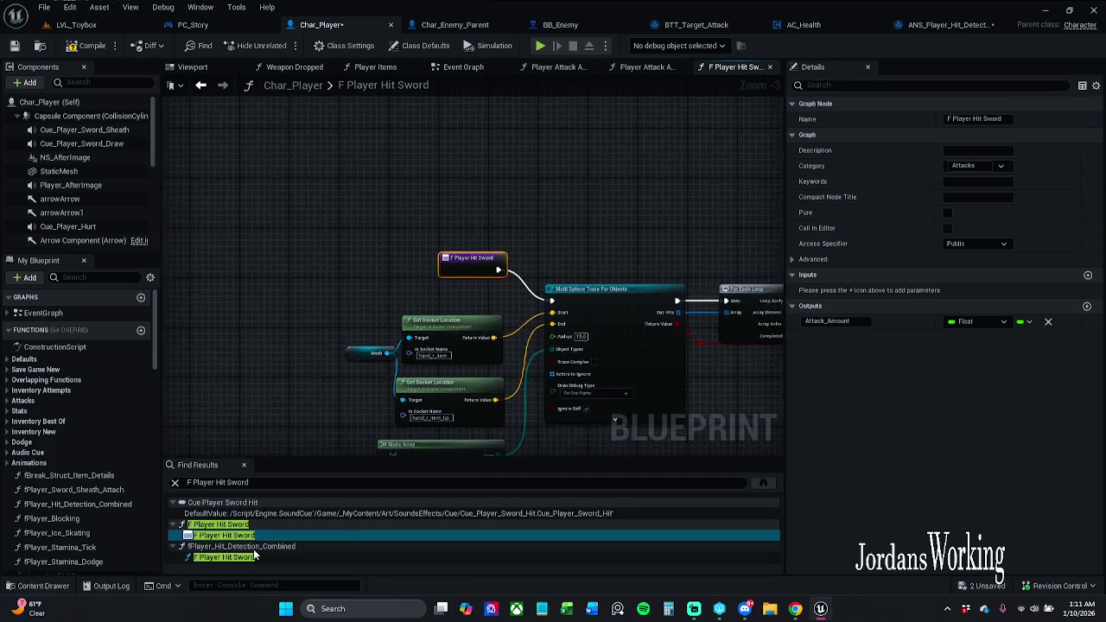
{"action": "double_click", "coordinate": [259, 558]}
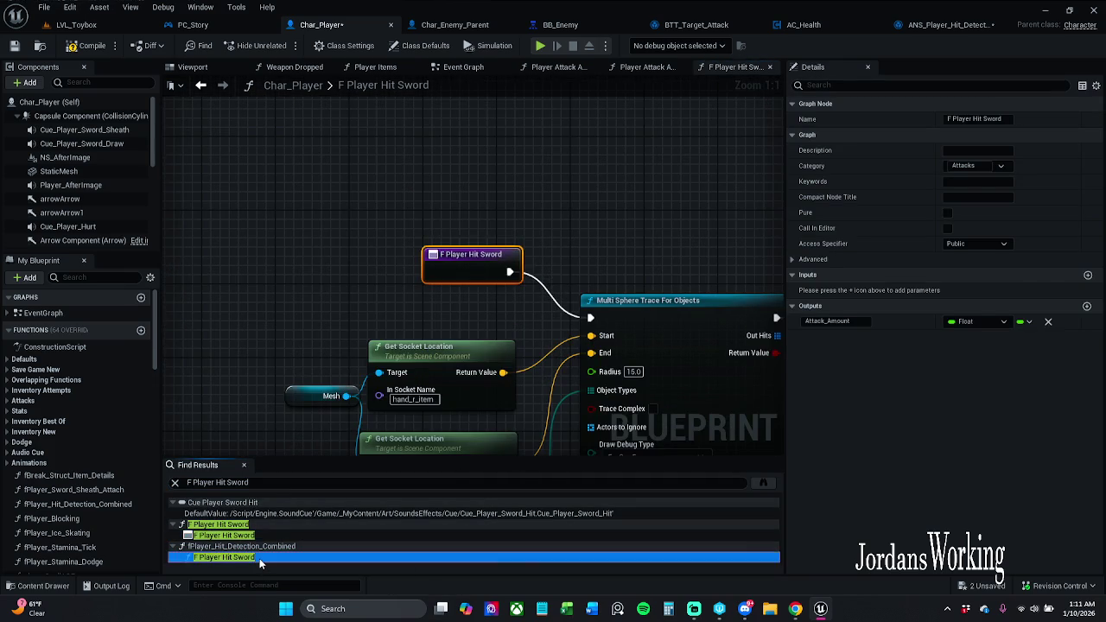
{"action": "left_click_drag", "start_coordinate": [309, 346], "coordinate": [536, 363]}
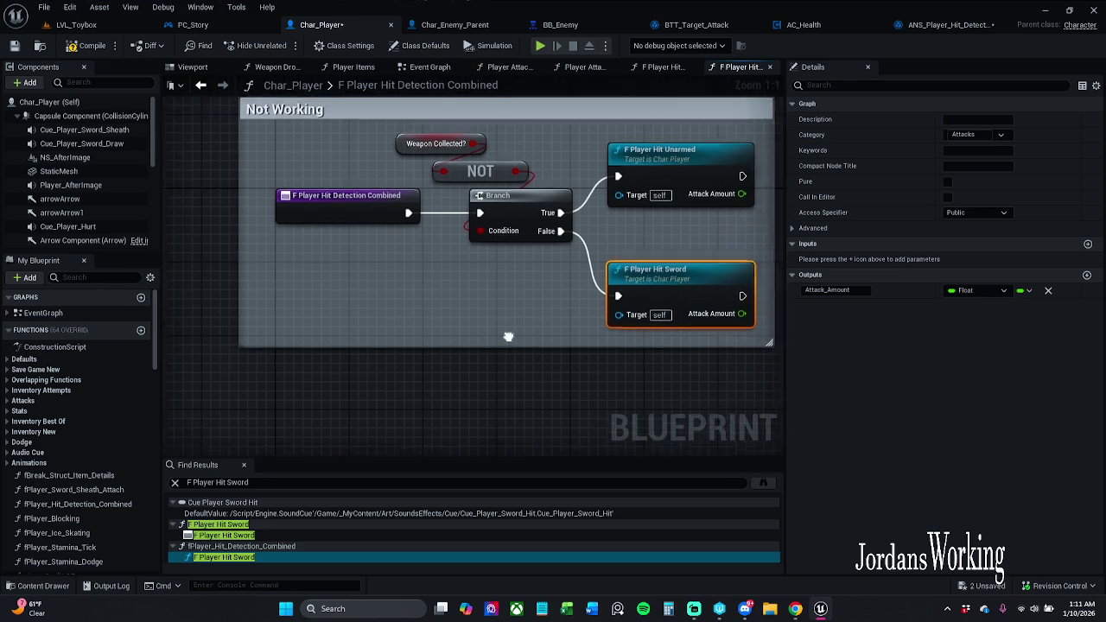
{"action": "double_click", "coordinate": [610, 290]}
{"action": "left_click_drag", "start_coordinate": [564, 304], "coordinate": [537, 225]}
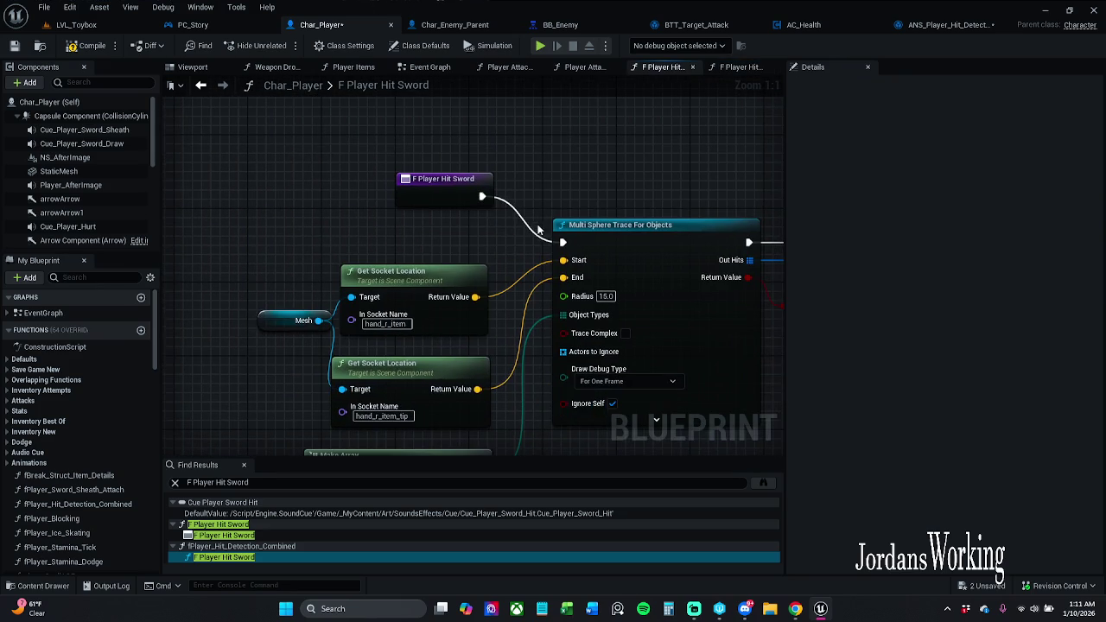
{"action": "left_click_drag", "start_coordinate": [601, 207], "coordinate": [473, 157]}
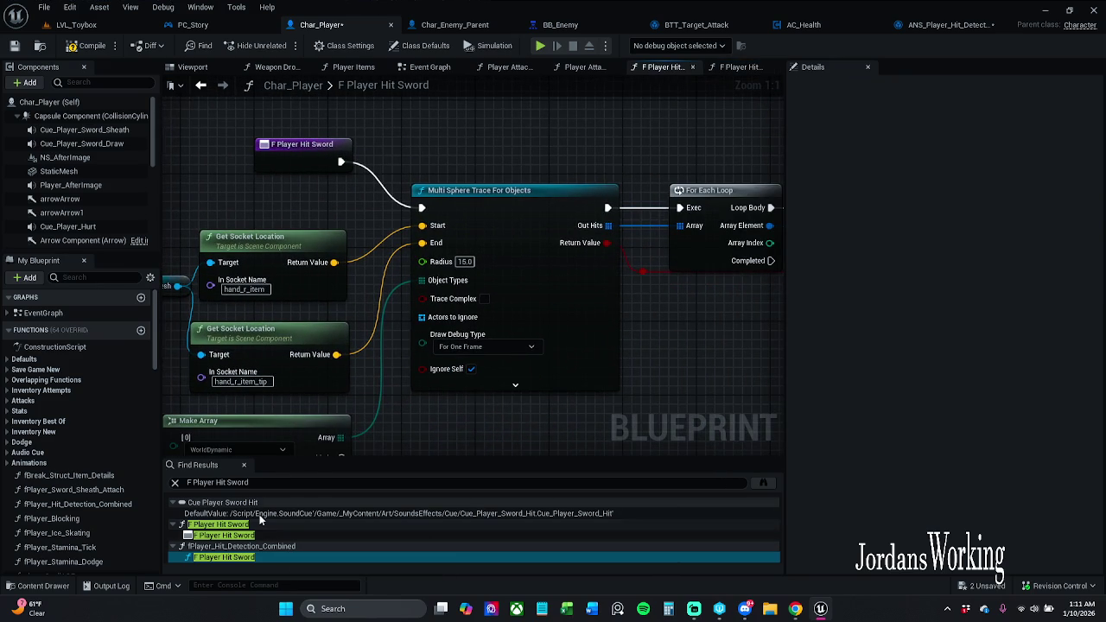
{"action": "left_click", "coordinate": [244, 465]}
{"action": "left_click_drag", "start_coordinate": [448, 467], "coordinate": [488, 455]}
{"action": "scroll", "coordinate": [544, 436], "scroll_direction": "down", "scroll_amount": 2}
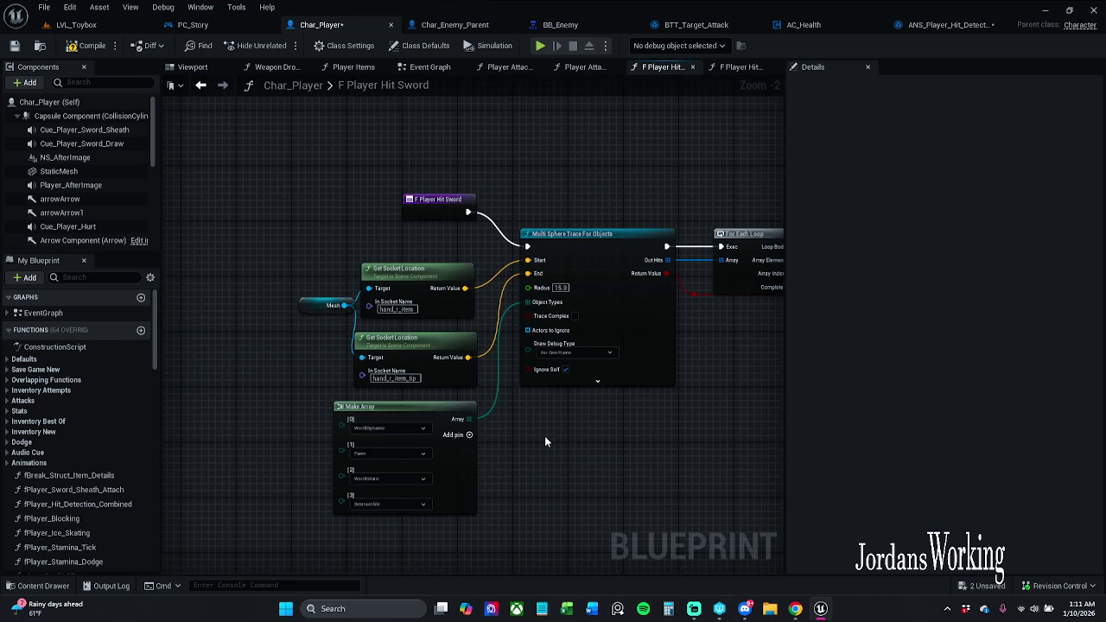
{"action": "mouse_move", "coordinate": [545, 437]}
{"action": "left_mouse_down"}
{"action": "mouse_move", "coordinate": [388, 390]}
{"action": "mouse_move", "coordinate": [514, 369]}
{"action": "left_mouse_up"}
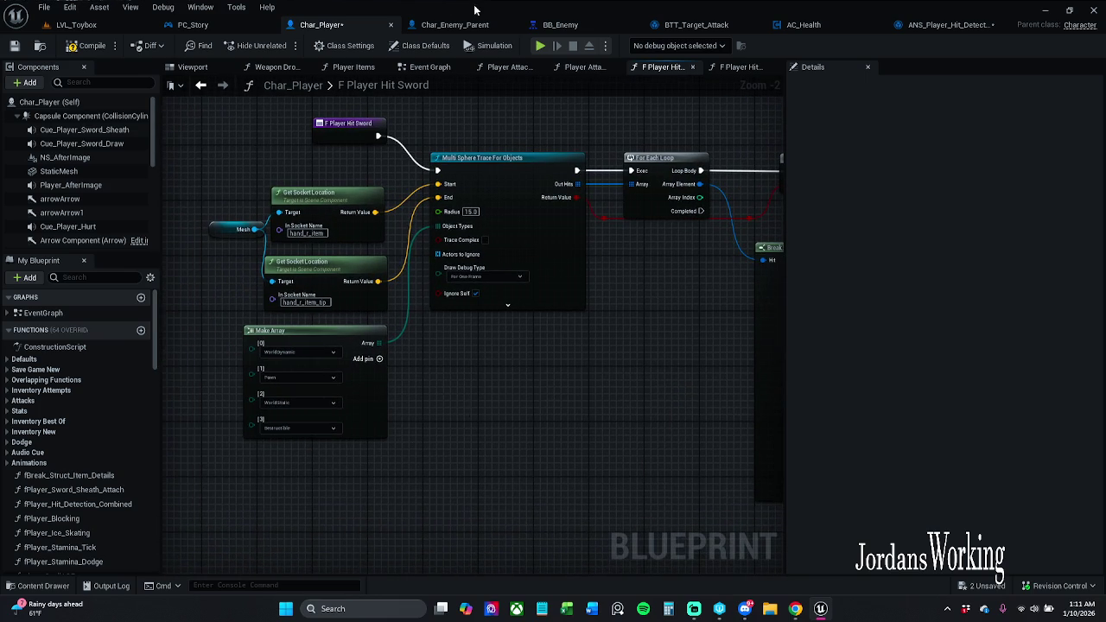
{"action": "left_click", "coordinate": [453, 24]}
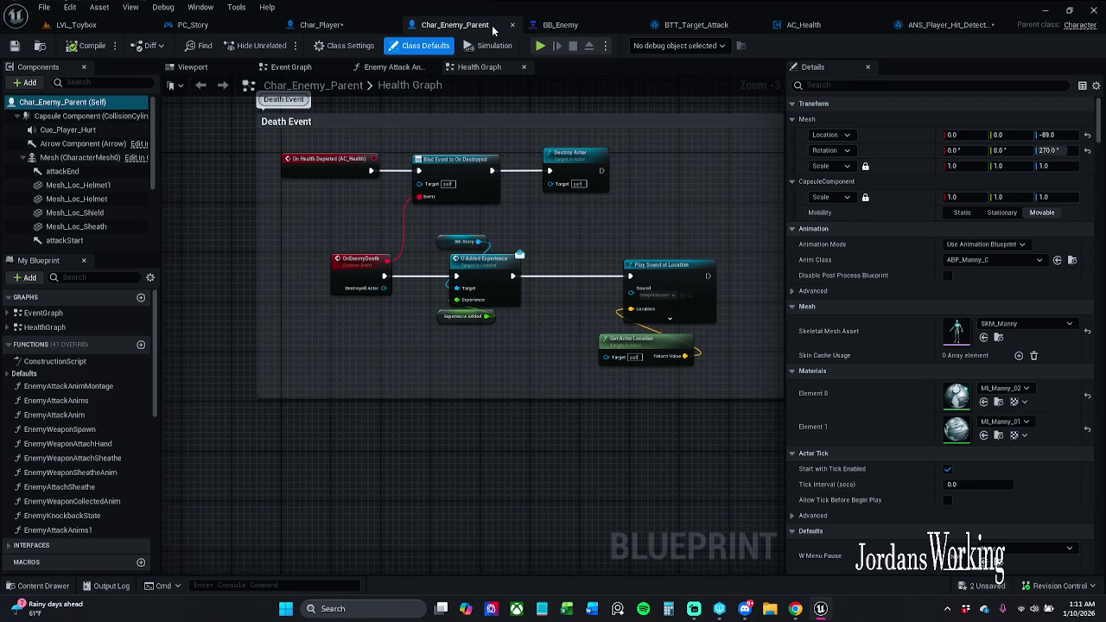
Save ANS_Player_Hit_Detection with Ctrl+S and close the AC_Health blueprint.
{"action": "left_click", "coordinate": [920, 26]}
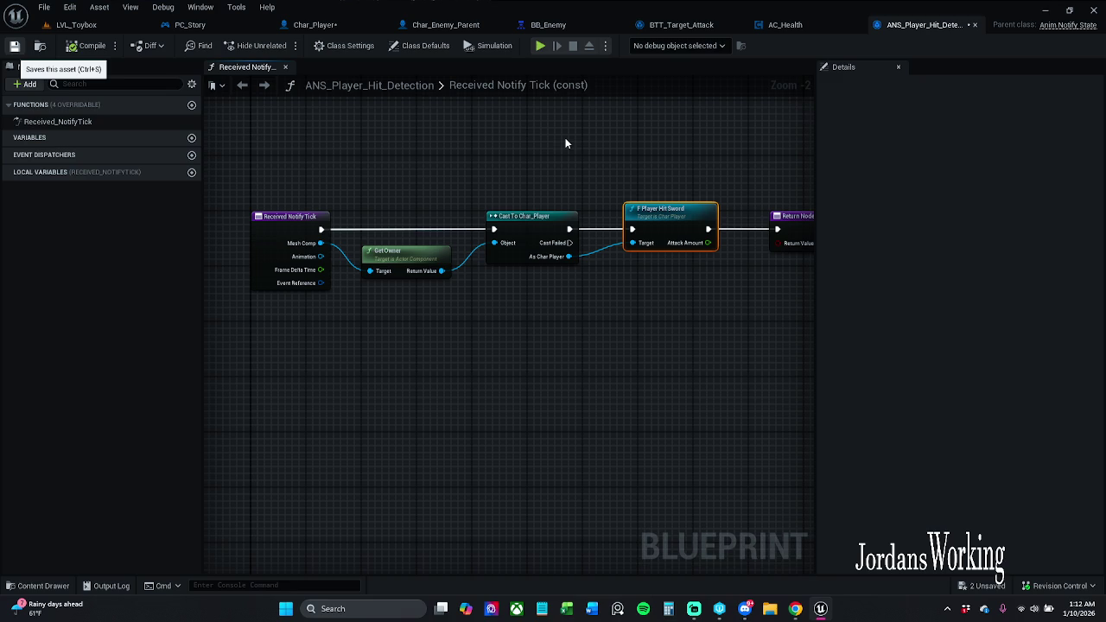
{"action": "key", "text": "ctrl+s"}
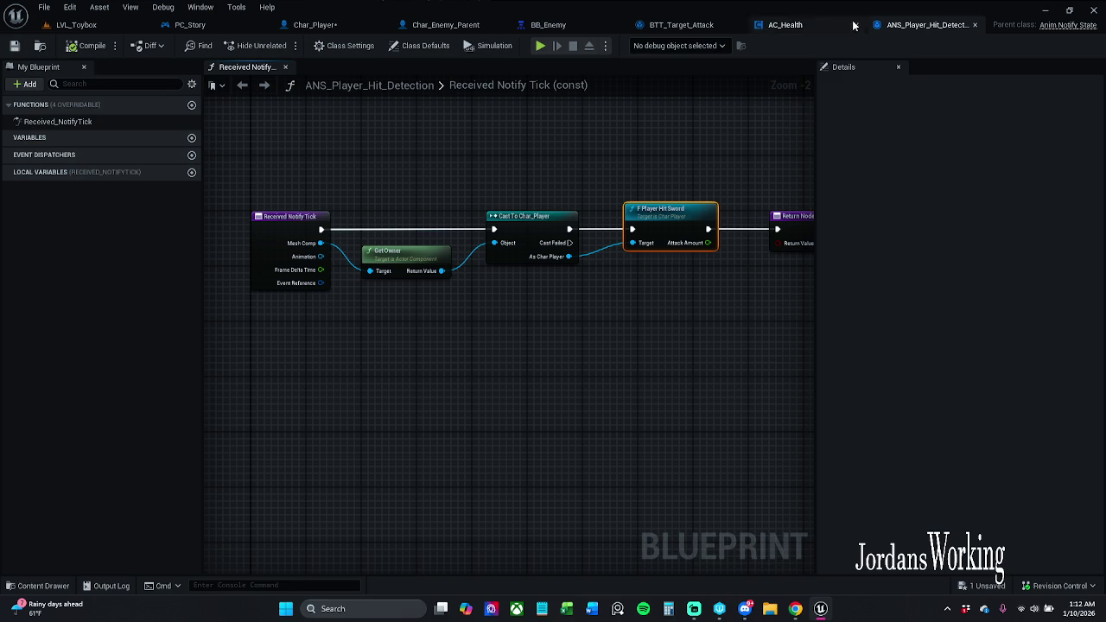
{"action": "left_click", "coordinate": [782, 26]}
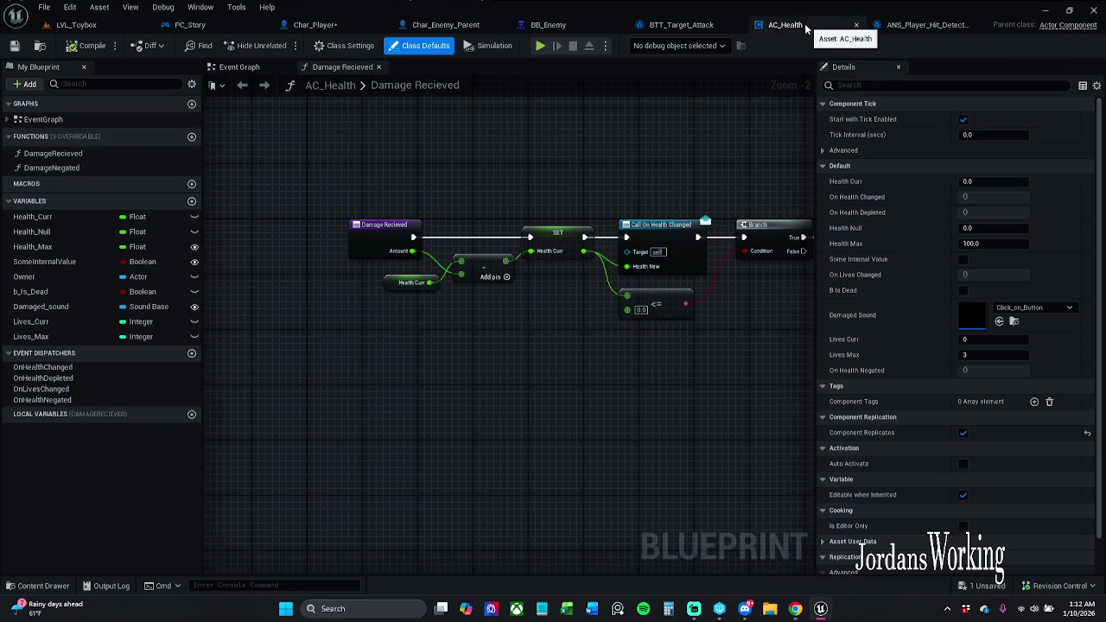
{"action": "left_click_drag", "start_coordinate": [665, 185], "coordinate": [588, 179]}
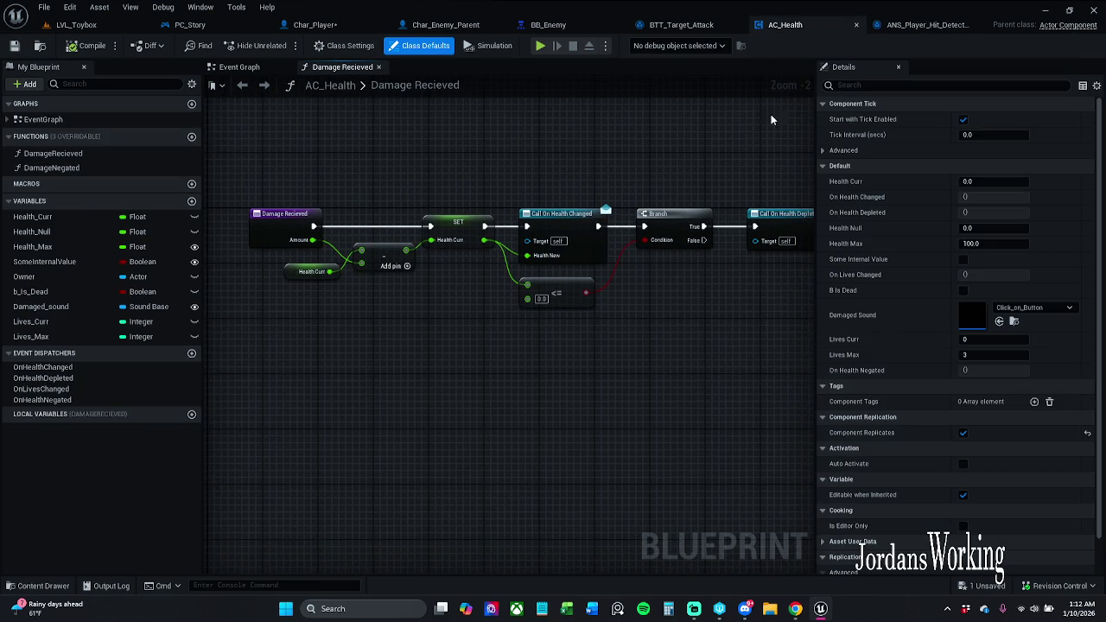
{"action": "left_click", "coordinate": [856, 25]}
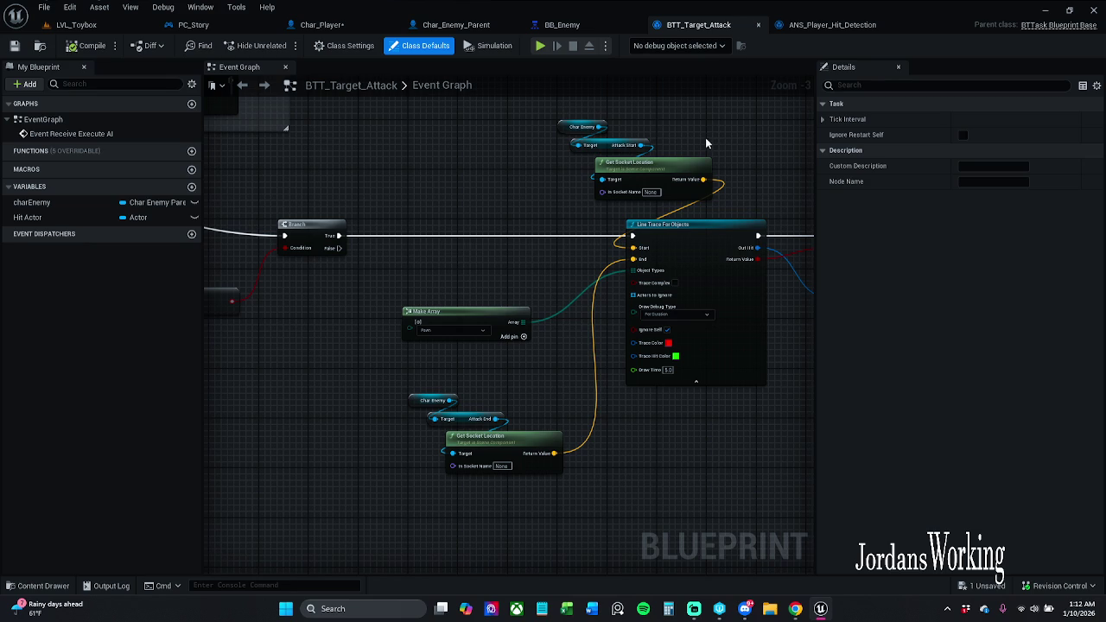
Review BTT_Target_Attack's damage and stun nodes alongside the ANS_Player_Hit_Detection graph.
{"action": "left_click_drag", "start_coordinate": [470, 235], "coordinate": [603, 231]}
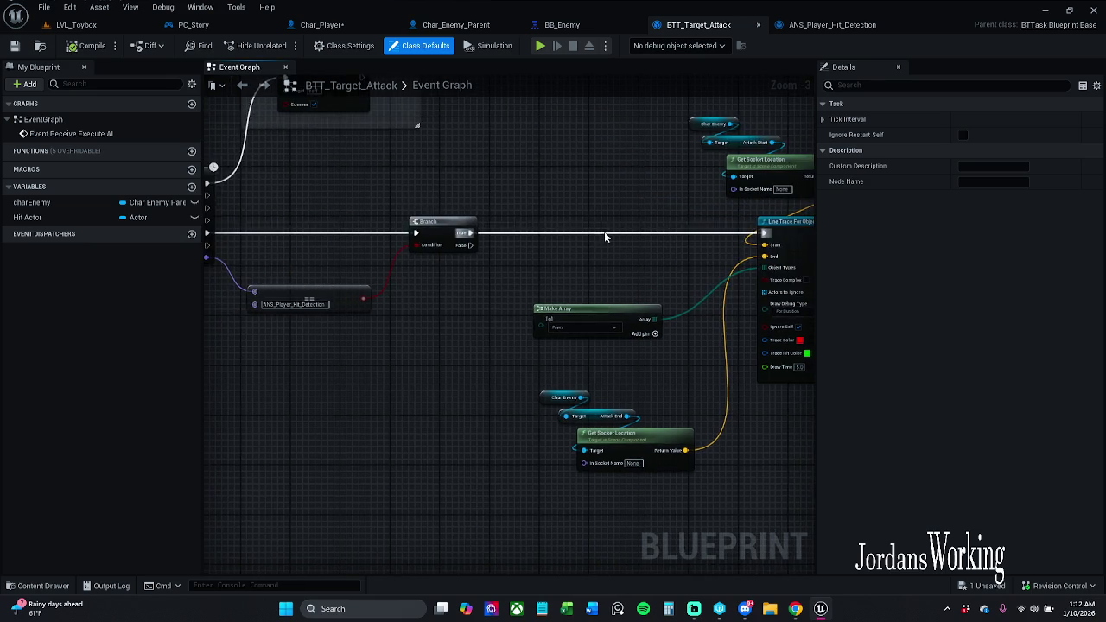
{"action": "scroll", "coordinate": [525, 213], "scroll_direction": "down", "scroll_amount": 1}
{"action": "scroll", "coordinate": [525, 214], "scroll_direction": "up", "scroll_amount": 1}
{"action": "left_click", "coordinate": [808, 25]}
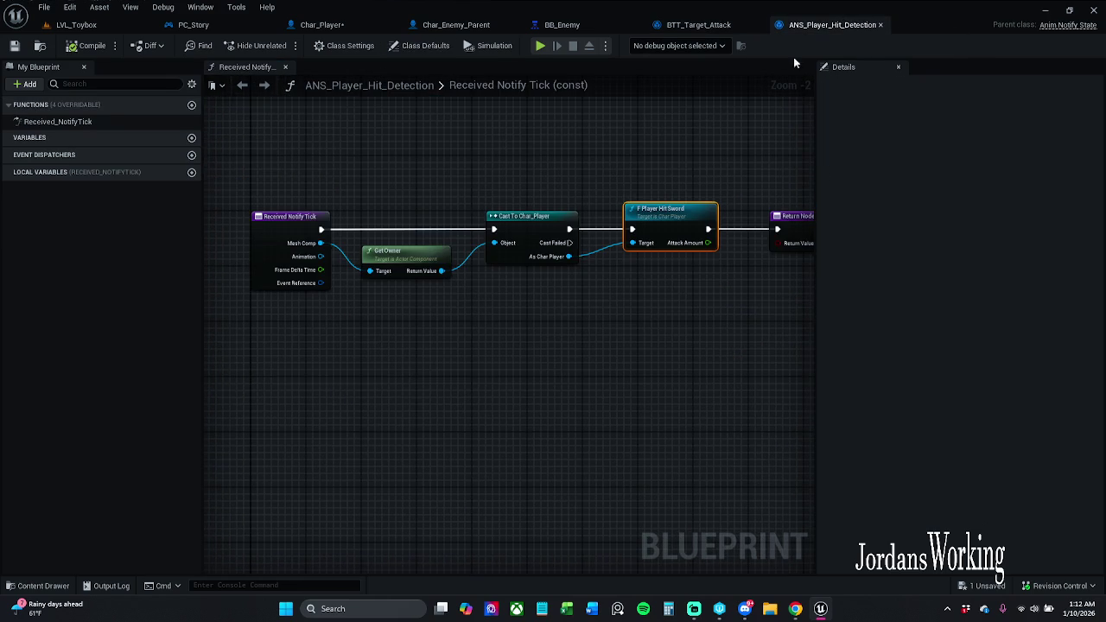
{"action": "left_click", "coordinate": [637, 170]}
{"action": "left_click_drag", "start_coordinate": [702, 164], "coordinate": [608, 165]}
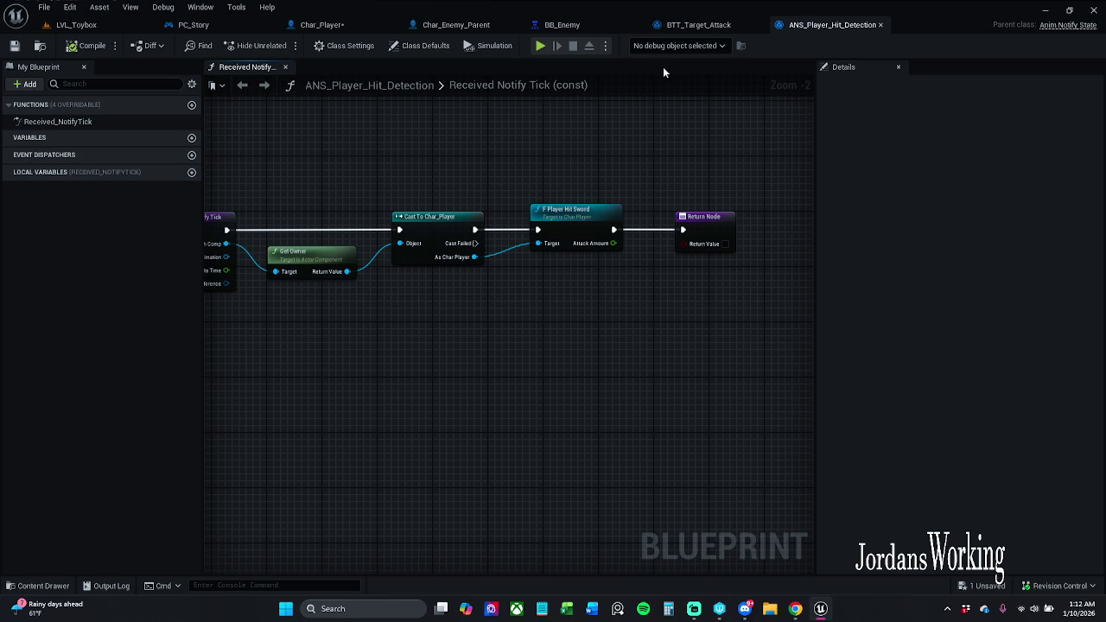
{"action": "left_click", "coordinate": [698, 24]}
{"action": "scroll", "coordinate": [718, 197], "scroll_direction": "up", "scroll_amount": 2}
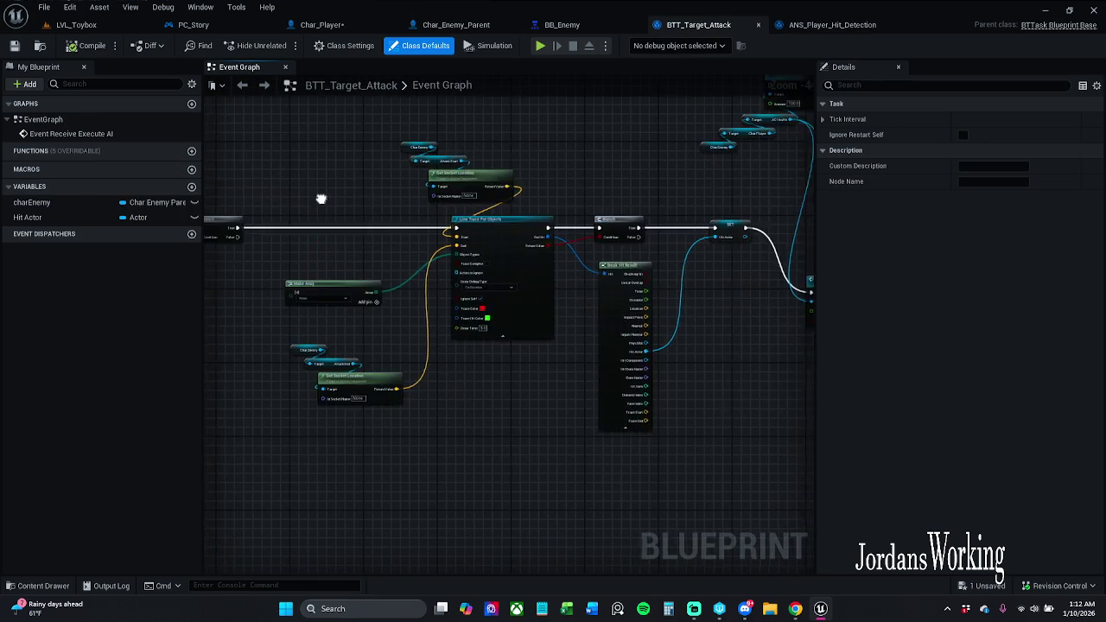
{"action": "mouse_move", "coordinate": [435, 211]}
{"action": "left_mouse_down"}
{"action": "mouse_move", "coordinate": [415, 208]}
{"action": "mouse_move", "coordinate": [491, 287]}
{"action": "mouse_move", "coordinate": [518, 370]}
{"action": "left_mouse_up"}
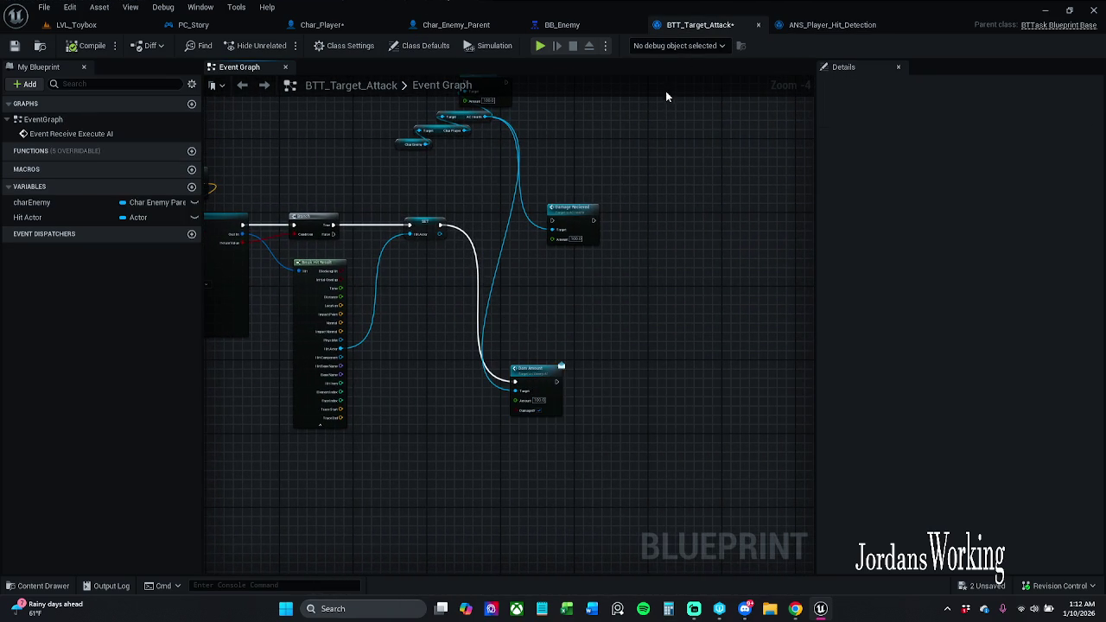
{"action": "left_click", "coordinate": [833, 24]}
{"action": "left_click", "coordinate": [698, 24]}
{"action": "scroll", "coordinate": [440, 238], "scroll_direction": "up", "scroll_amount": 1}
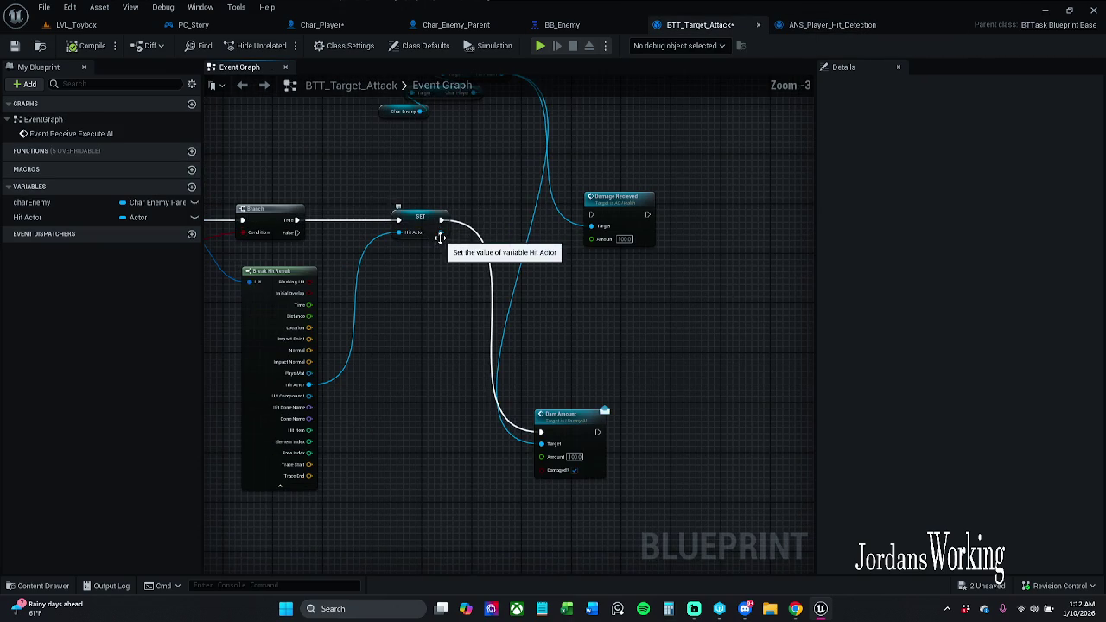
Open the F Player Hit Sword function definition from ANS_Player_Hit_Detection.
{"action": "left_click", "coordinate": [834, 26]}
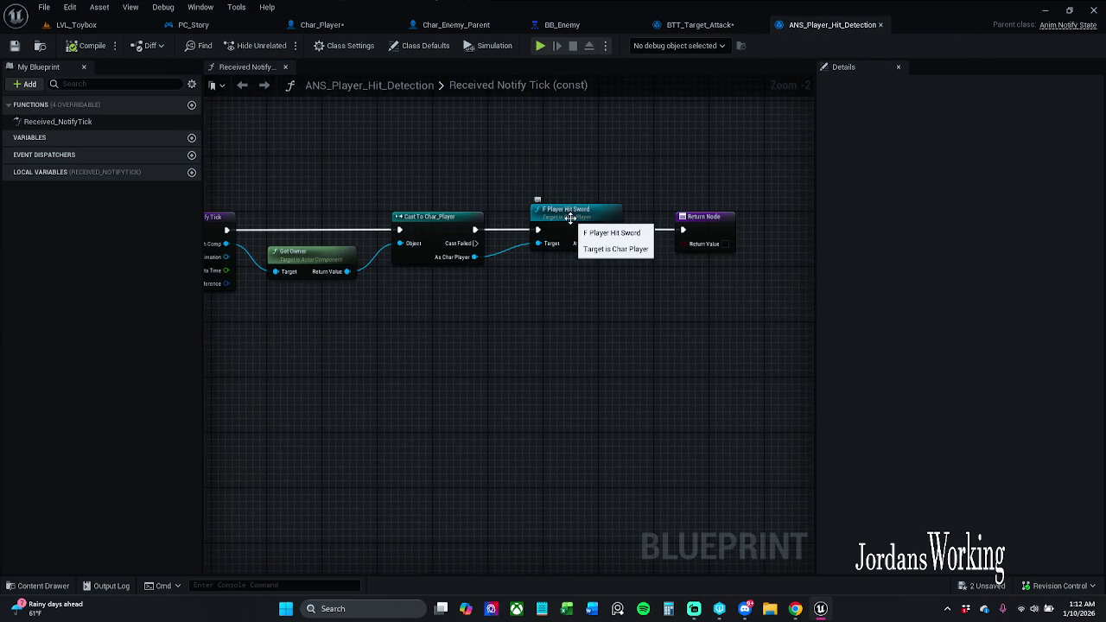
{"action": "double_click", "coordinate": [570, 212]}
{"action": "mouse_move", "coordinate": [317, 140]}
{"action": "left_mouse_down"}
{"action": "mouse_move", "coordinate": [454, 259]}
{"action": "mouse_move", "coordinate": [717, 380]}
{"action": "left_mouse_up"}
{"action": "left_click", "coordinate": [593, 471]}
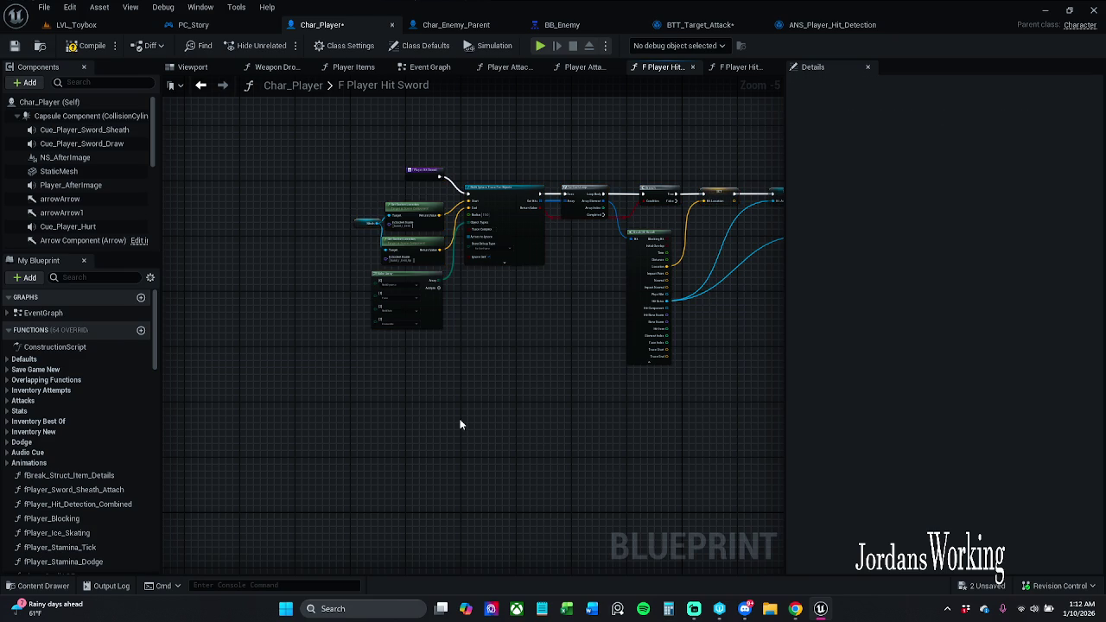
Copy all the sword hit-detection nodes and create a new function in Char_Enemy_Parent.
{"action": "left_click_drag", "start_coordinate": [460, 421], "coordinate": [483, 413]}
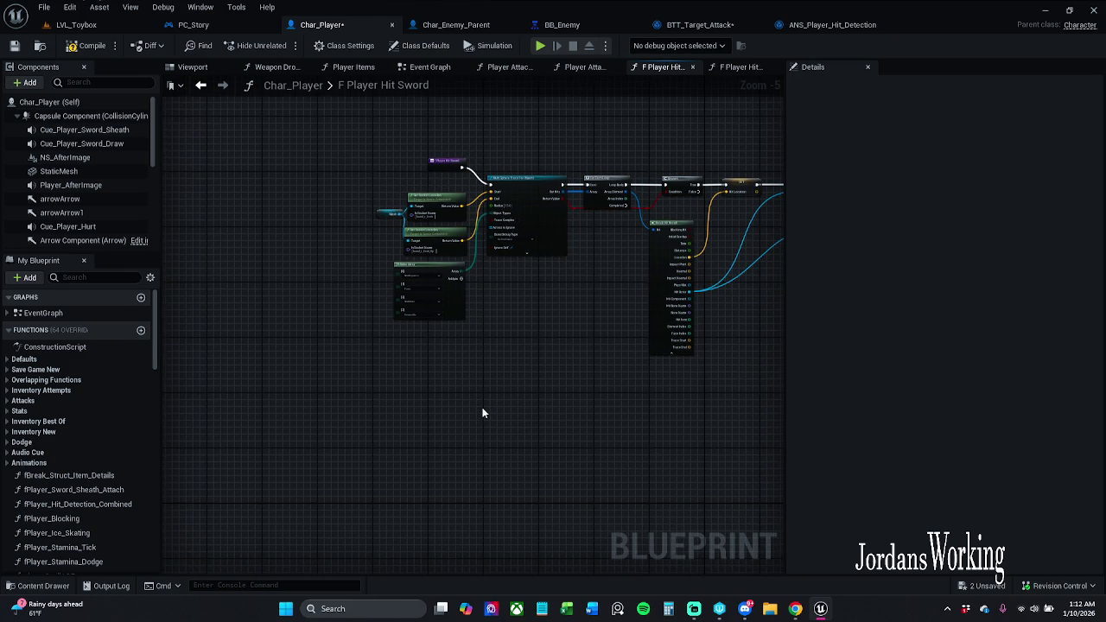
{"action": "scroll", "coordinate": [481, 412], "scroll_direction": "down", "scroll_amount": 1}
{"action": "mouse_move", "coordinate": [272, 153]}
{"action": "left_mouse_down"}
{"action": "mouse_move", "coordinate": [609, 348]}
{"action": "mouse_move", "coordinate": [778, 375]}
{"action": "left_mouse_up"}
{"action": "key", "text": "Home"}
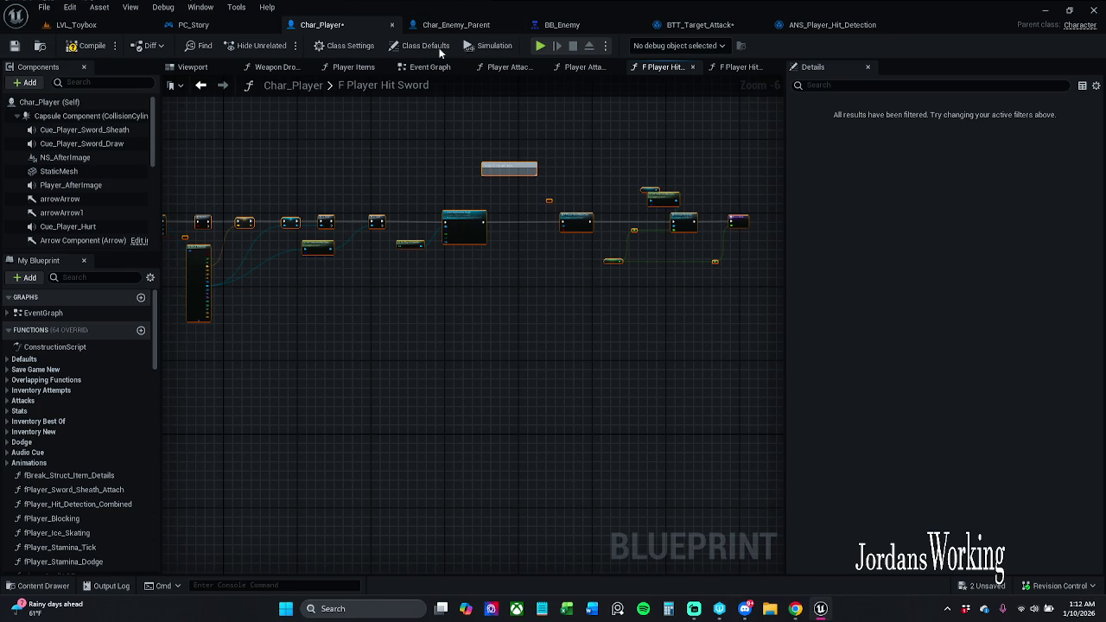
{"action": "left_click", "coordinate": [451, 25]}
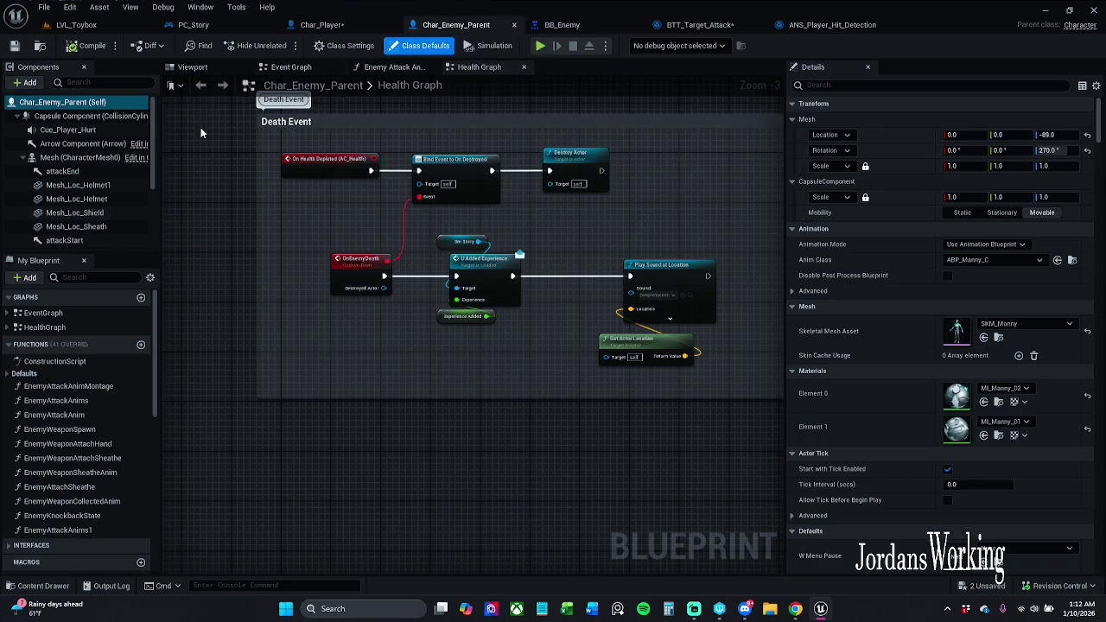
{"action": "left_click", "coordinate": [141, 344]}
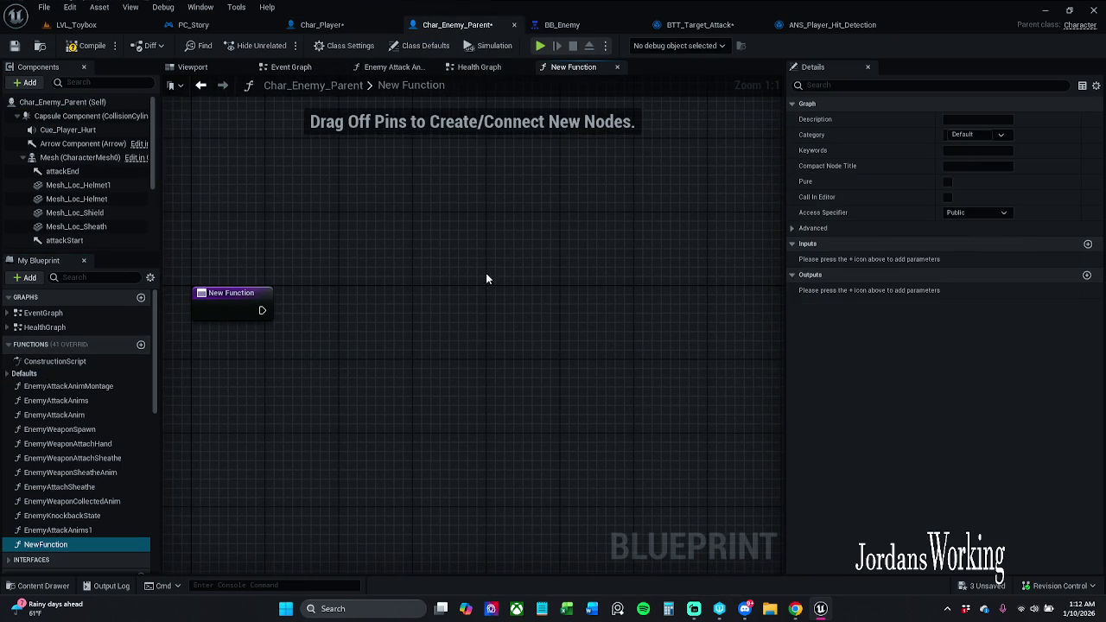
Paste the copied hit-detection nodes into the new function and wire its entry into the Multi Sphere Trace.
{"action": "key", "text": "ctrl+v"}
{"action": "left_click", "coordinate": [751, 448]}
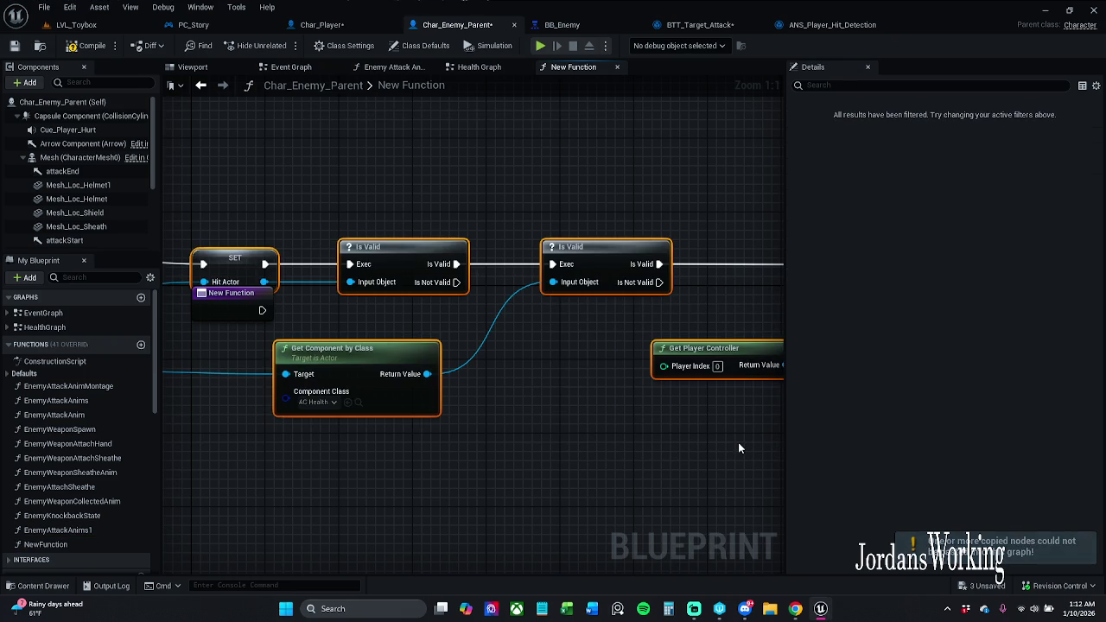
{"action": "left_click_drag", "start_coordinate": [379, 259], "coordinate": [879, 299]}
{"action": "mouse_move", "coordinate": [363, 299]}
{"action": "left_mouse_down"}
{"action": "mouse_move", "coordinate": [645, 278]}
{"action": "mouse_move", "coordinate": [442, 278]}
{"action": "left_mouse_up"}
{"action": "scroll", "coordinate": [442, 278], "scroll_direction": "down", "scroll_amount": 5}
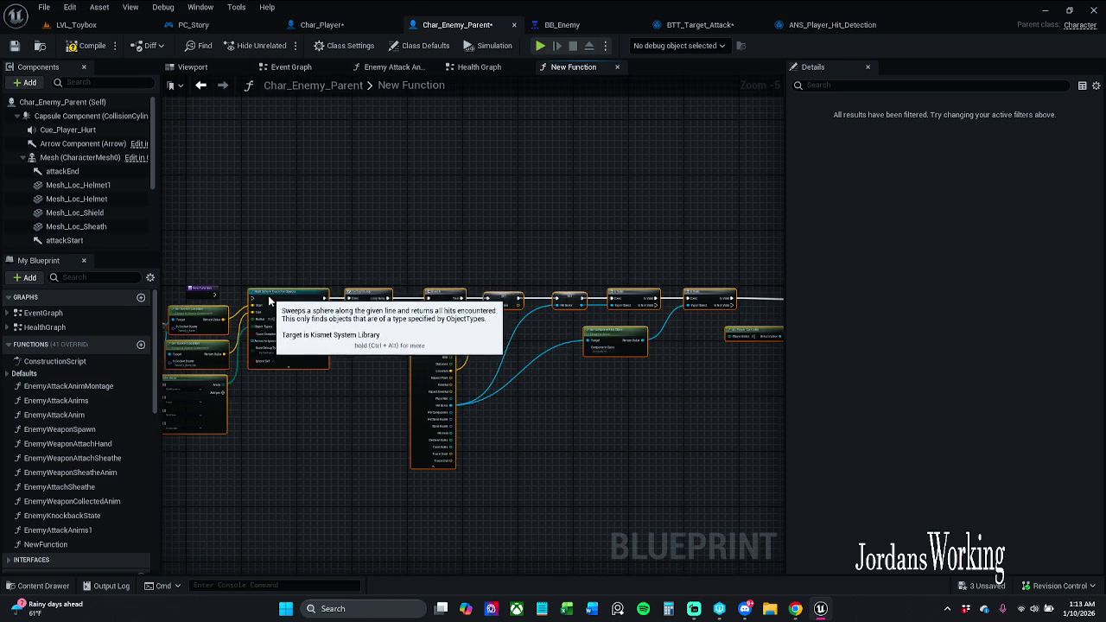
{"action": "scroll", "coordinate": [278, 296], "scroll_direction": "up", "scroll_amount": 3}
{"action": "left_click", "coordinate": [359, 275]}
{"action": "left_click_drag", "start_coordinate": [278, 296], "coordinate": [449, 302]}
{"action": "left_click_drag", "start_coordinate": [363, 276], "coordinate": [383, 276]}
Rename the function to DamFunc and compile Char_Enemy_Parent to check for errors.
{"action": "left_click", "coordinate": [449, 259]}
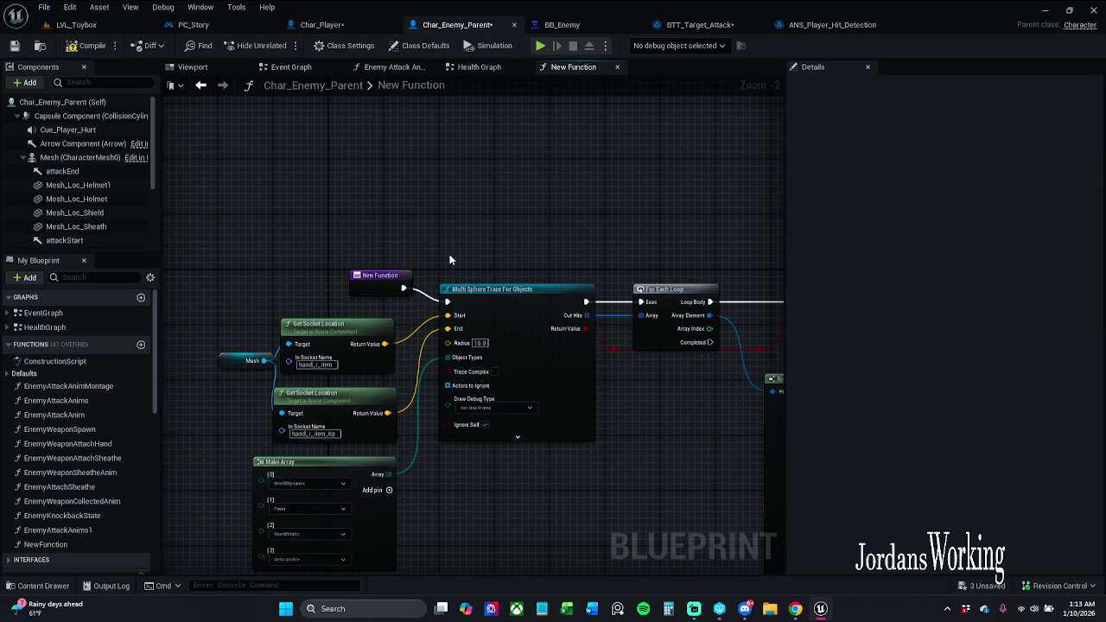
{"action": "left_click", "coordinate": [393, 280]}
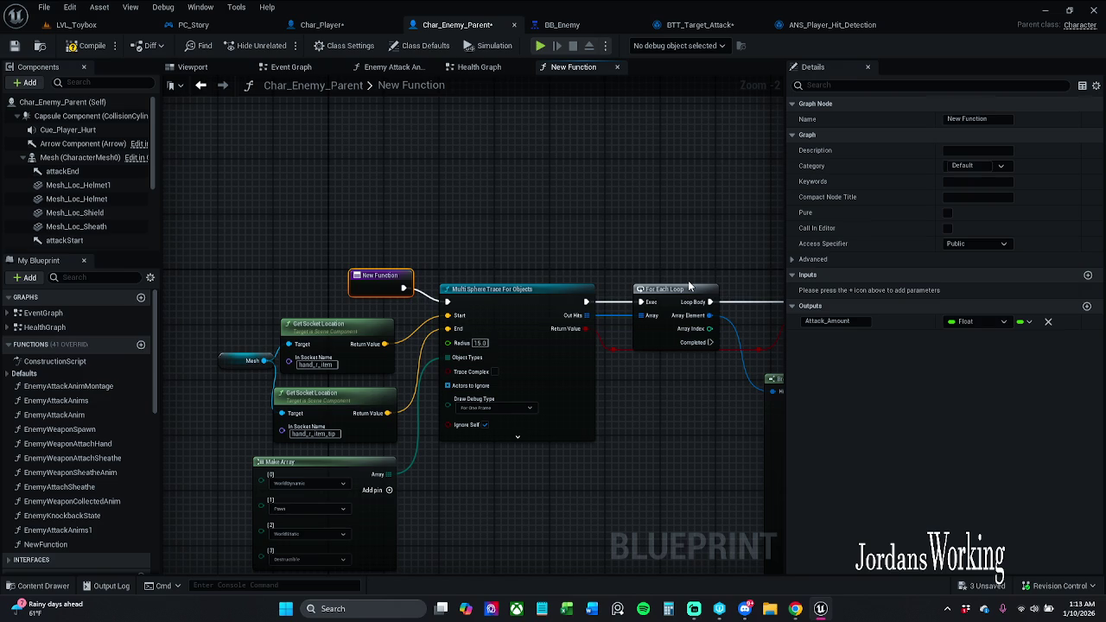
{"action": "left_click", "coordinate": [966, 119]}
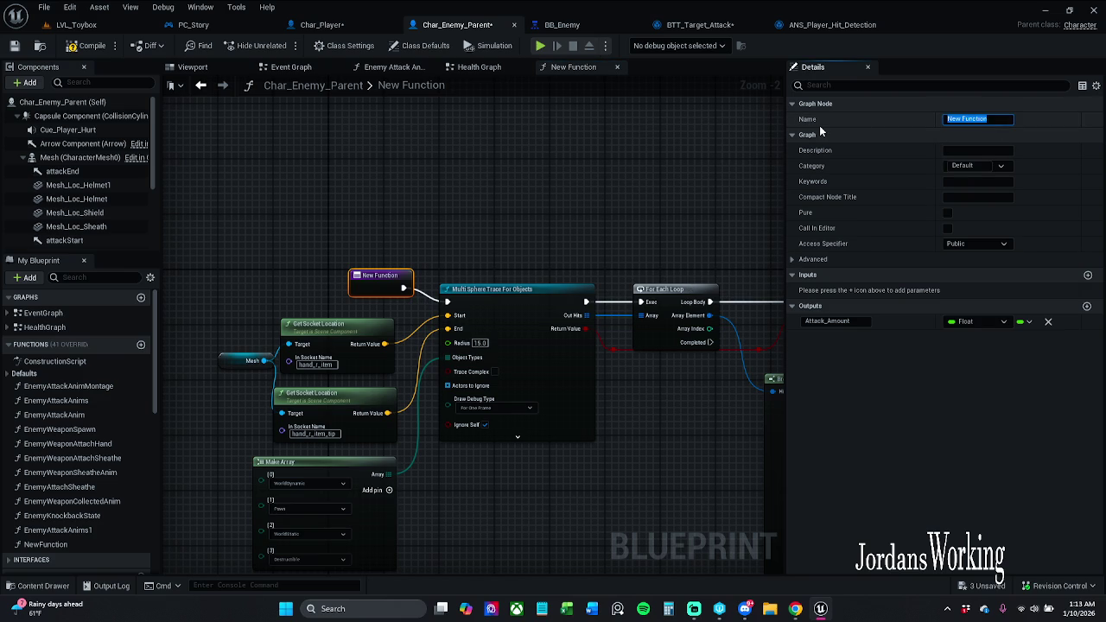
{"action": "type", "text": "Dam Func"}
{"action": "key", "text": "Return"}
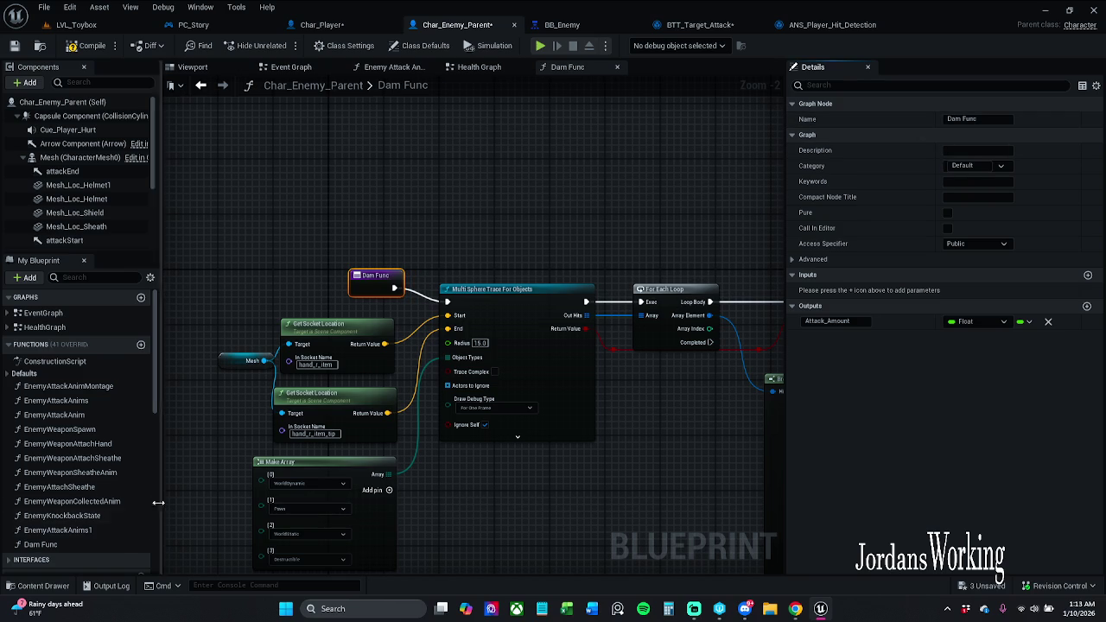
{"action": "double_click", "coordinate": [91, 544]}
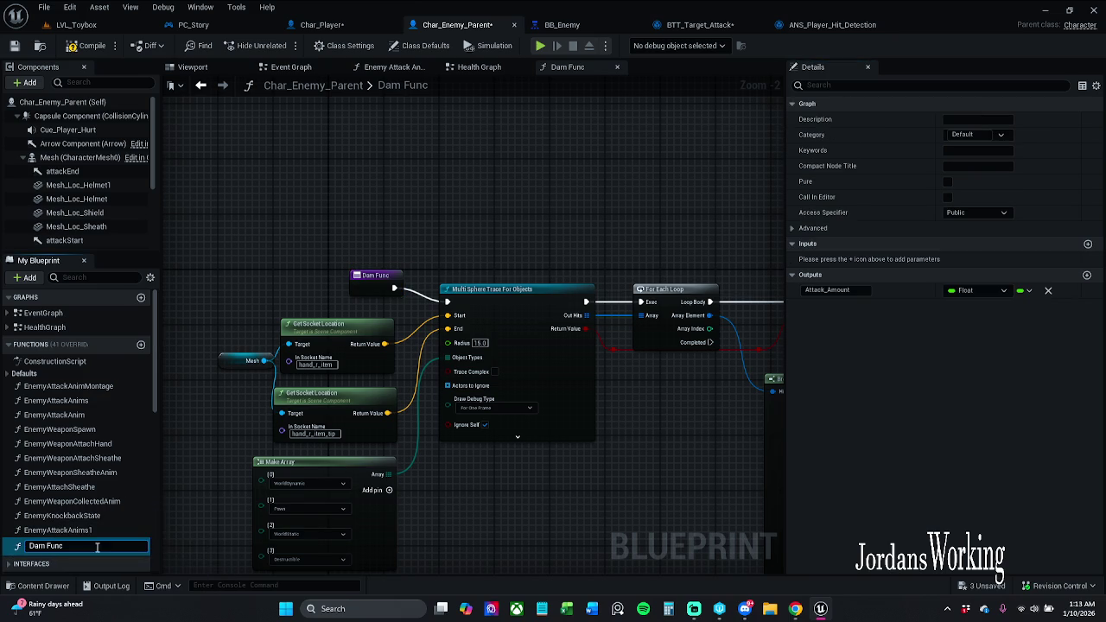
{"action": "double_click", "coordinate": [103, 546]}
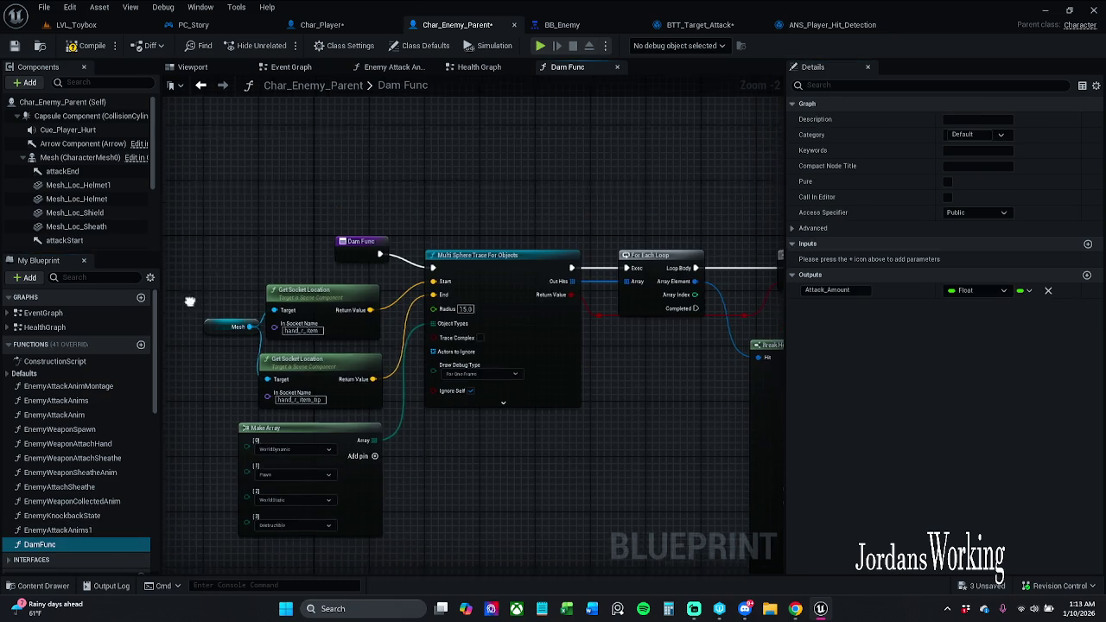
{"action": "left_click", "coordinate": [89, 47]}
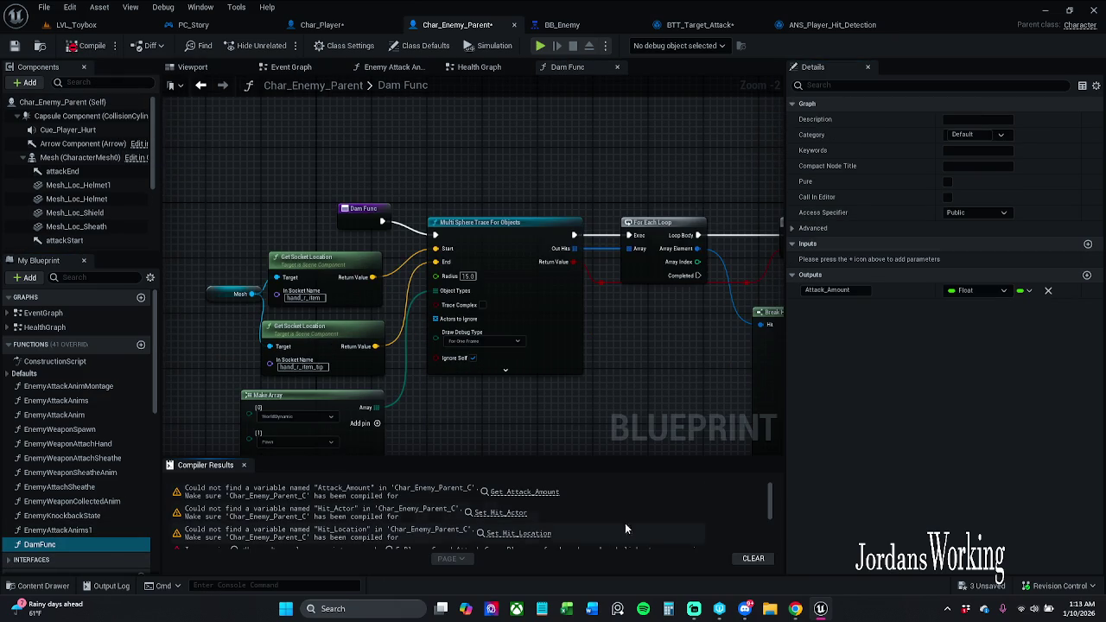
Remove the [3] element pin from the trace object types Make Array, leaving three entries.
{"action": "left_click", "coordinate": [243, 465]}
{"action": "left_click_drag", "start_coordinate": [404, 514], "coordinate": [479, 485]}
{"action": "right_click", "coordinate": [430, 420]}
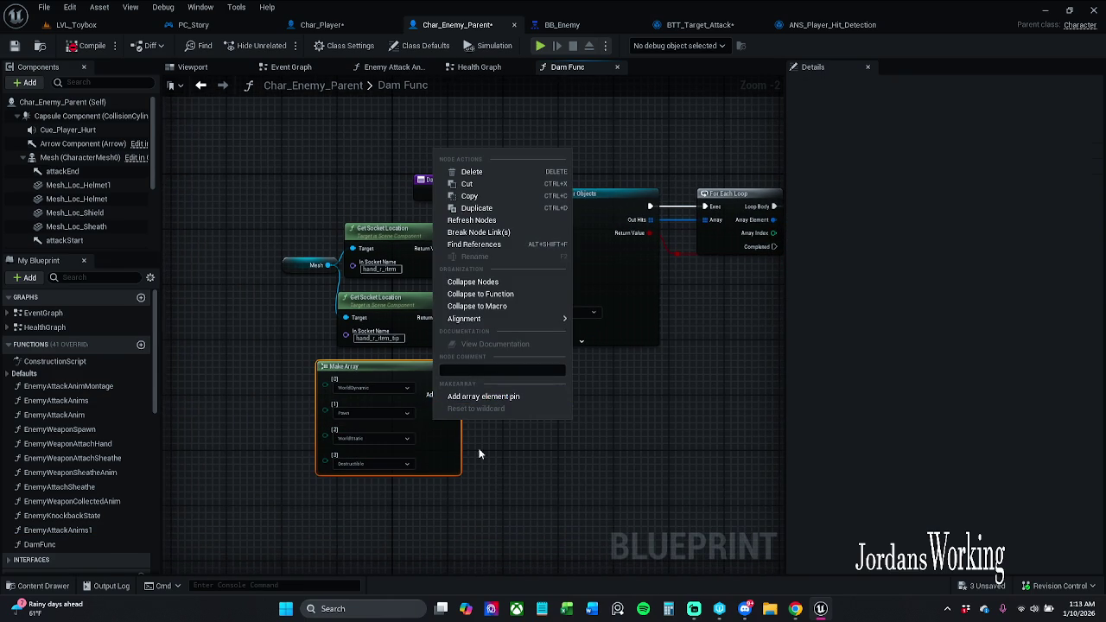
{"action": "left_click", "coordinate": [403, 467]}
{"action": "right_click", "coordinate": [391, 464]}
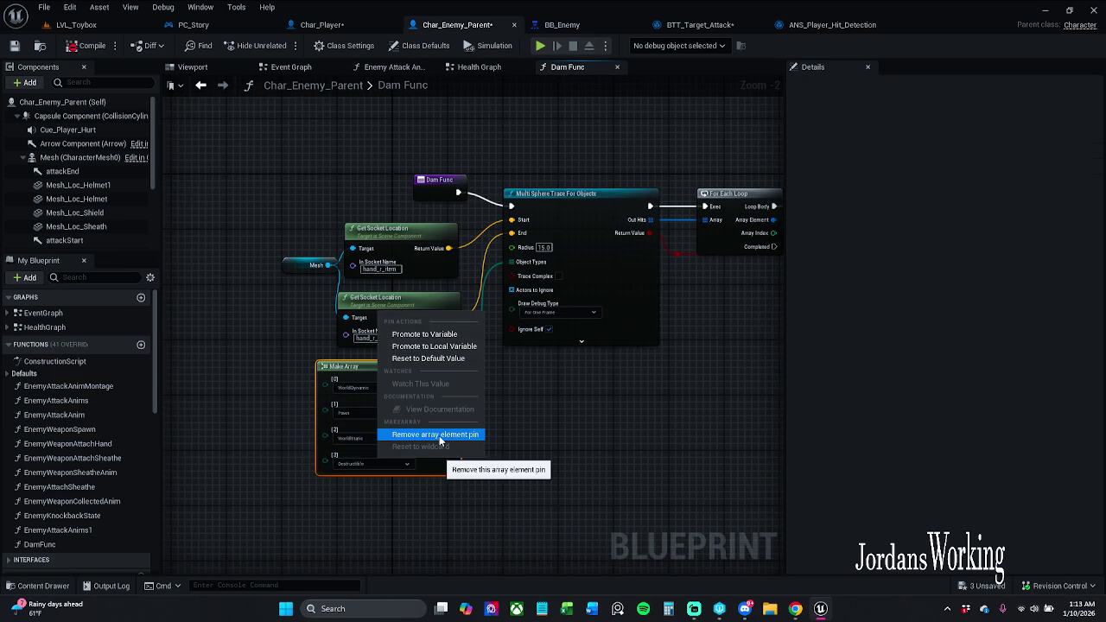
{"action": "left_click", "coordinate": [439, 434]}
{"action": "right_click", "coordinate": [372, 439]}
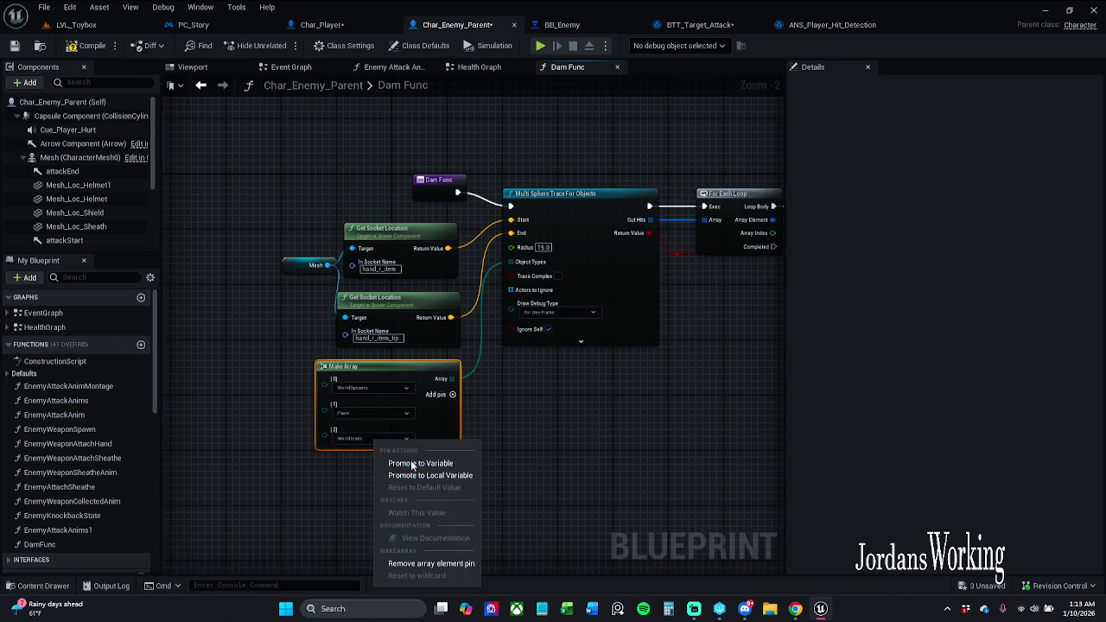
{"action": "left_click", "coordinate": [554, 510]}
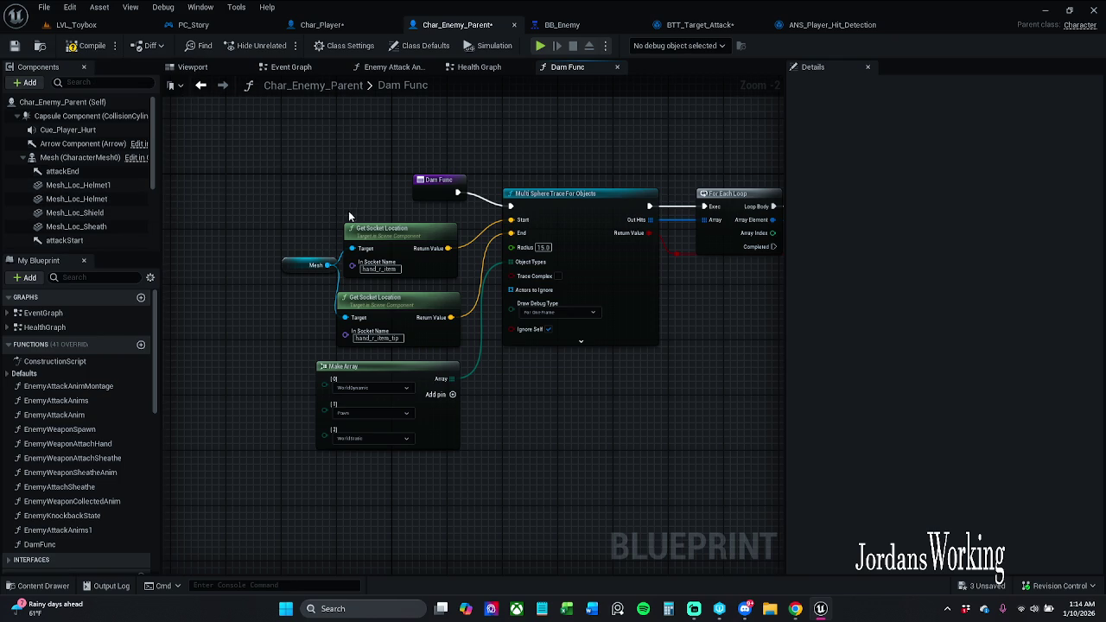
Nudge the Get Socket Location nodes right and bring the hit result SET nodes into view.
{"action": "left_click", "coordinate": [304, 236]}
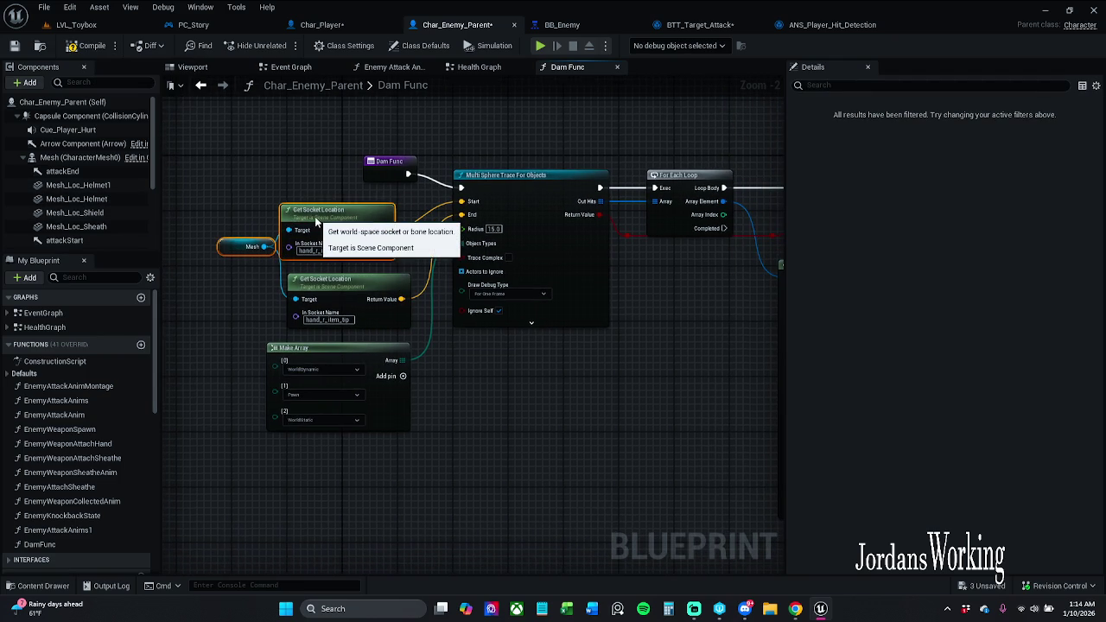
{"action": "left_click_drag", "start_coordinate": [316, 222], "coordinate": [324, 223]}
{"action": "left_click", "coordinate": [557, 336]}
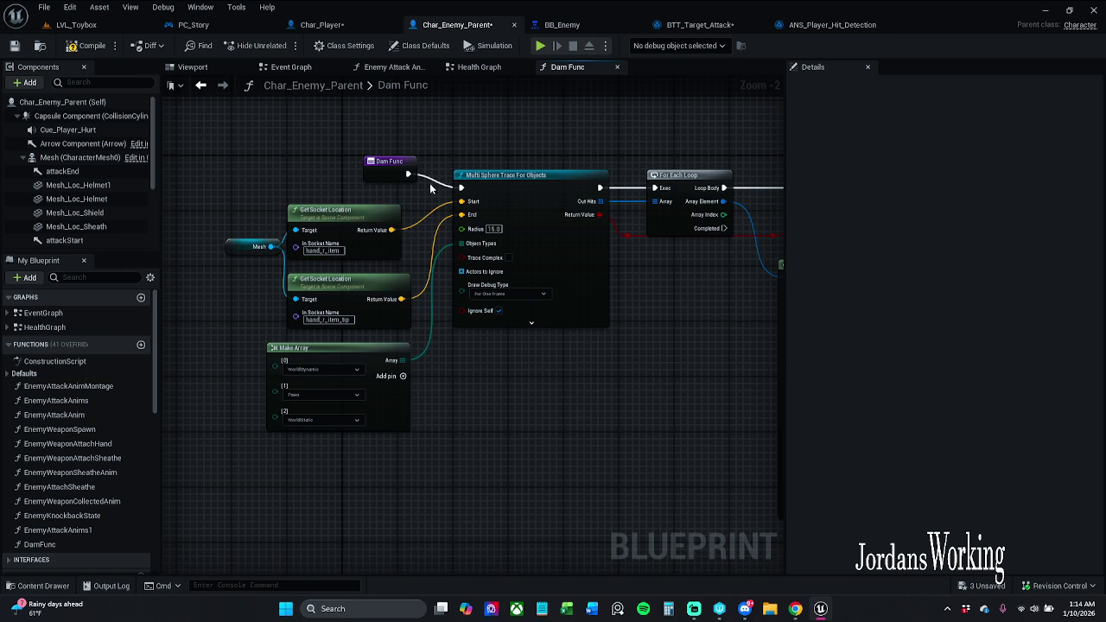
{"action": "left_click", "coordinate": [397, 161]}
{"action": "left_click_drag", "start_coordinate": [704, 333], "coordinate": [338, 321]}
{"action": "scroll", "coordinate": [478, 330], "scroll_direction": "down", "scroll_amount": 1}
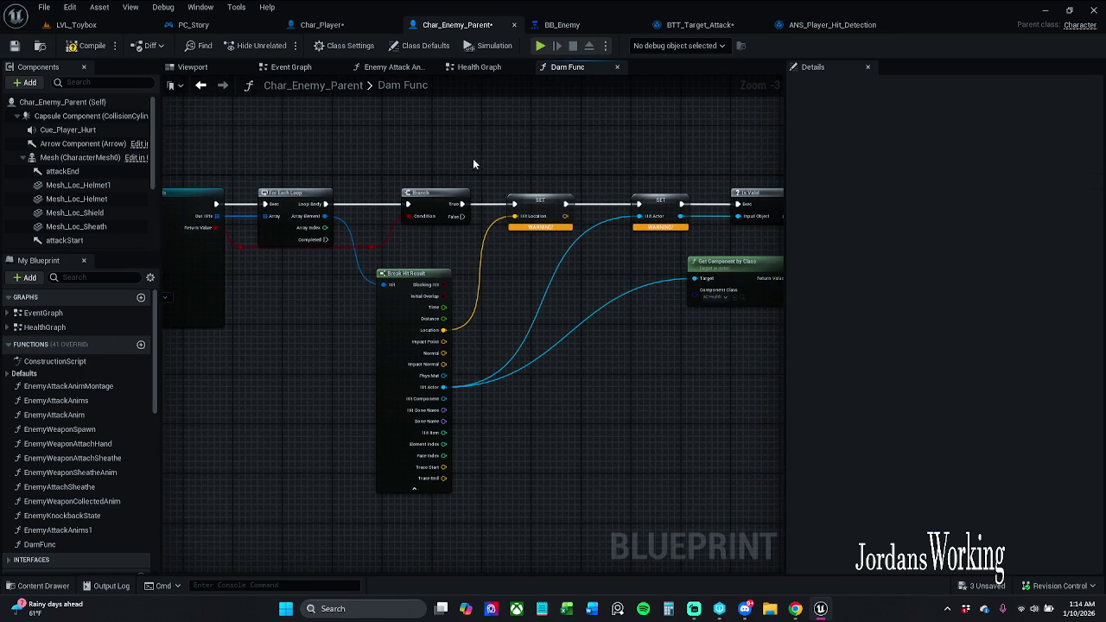
{"action": "left_click_drag", "start_coordinate": [453, 175], "coordinate": [386, 170]}
Create the missing Hit_Actor variable from its SET node and recompile the blueprint.
{"action": "left_click", "coordinate": [475, 198]}
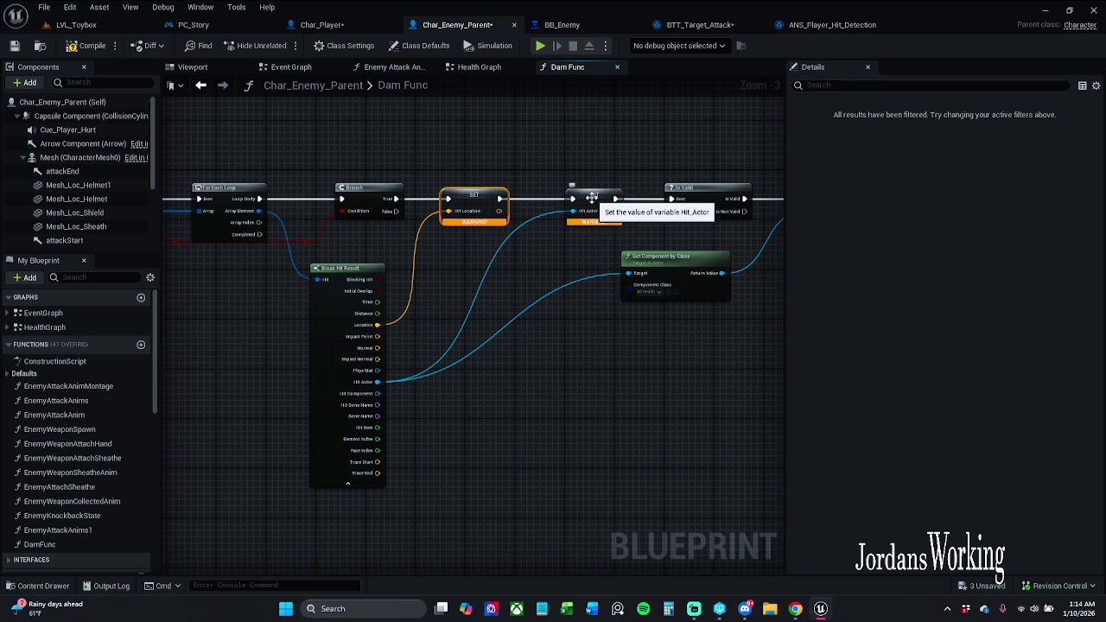
{"action": "right_click", "coordinate": [595, 204]}
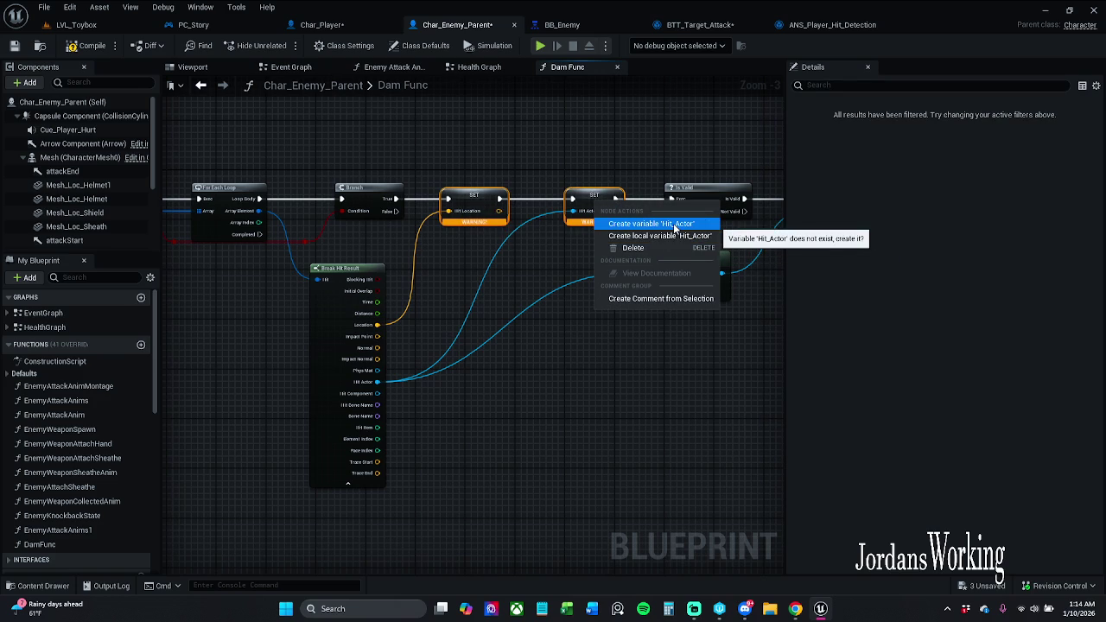
{"action": "left_click", "coordinate": [674, 224]}
{"action": "right_click", "coordinate": [468, 202]}
{"action": "key", "text": "Escape"}
{"action": "left_click", "coordinate": [87, 45]}
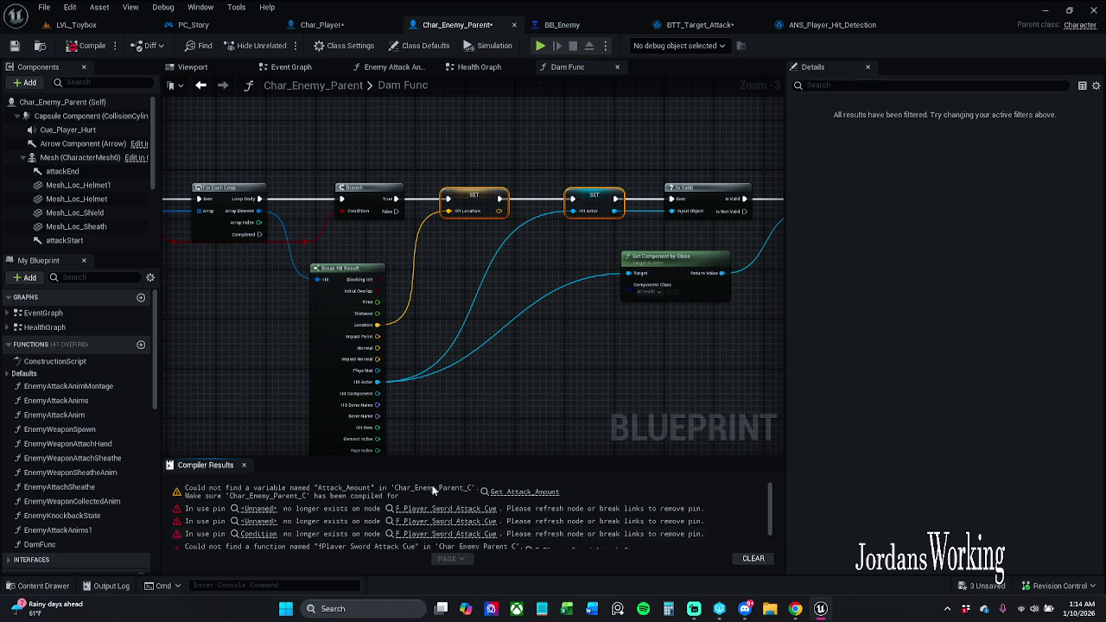
Delete the camera shake and sword attack cue nodes plus the Time Dilation Here comment.
{"action": "left_click", "coordinate": [244, 465]}
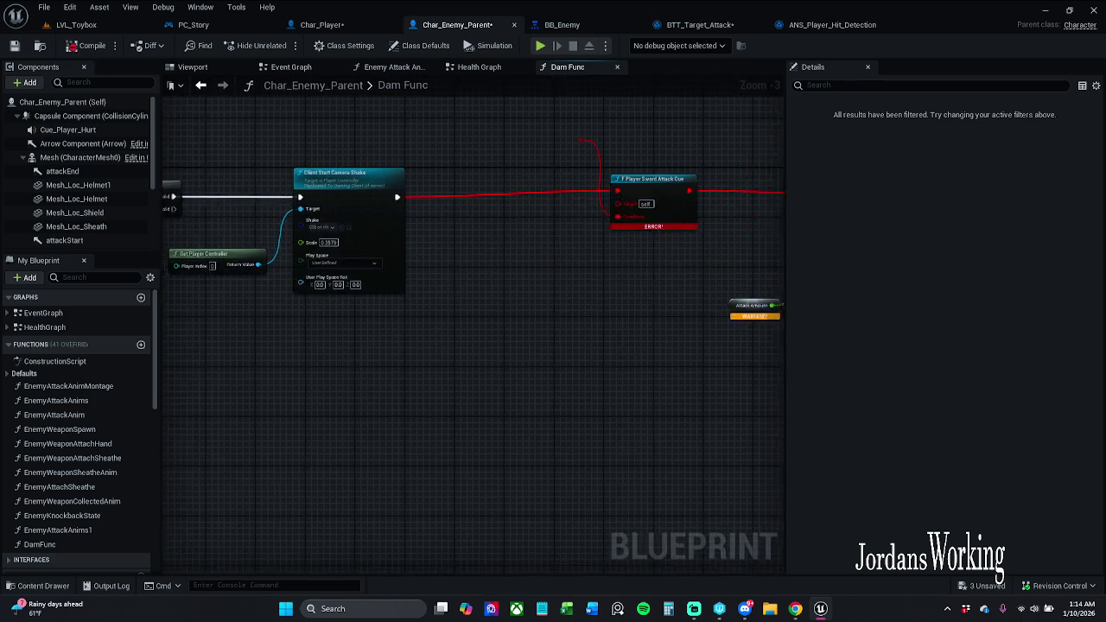
{"action": "scroll", "coordinate": [451, 274], "scroll_direction": "down", "scroll_amount": 1}
{"action": "mouse_move", "coordinate": [501, 271]}
{"action": "left_mouse_down"}
{"action": "mouse_move", "coordinate": [555, 256]}
{"action": "mouse_move", "coordinate": [491, 265]}
{"action": "mouse_move", "coordinate": [470, 158]}
{"action": "left_mouse_up"}
{"action": "left_click_drag", "start_coordinate": [372, 231], "coordinate": [491, 238]}
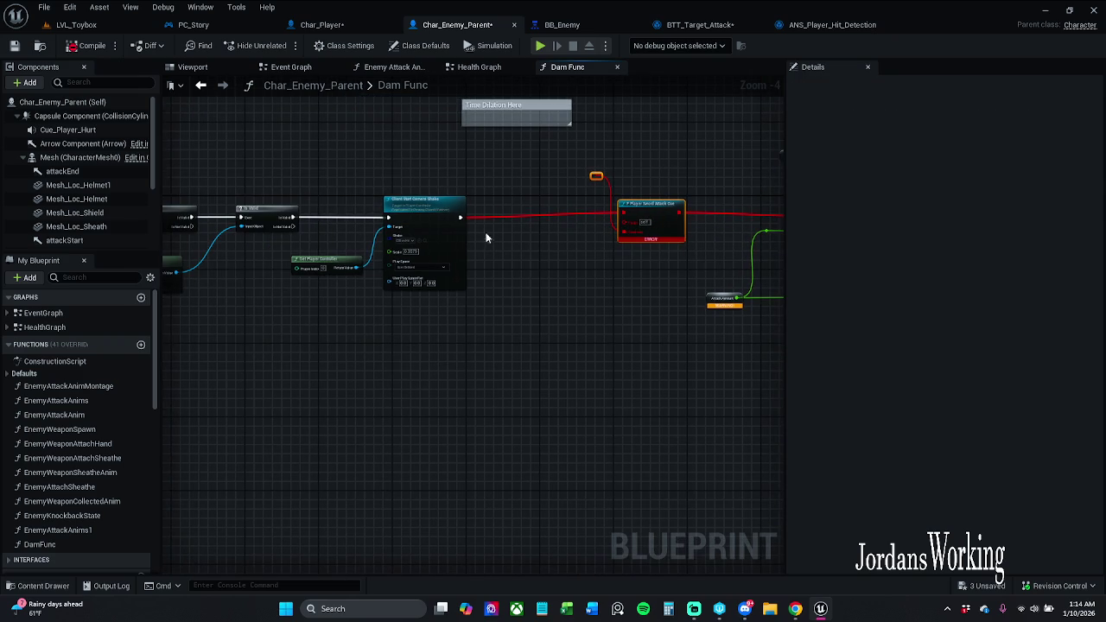
{"action": "left_click_drag", "start_coordinate": [343, 212], "coordinate": [449, 313]}
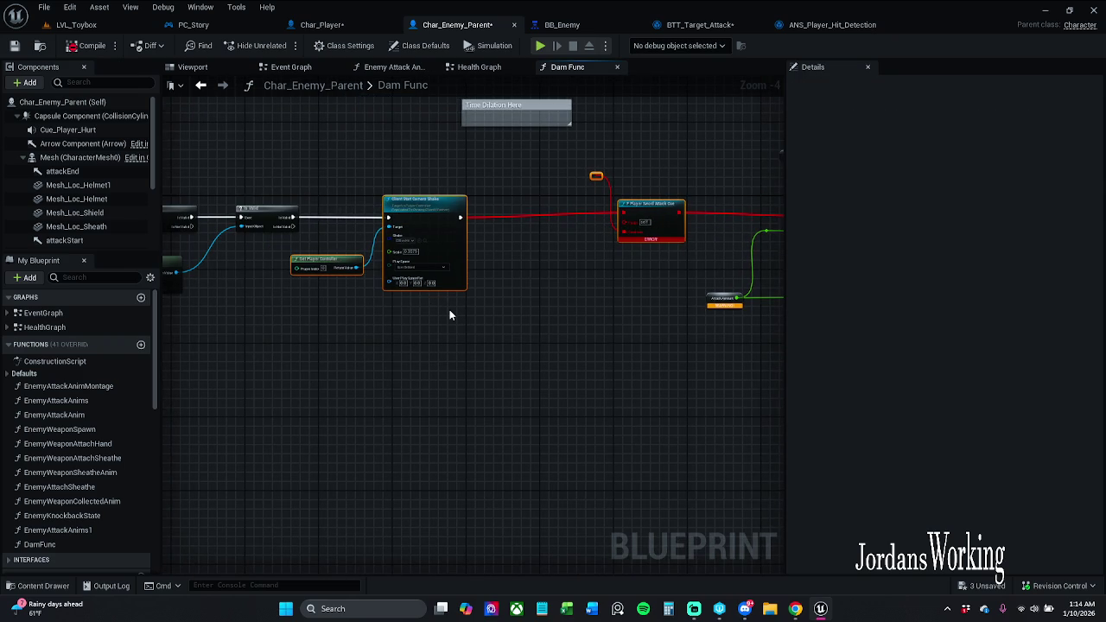
{"action": "key", "text": "Delete"}
{"action": "left_click_drag", "start_coordinate": [510, 163], "coordinate": [526, 222]}
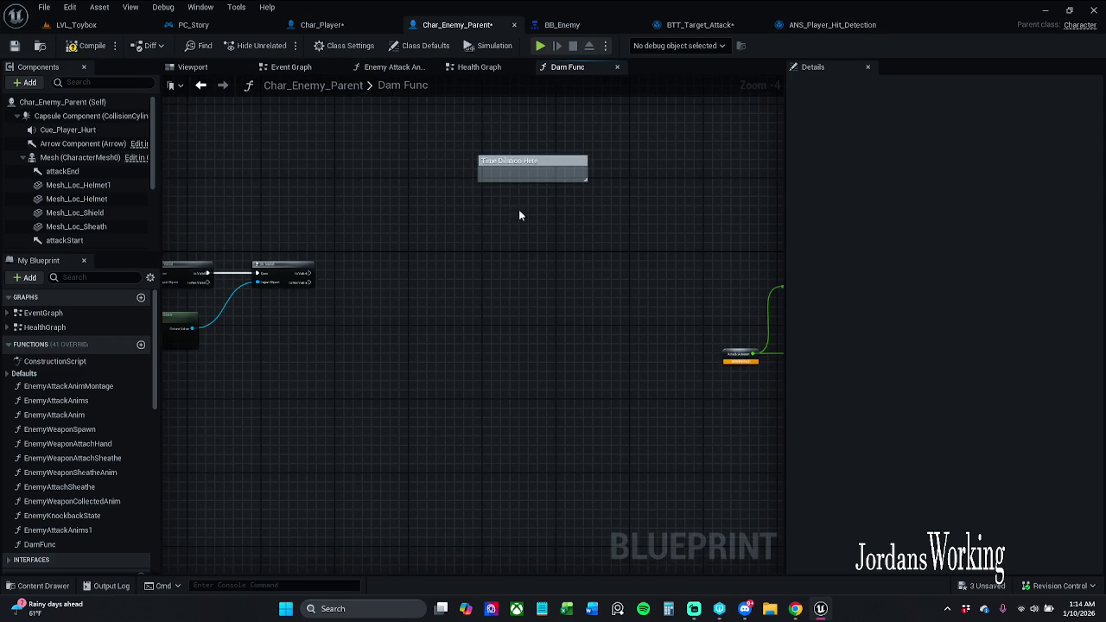
{"action": "left_click", "coordinate": [579, 160]}
{"action": "key", "text": "Delete"}
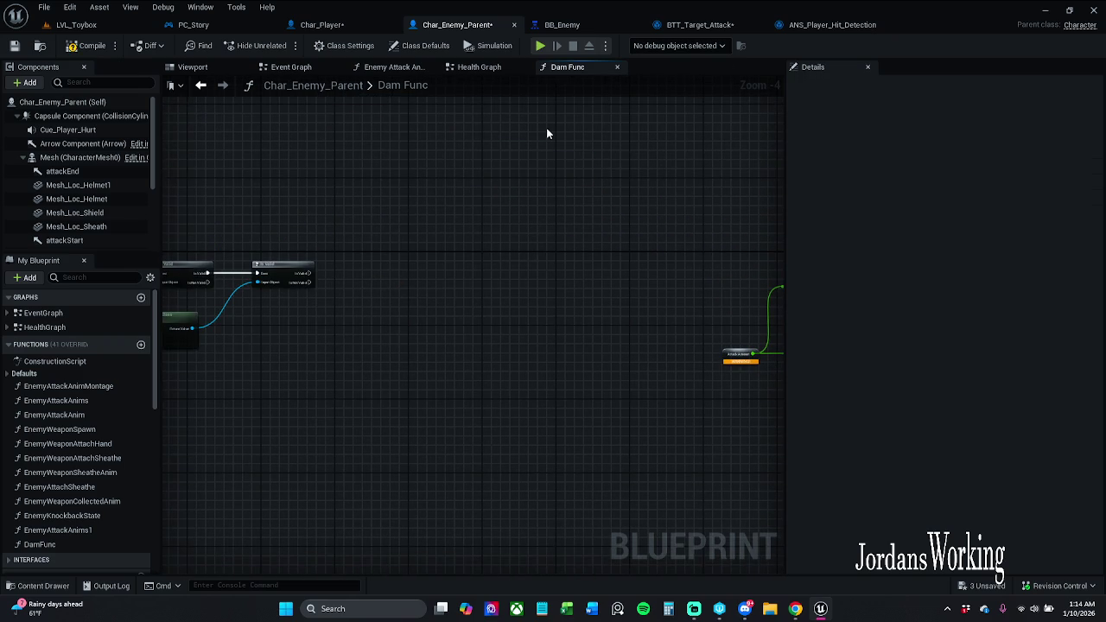
Wire Is Valid's execution into Damage Recieved and shift the damage and return nodes left.
{"action": "mouse_move", "coordinate": [629, 229]}
{"action": "left_mouse_down"}
{"action": "mouse_move", "coordinate": [533, 311]}
{"action": "mouse_move", "coordinate": [636, 277]}
{"action": "mouse_move", "coordinate": [761, 264]}
{"action": "mouse_move", "coordinate": [307, 251]}
{"action": "mouse_move", "coordinate": [184, 259]}
{"action": "mouse_move", "coordinate": [197, 262]}
{"action": "left_mouse_up"}
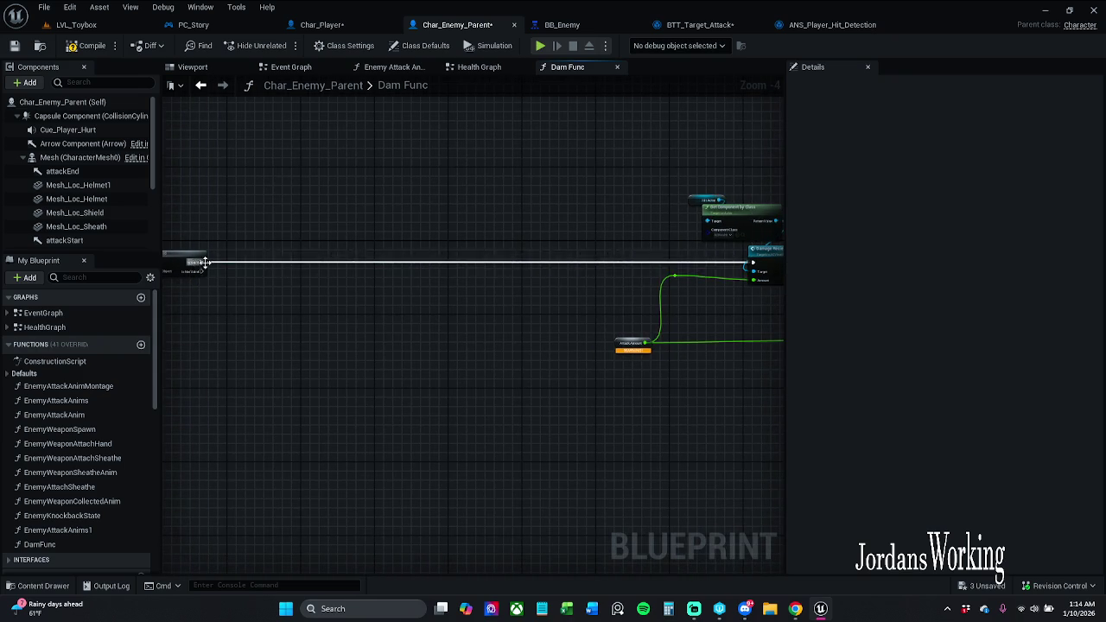
{"action": "left_click_drag", "start_coordinate": [487, 254], "coordinate": [272, 253]}
{"action": "mouse_move", "coordinate": [340, 182]}
{"action": "left_mouse_down"}
{"action": "mouse_move", "coordinate": [740, 419]}
{"action": "mouse_move", "coordinate": [716, 403]}
{"action": "left_mouse_up"}
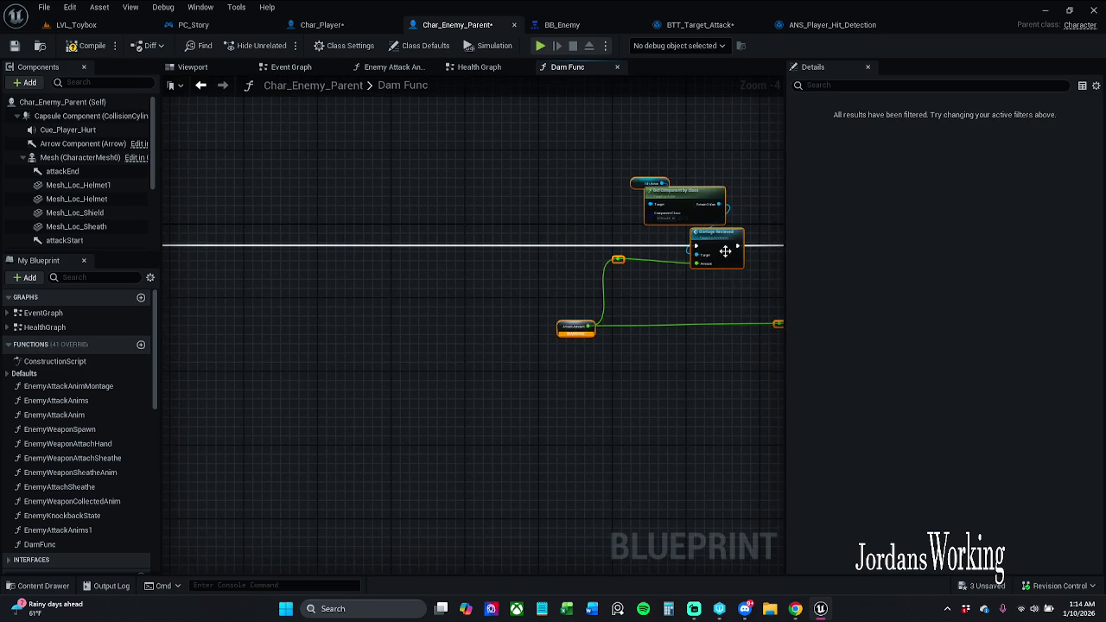
{"action": "mouse_move", "coordinate": [661, 249]}
{"action": "left_mouse_down"}
{"action": "mouse_move", "coordinate": [486, 257]}
{"action": "mouse_move", "coordinate": [309, 242]}
{"action": "mouse_move", "coordinate": [483, 248]}
{"action": "left_mouse_up"}
{"action": "left_click", "coordinate": [439, 275]}
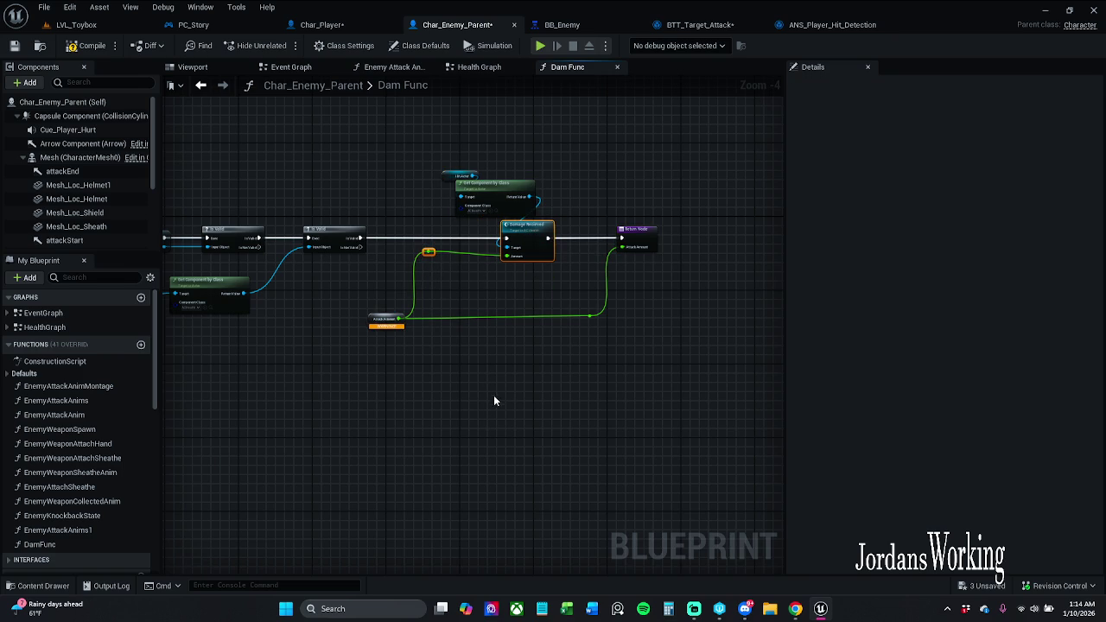
{"action": "left_click_drag", "start_coordinate": [371, 376], "coordinate": [616, 304]}
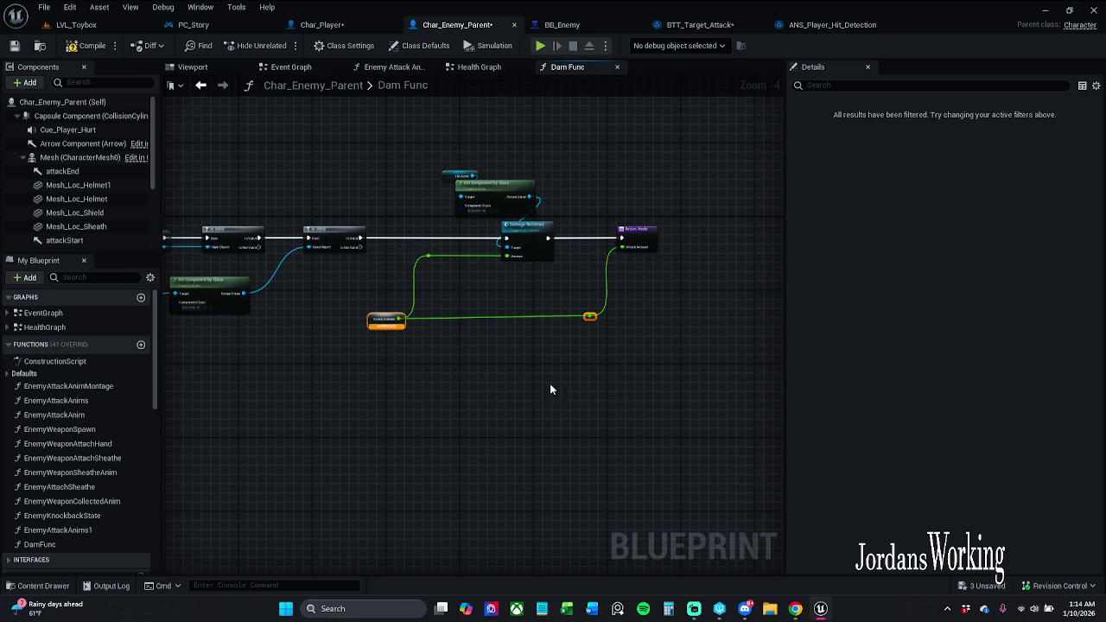
{"action": "scroll", "coordinate": [379, 313], "scroll_direction": "up", "scroll_amount": 2}
Create the missing Attack_Amount variable, compile, and rename it attackAmount.
{"action": "left_click", "coordinate": [368, 326]}
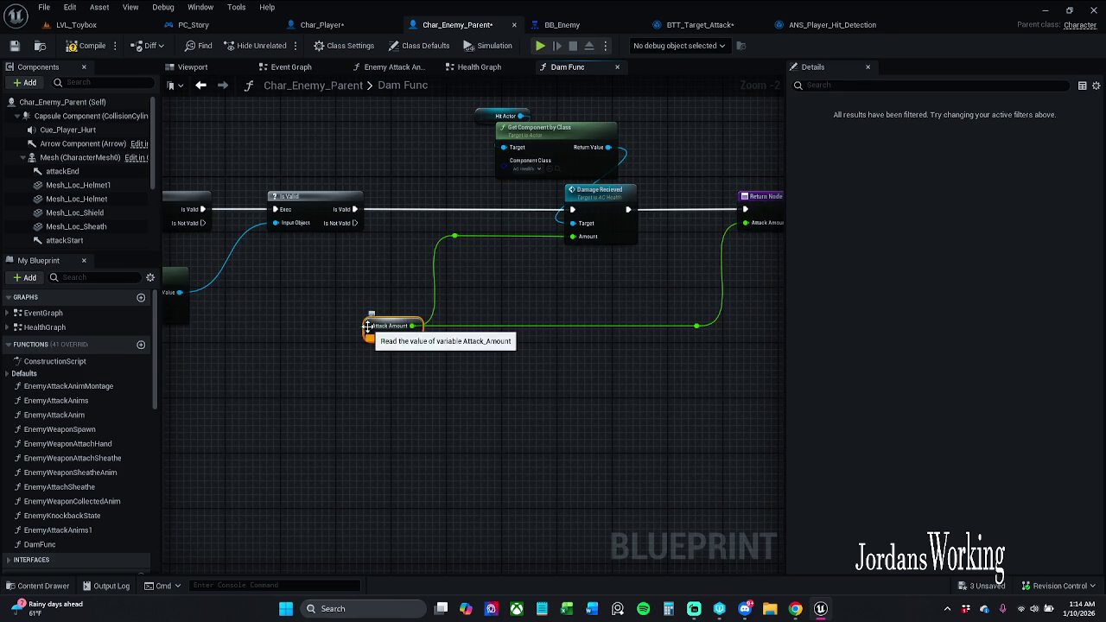
{"action": "right_click", "coordinate": [368, 326]}
{"action": "left_click", "coordinate": [436, 350]}
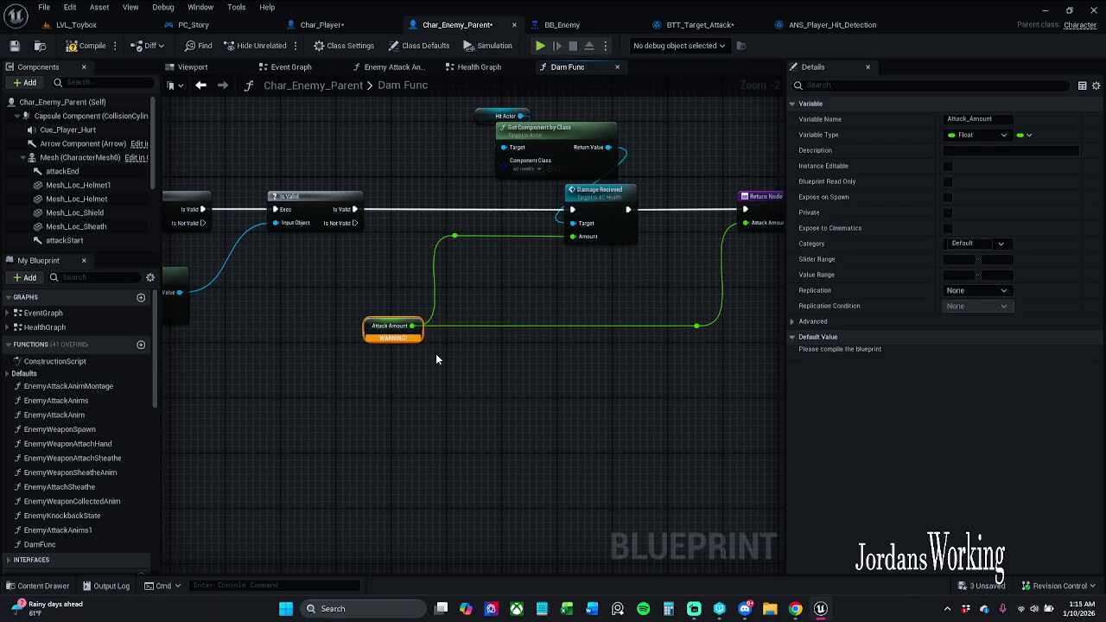
{"action": "left_click", "coordinate": [86, 45]}
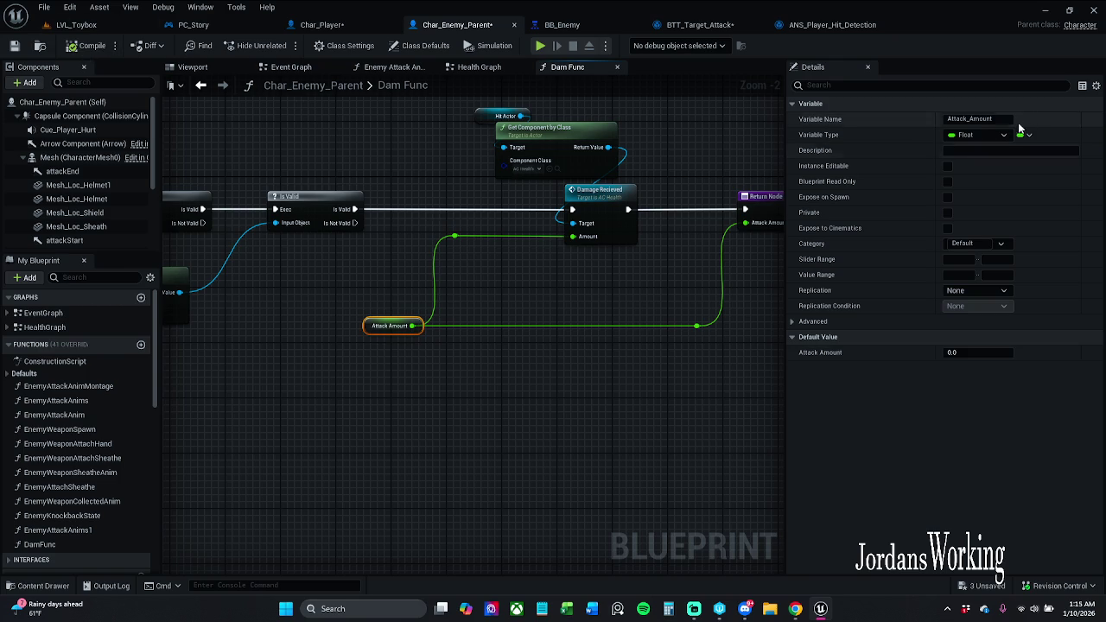
{"action": "left_click", "coordinate": [972, 119]}
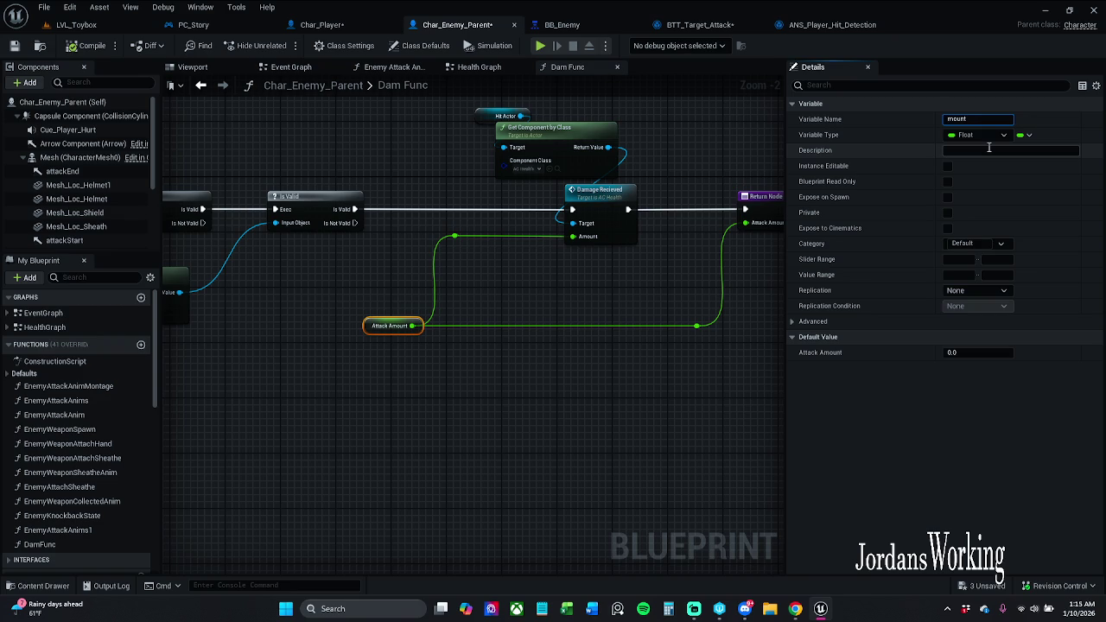
{"action": "type", "text": "damA"}
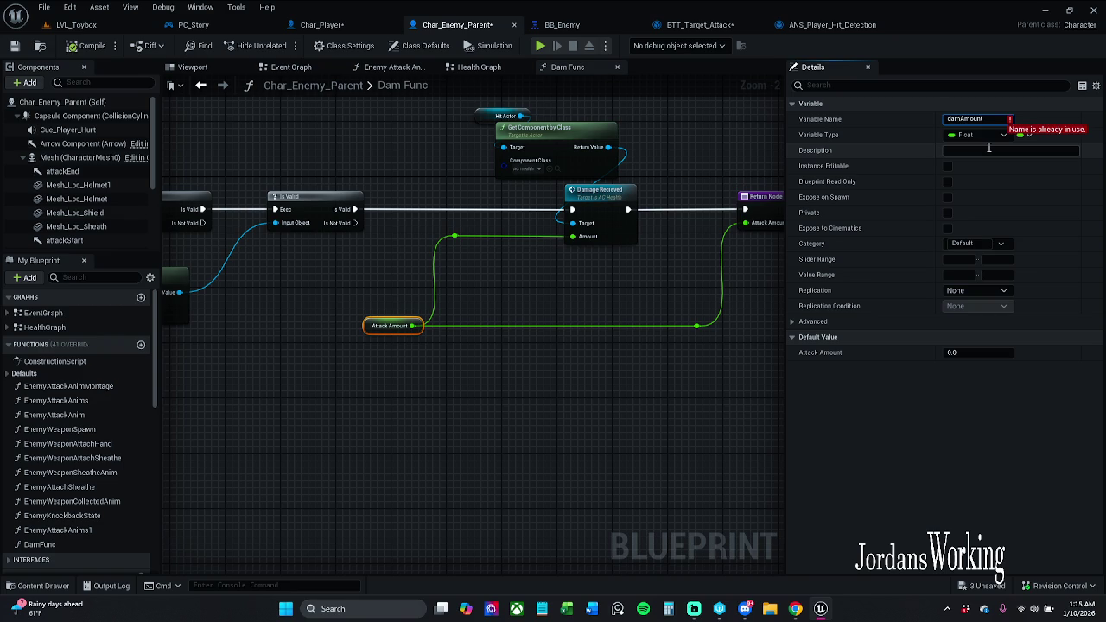
{"action": "left_click_drag", "start_coordinate": [960, 119], "coordinate": [891, 119]}
{"action": "type", "text": "attack"}
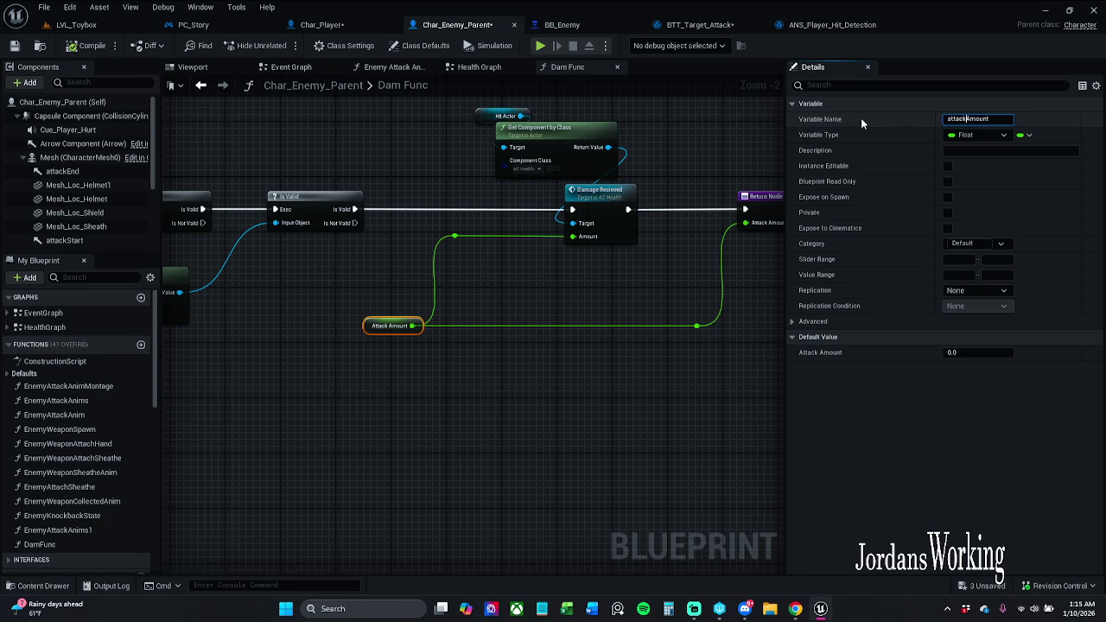
{"action": "key", "text": "Return"}
Set attackAmount's default to 100.0, compile and save Char_Enemy_Parent, then return to LVL_Toybox.
{"action": "left_click", "coordinate": [79, 48]}
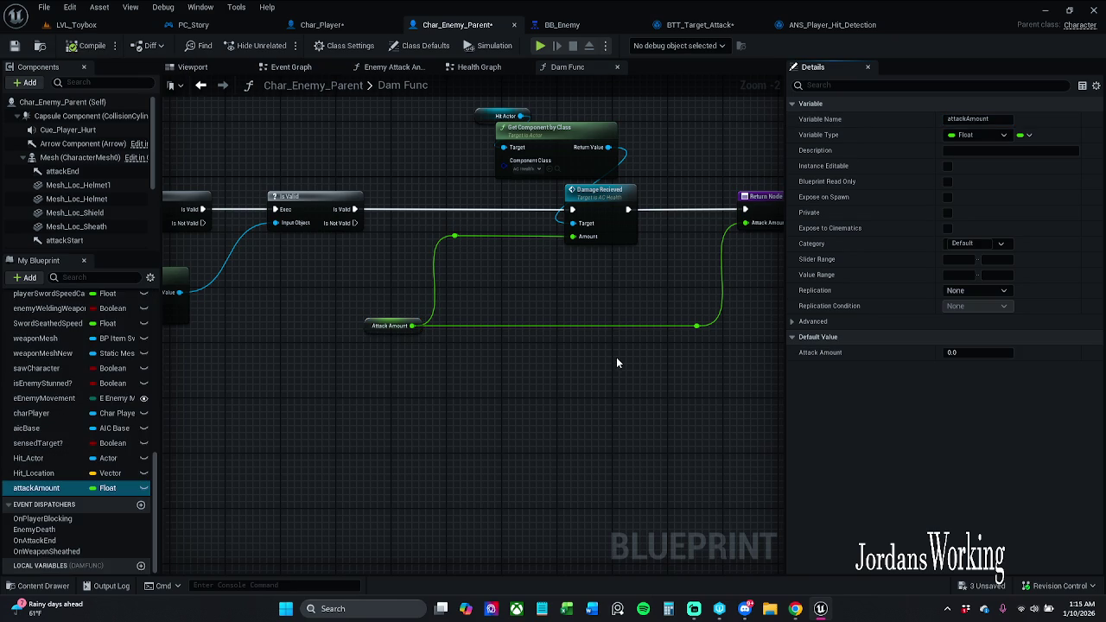
{"action": "left_click", "coordinate": [977, 354]}
{"action": "type", "text": "00"}
{"action": "key", "text": "Return"}
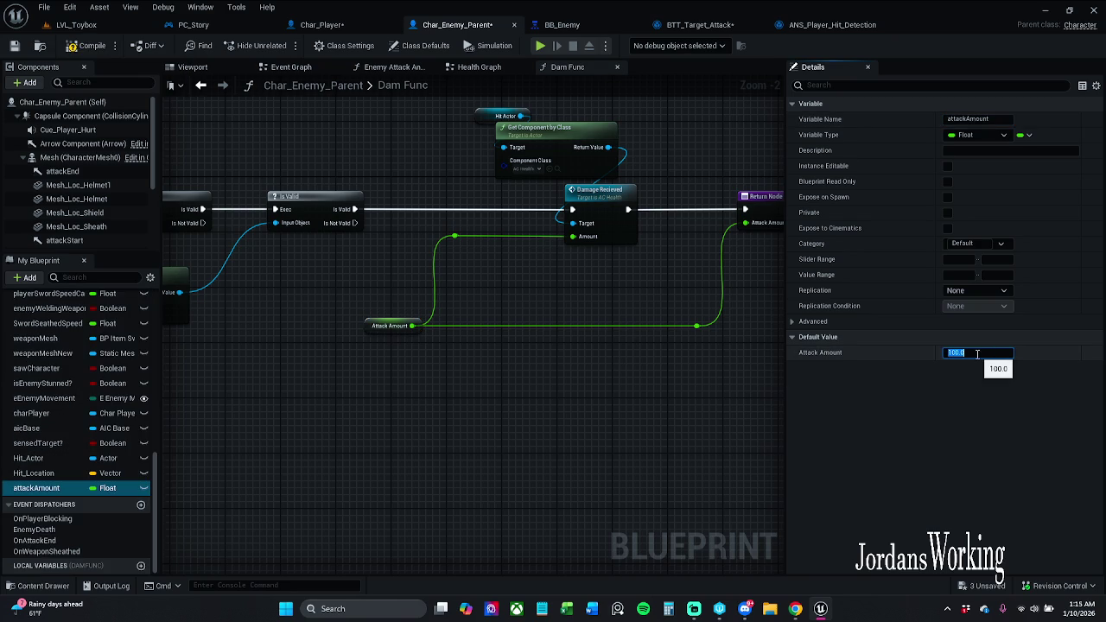
{"action": "left_click_drag", "start_coordinate": [446, 410], "coordinate": [492, 397]}
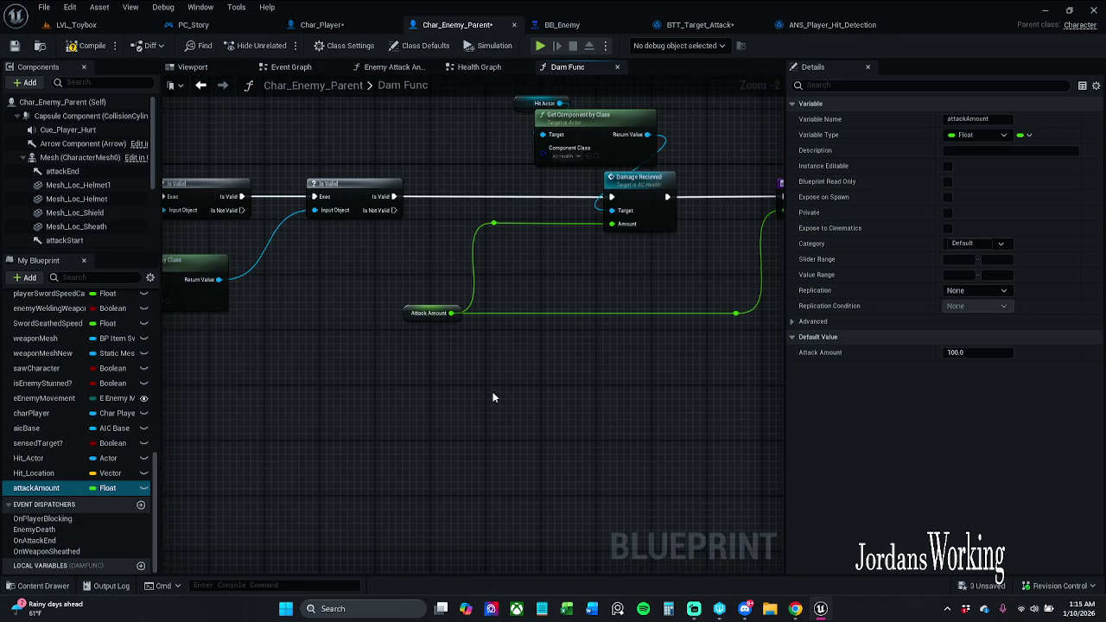
{"action": "scroll", "coordinate": [463, 214], "scroll_direction": "down", "scroll_amount": 1}
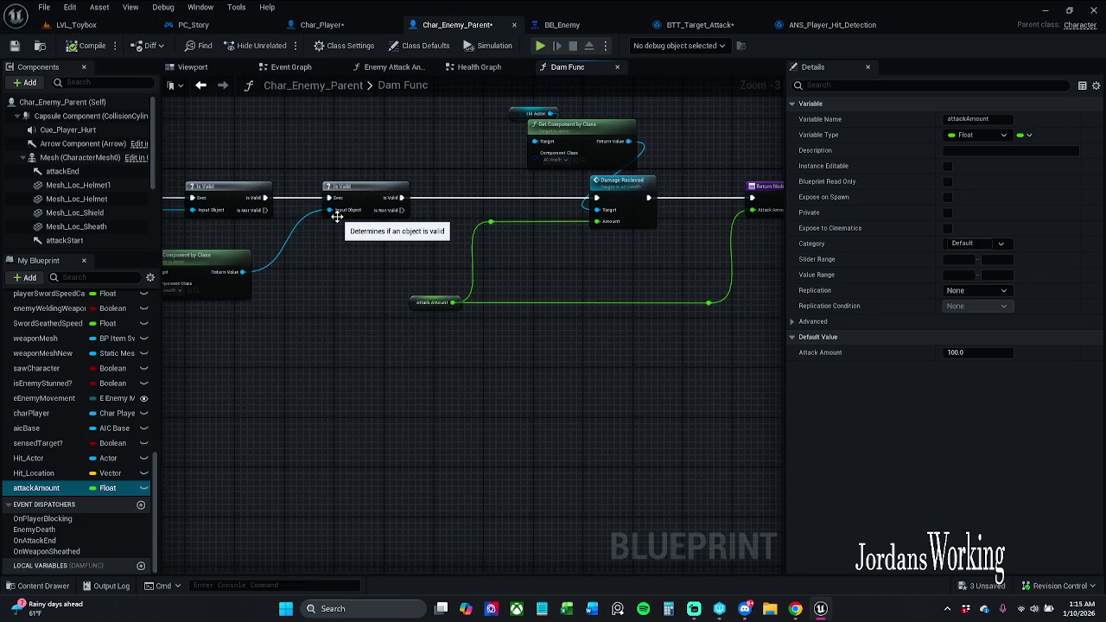
{"action": "scroll", "coordinate": [378, 198], "scroll_direction": "up", "scroll_amount": 3}
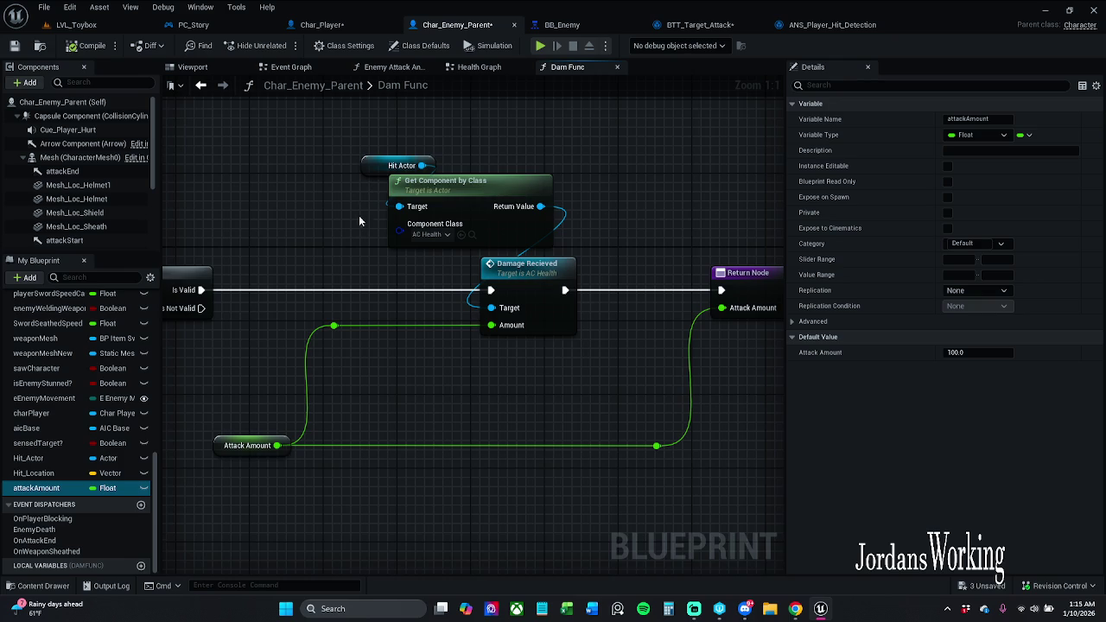
{"action": "scroll", "coordinate": [482, 212], "scroll_direction": "down", "scroll_amount": 2}
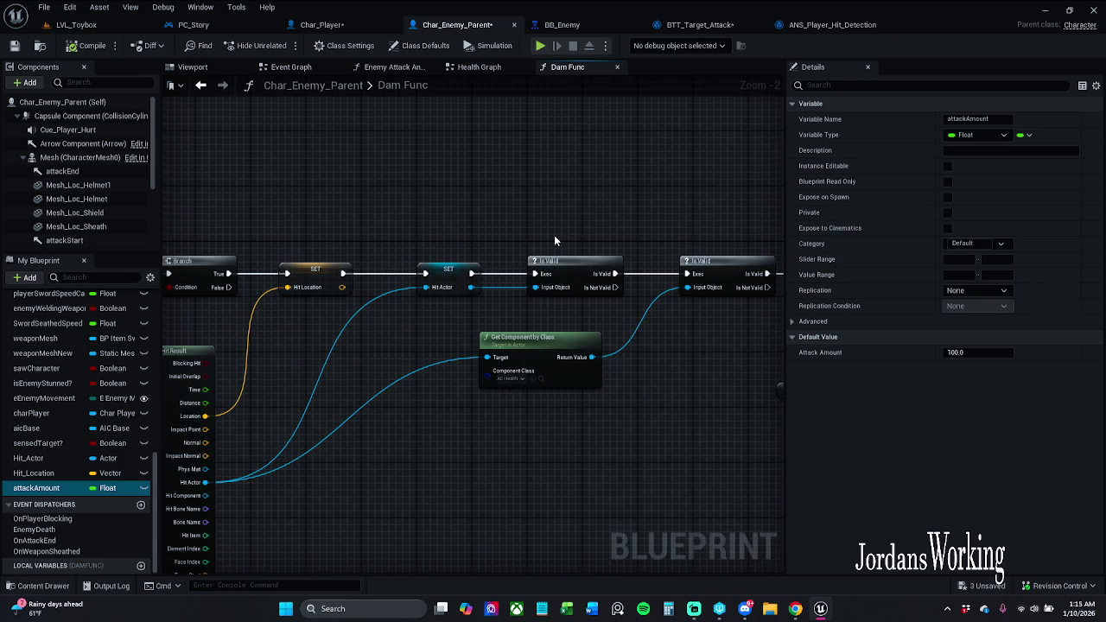
{"action": "scroll", "coordinate": [597, 218], "scroll_direction": "down", "scroll_amount": 1}
{"action": "left_click_drag", "start_coordinate": [583, 217], "coordinate": [1066, 182]}
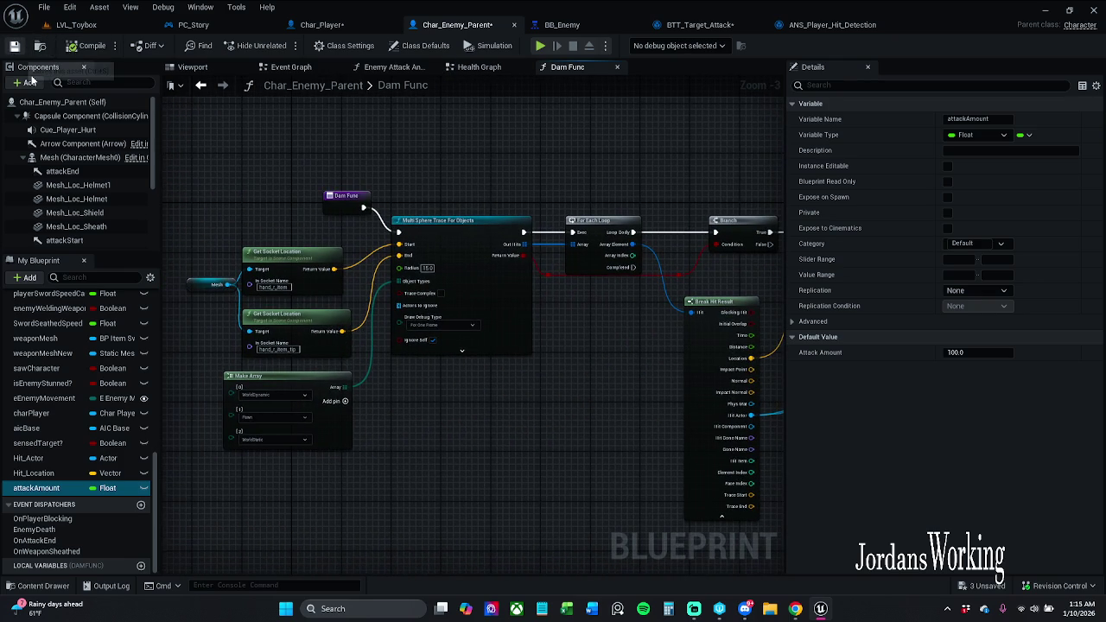
{"action": "left_click", "coordinate": [14, 45]}
{"action": "left_click", "coordinate": [100, 26]}
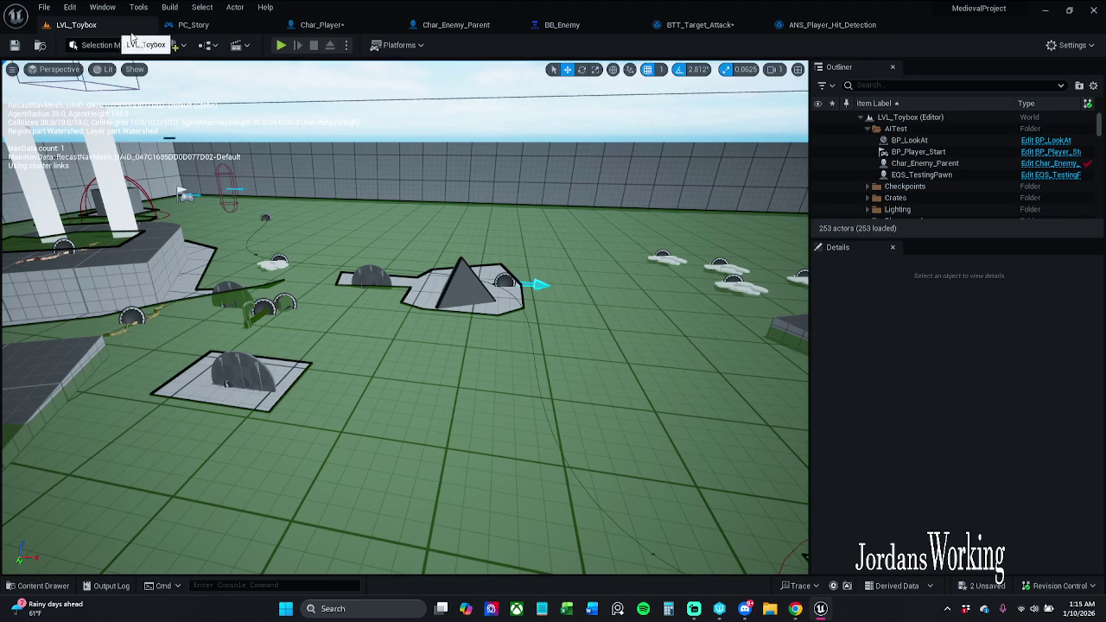
Play-test LVL_Toybox attacking the enemy with E, stop the session, and bring up Char_Player.
{"action": "left_click", "coordinate": [280, 44]}
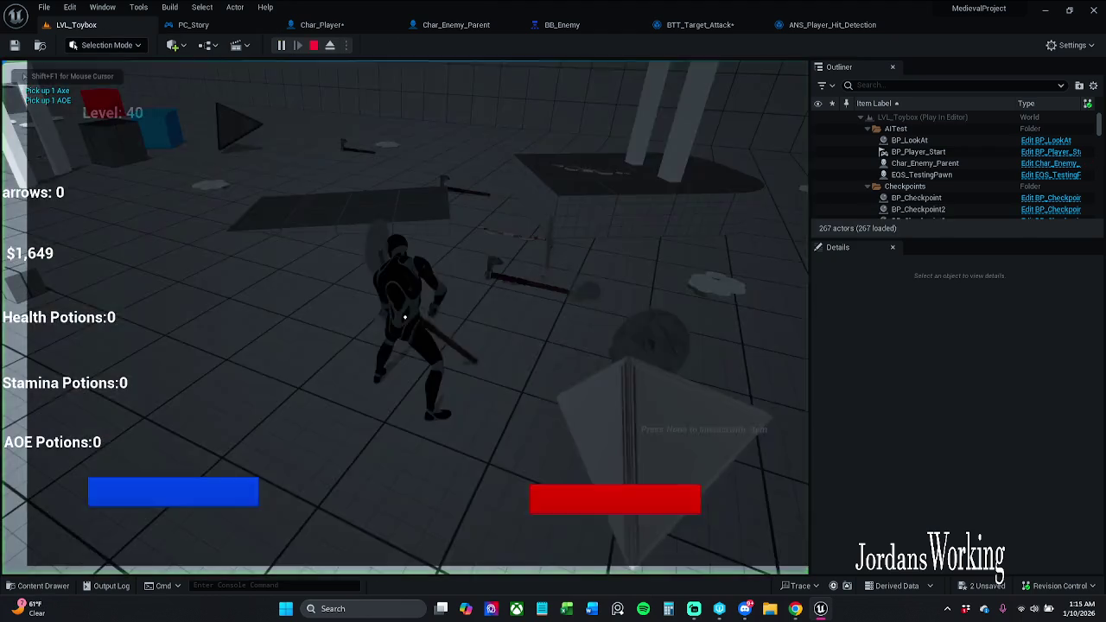
{"action": "key", "text": "e"}
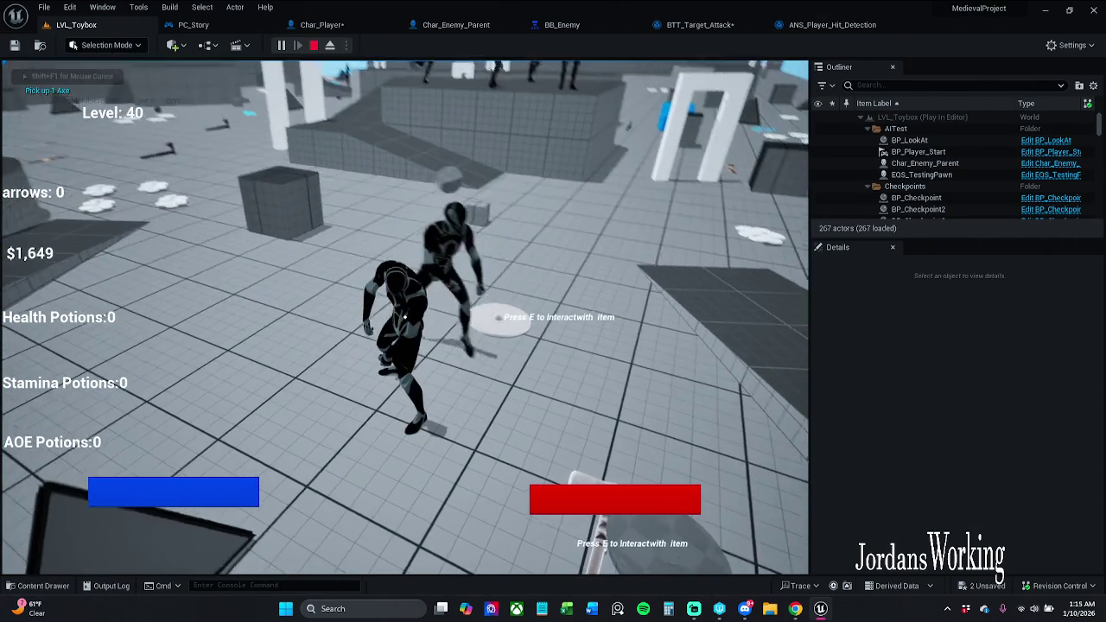
{"action": "key", "text": "e"}
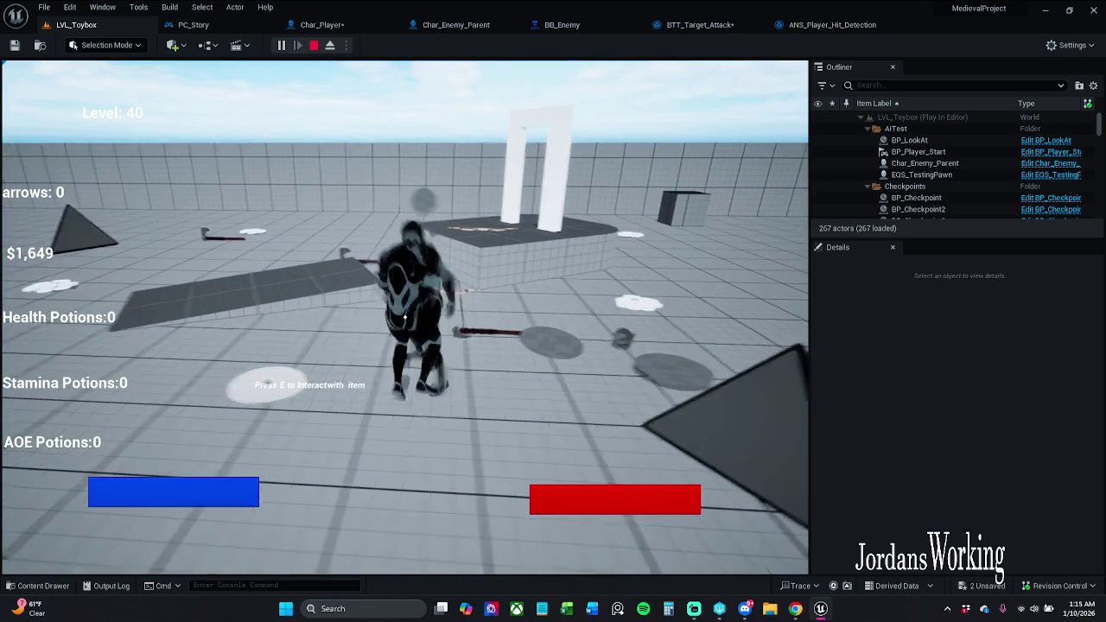
{"action": "key", "text": "Escape"}
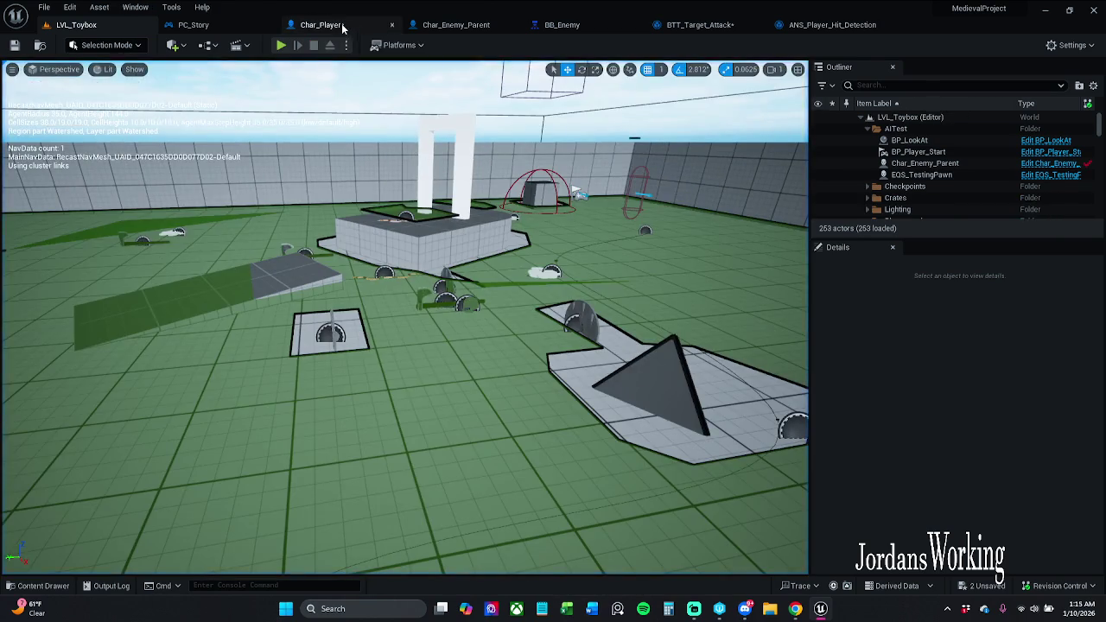
{"action": "left_click", "coordinate": [324, 25]}
Save the Char_Player blueprint after looking over its F Player Hit Sword graph.
{"action": "left_click_drag", "start_coordinate": [359, 261], "coordinate": [557, 233]}
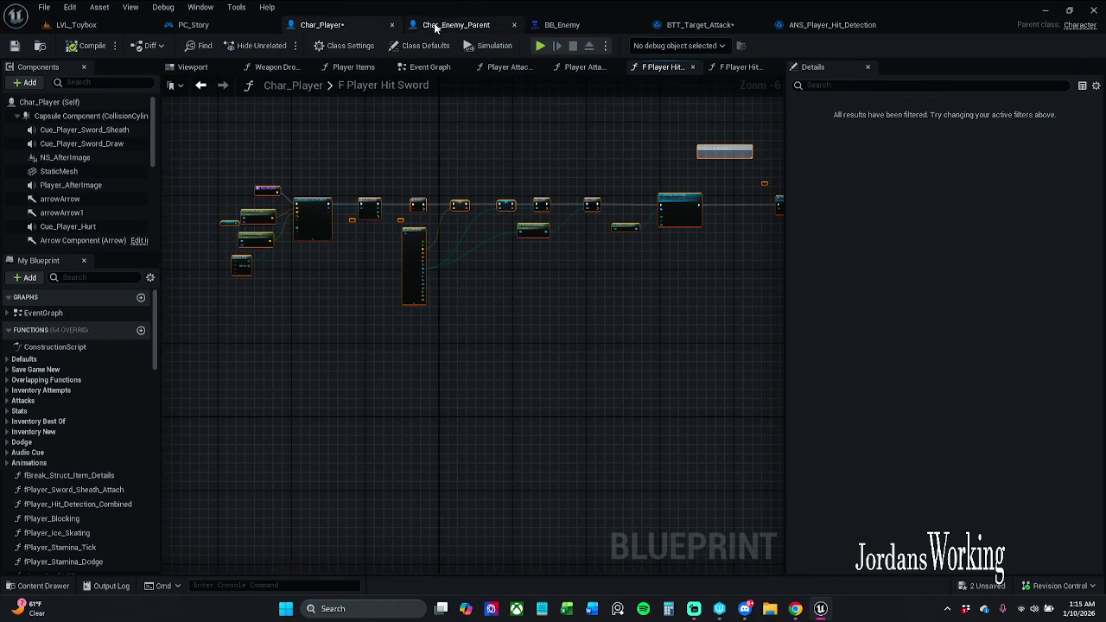
{"action": "mouse_move", "coordinate": [654, 182]}
{"action": "left_mouse_down"}
{"action": "mouse_move", "coordinate": [508, 160]}
{"action": "mouse_move", "coordinate": [493, 136]}
{"action": "left_mouse_up"}
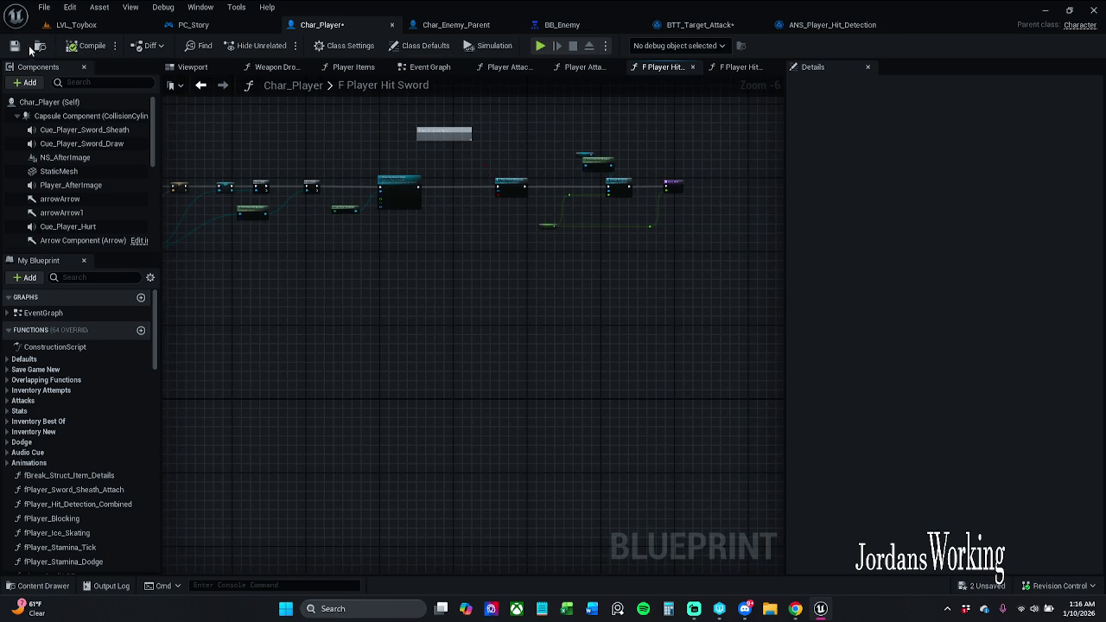
{"action": "left_click", "coordinate": [15, 46]}
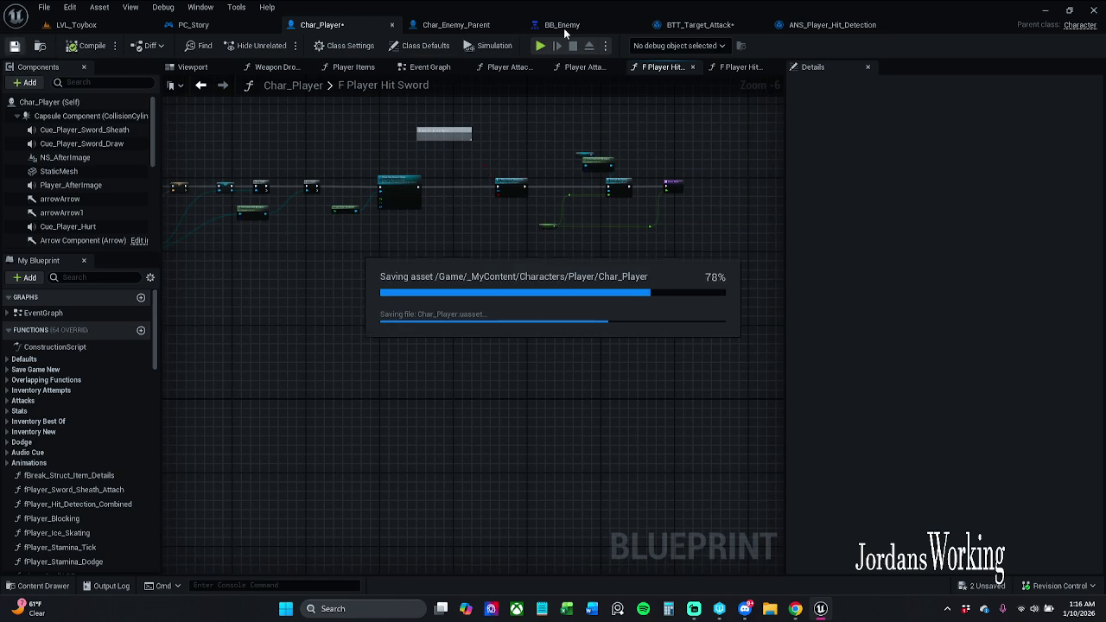
Compare Char_Enemy_Parent's Dam Func graph with BTT_Target_Attack, ending on the task's Event Graph.
{"action": "left_click", "coordinate": [456, 24]}
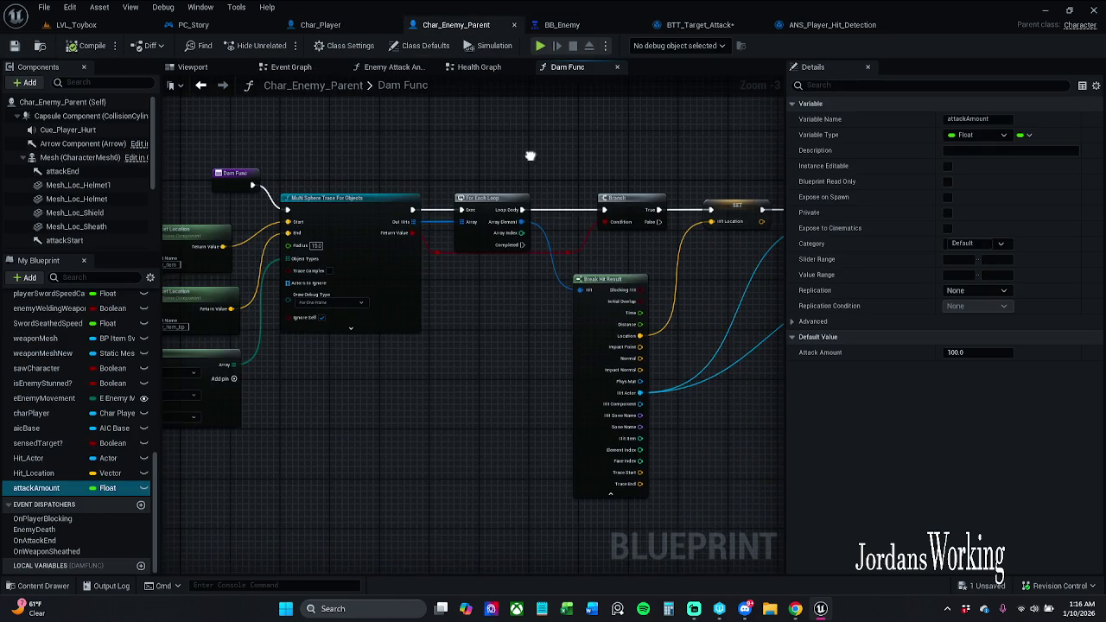
{"action": "left_click", "coordinate": [699, 24]}
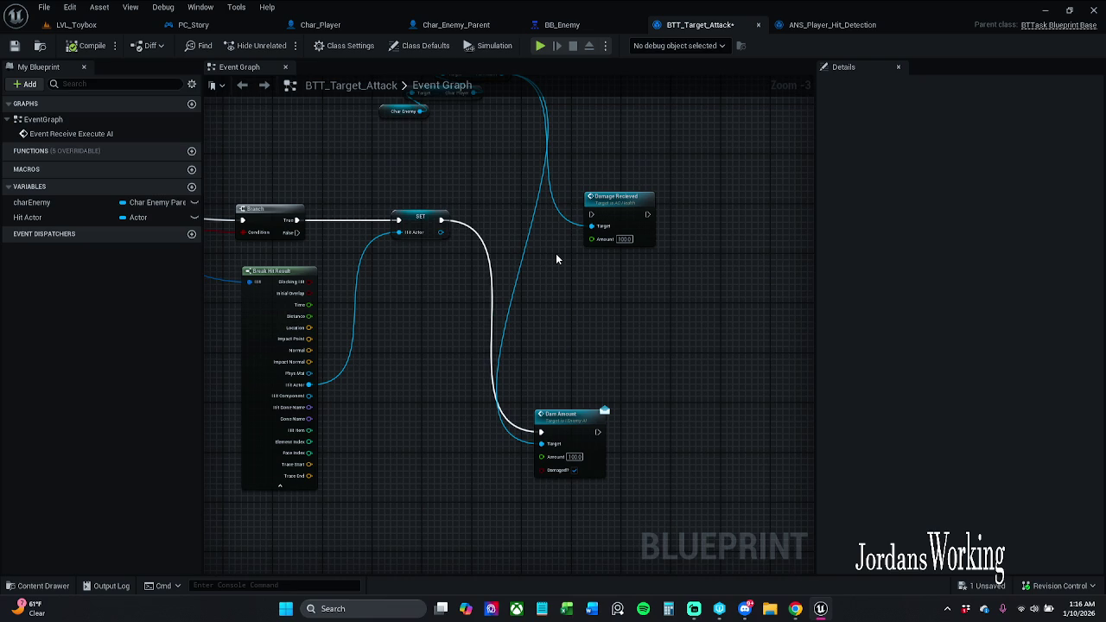
{"action": "left_click", "coordinate": [483, 25]}
{"action": "scroll", "coordinate": [576, 182], "scroll_direction": "down", "scroll_amount": 1}
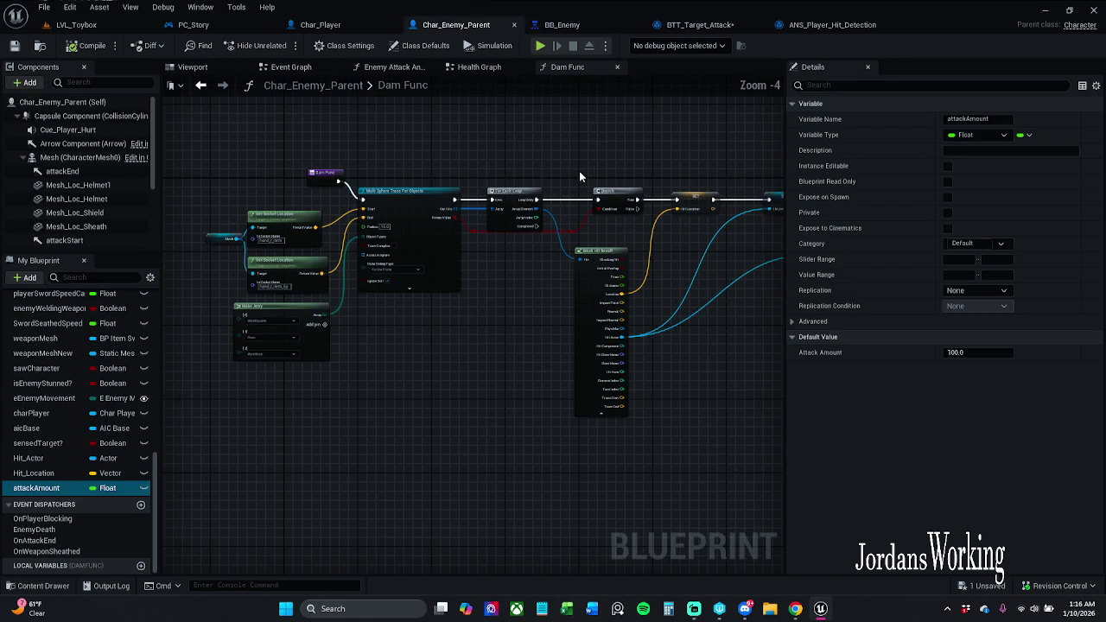
{"action": "left_click", "coordinate": [683, 26]}
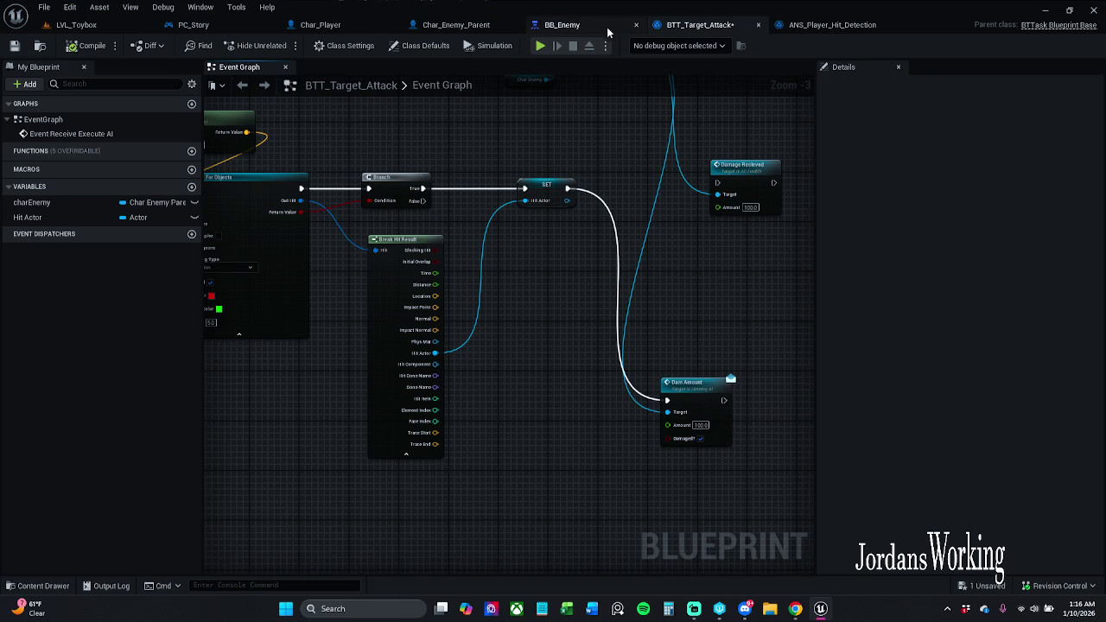
{"action": "left_click", "coordinate": [474, 26]}
{"action": "scroll", "coordinate": [173, 182], "scroll_direction": "up", "scroll_amount": 3}
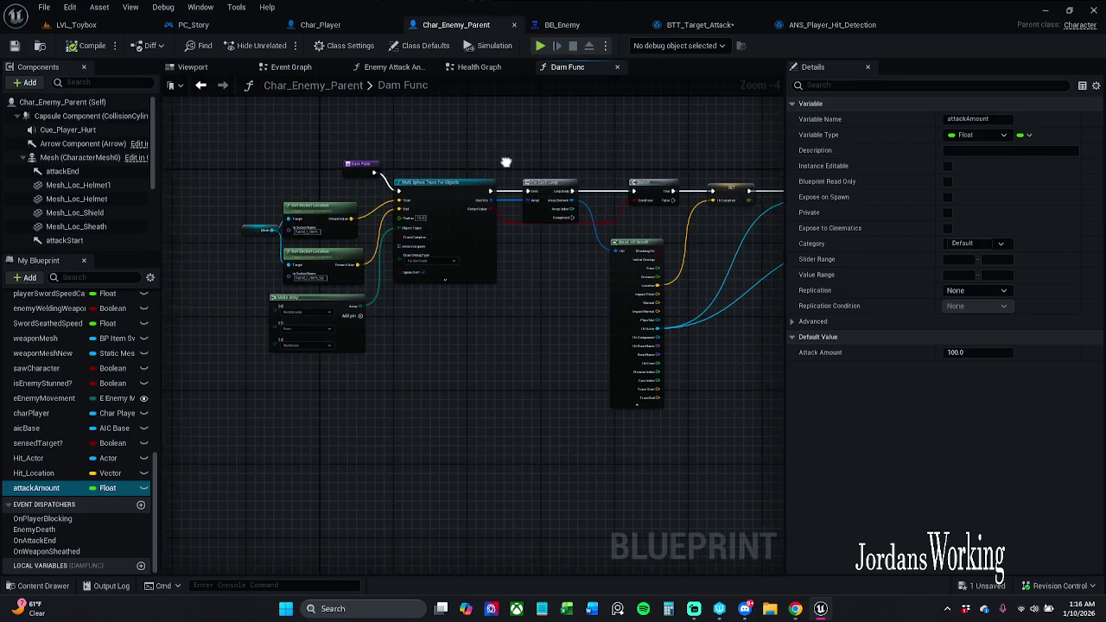
{"action": "left_click", "coordinate": [699, 25]}
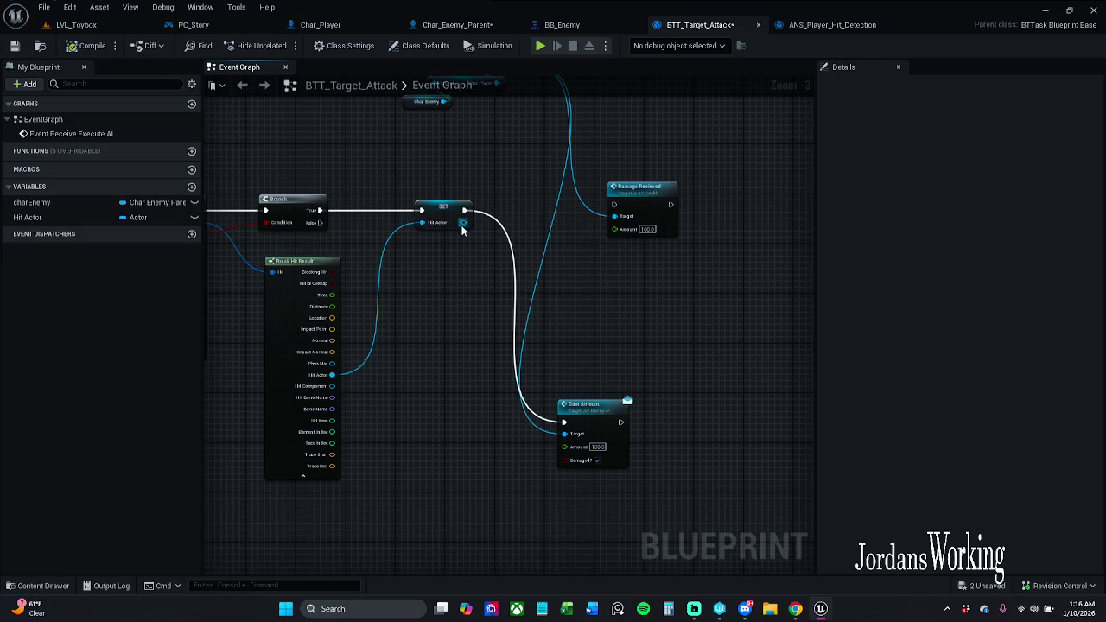
Add a Dam Func call from SET's Hit Actor wire, searching 'damFunc' with context sensitivity off.
{"action": "left_click_drag", "start_coordinate": [465, 223], "coordinate": [529, 270]}
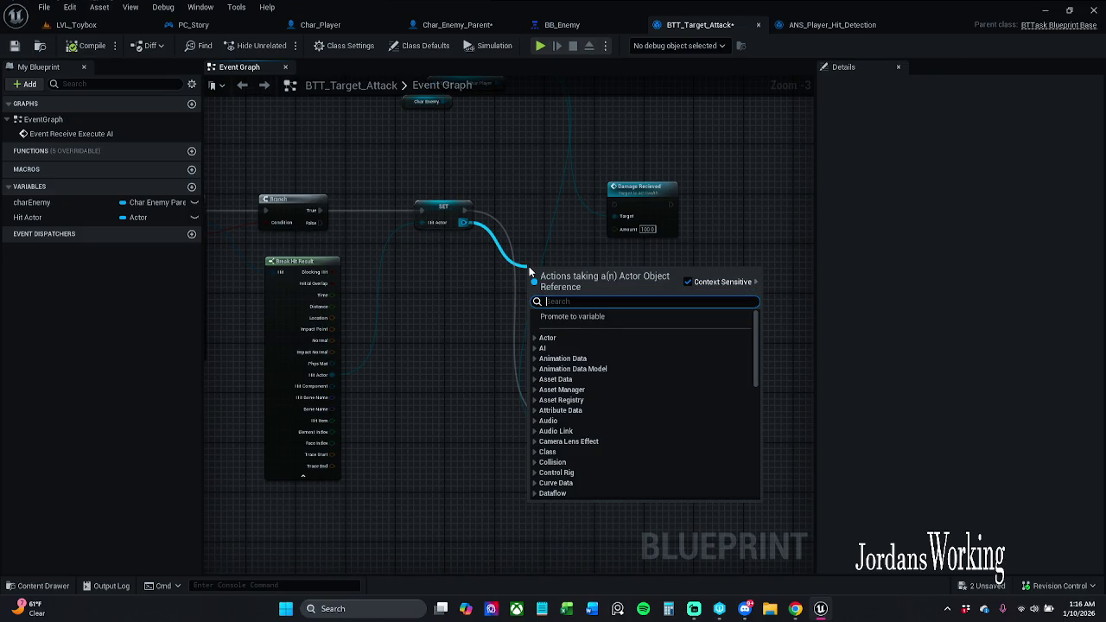
{"action": "type", "text": "dam"}
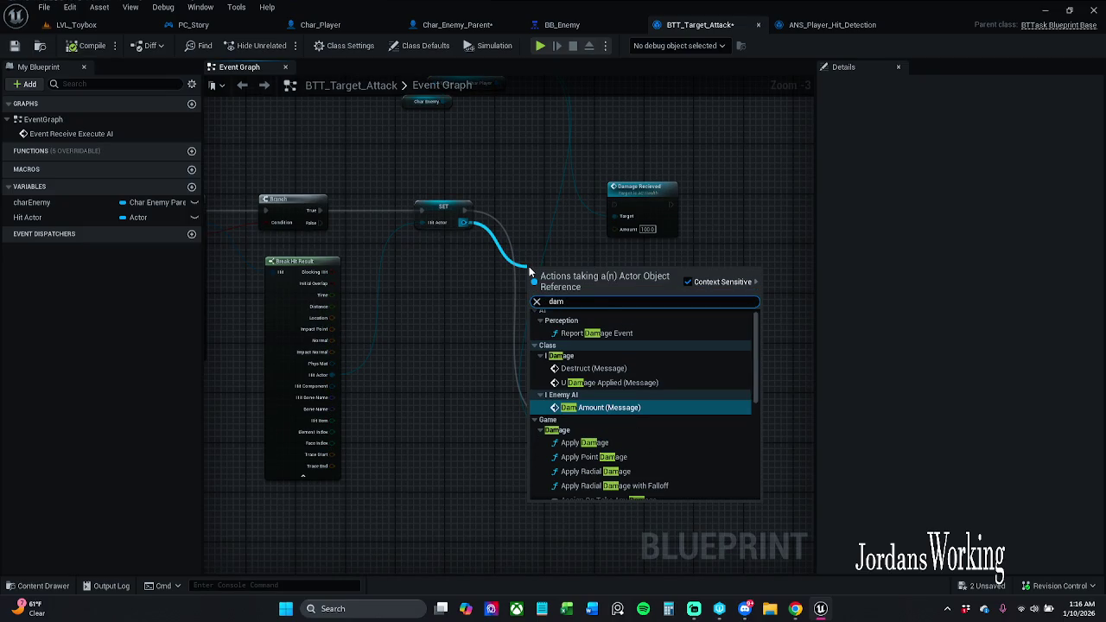
{"action": "type", "text": "F"}
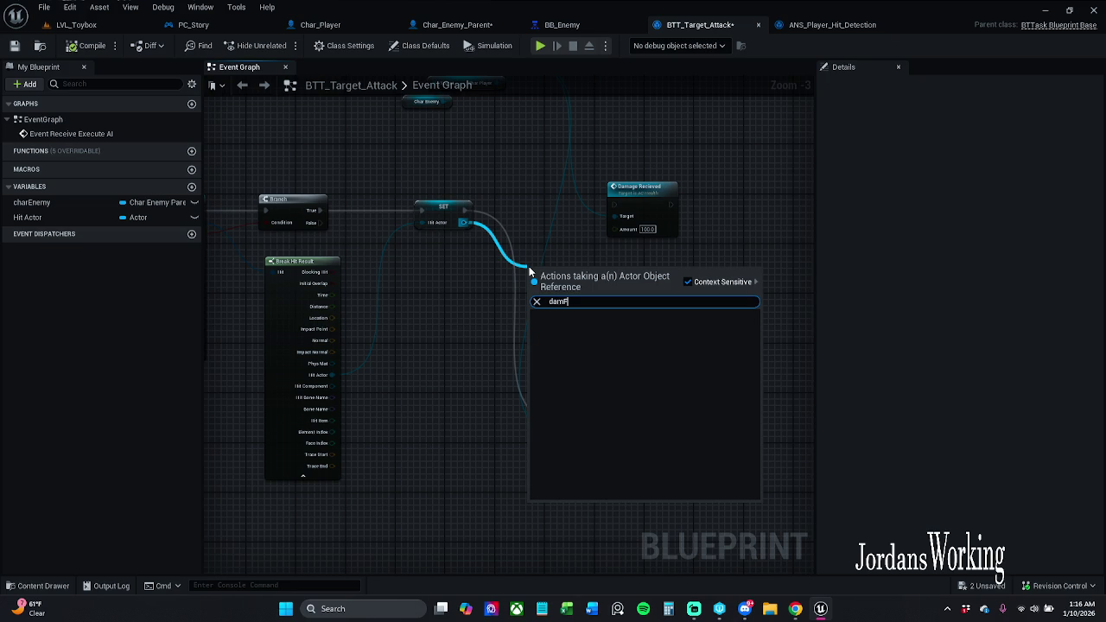
{"action": "type", "text": "unc"}
{"action": "left_click", "coordinate": [689, 281]}
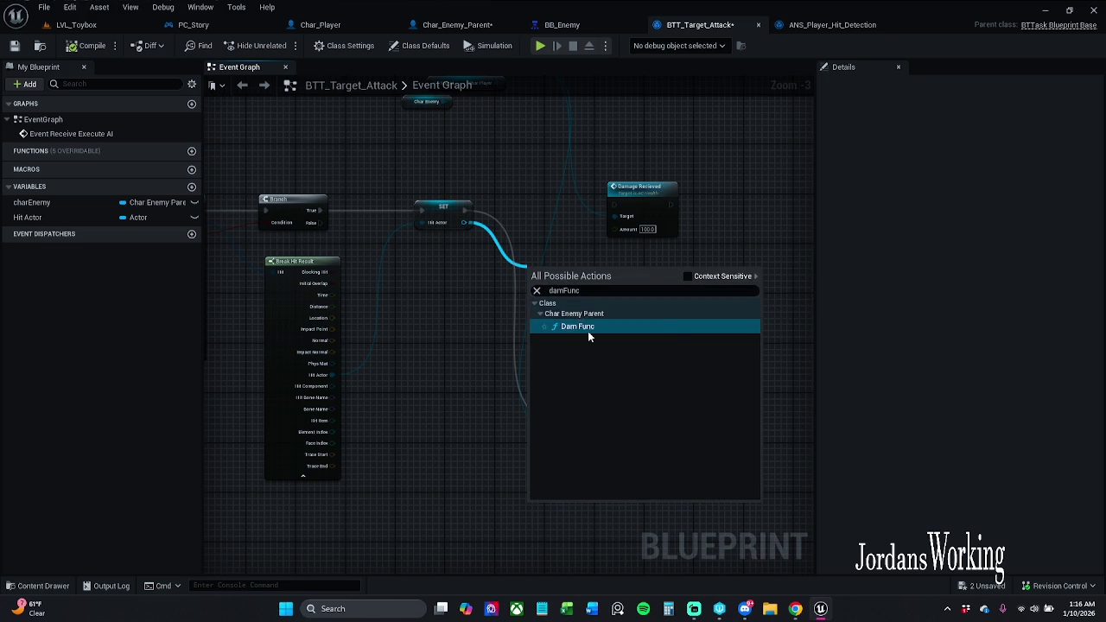
{"action": "left_click", "coordinate": [588, 328]}
{"action": "scroll", "coordinate": [579, 285], "scroll_direction": "up", "scroll_amount": 3}
{"action": "mouse_move", "coordinate": [511, 305]}
{"action": "left_mouse_down"}
{"action": "mouse_move", "coordinate": [411, 259]}
{"action": "mouse_move", "coordinate": [399, 209]}
{"action": "mouse_move", "coordinate": [375, 300]}
{"action": "left_mouse_up"}
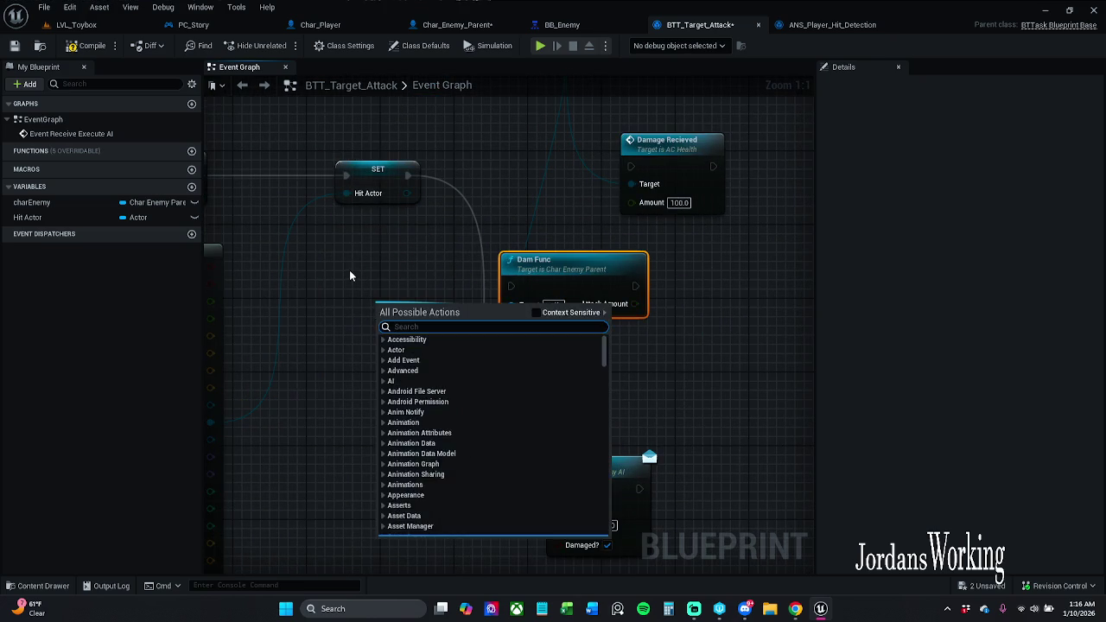
{"action": "right_click", "coordinate": [349, 269]}
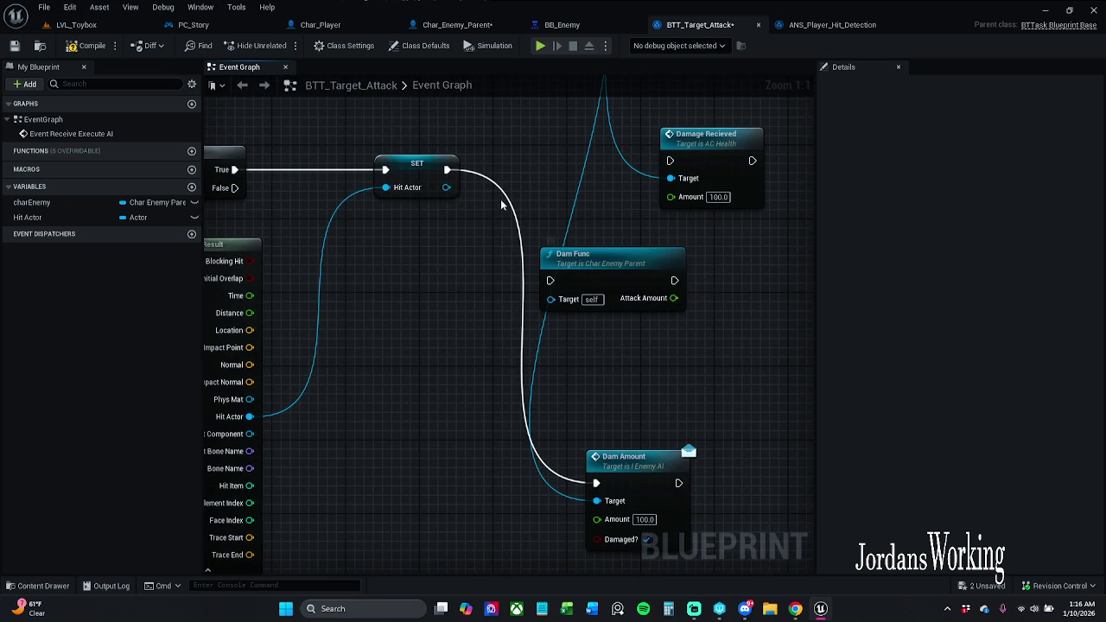
Break the AC Health links and delete the Damage Recieved node from BTT_Target_Attack.
{"action": "left_click_drag", "start_coordinate": [507, 199], "coordinate": [541, 259]}
{"action": "left_click_drag", "start_coordinate": [626, 249], "coordinate": [567, 254]}
{"action": "scroll", "coordinate": [584, 254], "scroll_direction": "down", "scroll_amount": 2}
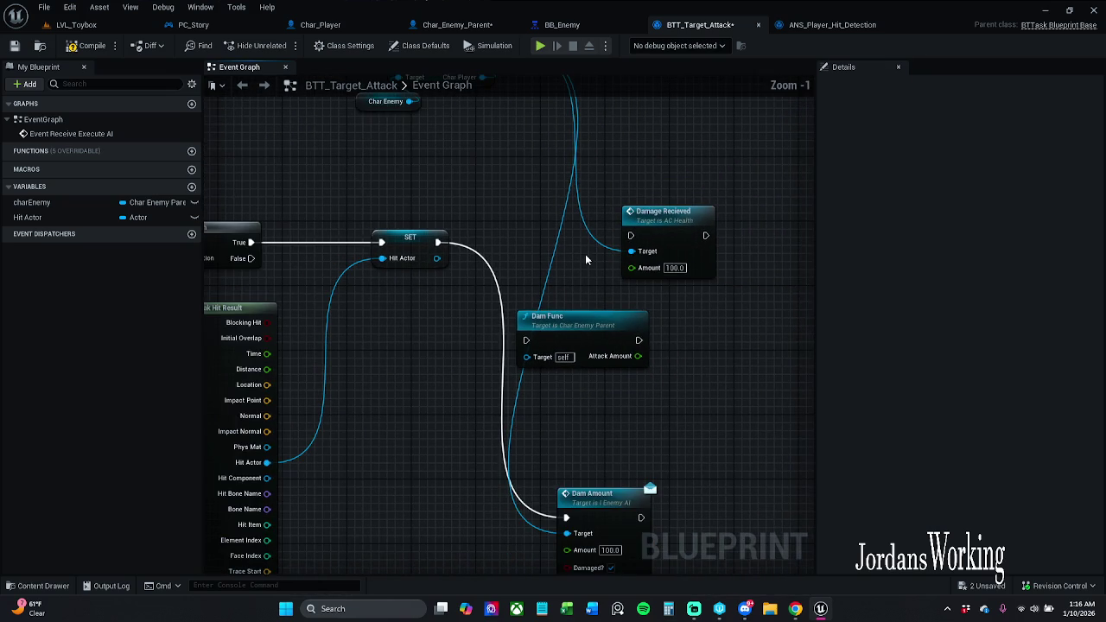
{"action": "scroll", "coordinate": [586, 254], "scroll_direction": "down", "scroll_amount": 1}
{"action": "left_click_drag", "start_coordinate": [557, 185], "coordinate": [575, 255]}
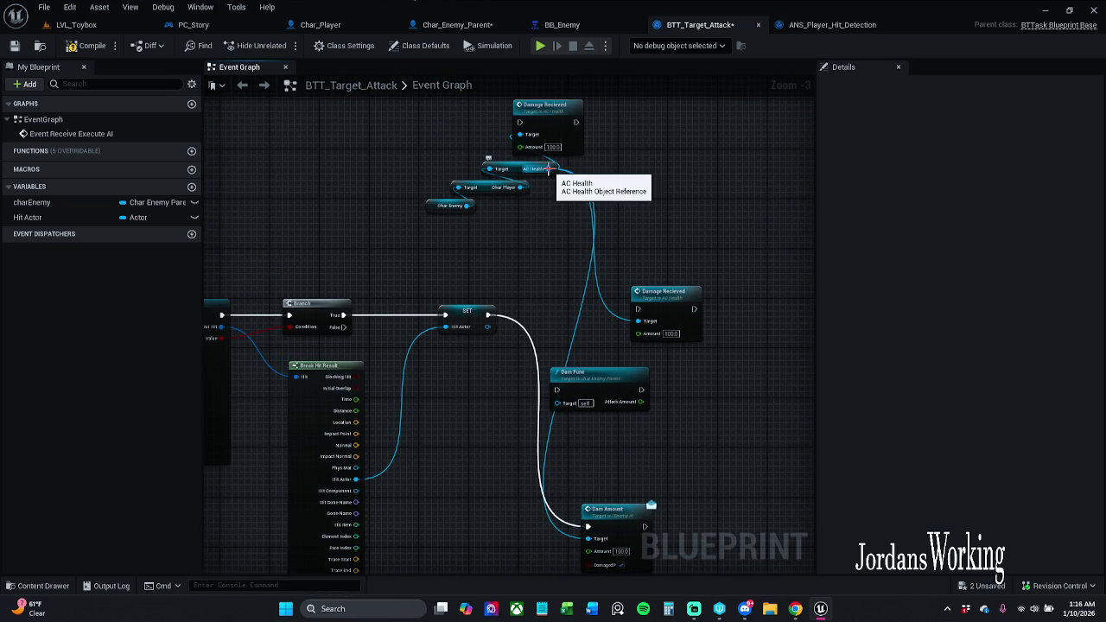
{"action": "left_click", "coordinate": [550, 170], "text": "alt"}
{"action": "left_click_drag", "start_coordinate": [627, 347], "coordinate": [532, 324]}
{"action": "left_click_drag", "start_coordinate": [594, 282], "coordinate": [594, 104]}
{"action": "left_click_drag", "start_coordinate": [524, 140], "coordinate": [553, 242]}
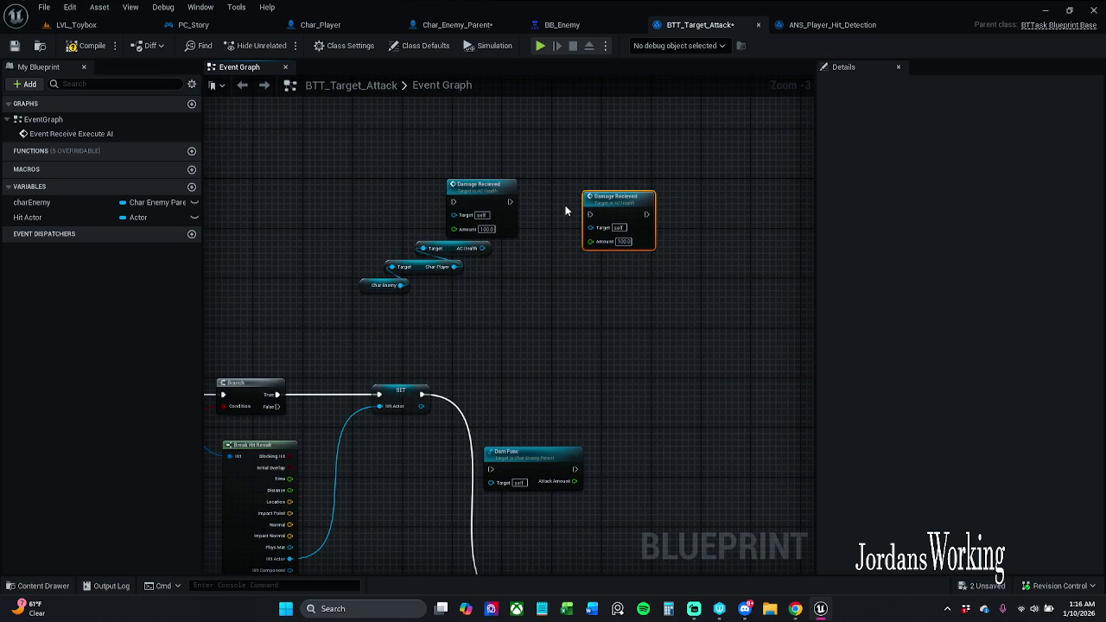
{"action": "key", "text": "Delete"}
Place Dam Func on SET's execution wire and open its definition in Char_Enemy_Parent.
{"action": "left_click_drag", "start_coordinate": [489, 456], "coordinate": [484, 293]}
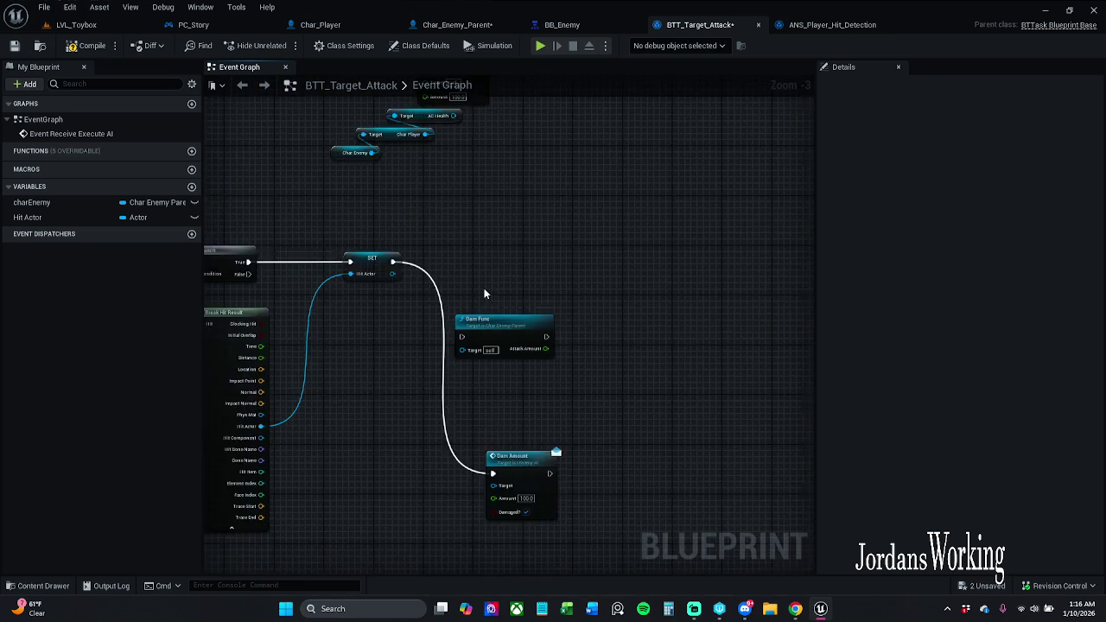
{"action": "scroll", "coordinate": [484, 294], "scroll_direction": "up", "scroll_amount": 3}
{"action": "mouse_move", "coordinate": [504, 333]}
{"action": "left_mouse_down"}
{"action": "mouse_move", "coordinate": [554, 301]}
{"action": "mouse_move", "coordinate": [566, 247]}
{"action": "mouse_move", "coordinate": [516, 271]}
{"action": "mouse_move", "coordinate": [348, 249]}
{"action": "left_mouse_up"}
{"action": "left_click_drag", "start_coordinate": [565, 248], "coordinate": [518, 230]}
{"action": "left_click", "coordinate": [534, 341]}
{"action": "scroll", "coordinate": [518, 302], "scroll_direction": "down", "scroll_amount": 1}
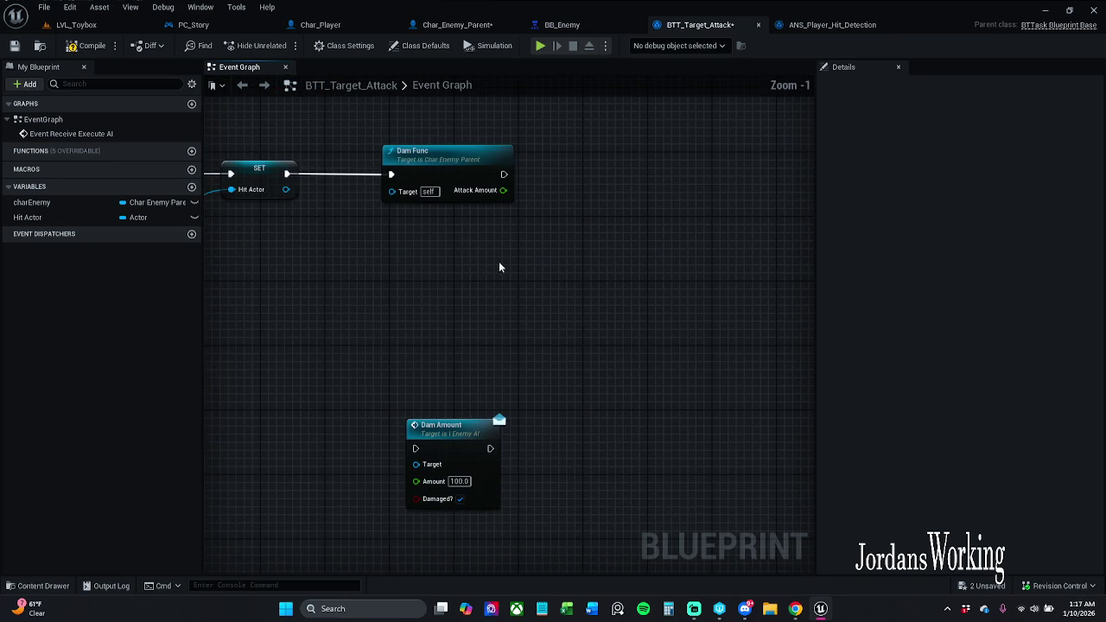
{"action": "mouse_move", "coordinate": [286, 189]}
{"action": "left_mouse_down"}
{"action": "mouse_move", "coordinate": [327, 190]}
{"action": "mouse_move", "coordinate": [375, 342]}
{"action": "mouse_move", "coordinate": [338, 372]}
{"action": "left_mouse_up"}
{"action": "mouse_move", "coordinate": [572, 327]}
{"action": "left_mouse_down"}
{"action": "mouse_move", "coordinate": [491, 328]}
{"action": "mouse_move", "coordinate": [435, 281]}
{"action": "mouse_move", "coordinate": [412, 299]}
{"action": "left_mouse_up"}
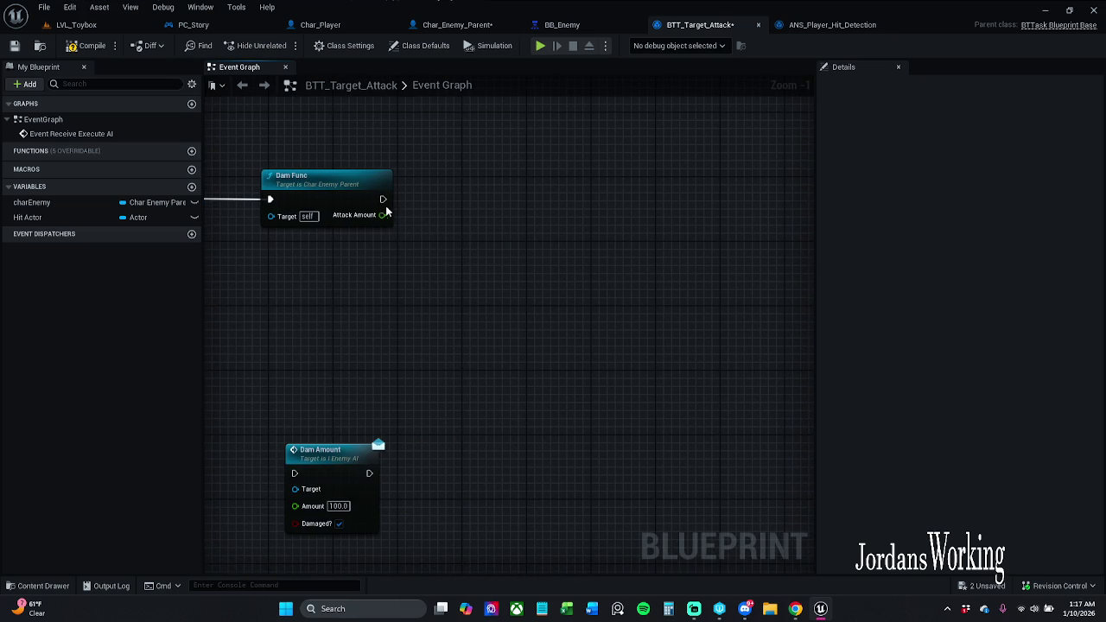
{"action": "double_click", "coordinate": [339, 199]}
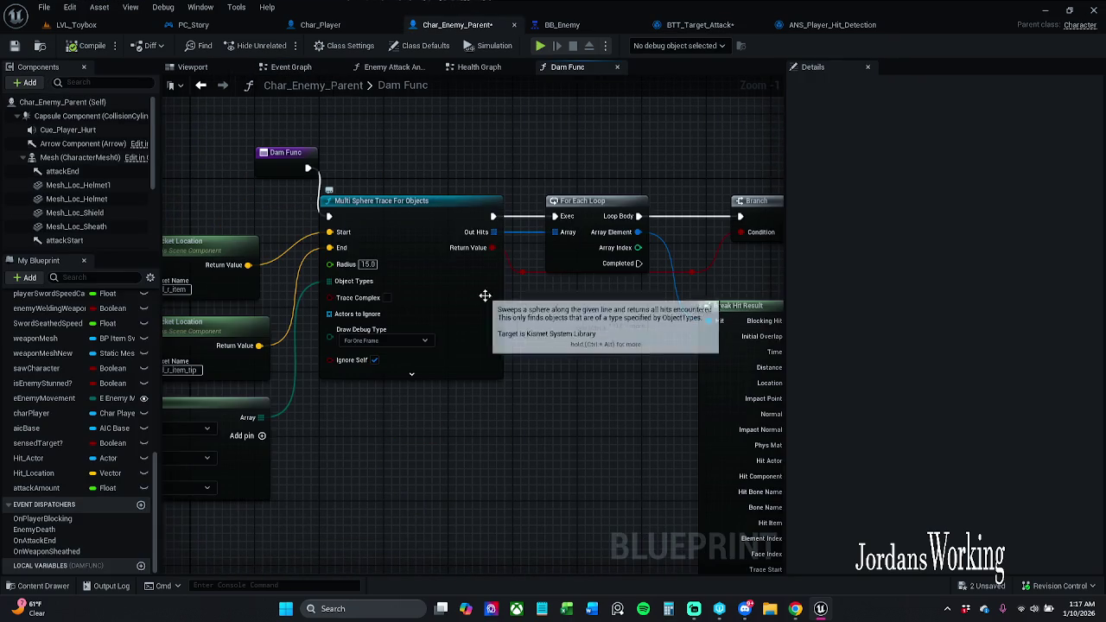
Review Dam Func's trace and socket nodes, then inspect BTT_Target_Attack's Line Trace and Branch nodes.
{"action": "mouse_move", "coordinate": [339, 199]}
{"action": "left_mouse_down"}
{"action": "mouse_move", "coordinate": [484, 195]}
{"action": "mouse_move", "coordinate": [473, 194]}
{"action": "left_mouse_up"}
{"action": "left_click_drag", "start_coordinate": [432, 152], "coordinate": [409, 148]}
{"action": "left_click", "coordinate": [550, 153]}
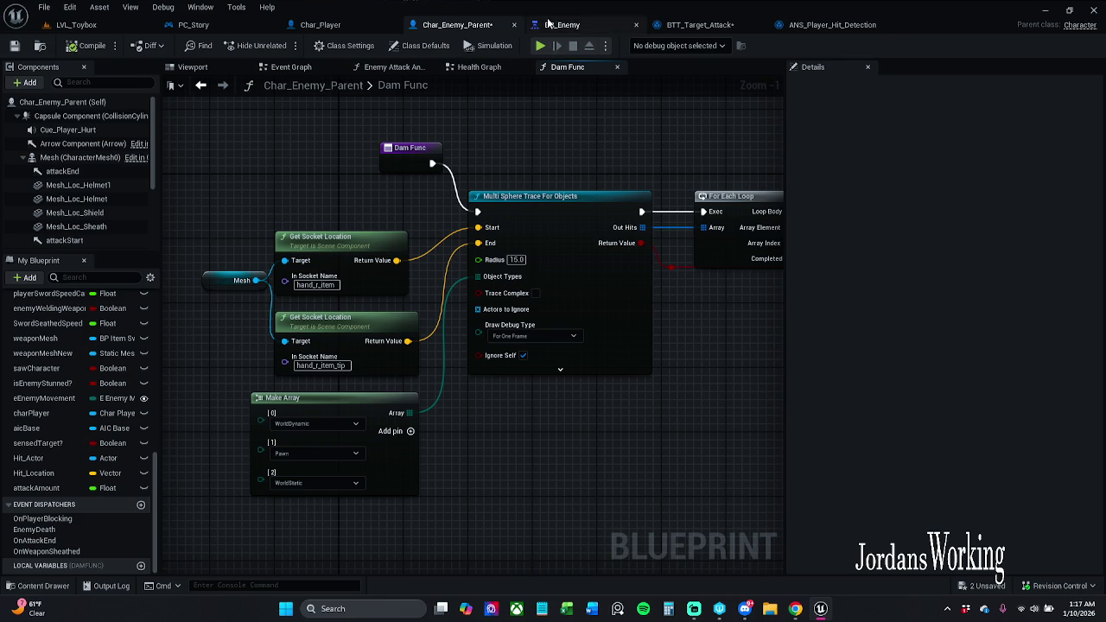
{"action": "left_click", "coordinate": [701, 21]}
{"action": "scroll", "coordinate": [447, 249], "scroll_direction": "up", "scroll_amount": 4}
{"action": "mouse_move", "coordinate": [702, 285]}
{"action": "left_mouse_down"}
{"action": "mouse_move", "coordinate": [750, 316]}
{"action": "mouse_move", "coordinate": [226, 303]}
{"action": "mouse_move", "coordinate": [498, 214]}
{"action": "mouse_move", "coordinate": [778, 216]}
{"action": "left_mouse_up"}
{"action": "scroll", "coordinate": [601, 216], "scroll_direction": "down", "scroll_amount": 2}
{"action": "mouse_move", "coordinate": [540, 88]}
{"action": "left_mouse_down"}
{"action": "mouse_move", "coordinate": [703, 92]}
{"action": "mouse_move", "coordinate": [567, 122]}
{"action": "mouse_move", "coordinate": [690, 122]}
{"action": "mouse_move", "coordinate": [329, 129]}
{"action": "mouse_move", "coordinate": [504, 220]}
{"action": "left_mouse_up"}
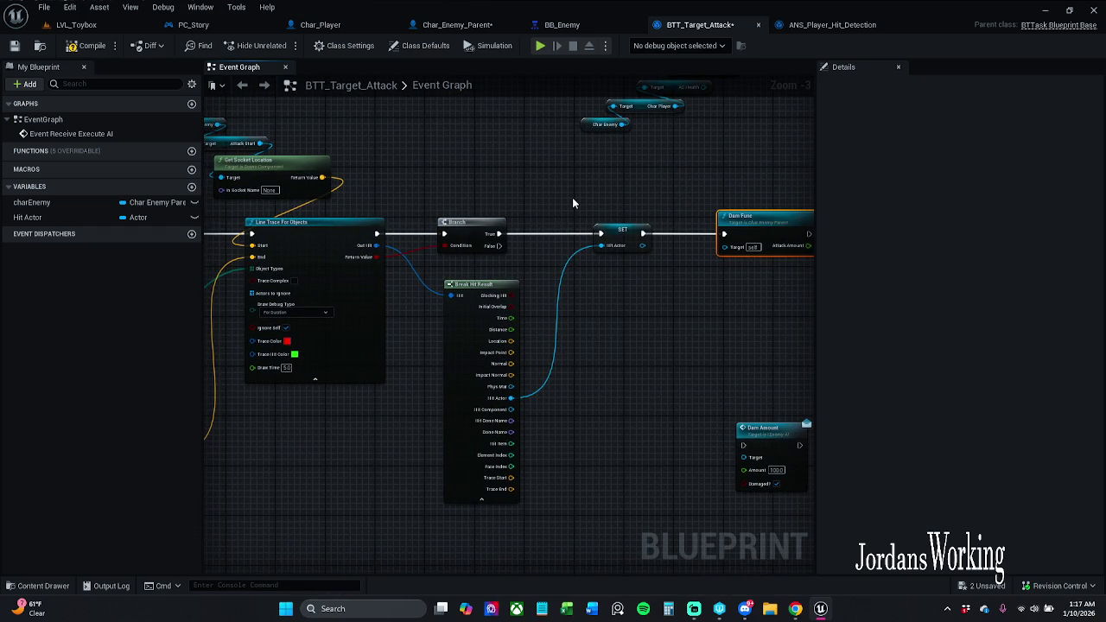
Recheck the Dam Func definition and ANS_Player_Hit_Detection, then compile BTT_Target_Attack.
{"action": "double_click", "coordinate": [747, 216]}
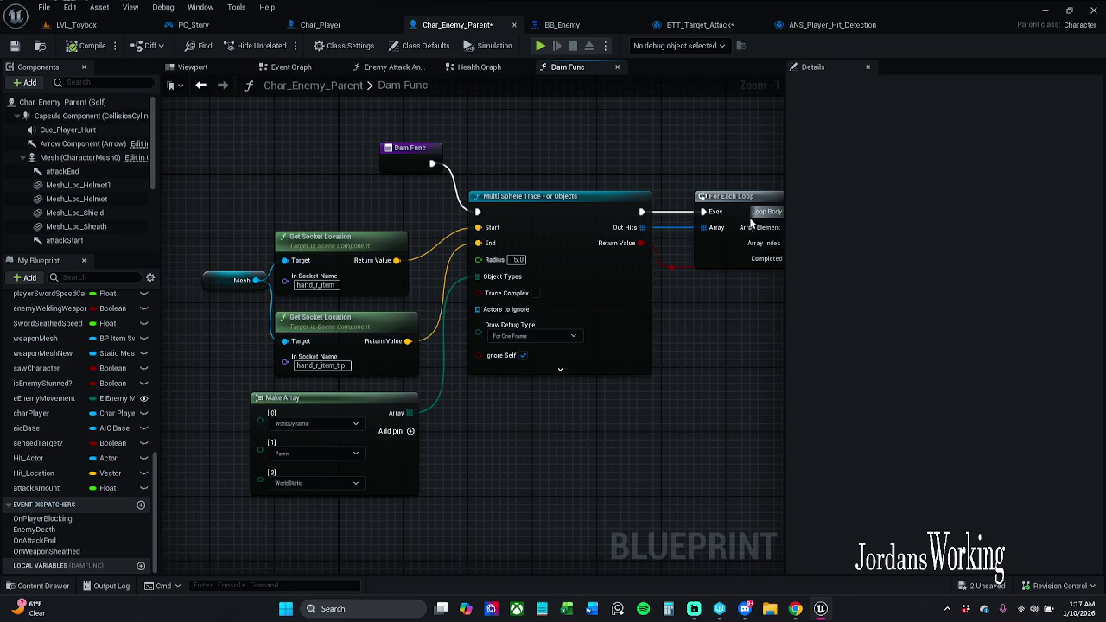
{"action": "scroll", "coordinate": [337, 212], "scroll_direction": "up", "scroll_amount": 2}
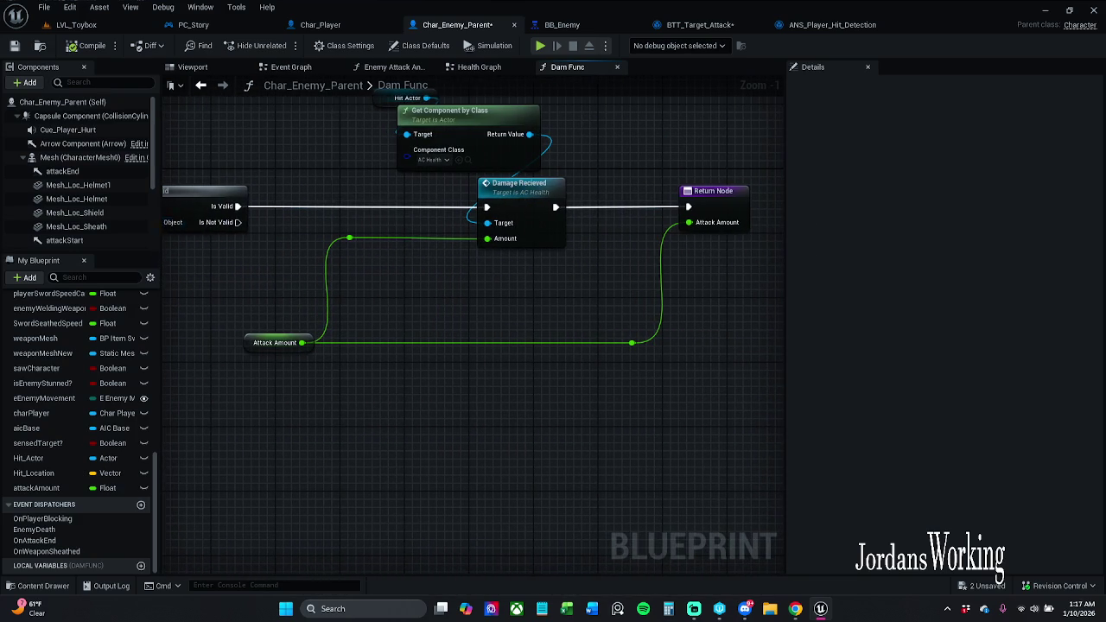
{"action": "left_click", "coordinate": [829, 24]}
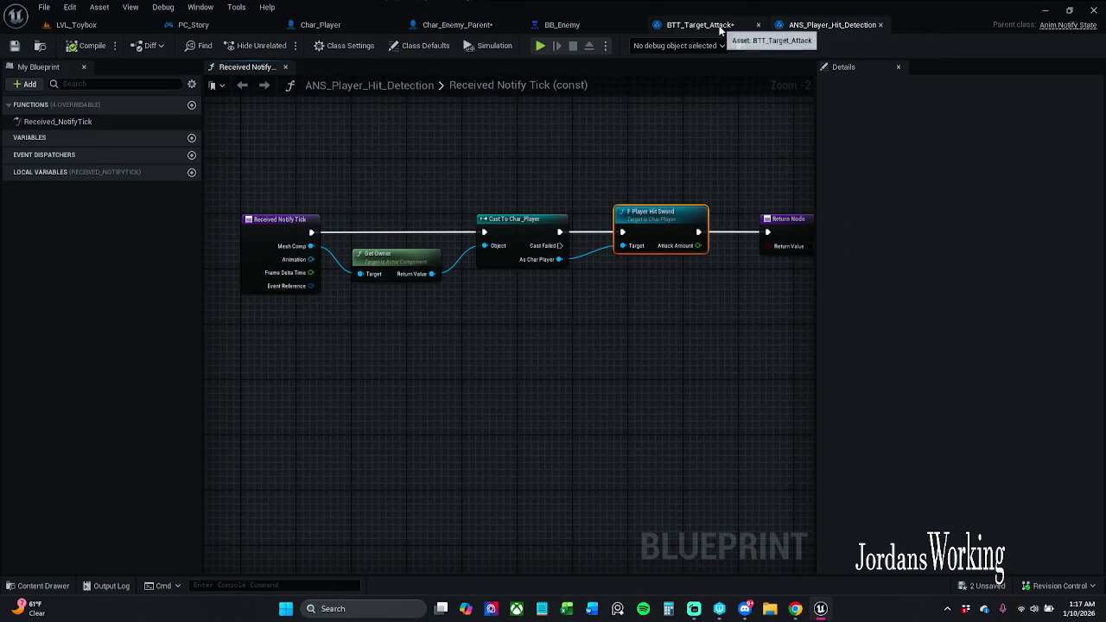
{"action": "left_click", "coordinate": [700, 24]}
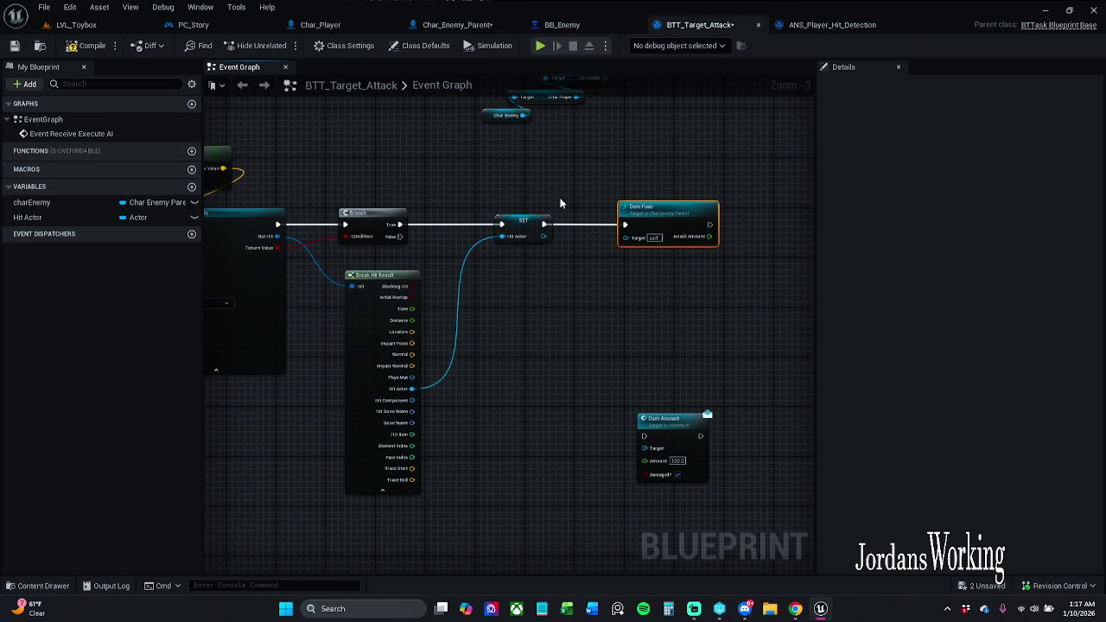
{"action": "left_click", "coordinate": [88, 45]}
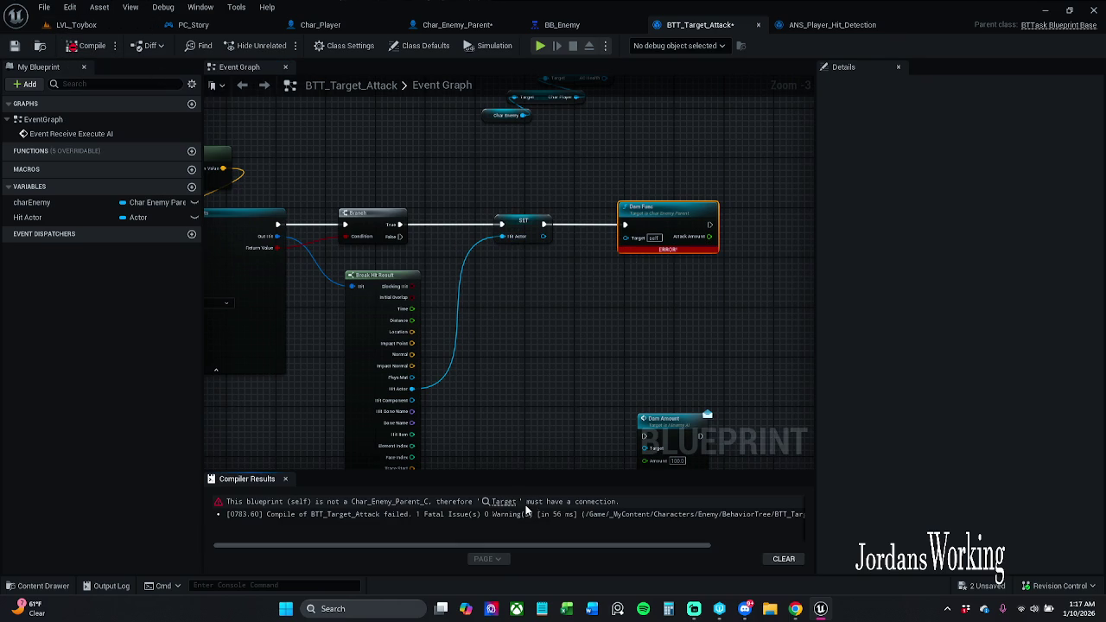
Wire charEnemy into Dam Func's Target pin, recompile and save BTT_Target_Attack, then play-test LVL_Toybox.
{"action": "left_click", "coordinate": [286, 479]}
{"action": "mouse_move", "coordinate": [52, 202]}
{"action": "left_mouse_down"}
{"action": "mouse_move", "coordinate": [626, 237]}
{"action": "mouse_move", "coordinate": [655, 191]}
{"action": "left_mouse_up"}
{"action": "left_click", "coordinate": [86, 46]}
{"action": "left_click", "coordinate": [15, 45]}
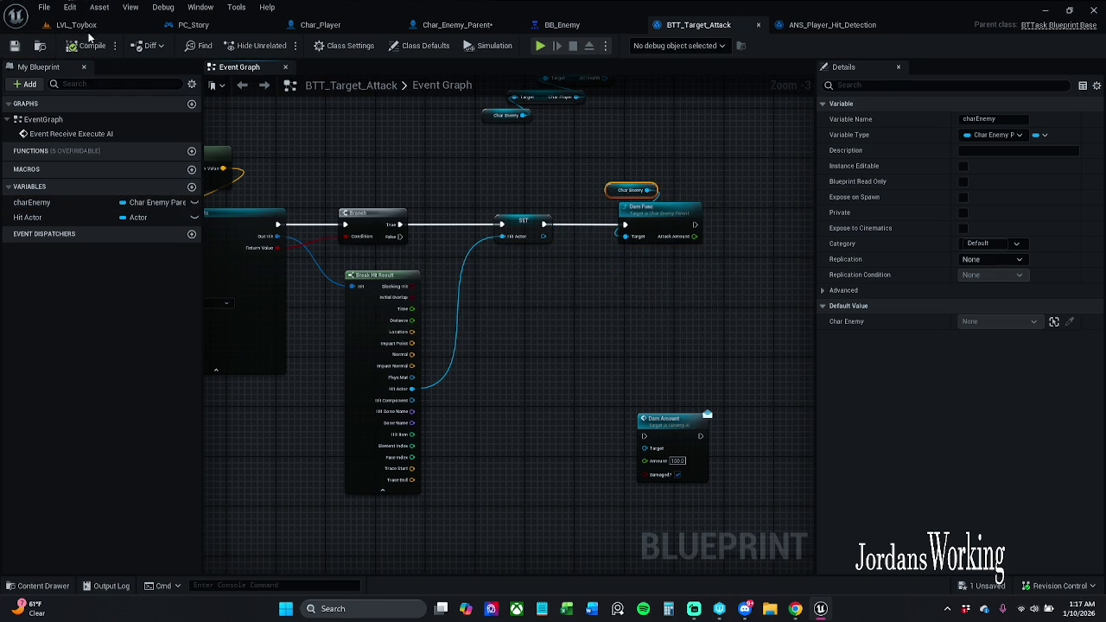
{"action": "left_click", "coordinate": [76, 25]}
{"action": "left_click", "coordinate": [282, 46]}
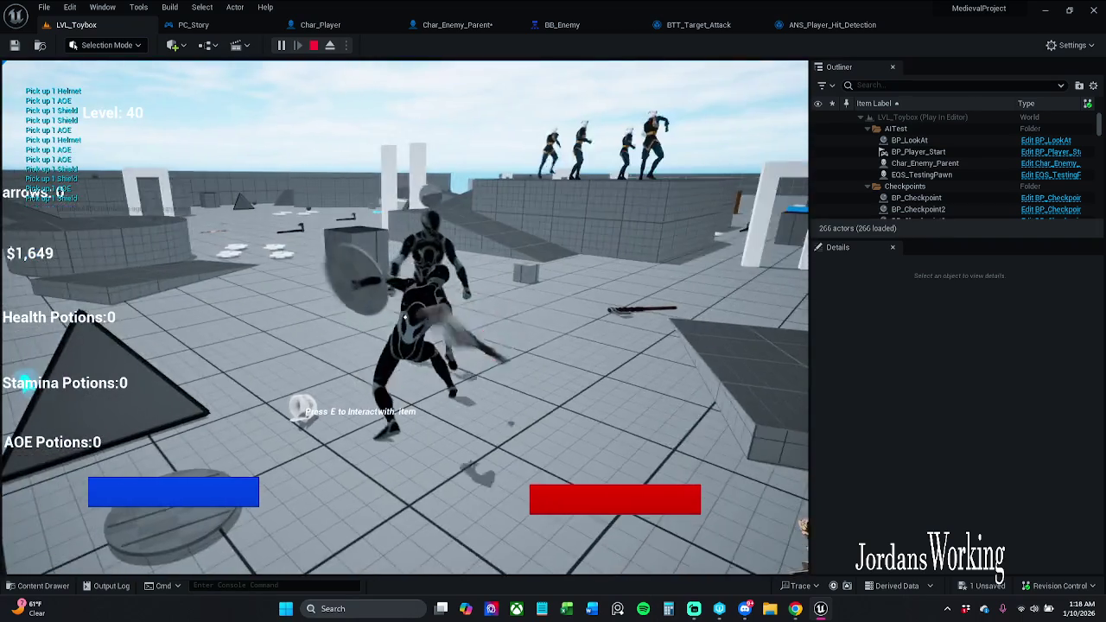
Stop the play-test and bring up ANS_Player_Hit_Detection's Received Notify Tick graph.
{"action": "key", "text": "Escape"}
{"action": "left_click", "coordinate": [700, 26]}
{"action": "left_click", "coordinate": [829, 25]}
{"action": "mouse_move", "coordinate": [740, 149]}
{"action": "left_mouse_down"}
{"action": "mouse_move", "coordinate": [636, 149]}
{"action": "mouse_move", "coordinate": [698, 155]}
{"action": "left_mouse_up"}
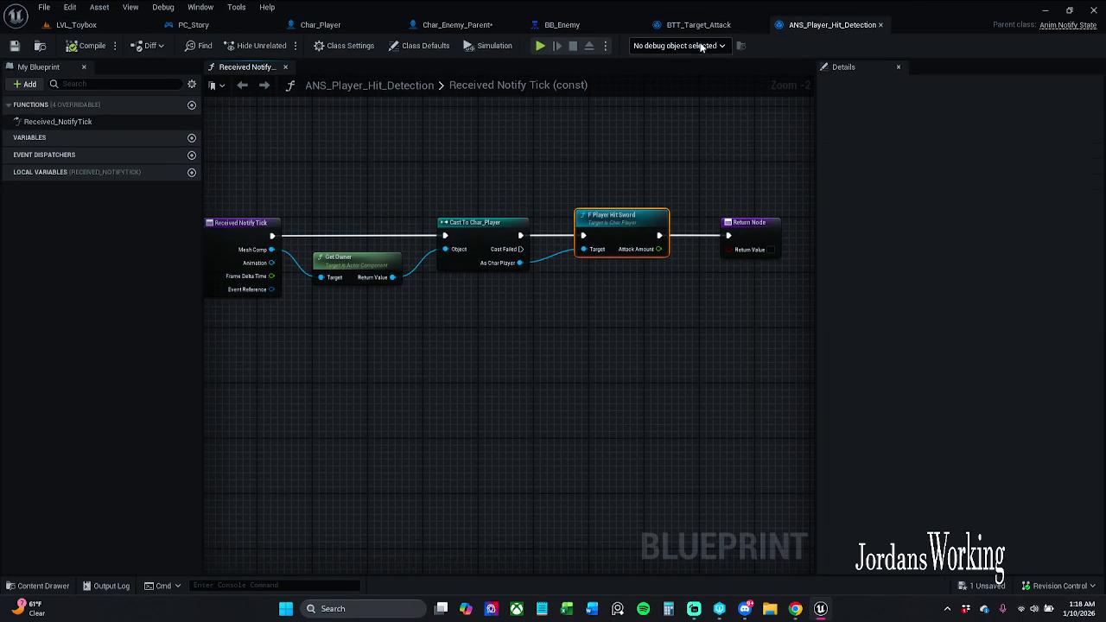
Open Char_Enemy_Parent's Dam Func definition from BTT_Target_Attack and inspect its trace, loop and Branch nodes.
{"action": "left_click", "coordinate": [700, 25]}
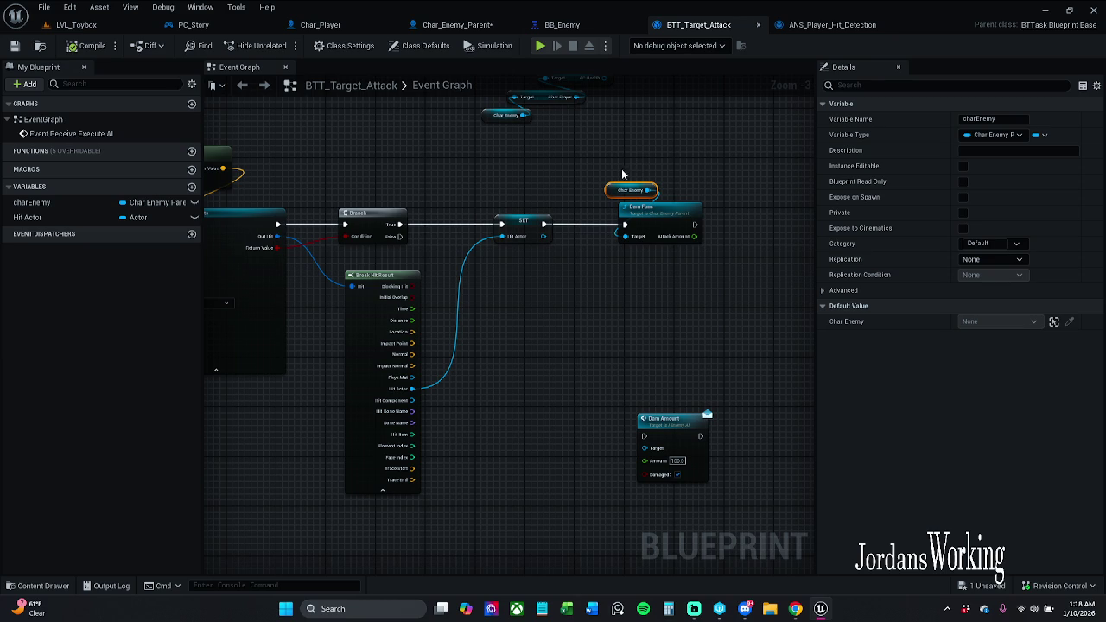
{"action": "double_click", "coordinate": [669, 224]}
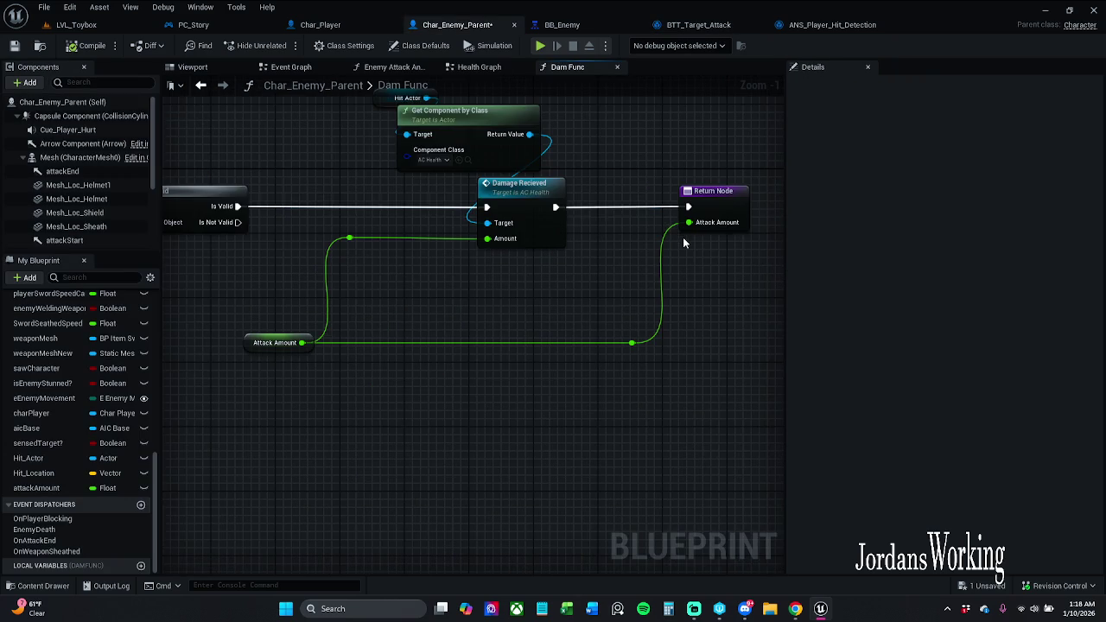
{"action": "scroll", "coordinate": [682, 237], "scroll_direction": "up", "scroll_amount": 2}
{"action": "mouse_move", "coordinate": [594, 307]}
{"action": "left_mouse_down"}
{"action": "mouse_move", "coordinate": [503, 334]}
{"action": "mouse_move", "coordinate": [746, 308]}
{"action": "mouse_move", "coordinate": [645, 291]}
{"action": "mouse_move", "coordinate": [558, 303]}
{"action": "mouse_move", "coordinate": [629, 258]}
{"action": "left_mouse_up"}
{"action": "scroll", "coordinate": [628, 257], "scroll_direction": "down", "scroll_amount": 1}
{"action": "left_click_drag", "start_coordinate": [532, 275], "coordinate": [736, 275]}
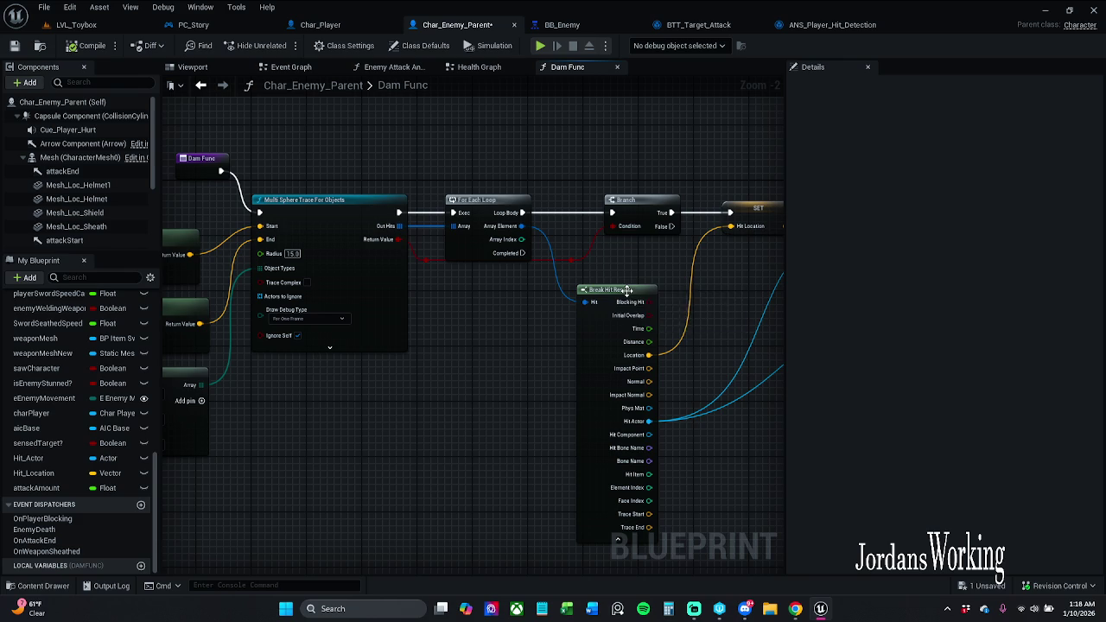
{"action": "left_click_drag", "start_coordinate": [503, 311], "coordinate": [671, 307]}
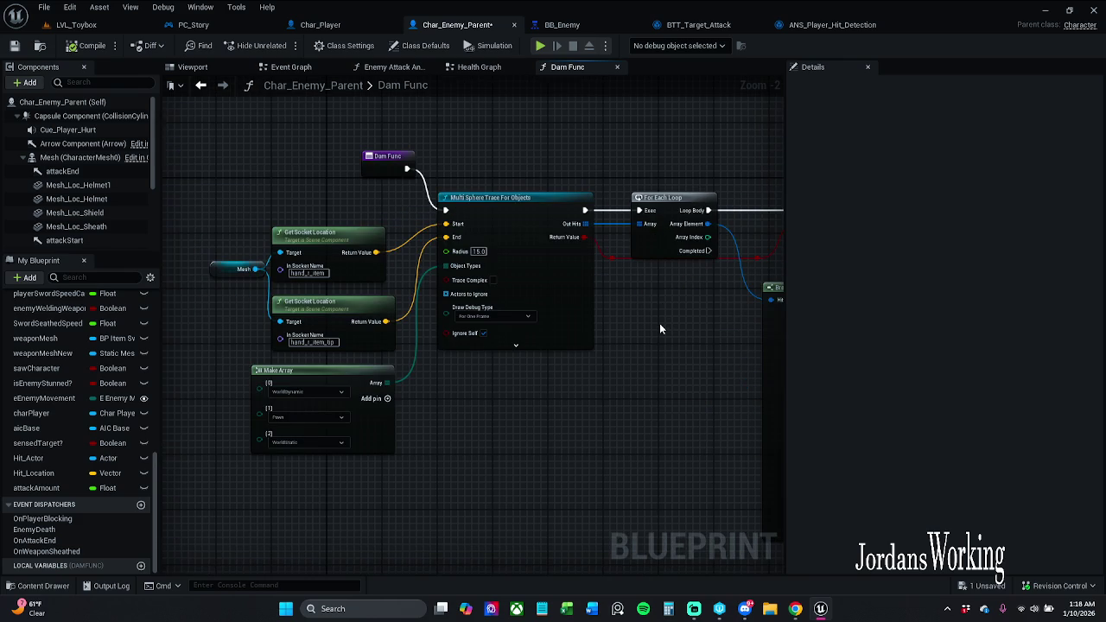
{"action": "left_click_drag", "start_coordinate": [660, 328], "coordinate": [614, 314]}
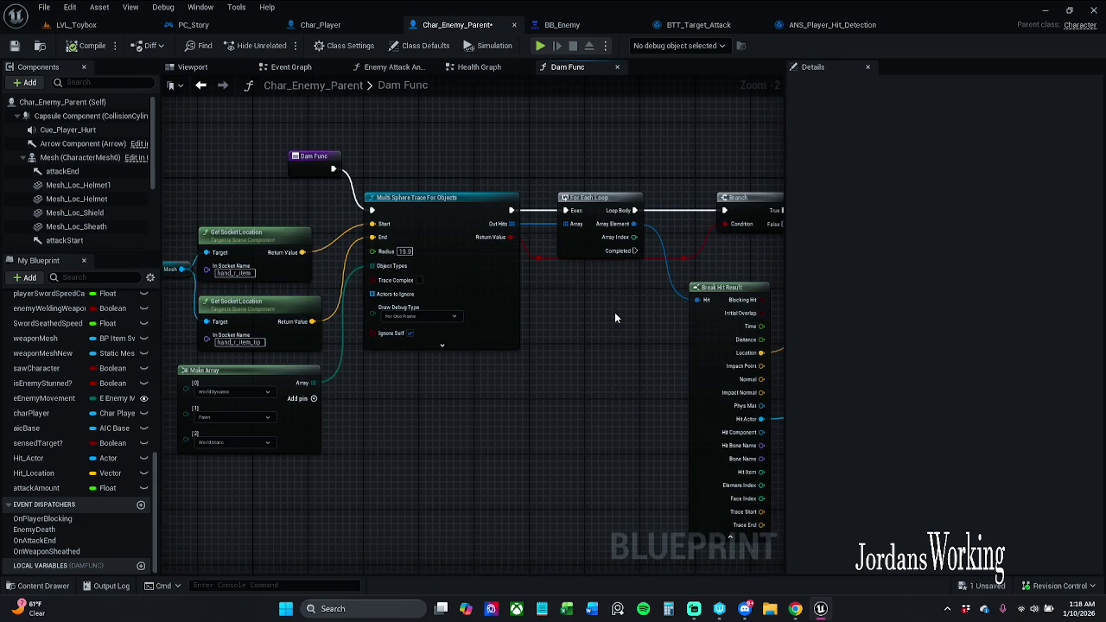
Close Char_Player's F Player Hit Detection Combined and Player Attack Anims graphs.
{"action": "left_click", "coordinate": [320, 24]}
{"action": "left_click_drag", "start_coordinate": [399, 171], "coordinate": [498, 178]}
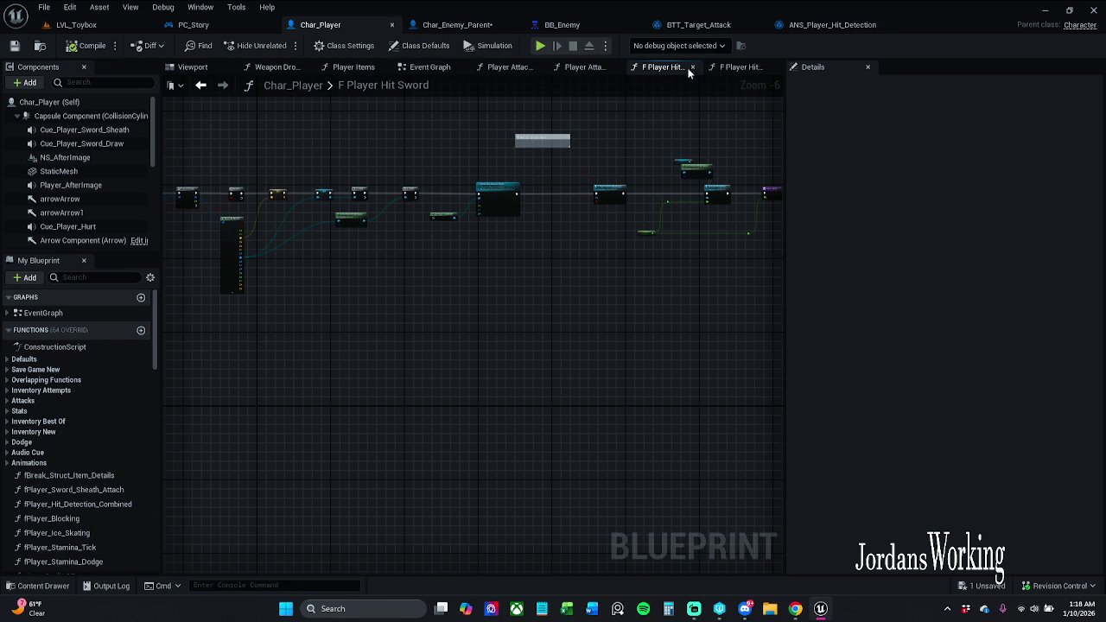
{"action": "left_click", "coordinate": [737, 66]}
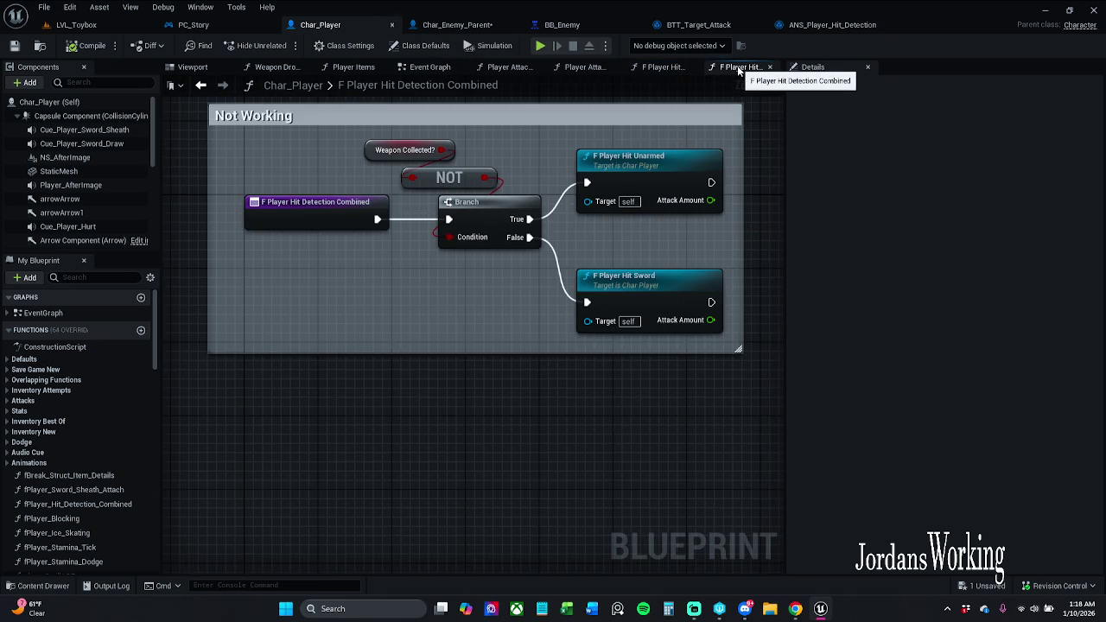
{"action": "left_click", "coordinate": [768, 67]}
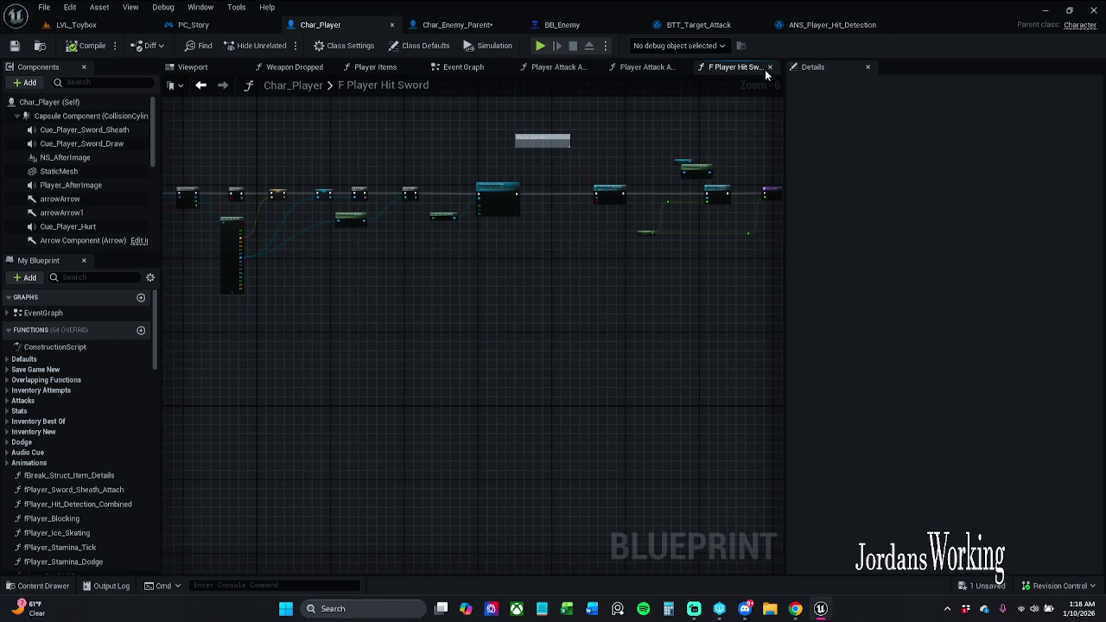
{"action": "left_click", "coordinate": [648, 66]}
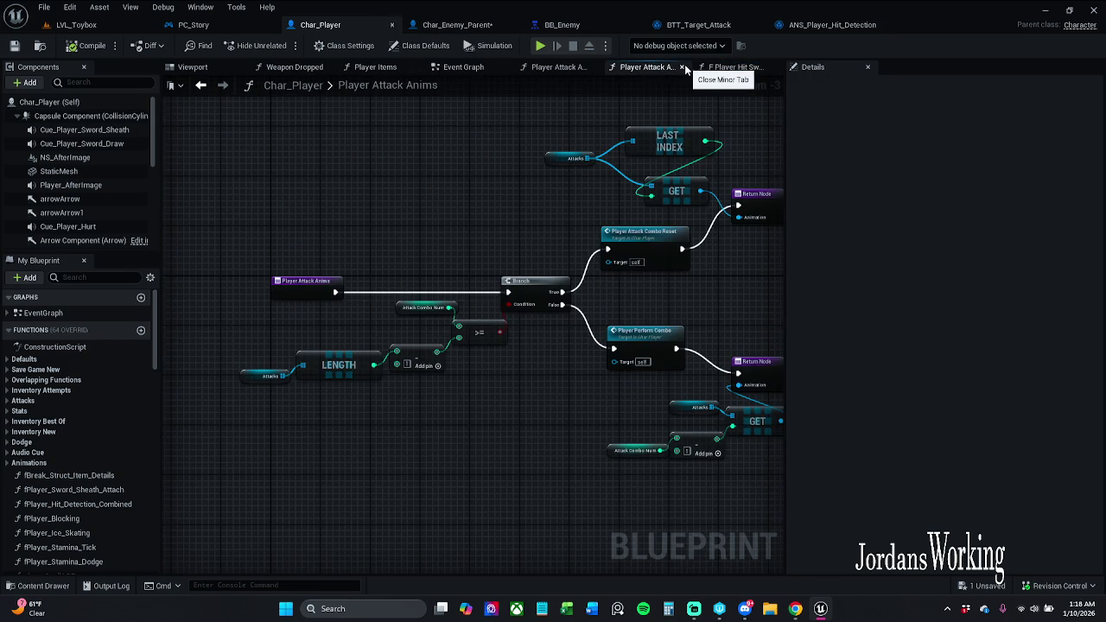
{"action": "left_click", "coordinate": [683, 65]}
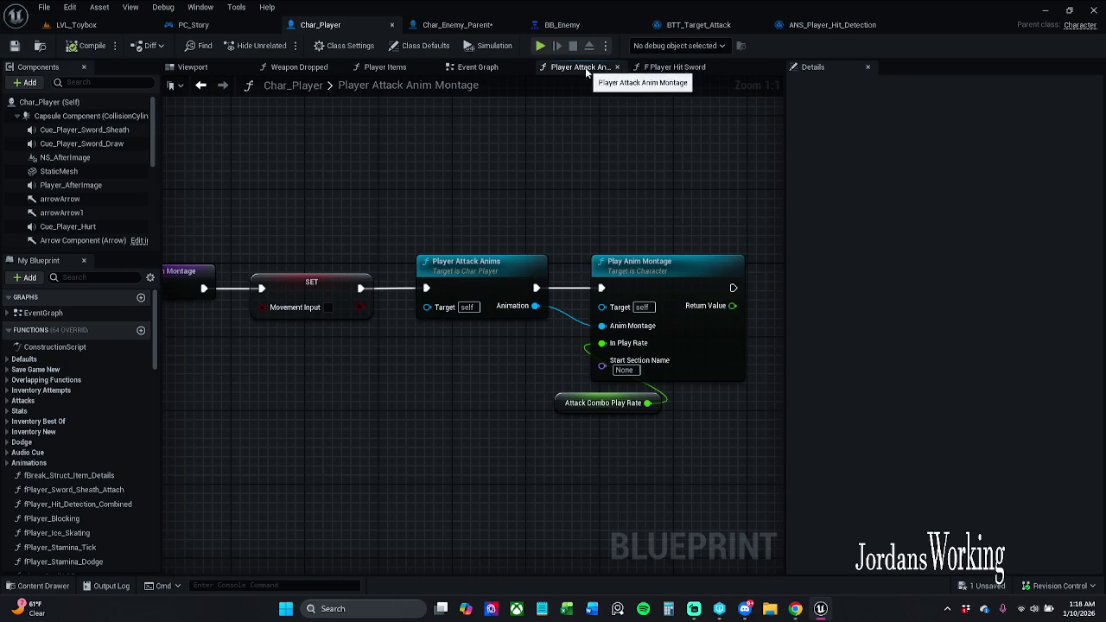
{"action": "left_click_drag", "start_coordinate": [626, 128], "coordinate": [717, 134]}
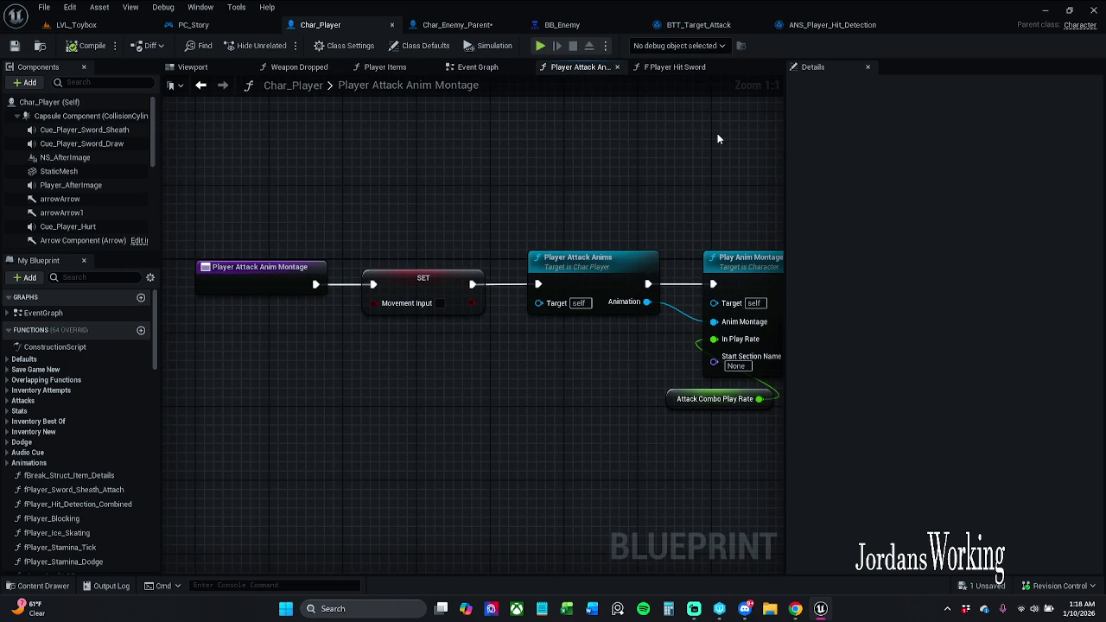
{"action": "left_click", "coordinate": [457, 24]}
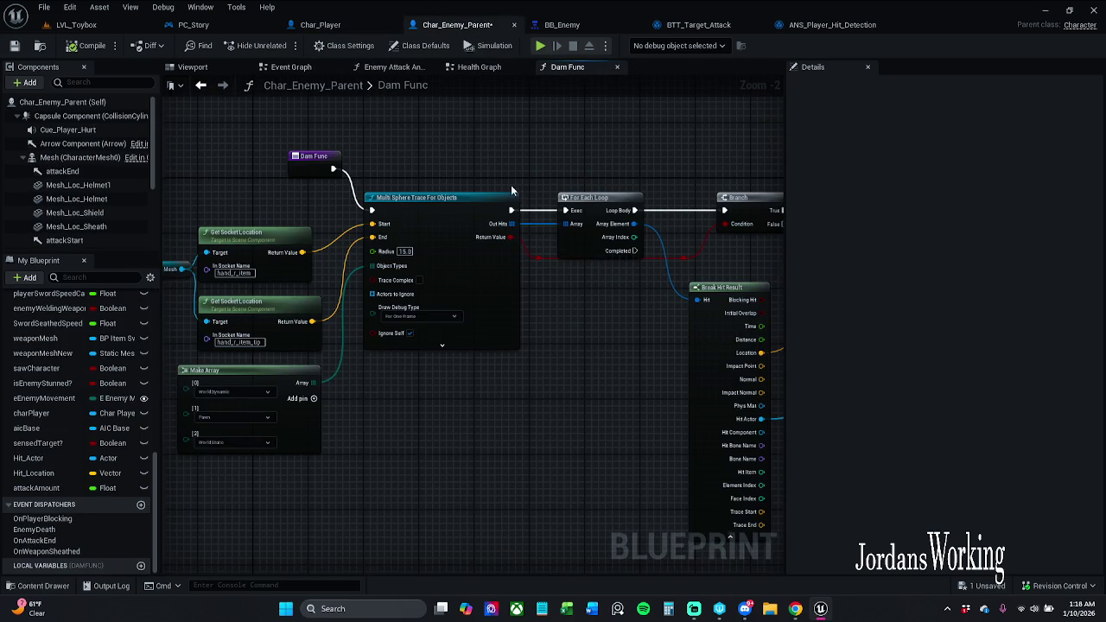
Reposition the red wire's reroute knots and the Break Hit Result node, then save Char_Enemy_Parent.
{"action": "left_click_drag", "start_coordinate": [563, 244], "coordinate": [443, 158]}
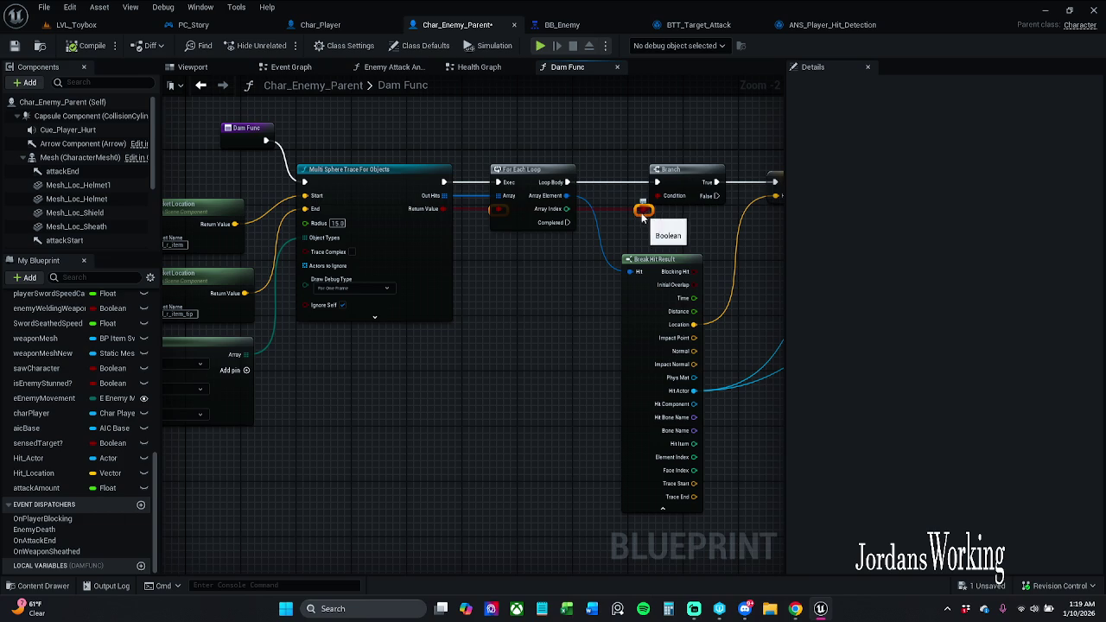
{"action": "left_click_drag", "start_coordinate": [610, 246], "coordinate": [610, 255]}
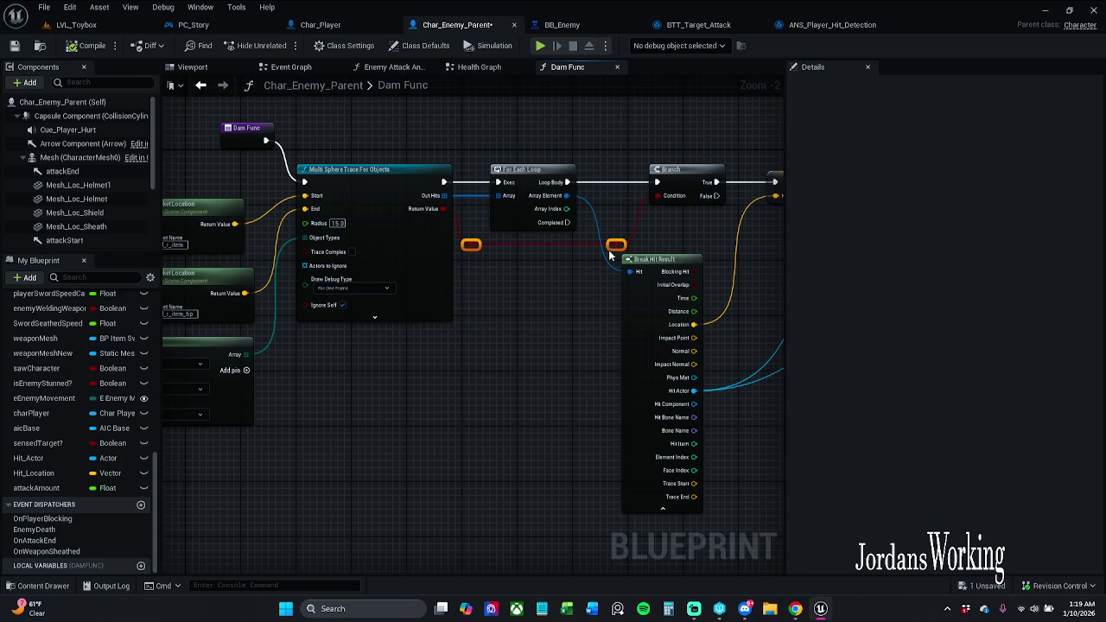
{"action": "mouse_move", "coordinate": [610, 344]}
{"action": "left_mouse_down"}
{"action": "mouse_move", "coordinate": [546, 324]}
{"action": "mouse_move", "coordinate": [614, 316]}
{"action": "left_mouse_up"}
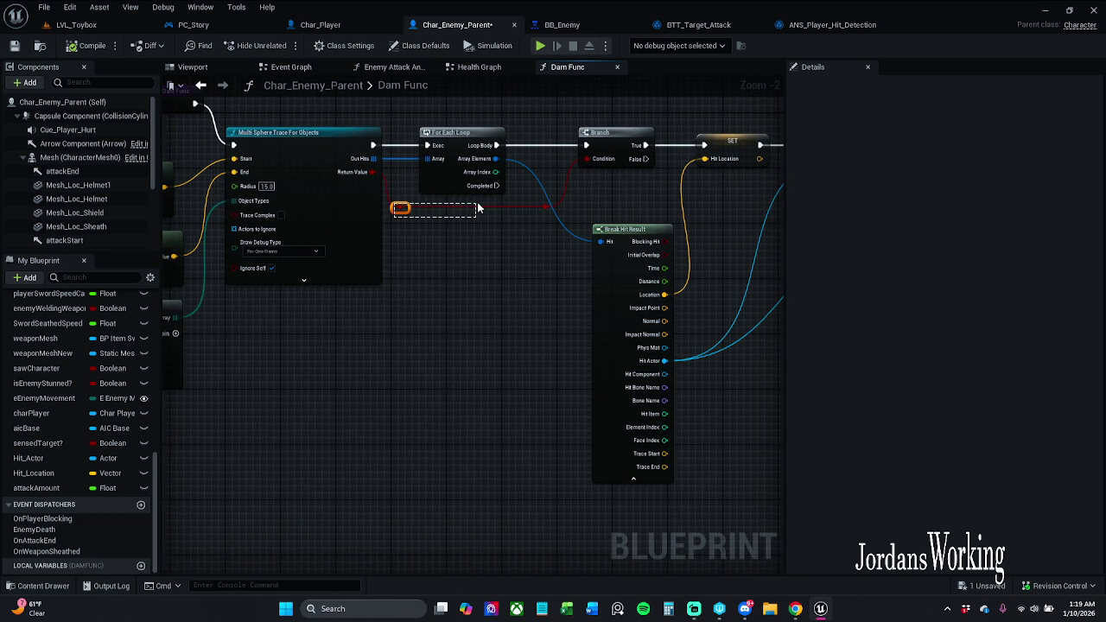
{"action": "left_click_drag", "start_coordinate": [546, 204], "coordinate": [569, 213]}
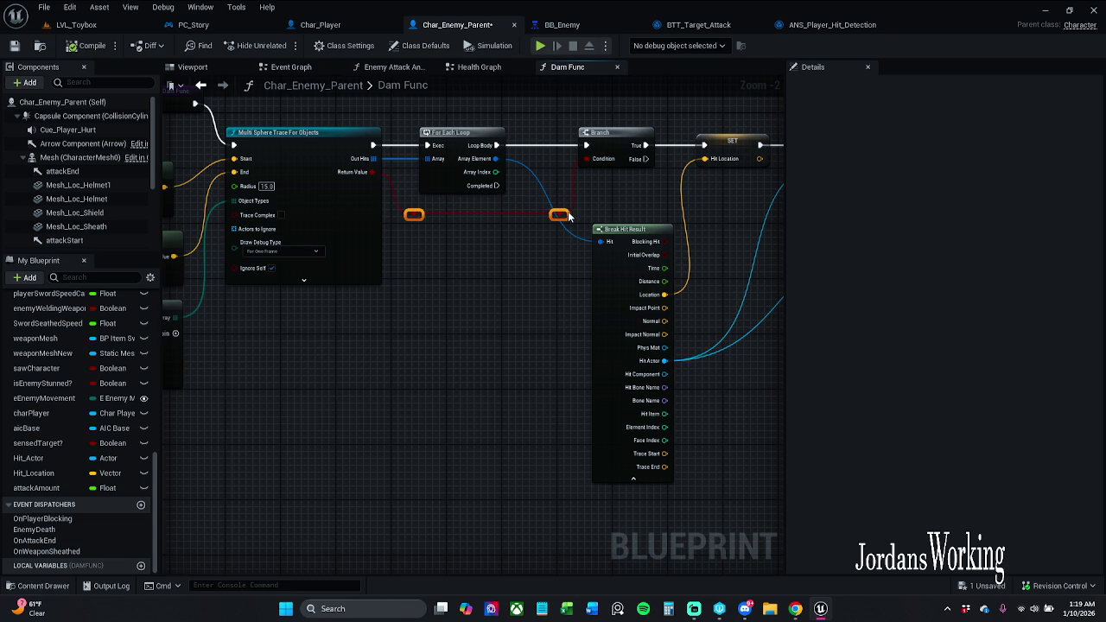
{"action": "left_click_drag", "start_coordinate": [615, 274], "coordinate": [620, 240]}
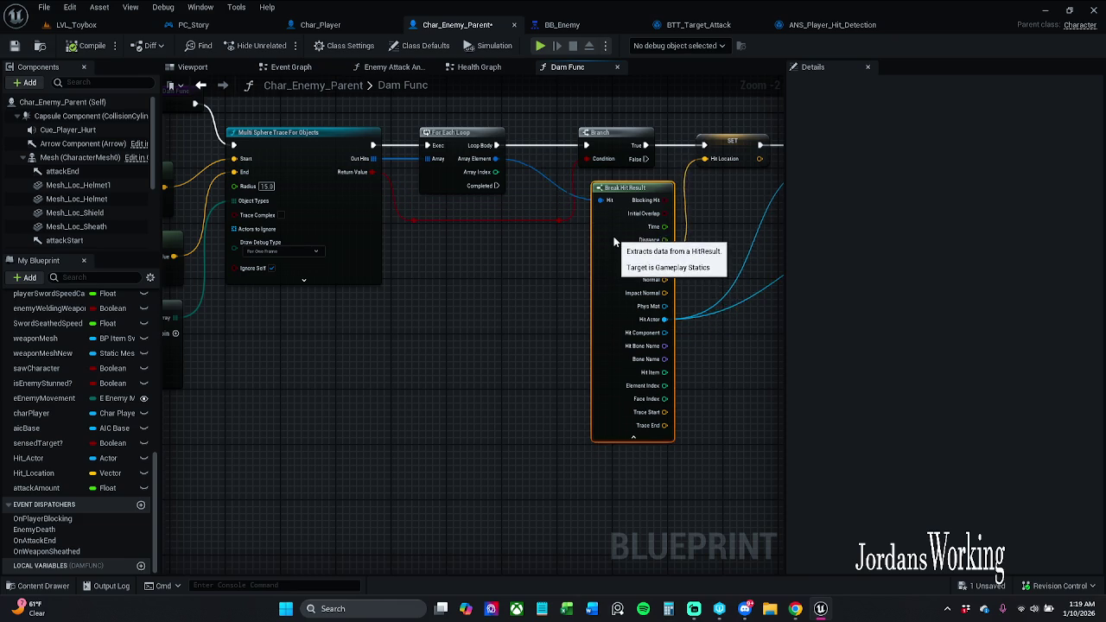
{"action": "left_click", "coordinate": [524, 336]}
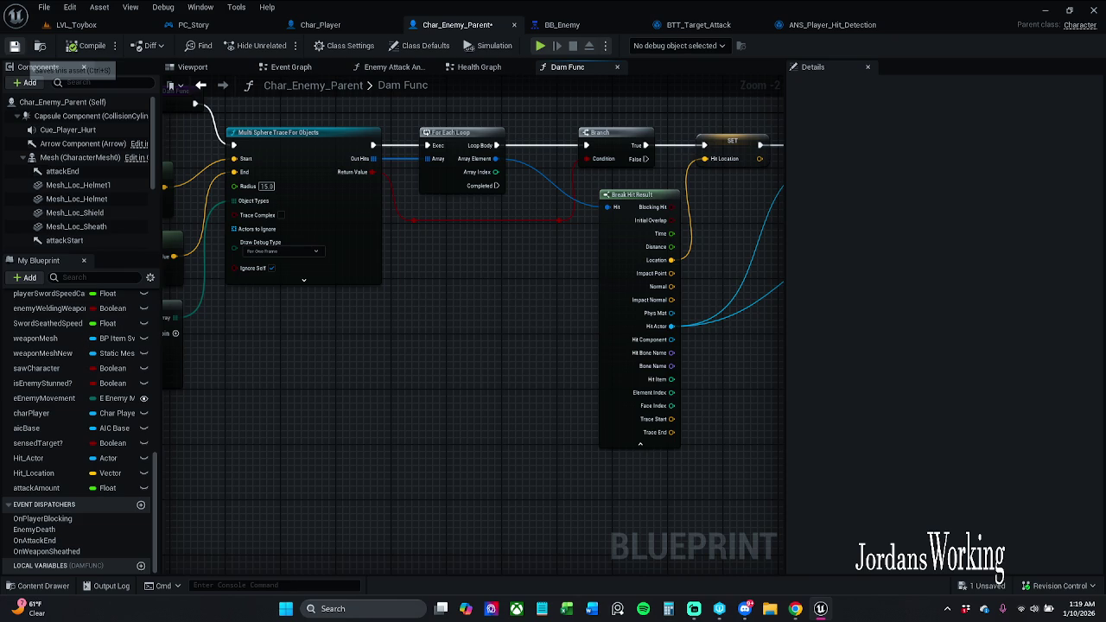
{"action": "left_click", "coordinate": [15, 46]}
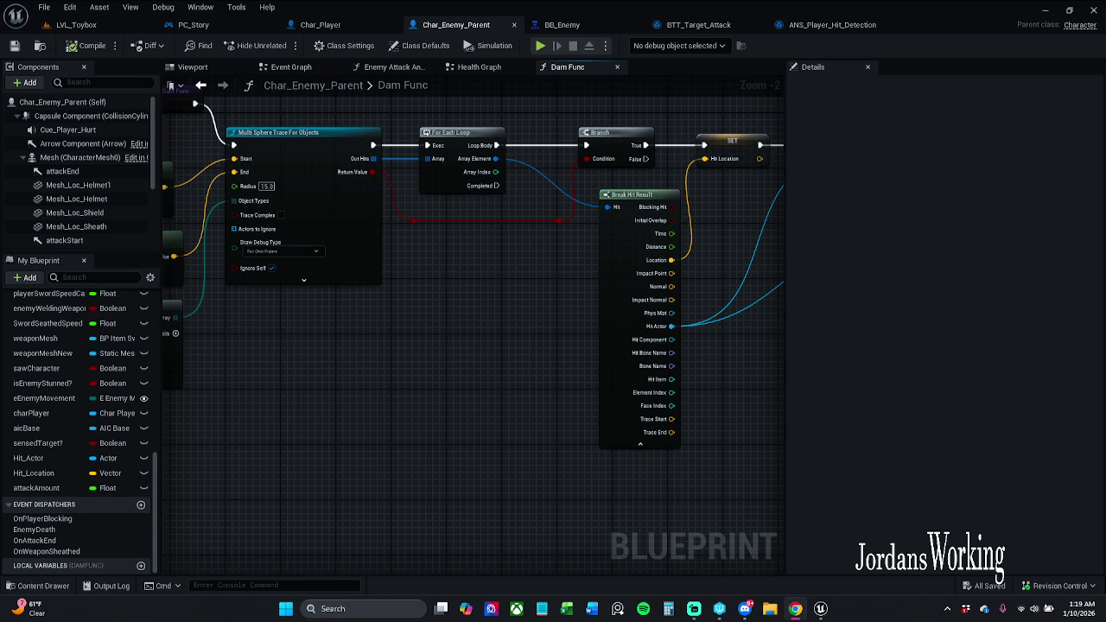
Add another reroute knot on the red trace-result wire and nudge Break Hit Result up.
{"action": "mouse_move", "coordinate": [406, 339]}
{"action": "left_mouse_down"}
{"action": "mouse_move", "coordinate": [370, 316]}
{"action": "mouse_move", "coordinate": [369, 333]}
{"action": "left_mouse_up"}
{"action": "double_click", "coordinate": [595, 236]}
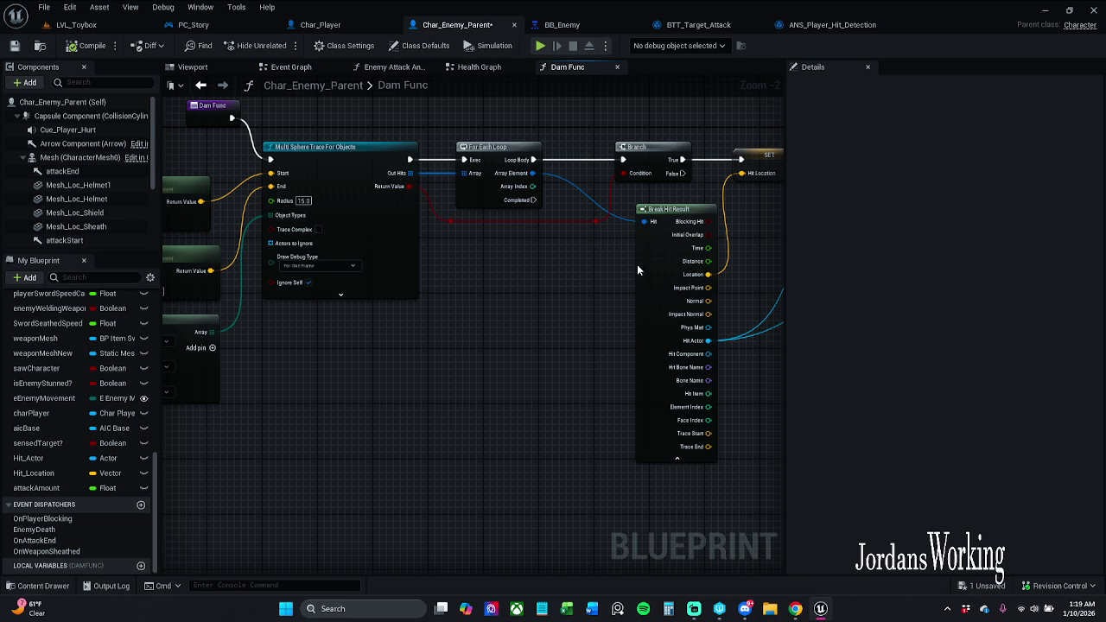
{"action": "left_click_drag", "start_coordinate": [654, 259], "coordinate": [653, 252]}
{"action": "left_click", "coordinate": [618, 308]}
{"action": "left_click_drag", "start_coordinate": [604, 316], "coordinate": [741, 286]}
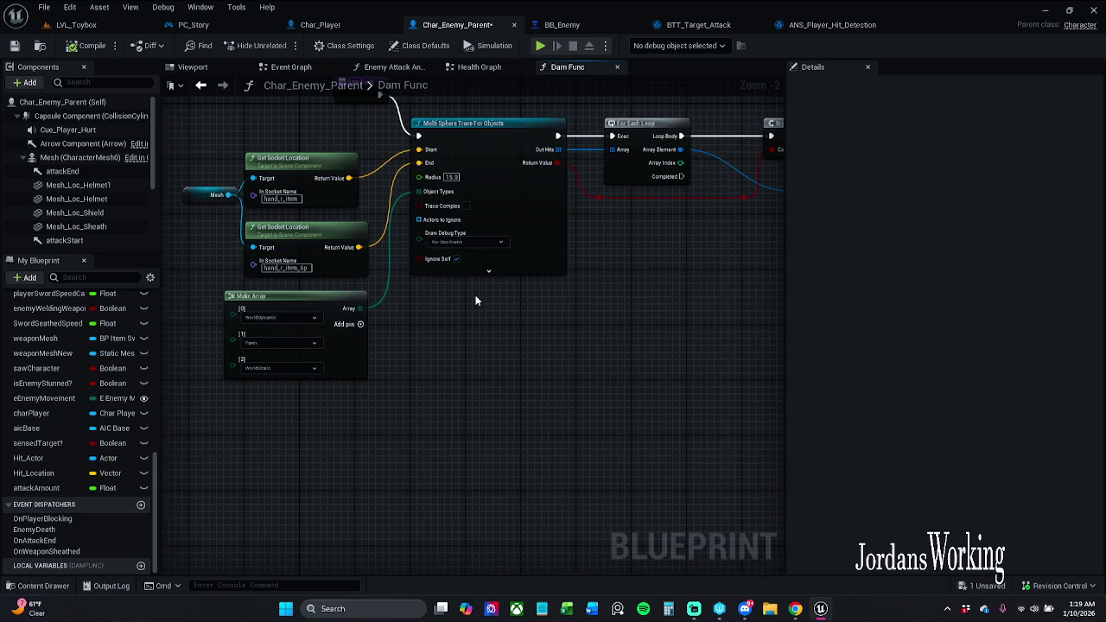
Add Destructible as a fourth object type in the trace's Make Array and save Char_Enemy_Parent.
{"action": "left_click_drag", "start_coordinate": [476, 300], "coordinate": [477, 344]}
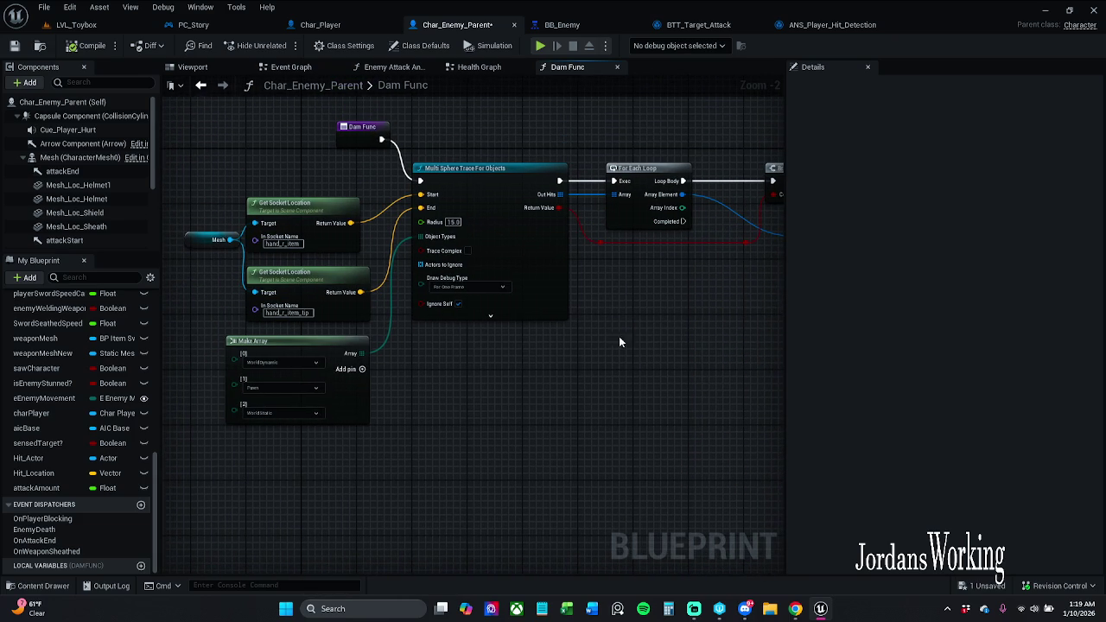
{"action": "mouse_move", "coordinate": [232, 421]}
{"action": "left_mouse_down"}
{"action": "mouse_move", "coordinate": [306, 219]}
{"action": "mouse_move", "coordinate": [291, 198]}
{"action": "left_mouse_up"}
{"action": "left_click", "coordinate": [437, 372]}
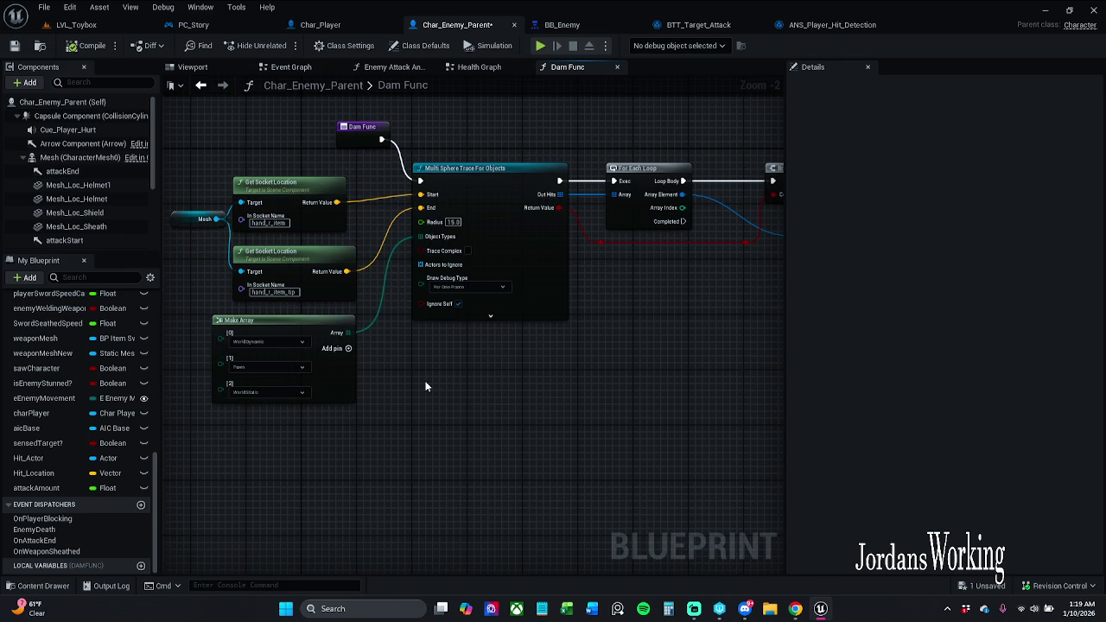
{"action": "left_click", "coordinate": [344, 349]}
{"action": "left_click", "coordinate": [278, 418]}
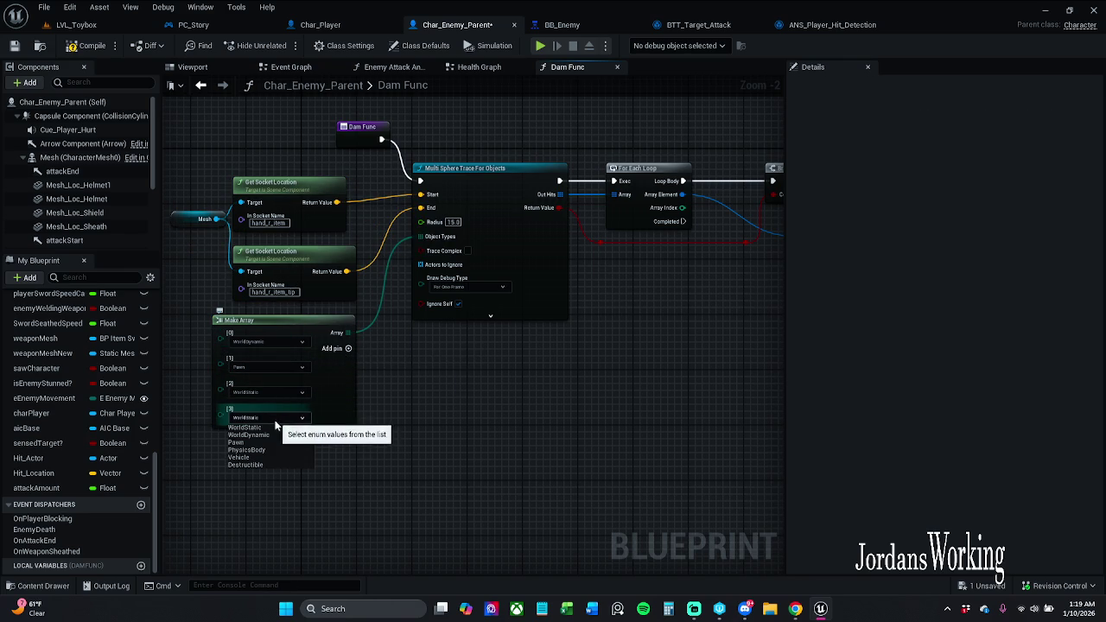
{"action": "left_click", "coordinate": [264, 465]}
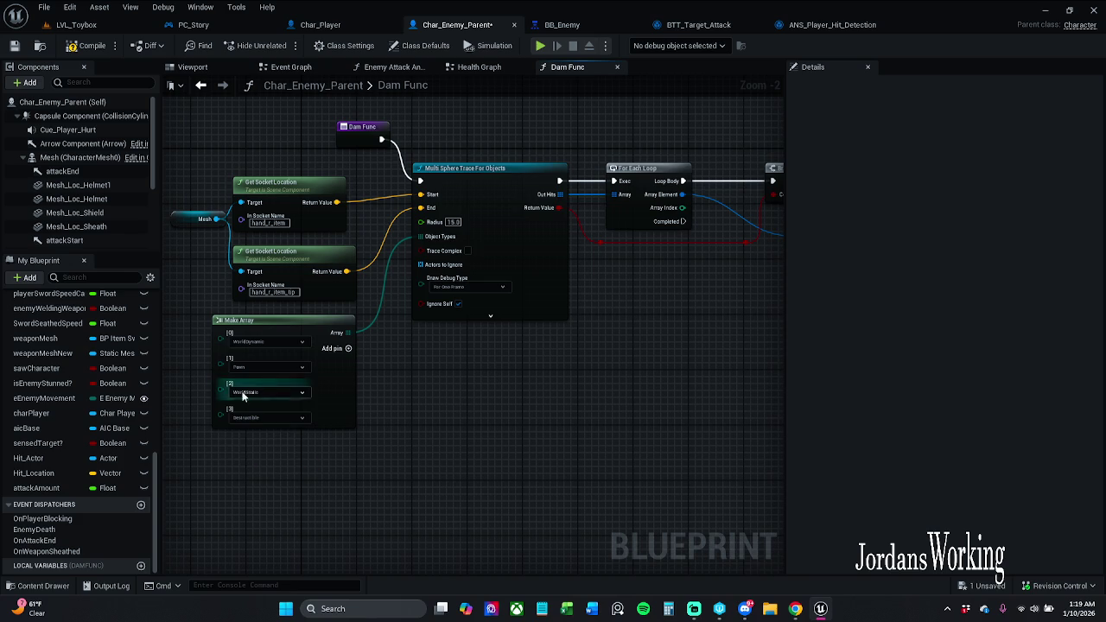
{"action": "left_click_drag", "start_coordinate": [281, 251], "coordinate": [346, 241]}
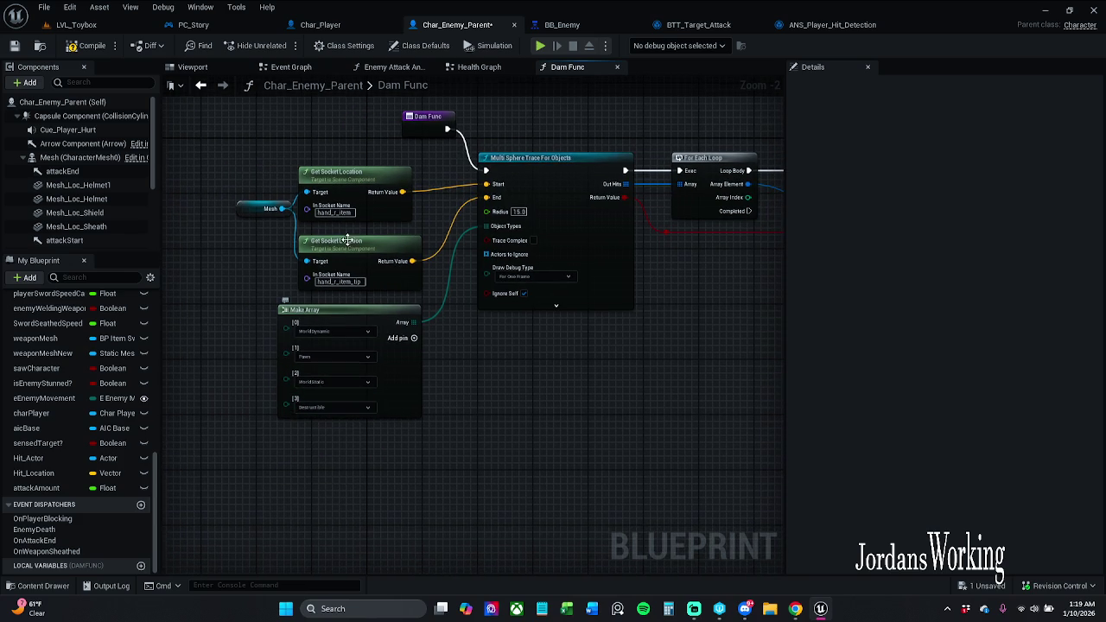
{"action": "left_click", "coordinate": [15, 45]}
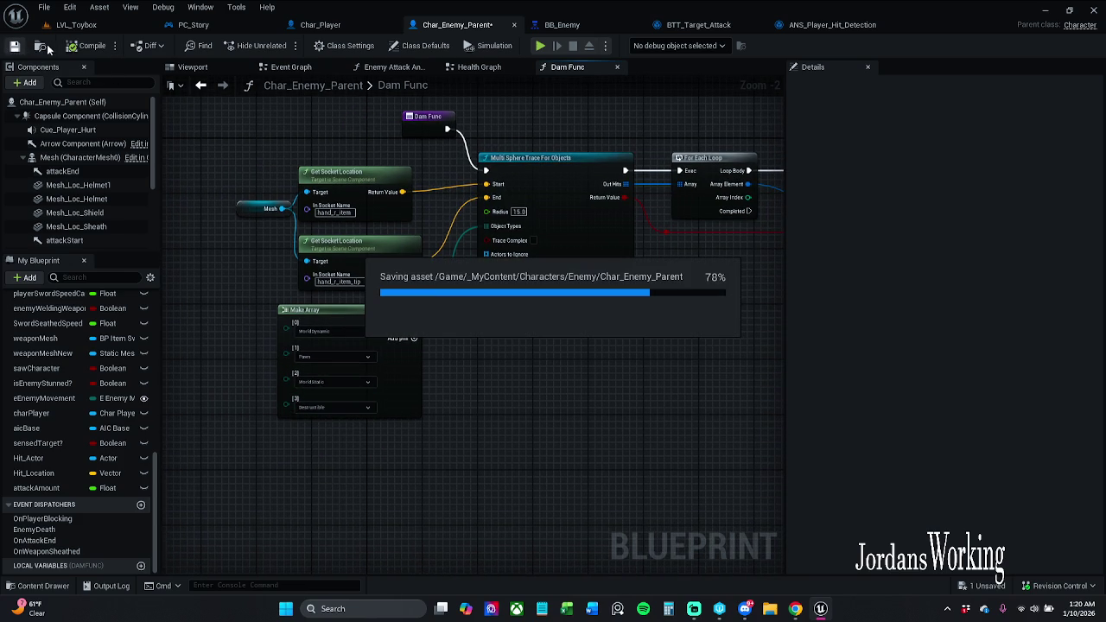
Play-test LVL_Toybox, free the mouse with Shift+F1, and go to BTT_Target_Attack.
{"action": "left_click", "coordinate": [86, 26]}
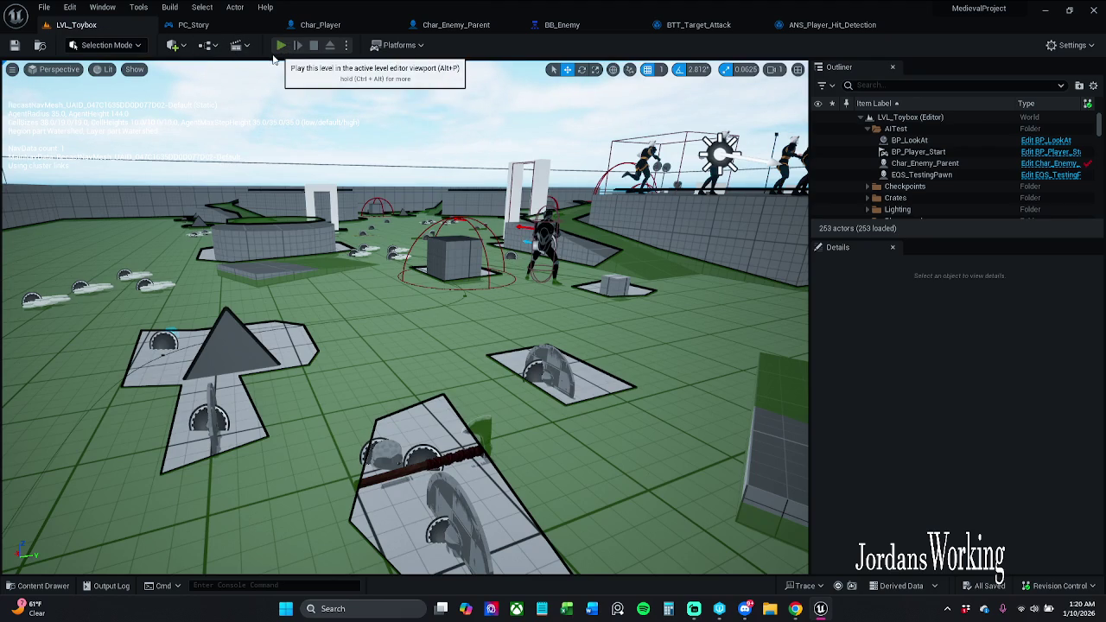
{"action": "left_click", "coordinate": [281, 45]}
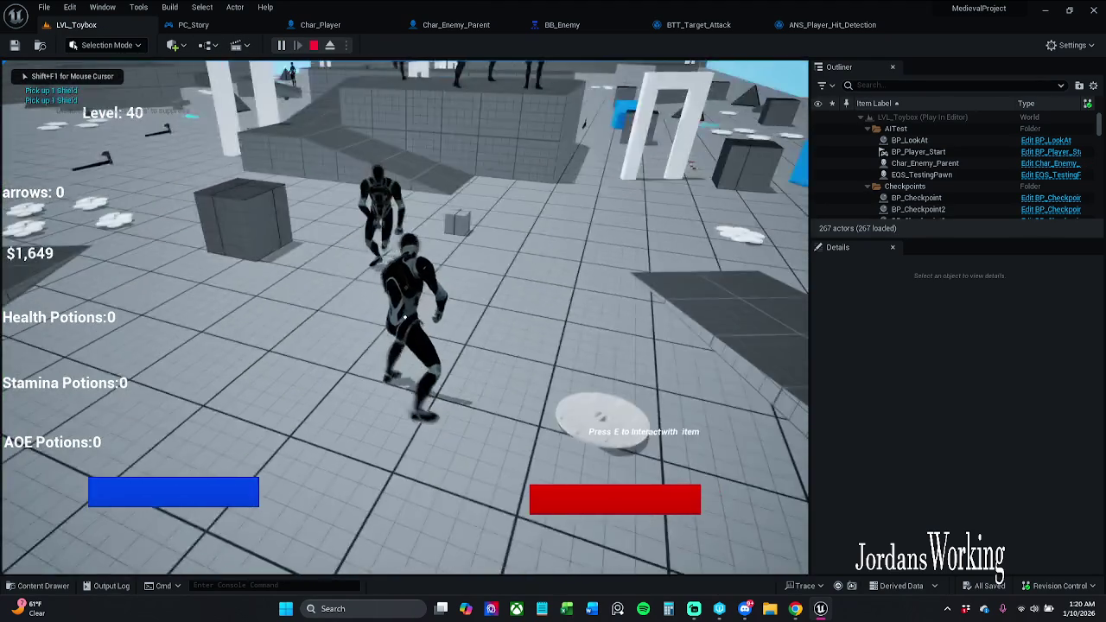
{"action": "key", "text": "shift+F1"}
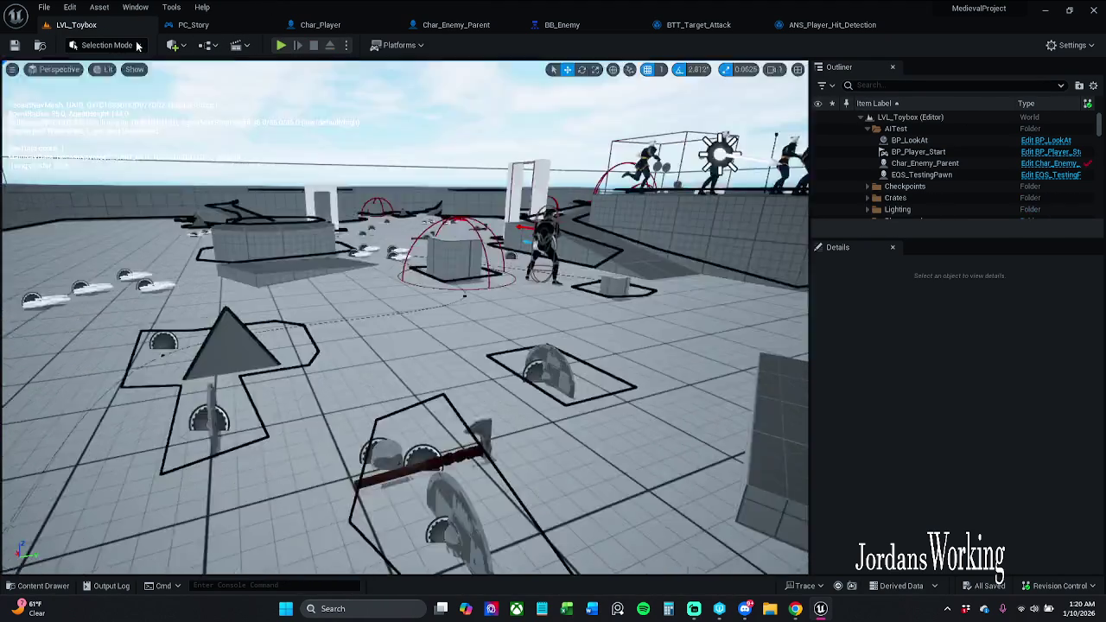
{"action": "left_click", "coordinate": [695, 24]}
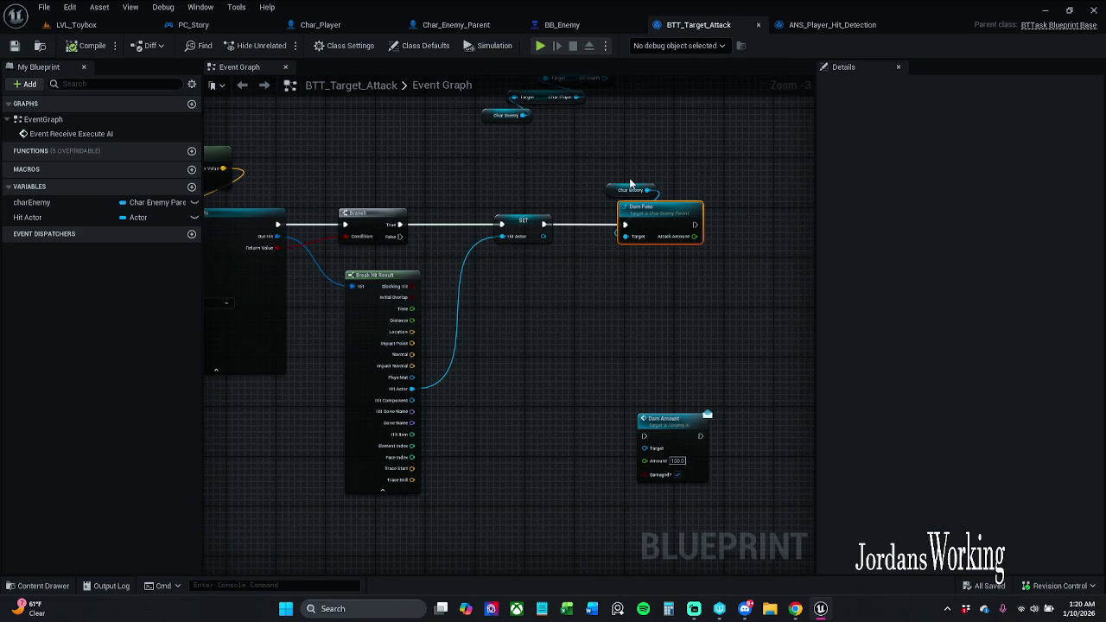
Delete the Branch and ANS_Player_Hit_Detection nodes from BTT_Target_Attack.
{"action": "scroll", "coordinate": [605, 190], "scroll_direction": "down", "scroll_amount": 3}
{"action": "scroll", "coordinate": [595, 201], "scroll_direction": "up", "scroll_amount": 1}
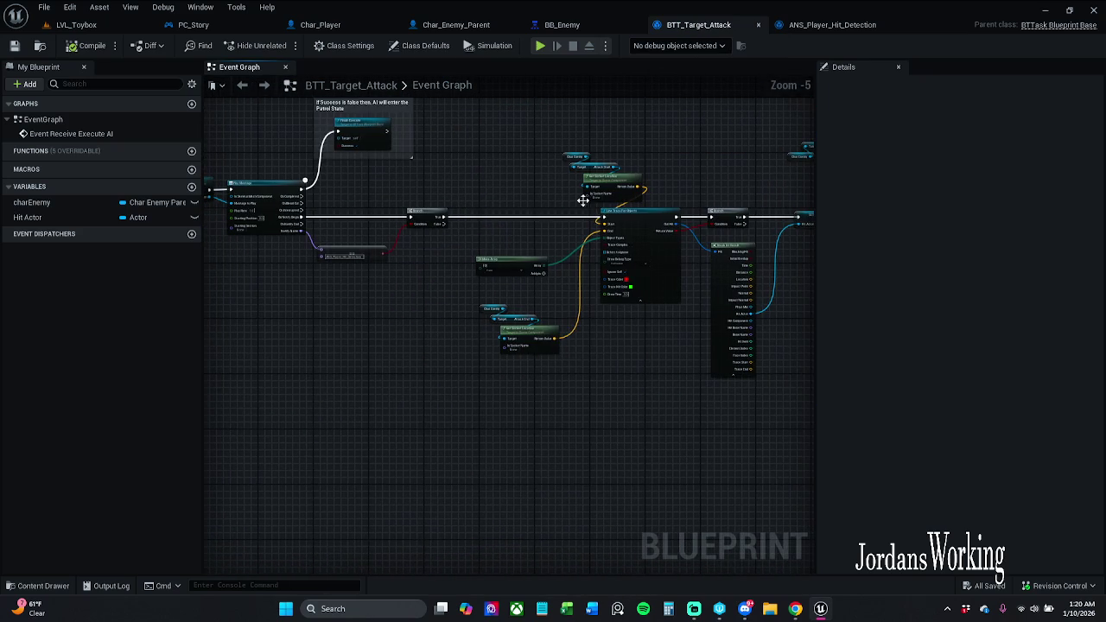
{"action": "scroll", "coordinate": [435, 221], "scroll_direction": "up", "scroll_amount": 2}
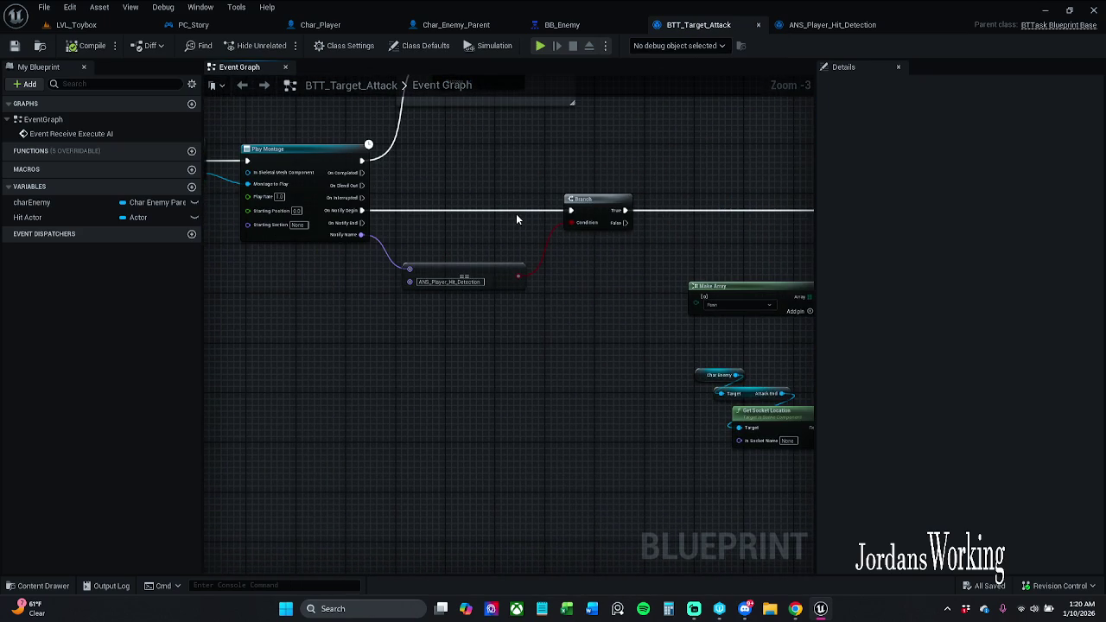
{"action": "scroll", "coordinate": [506, 211], "scroll_direction": "down", "scroll_amount": 2}
{"action": "left_click_drag", "start_coordinate": [518, 259], "coordinate": [458, 194]}
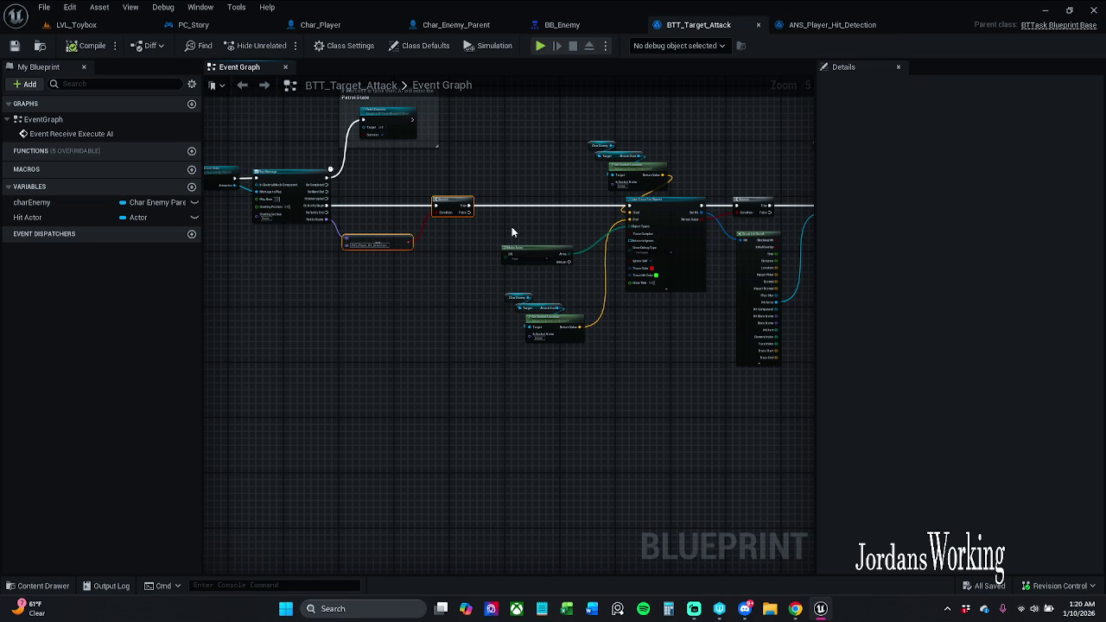
{"action": "key", "text": "Delete"}
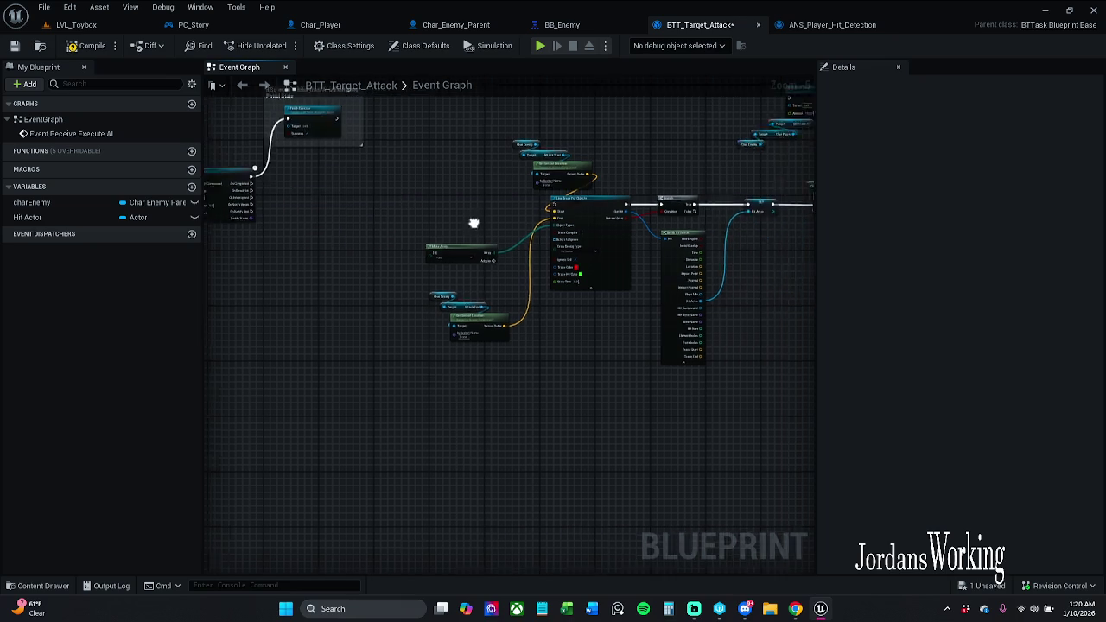
Wire Finish Execute's exec output into Dam Func and drop Dam Func's outgoing exec wire.
{"action": "mouse_move", "coordinate": [607, 176]}
{"action": "left_mouse_down"}
{"action": "mouse_move", "coordinate": [654, 165]}
{"action": "mouse_move", "coordinate": [646, 178]}
{"action": "mouse_move", "coordinate": [682, 186]}
{"action": "mouse_move", "coordinate": [226, 197]}
{"action": "mouse_move", "coordinate": [564, 160]}
{"action": "mouse_move", "coordinate": [340, 179]}
{"action": "mouse_move", "coordinate": [317, 162]}
{"action": "mouse_move", "coordinate": [316, 105]}
{"action": "mouse_move", "coordinate": [451, 108]}
{"action": "mouse_move", "coordinate": [556, 93]}
{"action": "mouse_move", "coordinate": [494, 199]}
{"action": "left_mouse_up"}
{"action": "scroll", "coordinate": [564, 160], "scroll_direction": "up", "scroll_amount": 3}
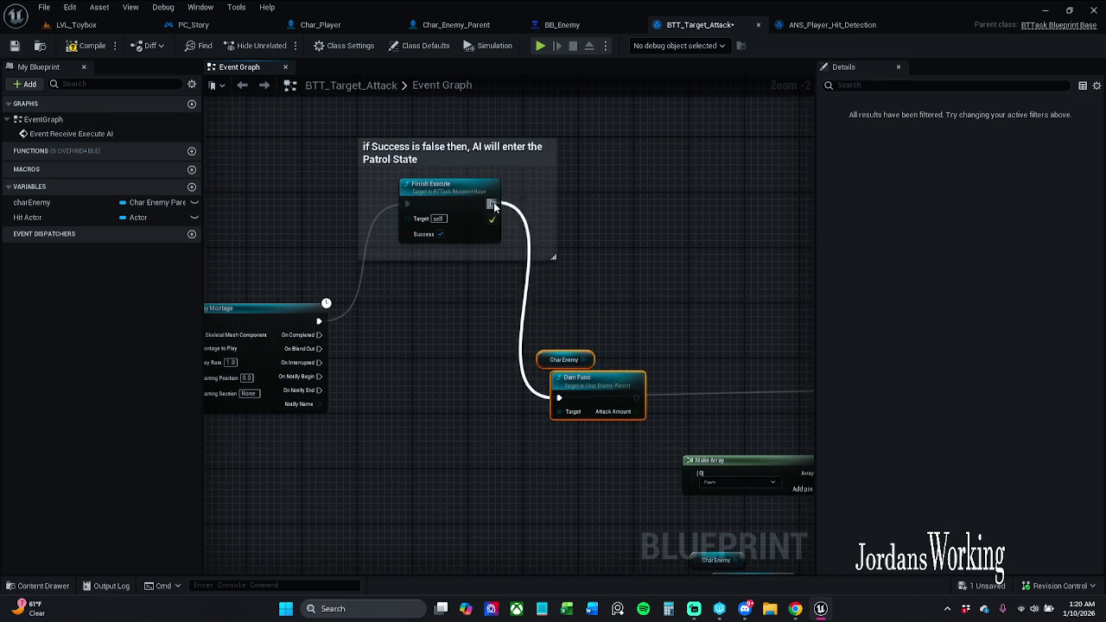
{"action": "left_click_drag", "start_coordinate": [635, 344], "coordinate": [549, 294]}
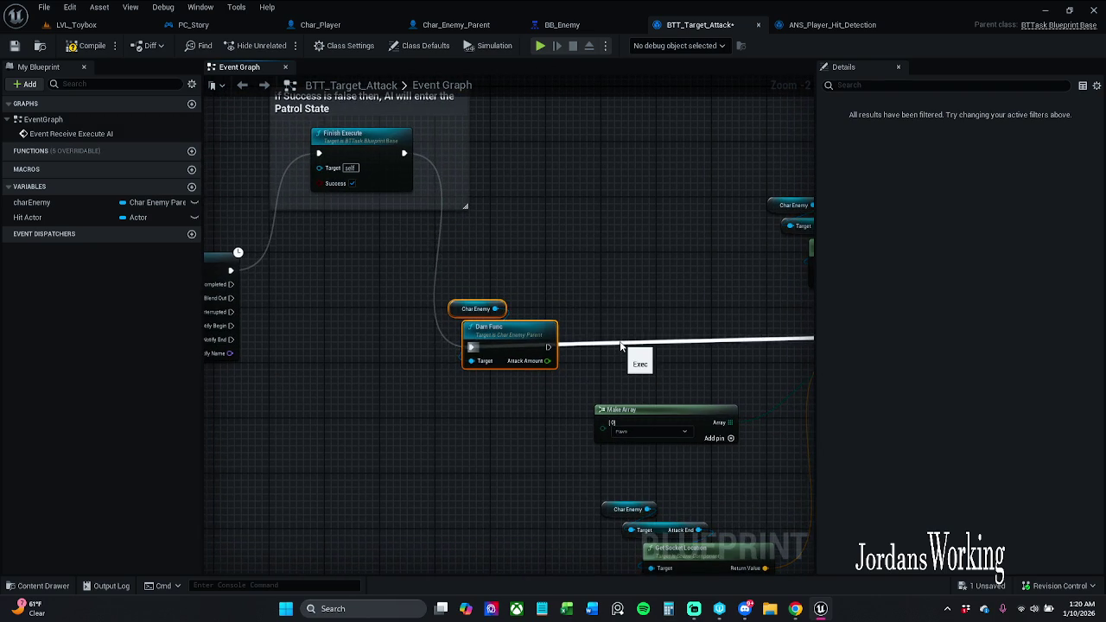
{"action": "left_click", "coordinate": [622, 345], "text": "alt"}
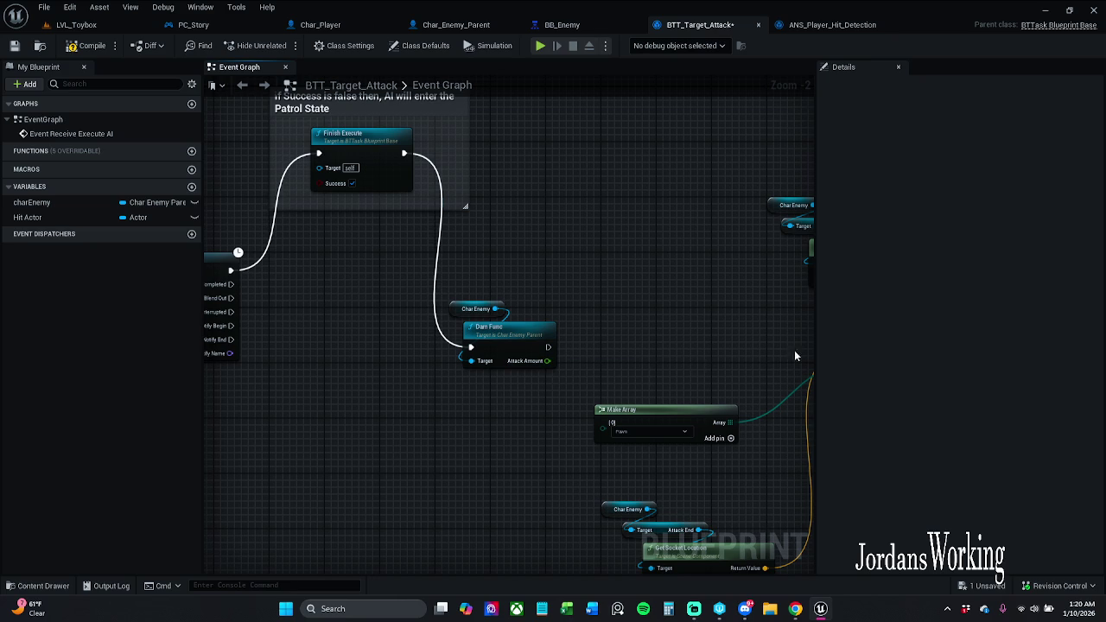
Move Dam Func and its Char Enemy getter up-right, then save the task.
{"action": "left_click", "coordinate": [497, 329]}
{"action": "left_click_drag", "start_coordinate": [496, 328], "coordinate": [544, 282]}
{"action": "left_click", "coordinate": [535, 180]}
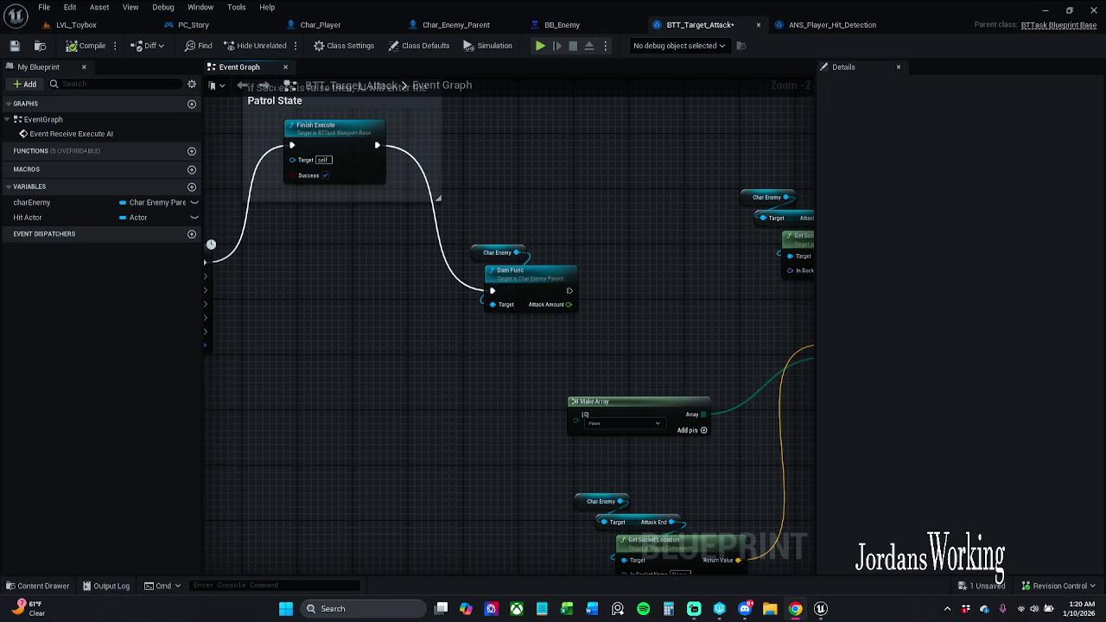
{"action": "mouse_move", "coordinate": [454, 221]}
{"action": "left_mouse_down"}
{"action": "mouse_move", "coordinate": [506, 265]}
{"action": "mouse_move", "coordinate": [525, 222]}
{"action": "left_mouse_up"}
{"action": "left_click", "coordinate": [541, 163]}
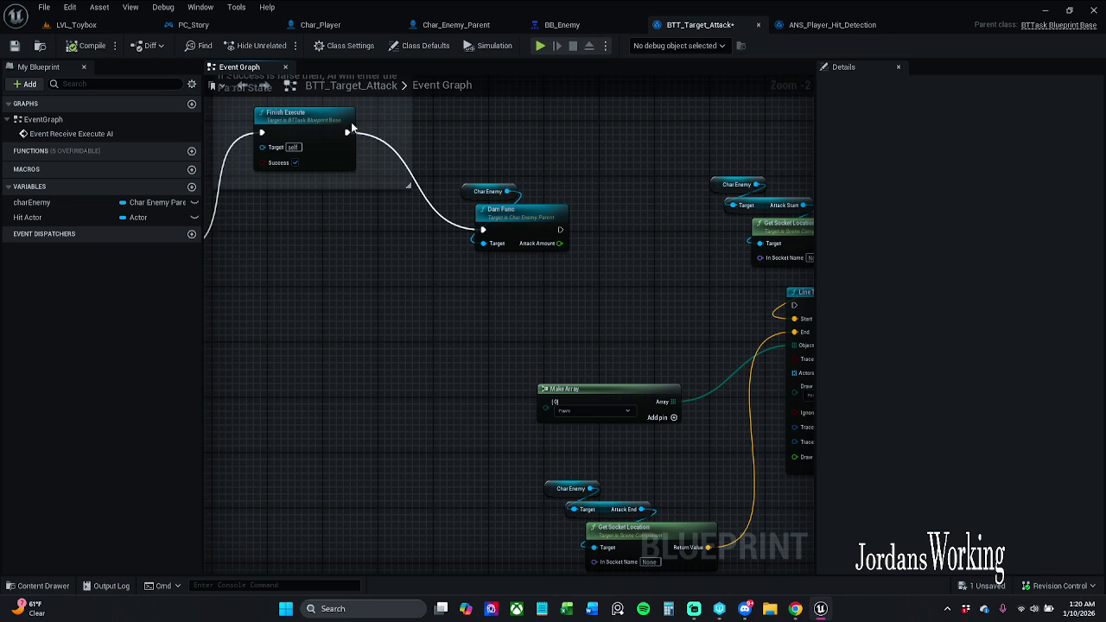
{"action": "key", "text": "ctrl+s"}
Play-test LVL_Toybox four times, attacking the enemy, then reopen the BTT_Target_Attack graph.
{"action": "left_click", "coordinate": [90, 28]}
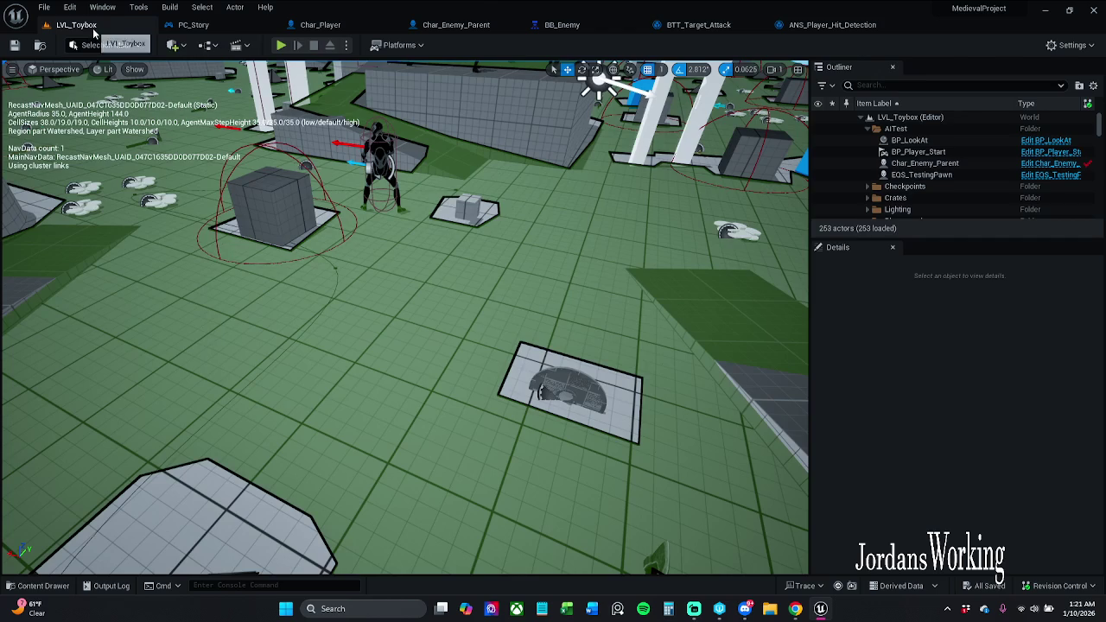
{"action": "left_click", "coordinate": [281, 47]}
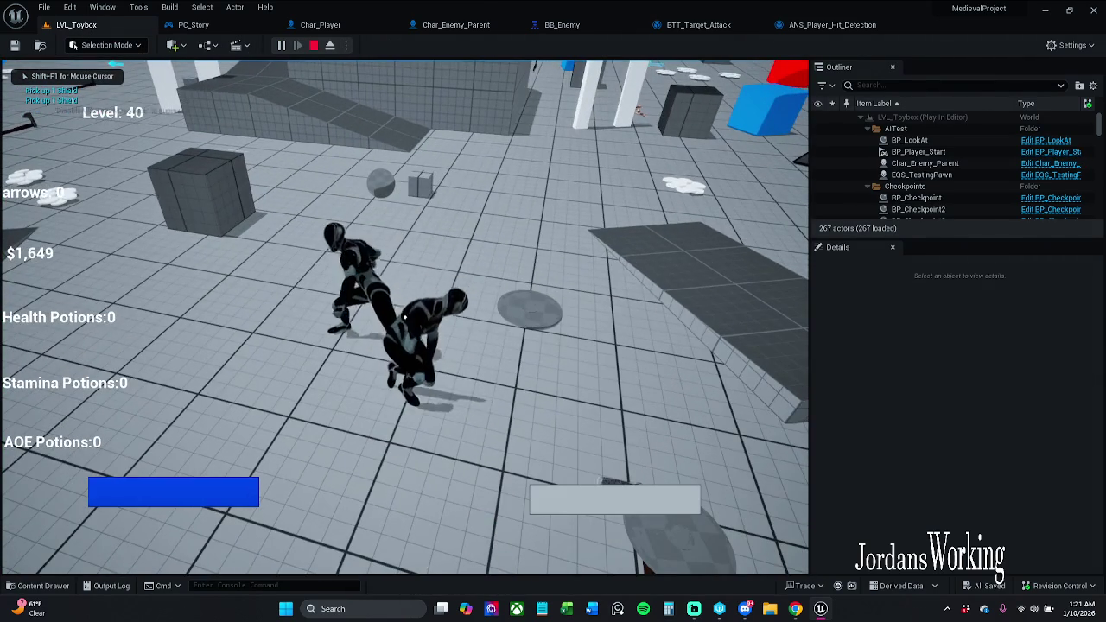
{"action": "left_click", "coordinate": [404, 317]}
{"action": "key", "text": "Escape"}
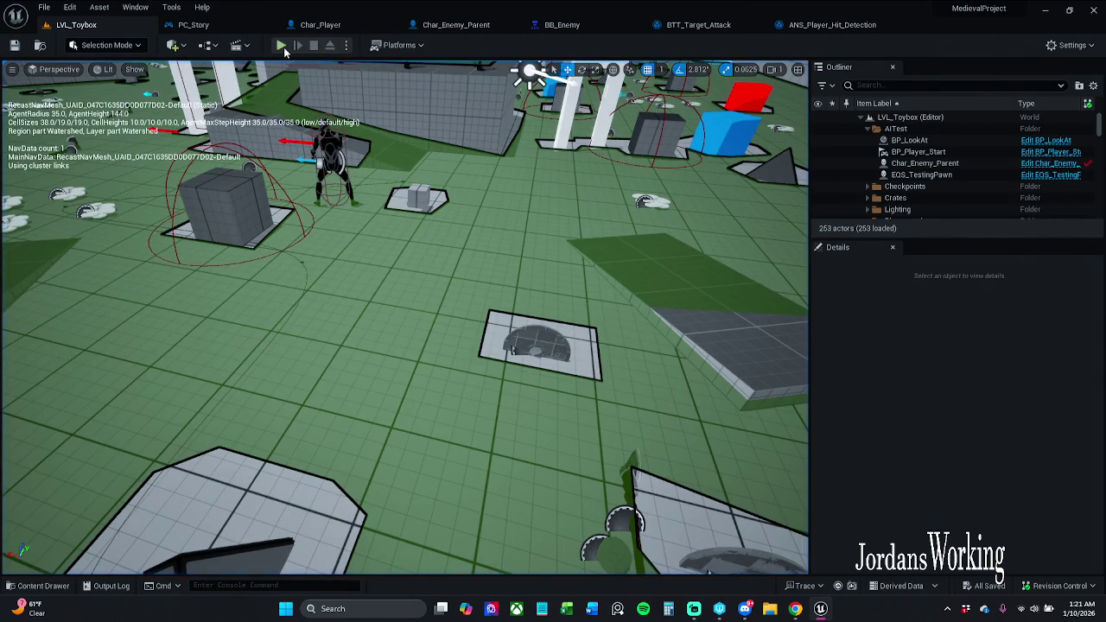
{"action": "left_click", "coordinate": [282, 47]}
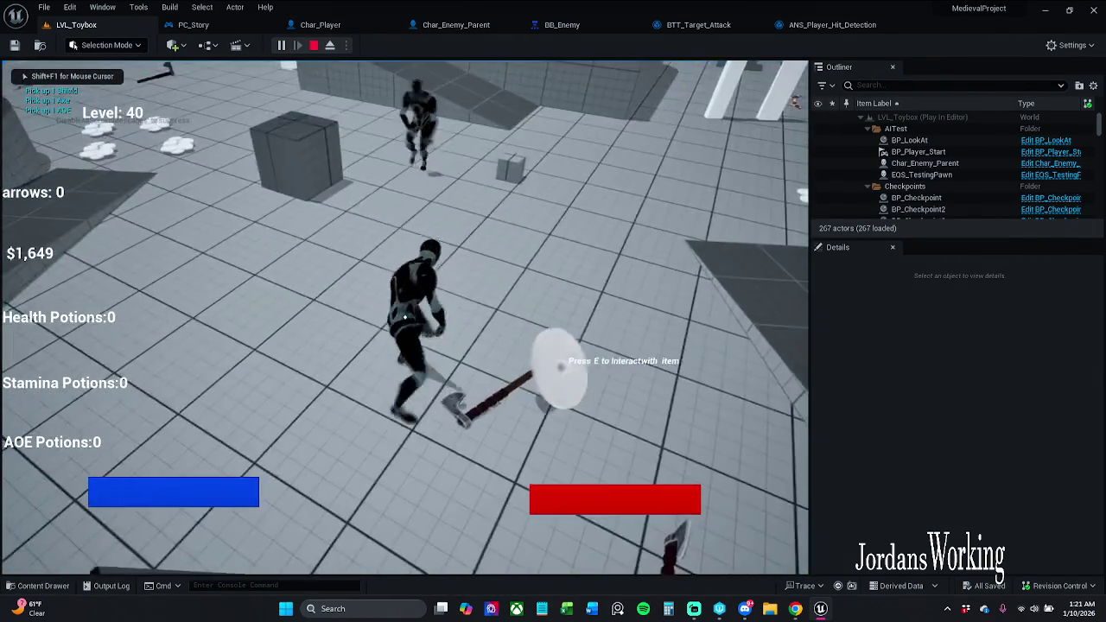
{"action": "left_click", "coordinate": [405, 317]}
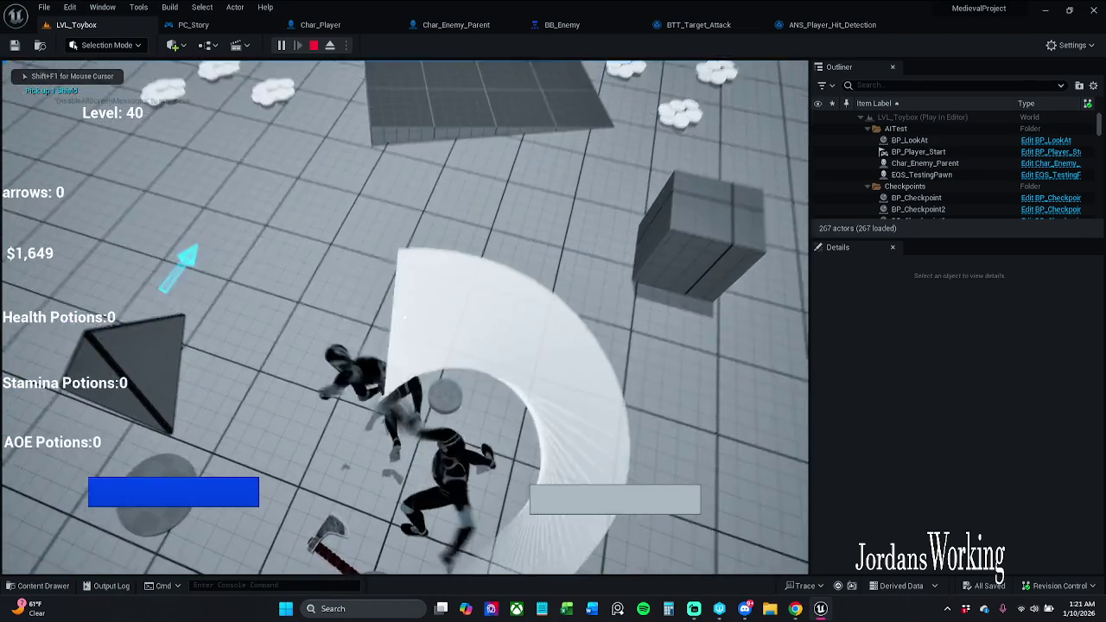
{"action": "key", "text": "Escape"}
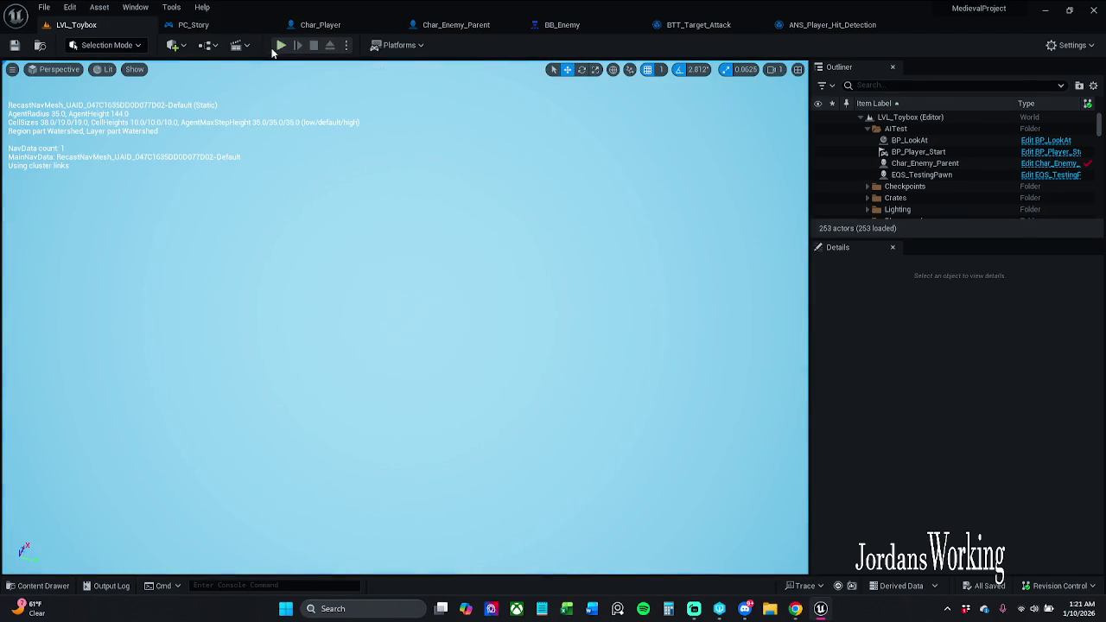
{"action": "left_click", "coordinate": [280, 46]}
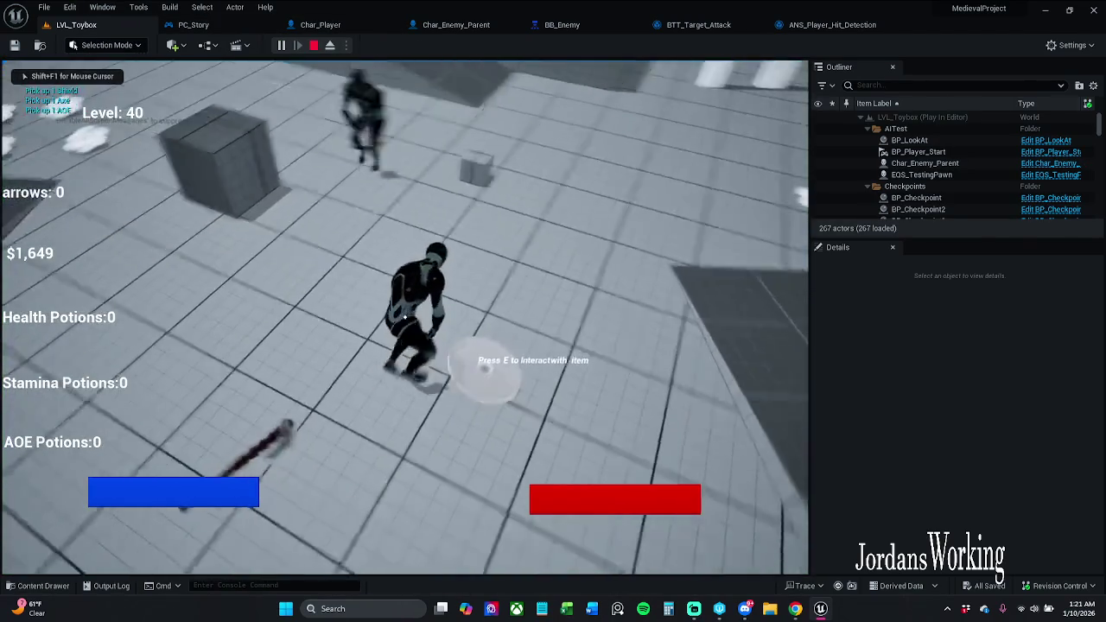
{"action": "key", "text": "Escape"}
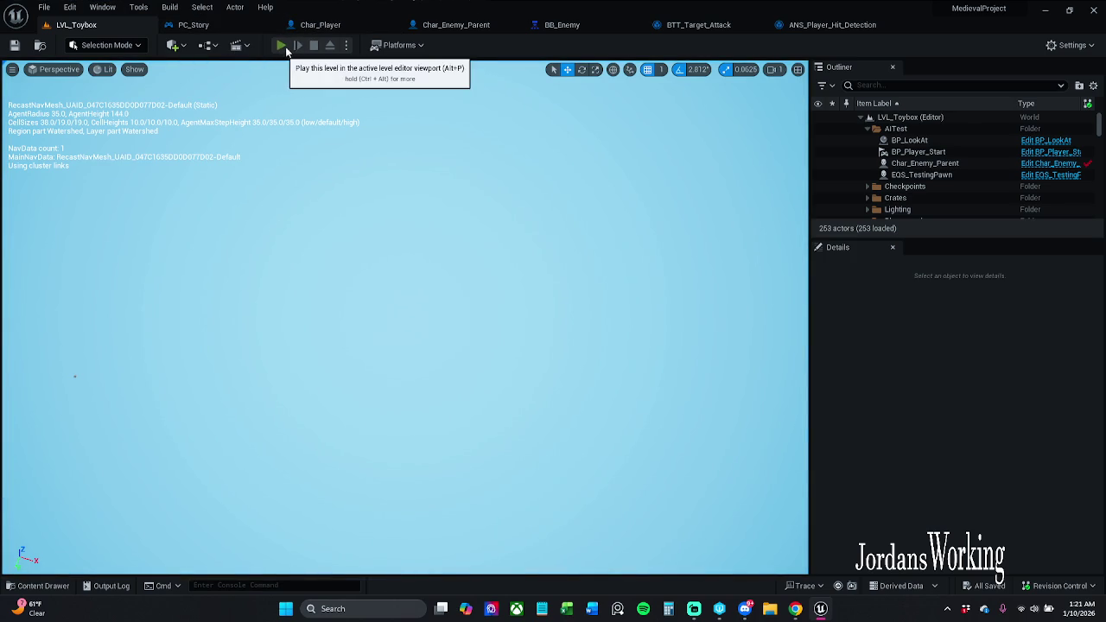
{"action": "left_click", "coordinate": [281, 45]}
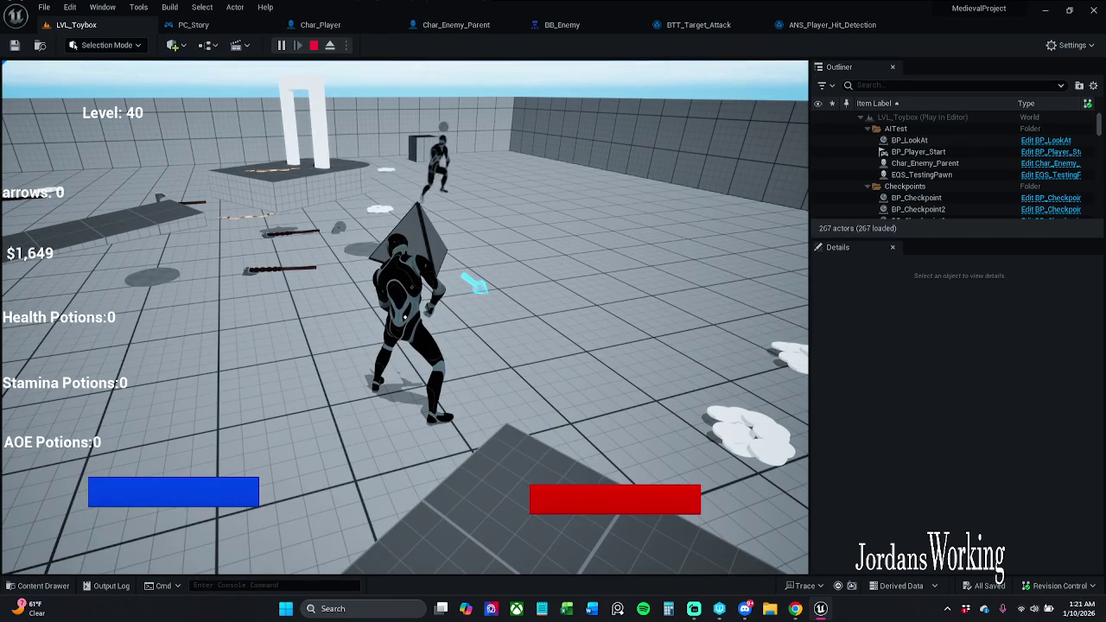
{"action": "key", "text": "Escape"}
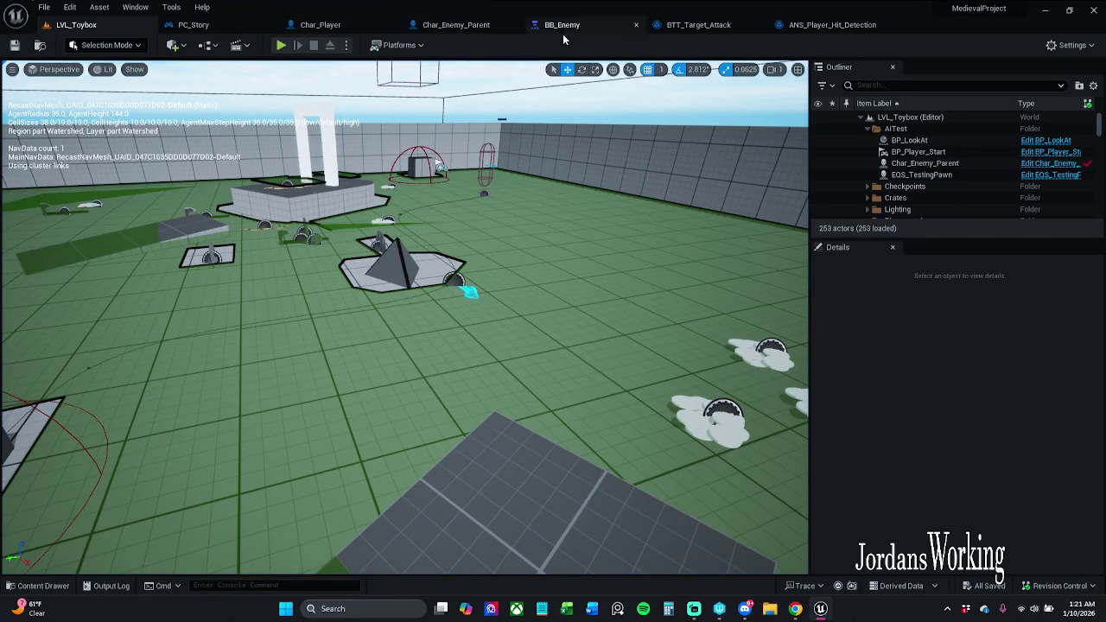
{"action": "left_click", "coordinate": [704, 26]}
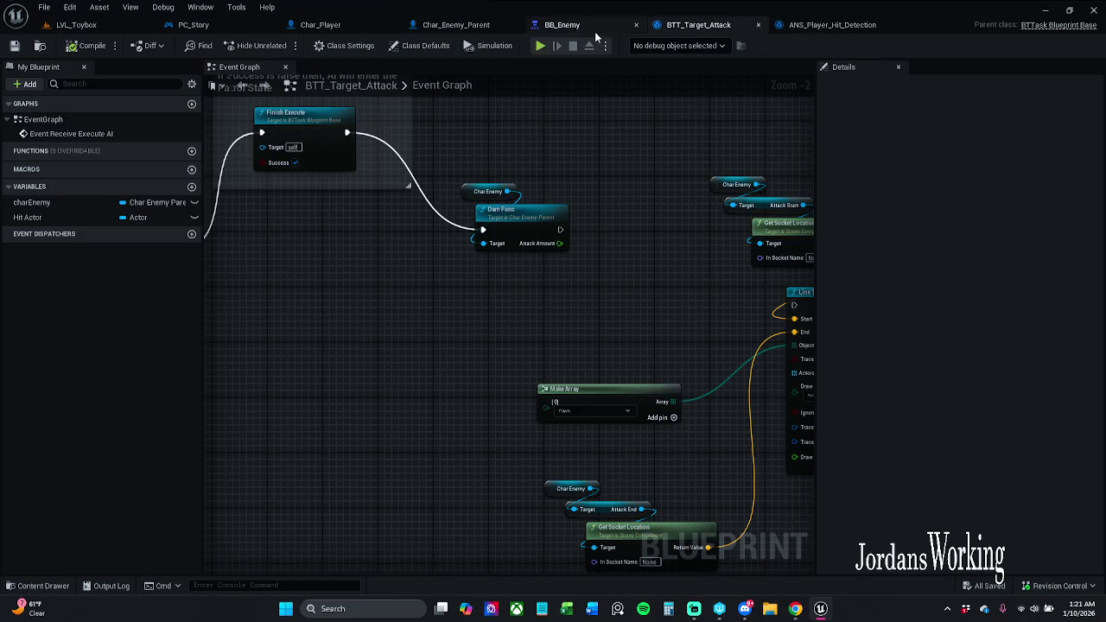
{"action": "left_click_drag", "start_coordinate": [462, 166], "coordinate": [609, 229]}
{"action": "mouse_move", "coordinate": [532, 219]}
{"action": "left_mouse_down"}
{"action": "mouse_move", "coordinate": [489, 122]}
{"action": "mouse_move", "coordinate": [542, 206]}
{"action": "mouse_move", "coordinate": [563, 203]}
{"action": "left_mouse_up"}
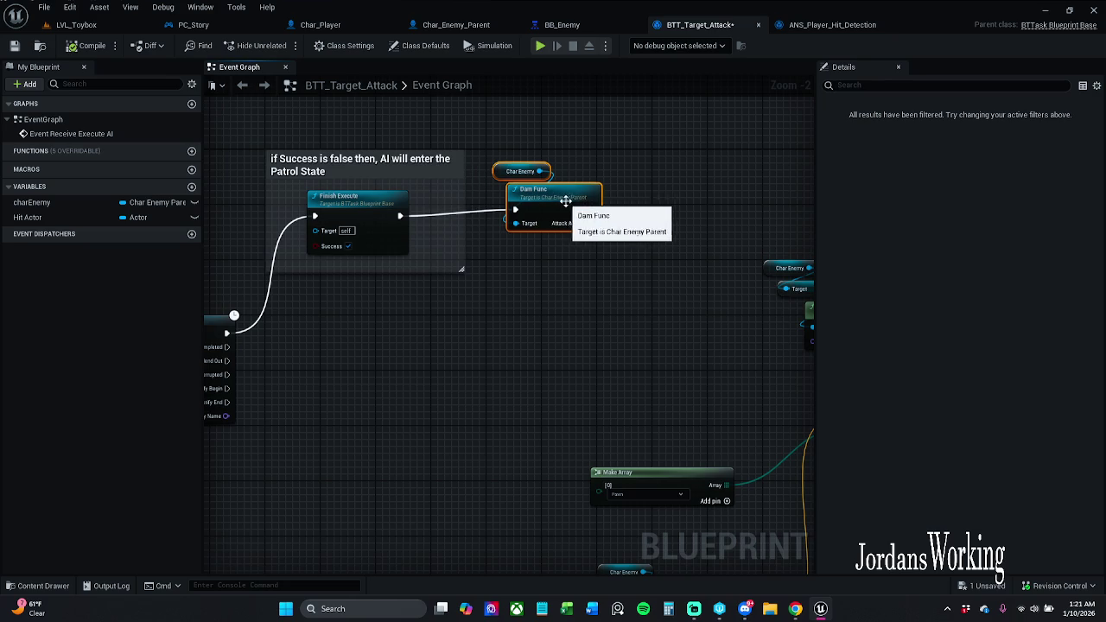
{"action": "double_click", "coordinate": [574, 206]}
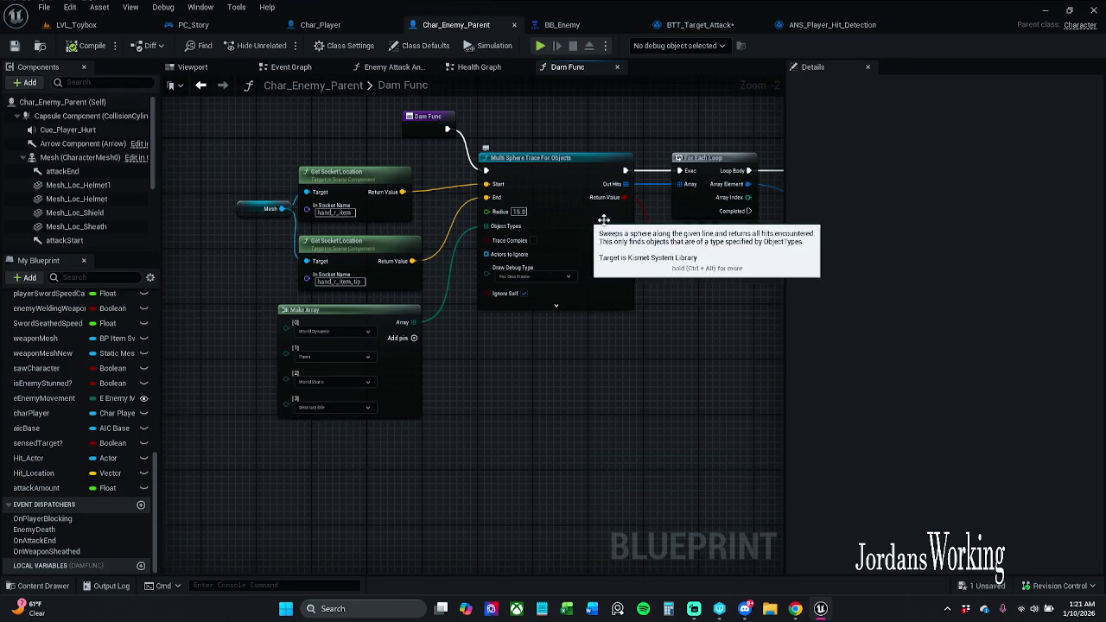
{"action": "left_click_drag", "start_coordinate": [618, 260], "coordinate": [578, 292]}
{"action": "scroll", "coordinate": [553, 276], "scroll_direction": "down", "scroll_amount": 1}
{"action": "left_click_drag", "start_coordinate": [445, 232], "coordinate": [540, 218]}
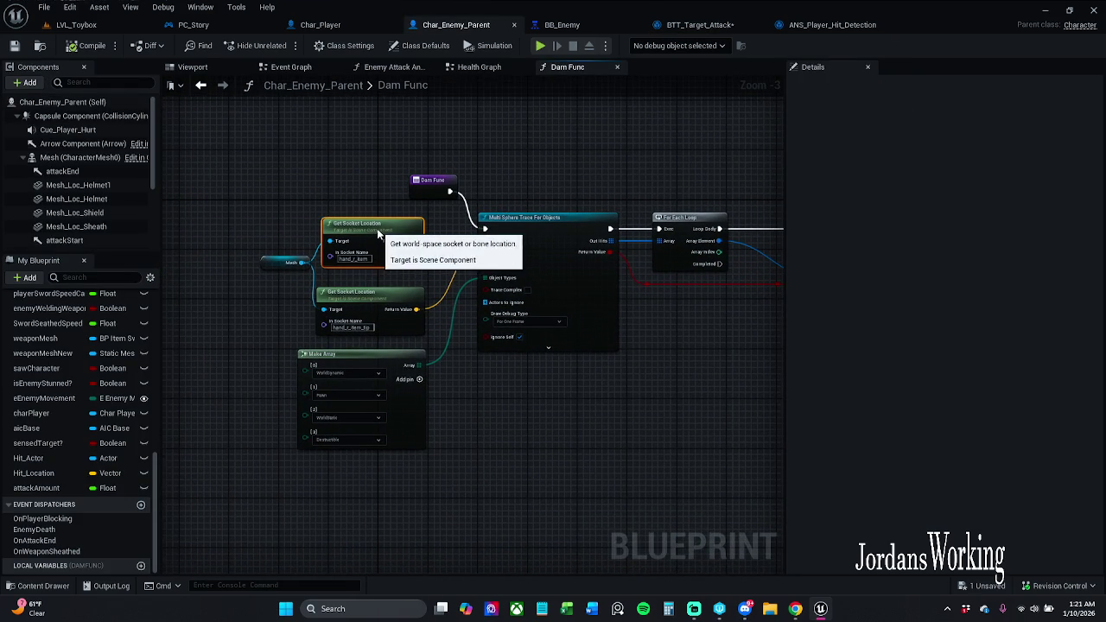
{"action": "mouse_move", "coordinate": [441, 187]}
{"action": "left_mouse_down"}
{"action": "mouse_move", "coordinate": [460, 187]}
{"action": "mouse_move", "coordinate": [432, 181]}
{"action": "left_mouse_up"}
{"action": "left_click", "coordinate": [567, 175]}
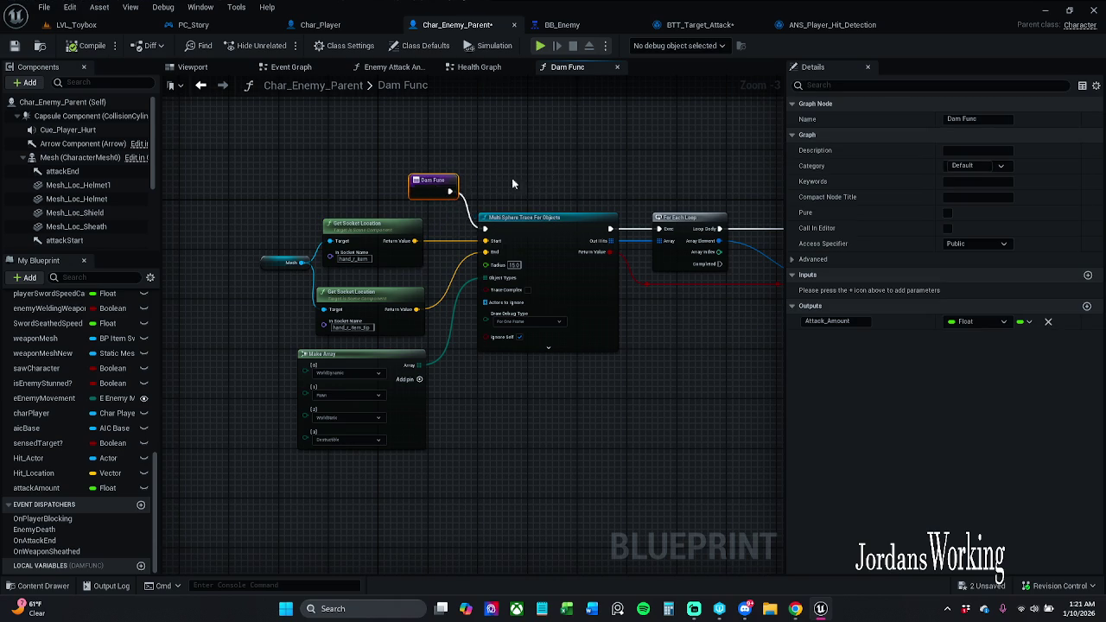
{"action": "left_click", "coordinate": [616, 179]}
{"action": "mouse_move", "coordinate": [542, 182]}
{"action": "left_mouse_down"}
{"action": "mouse_move", "coordinate": [406, 183]}
{"action": "mouse_move", "coordinate": [523, 191]}
{"action": "mouse_move", "coordinate": [299, 178]}
{"action": "left_mouse_up"}
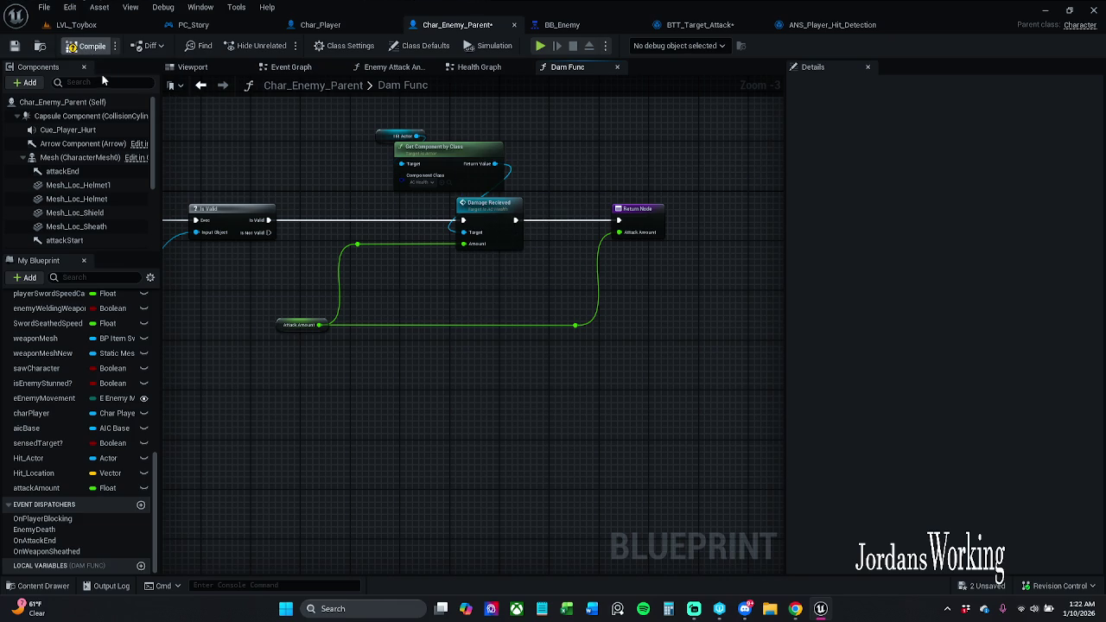
{"action": "left_click", "coordinate": [699, 25]}
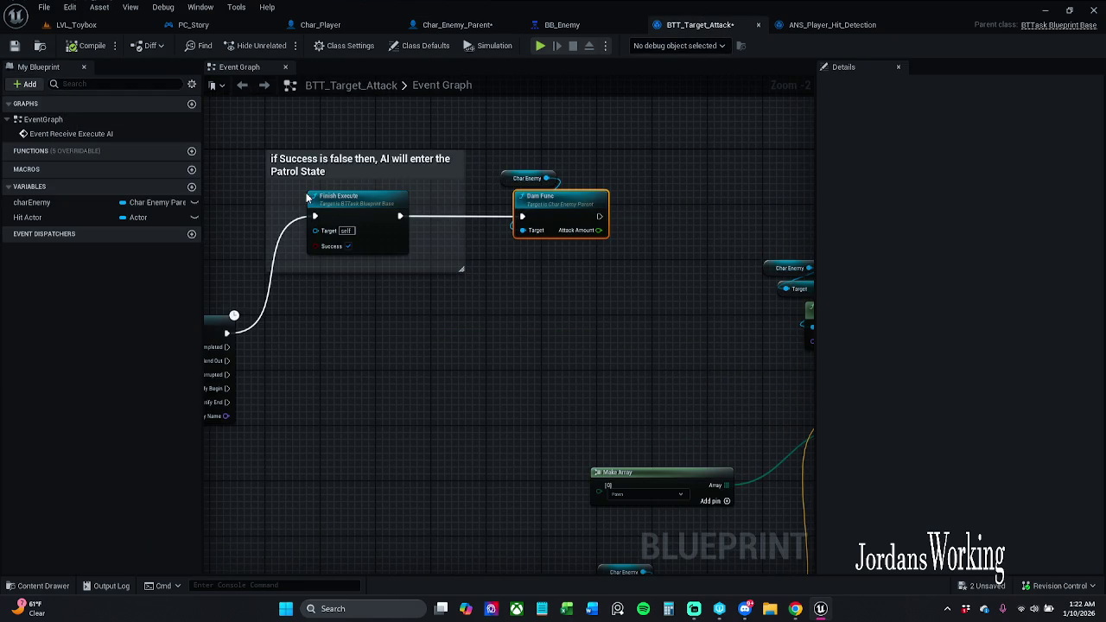
Delete the old Line Trace, Break Hit Result and Damage Received nodes, then compile and save.
{"action": "left_click", "coordinate": [14, 45]}
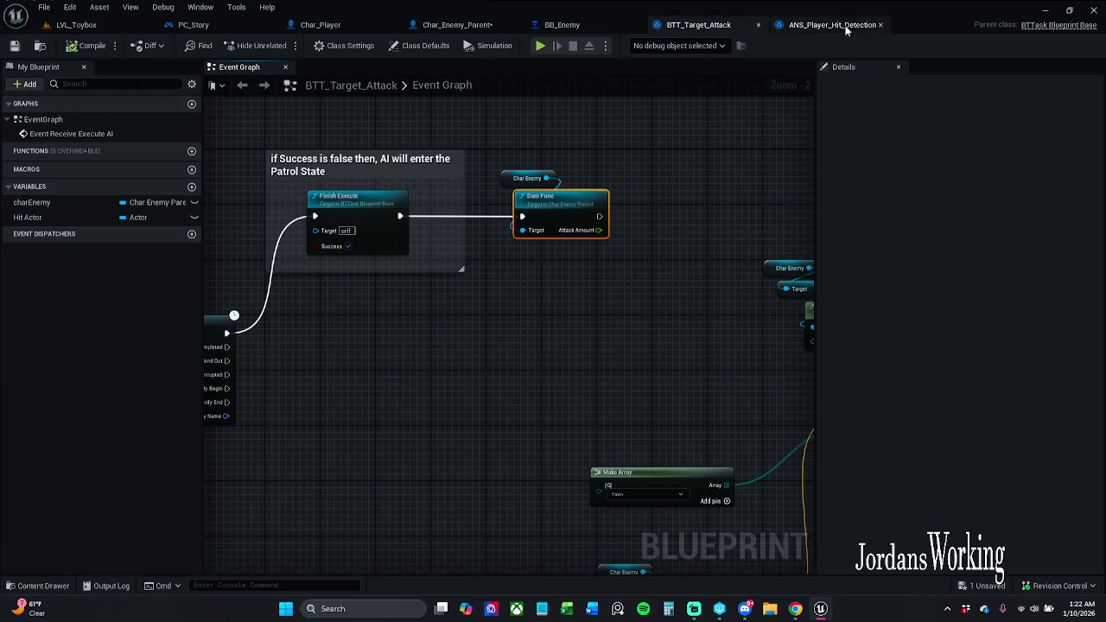
{"action": "left_click_drag", "start_coordinate": [634, 107], "coordinate": [707, 129]}
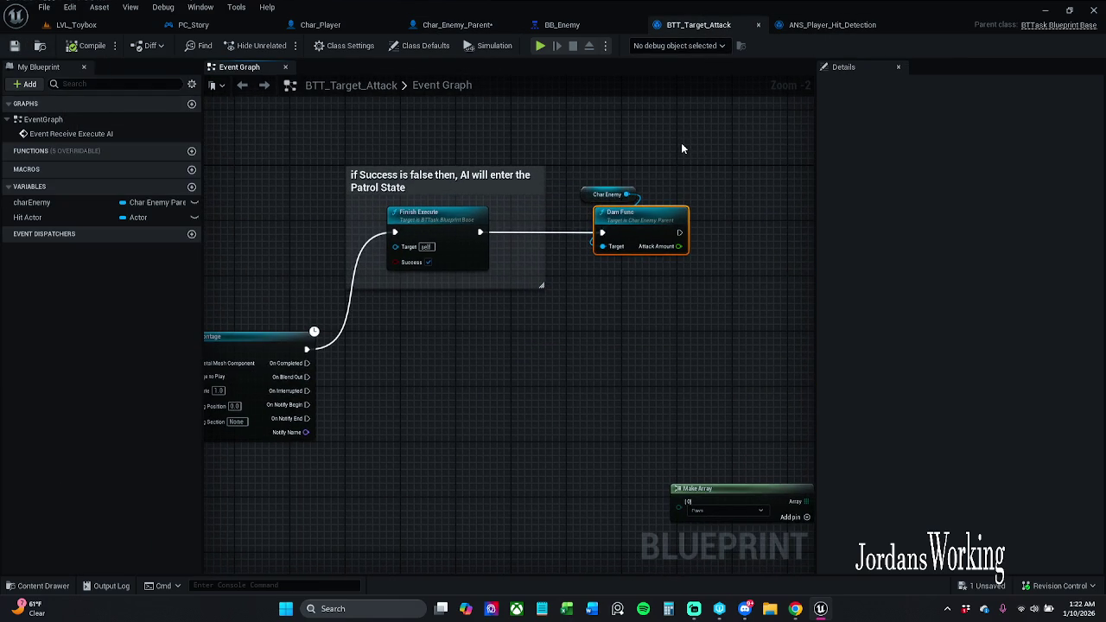
{"action": "left_click_drag", "start_coordinate": [663, 183], "coordinate": [518, 103]}
{"action": "scroll", "coordinate": [510, 248], "scroll_direction": "down", "scroll_amount": 2}
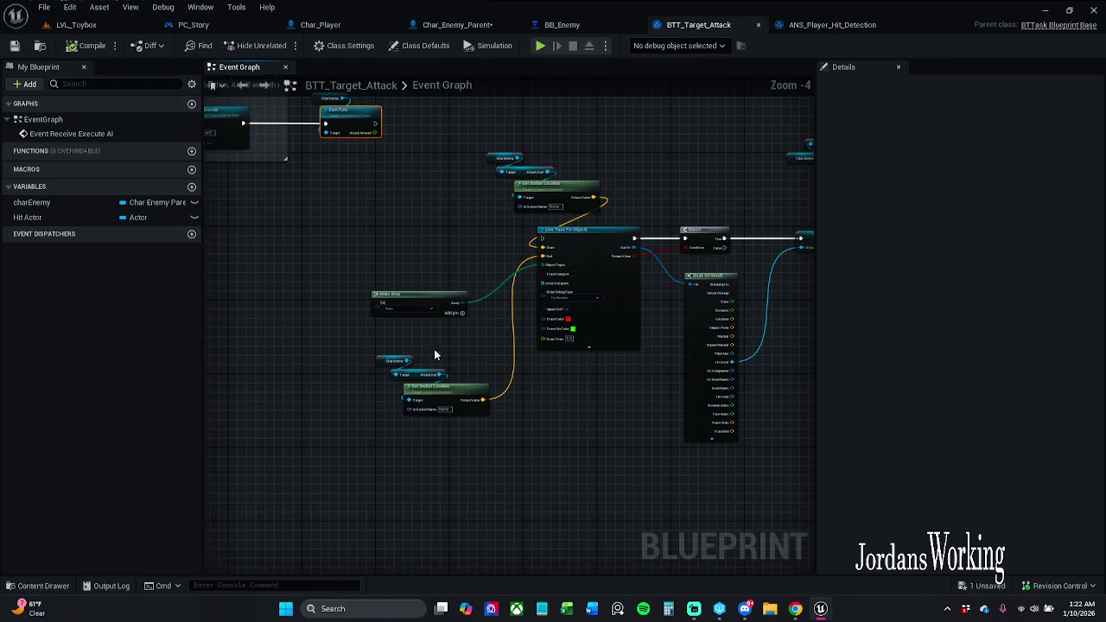
{"action": "left_click_drag", "start_coordinate": [439, 139], "coordinate": [803, 395]}
{"action": "mouse_move", "coordinate": [682, 363]}
{"action": "left_mouse_down"}
{"action": "mouse_move", "coordinate": [589, 385]}
{"action": "mouse_move", "coordinate": [589, 403]}
{"action": "left_mouse_up"}
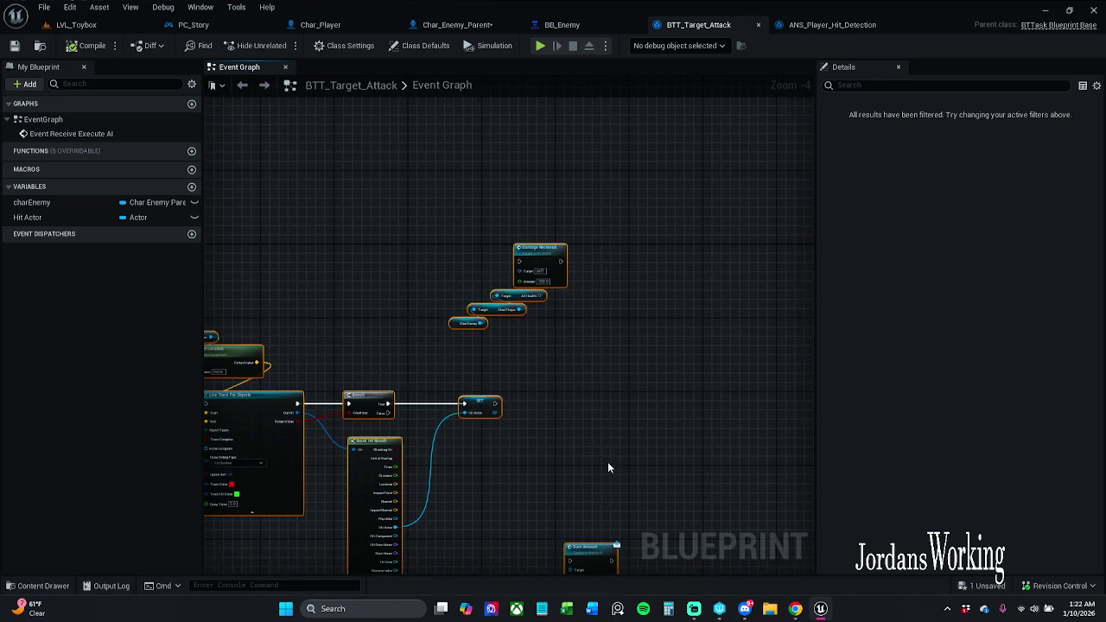
{"action": "left_click_drag", "start_coordinate": [610, 466], "coordinate": [617, 321]}
{"action": "scroll", "coordinate": [611, 319], "scroll_direction": "up", "scroll_amount": 4}
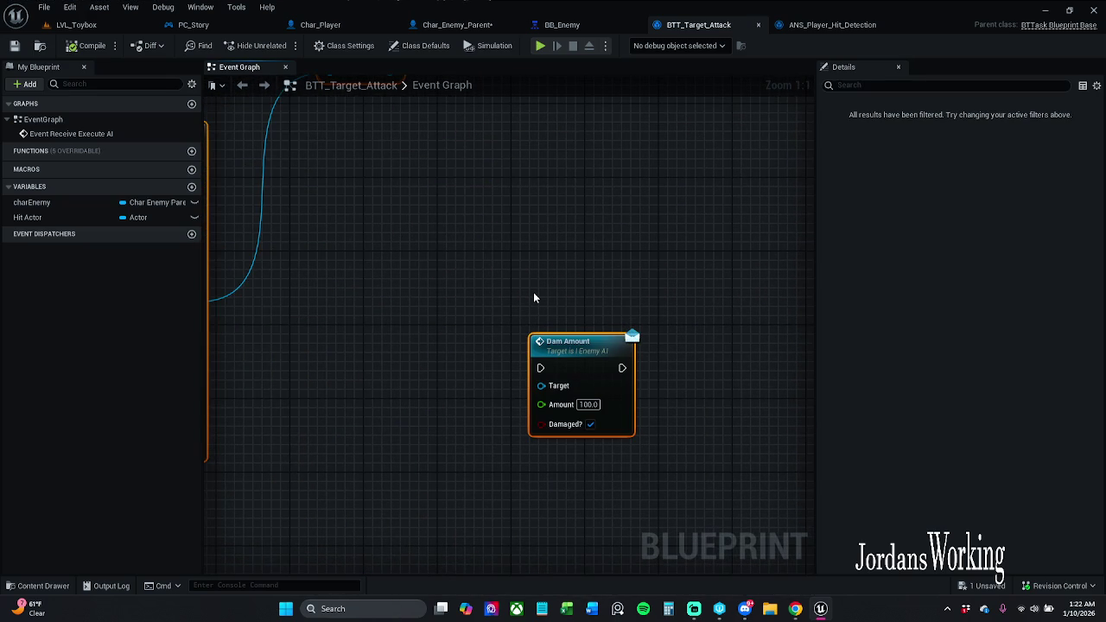
{"action": "left_click_drag", "start_coordinate": [533, 297], "coordinate": [566, 296]}
{"action": "key", "text": "ctrl+a"}
{"action": "key", "text": "Delete"}
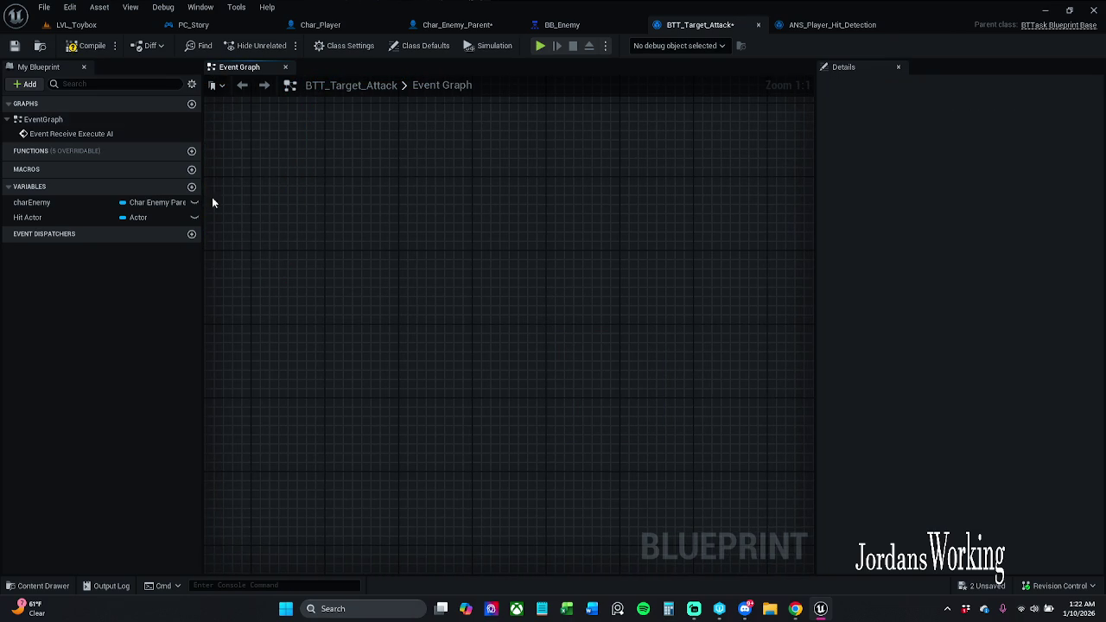
{"action": "left_click", "coordinate": [87, 45]}
{"action": "left_click", "coordinate": [15, 45]}
Delete the stray Char Enemy node, save the task, and start a LVL_Toybox play-test.
{"action": "scroll", "coordinate": [480, 269], "scroll_direction": "down", "scroll_amount": 4}
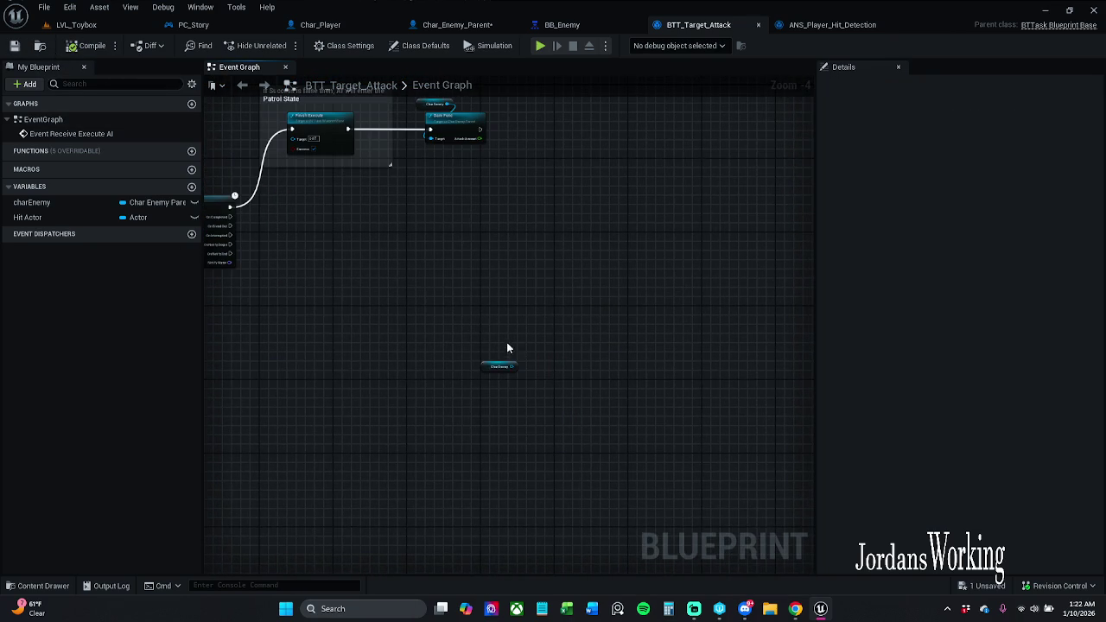
{"action": "left_click", "coordinate": [501, 367]}
{"action": "scroll", "coordinate": [544, 355], "scroll_direction": "up", "scroll_amount": 2}
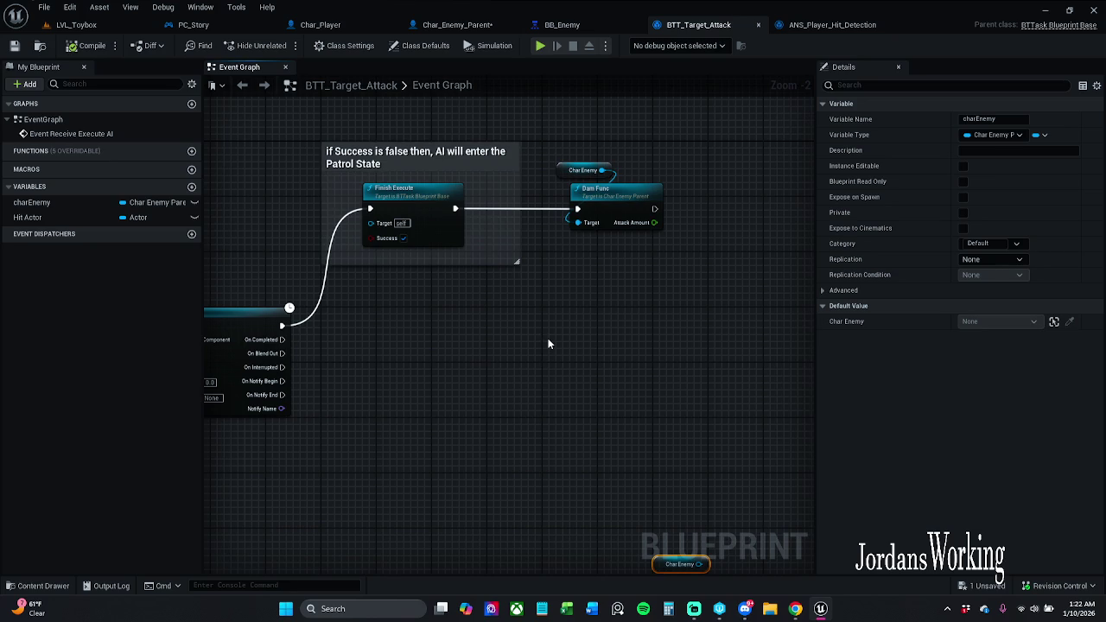
{"action": "key", "text": "Delete"}
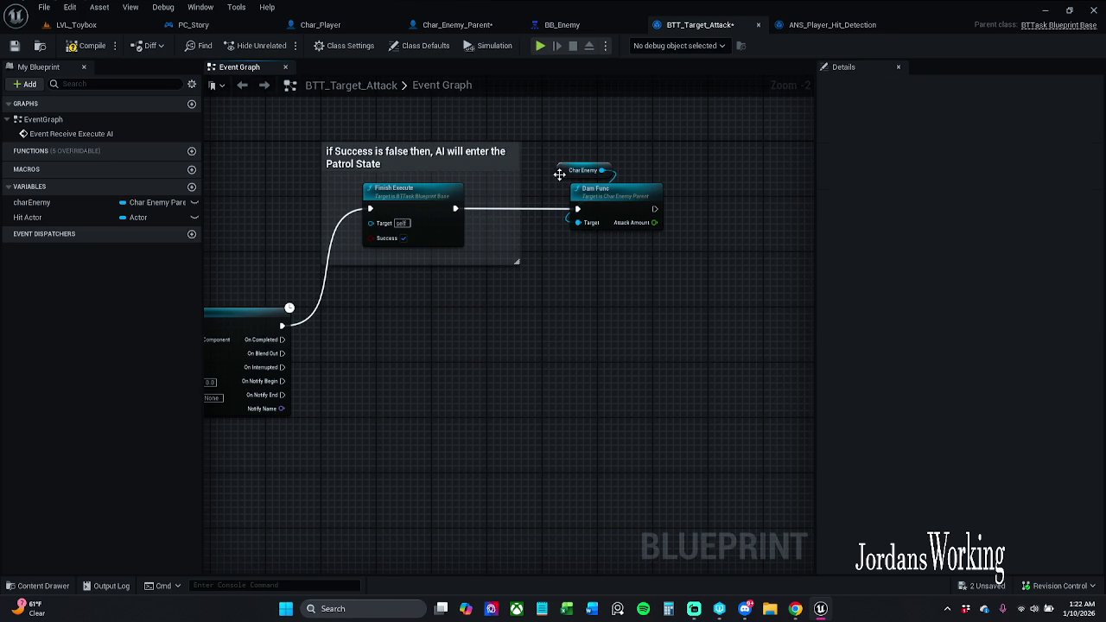
{"action": "left_click", "coordinate": [557, 172]}
{"action": "left_click", "coordinate": [14, 45]}
{"action": "left_click", "coordinate": [97, 24]}
{"action": "left_click", "coordinate": [281, 45]}
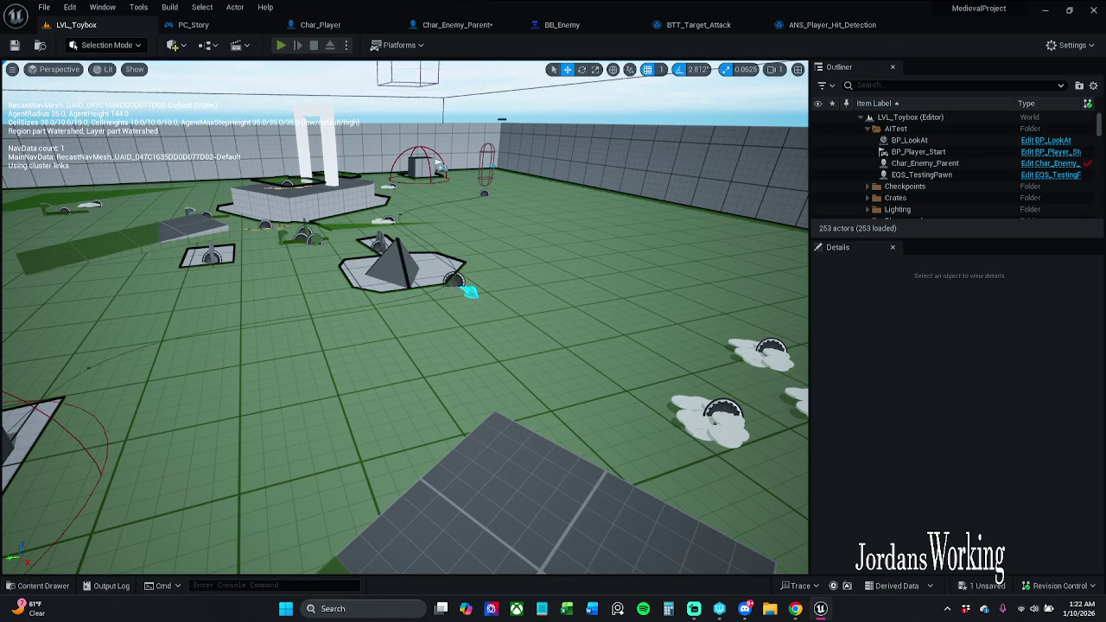
Walk toward the enemy in two play-test runs, then switch to Char_Enemy_Parent's Dam Func graph.
{"action": "key", "text": "w"}
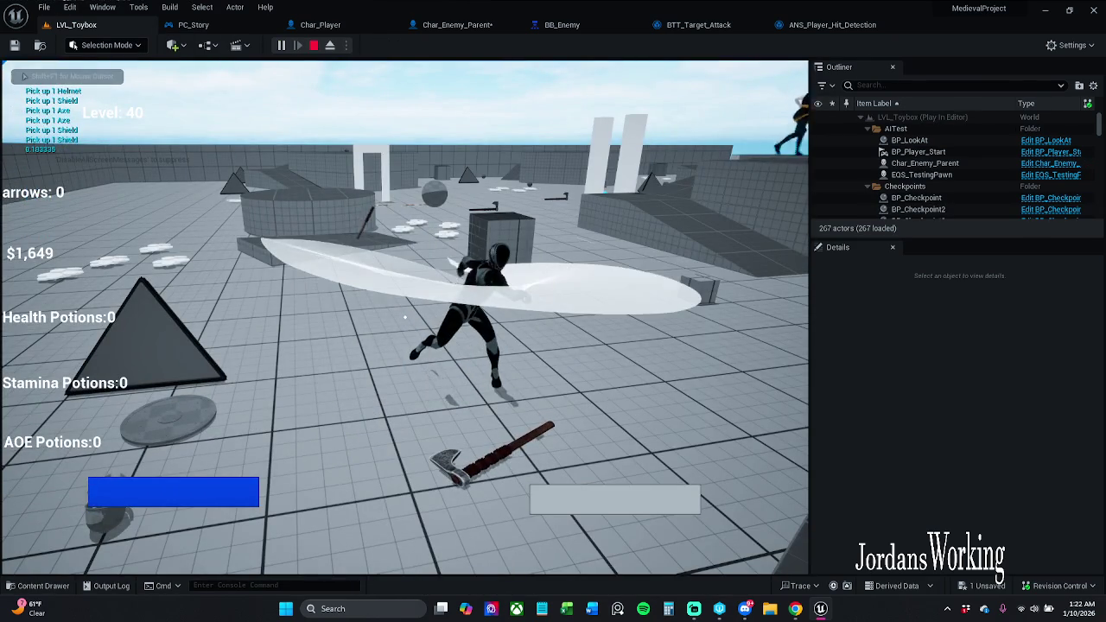
{"action": "key", "text": "Escape"}
{"action": "left_click", "coordinate": [281, 45]}
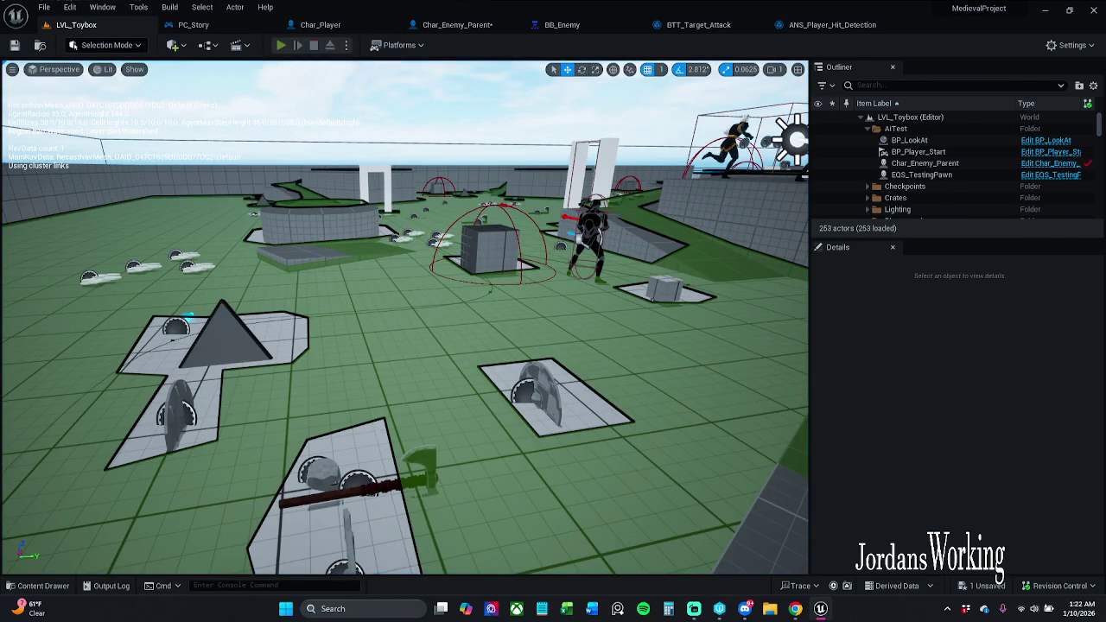
{"action": "key", "text": "w"}
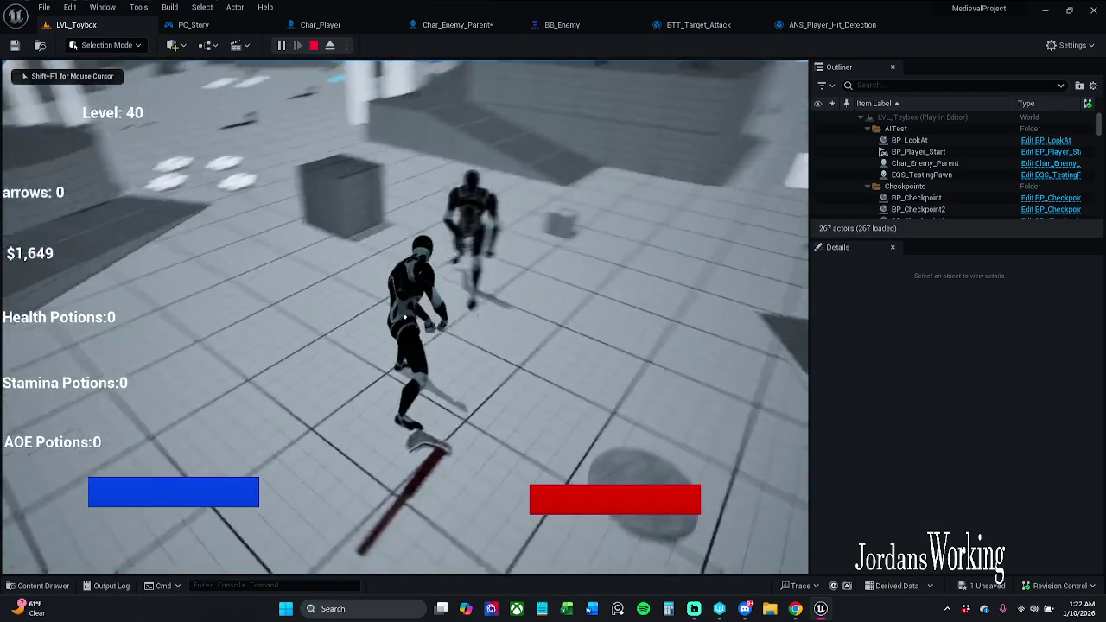
{"action": "key", "text": "Escape"}
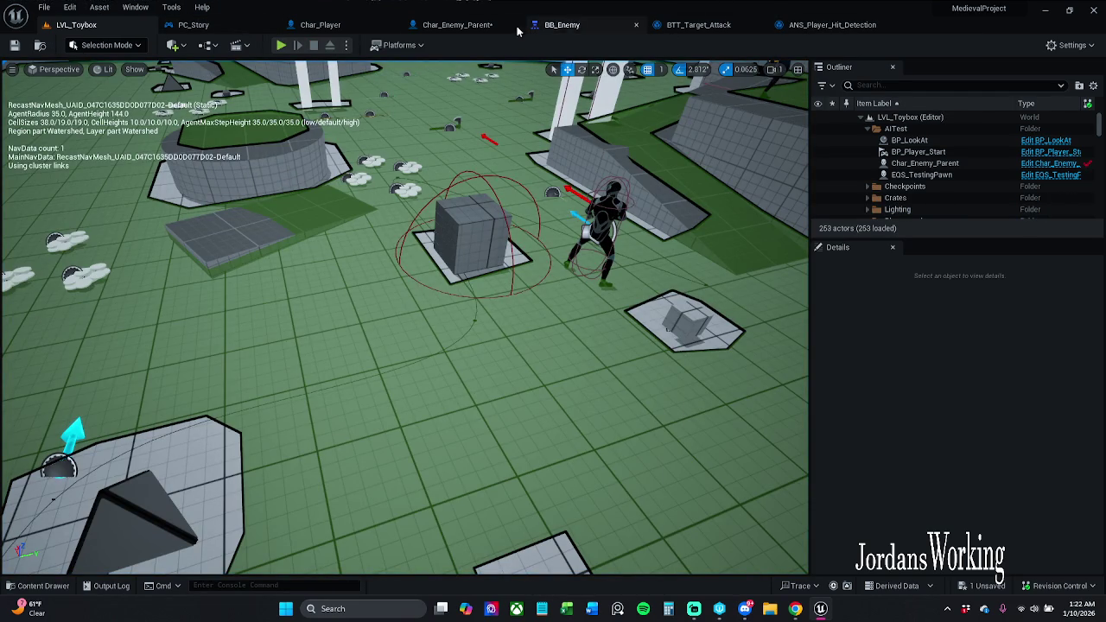
{"action": "left_click", "coordinate": [464, 26]}
Change the Attack Amount variable's default from 100.0 to 10 and save Char_Enemy_Parent.
{"action": "mouse_move", "coordinate": [316, 294]}
{"action": "left_mouse_down"}
{"action": "mouse_move", "coordinate": [588, 286]}
{"action": "mouse_move", "coordinate": [496, 349]}
{"action": "left_mouse_up"}
{"action": "left_click_drag", "start_coordinate": [725, 340], "coordinate": [557, 340]}
{"action": "left_click", "coordinate": [967, 352]}
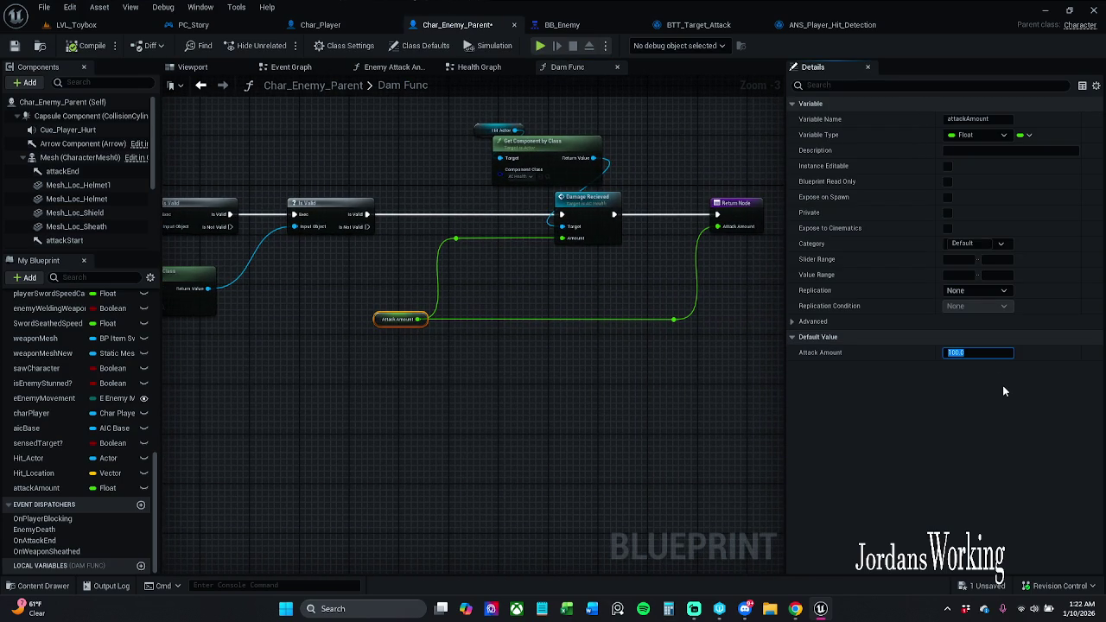
{"action": "type", "text": "10"}
{"action": "key", "text": "Return"}
{"action": "left_click", "coordinate": [87, 46]}
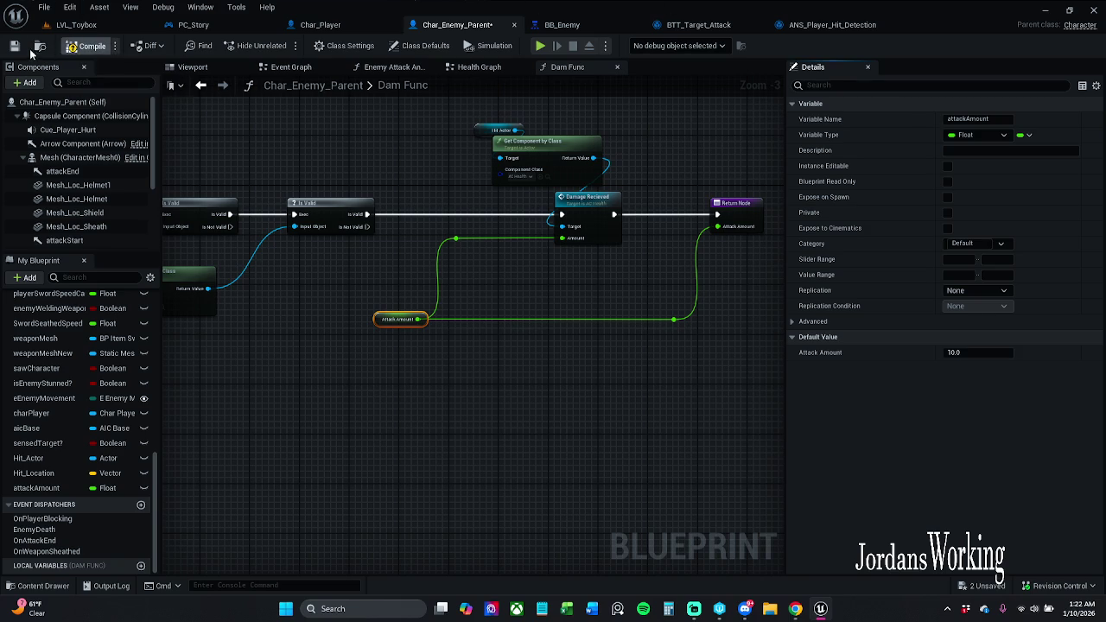
{"action": "key", "text": "ctrl+s"}
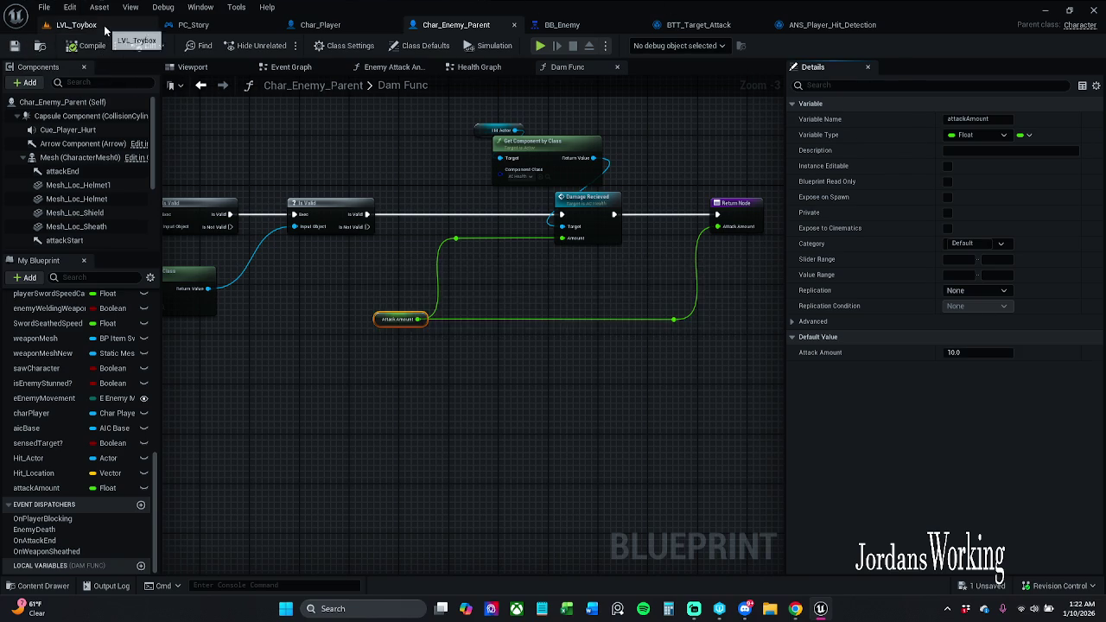
{"action": "left_click", "coordinate": [76, 24]}
Run LVL_Toybox, watch the enemy's reduced-damage attack, stop, and start another play session.
{"action": "left_click", "coordinate": [281, 45]}
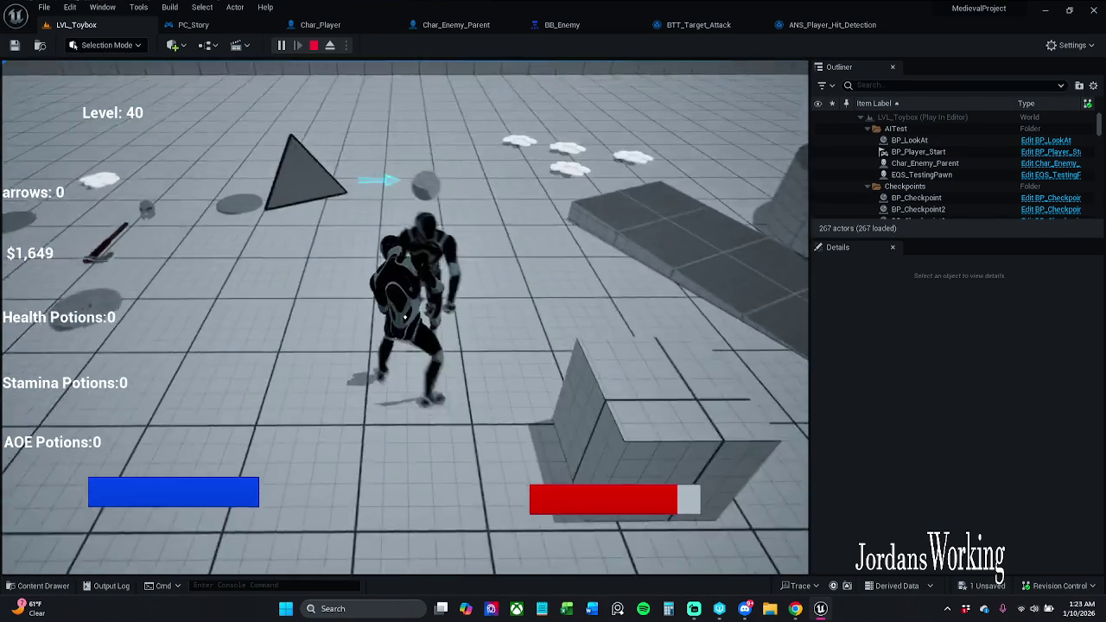
{"action": "key", "text": "Escape"}
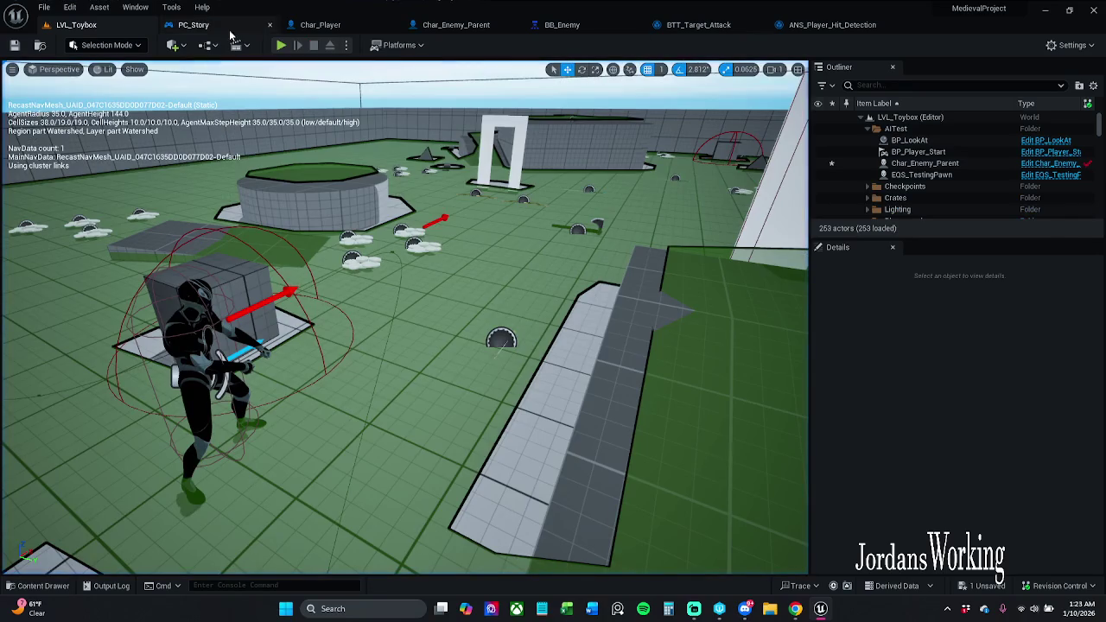
{"action": "left_click", "coordinate": [284, 47]}
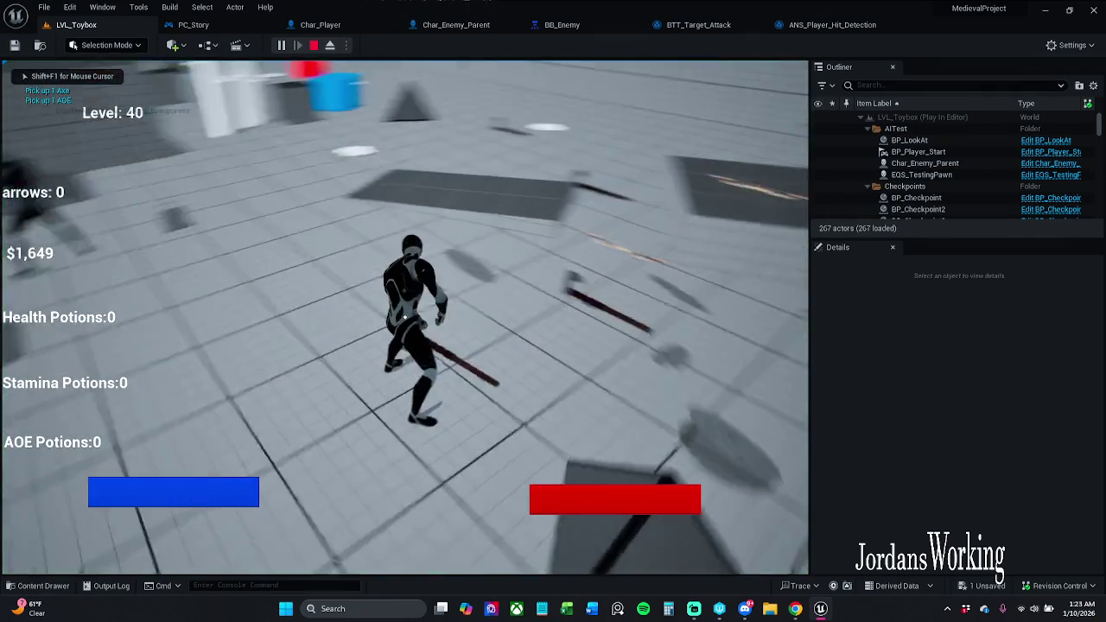
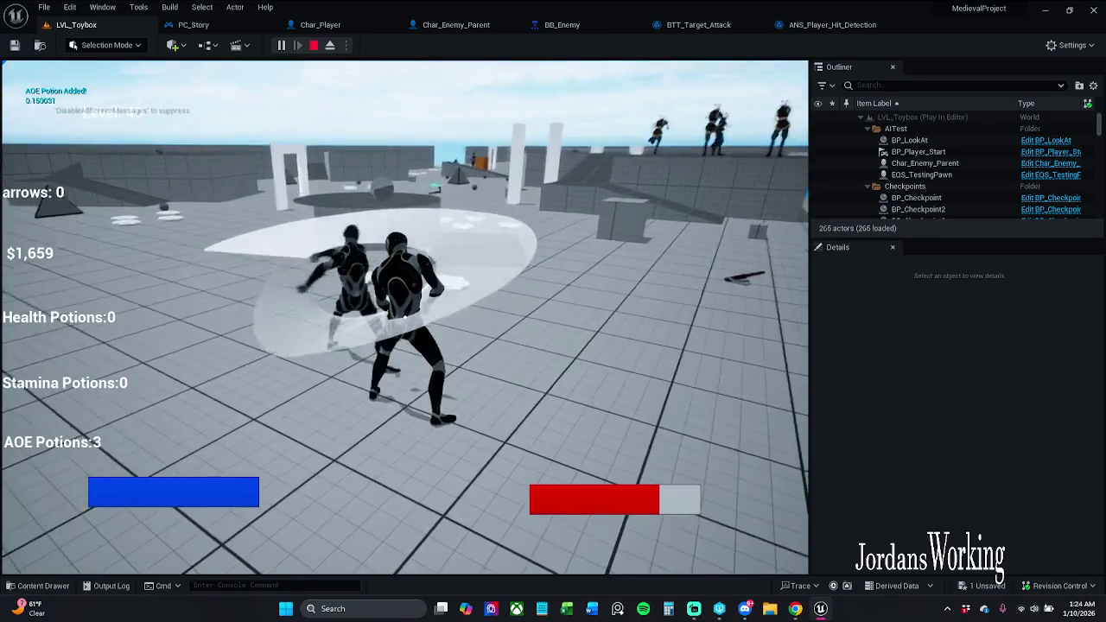
Use an AOE potion, pick up the nearby item, then end the play-in-editor session.
{"action": "key", "text": "3"}
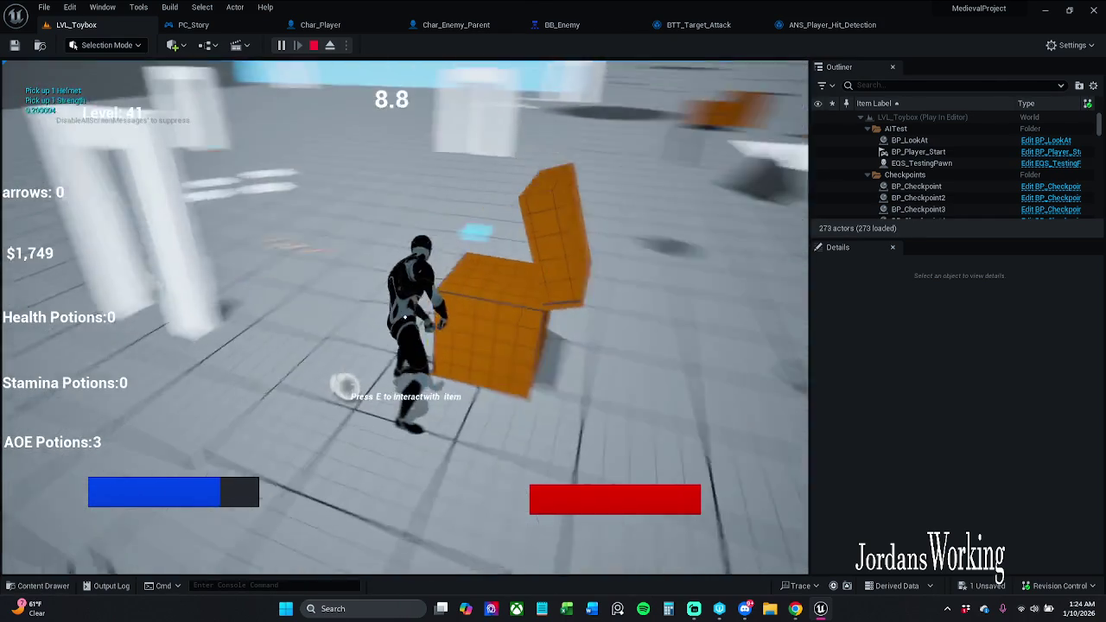
{"action": "key", "text": "w"}
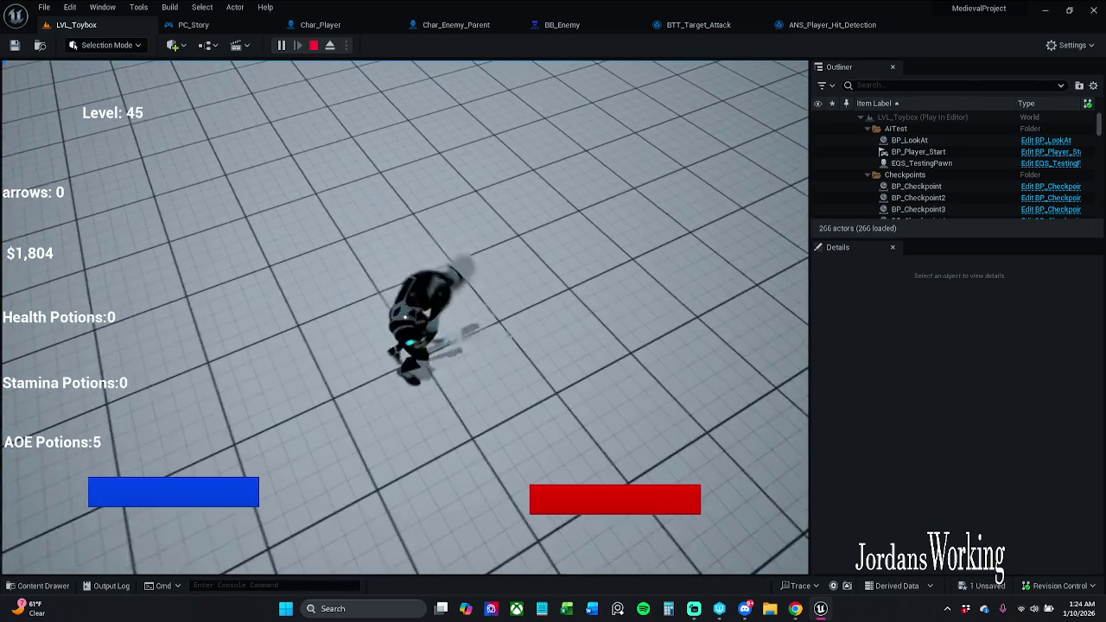
{"action": "key", "text": "Escape"}
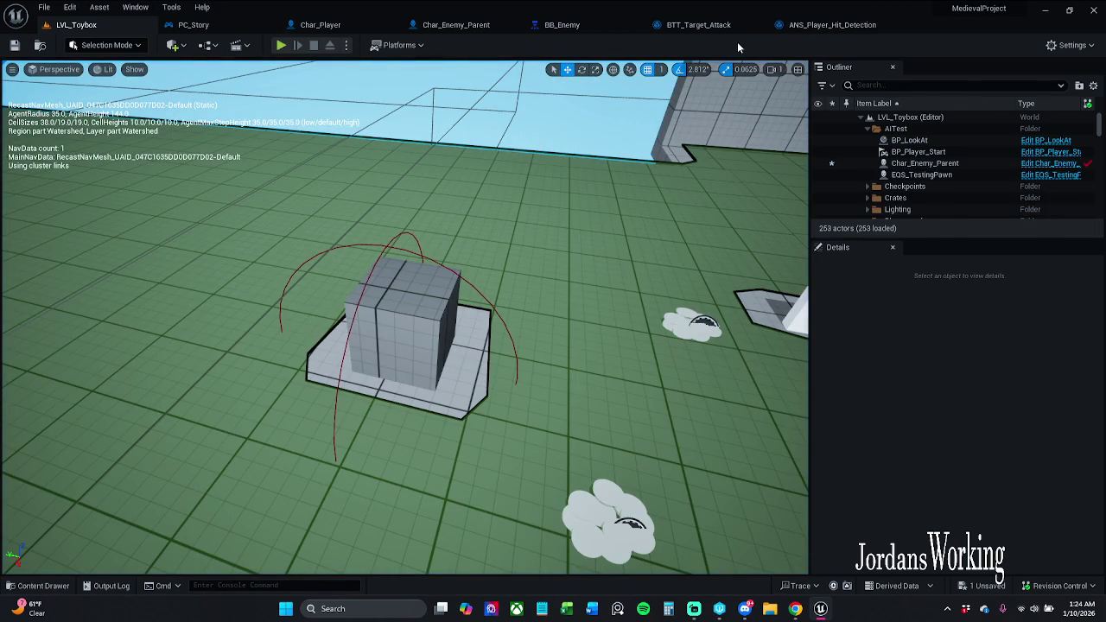
Close the ANS_Player_Hit_Detection blueprint and zoom around the BTT_Target_Attack graph.
{"action": "left_click", "coordinate": [873, 28]}
{"action": "left_click", "coordinate": [880, 25]}
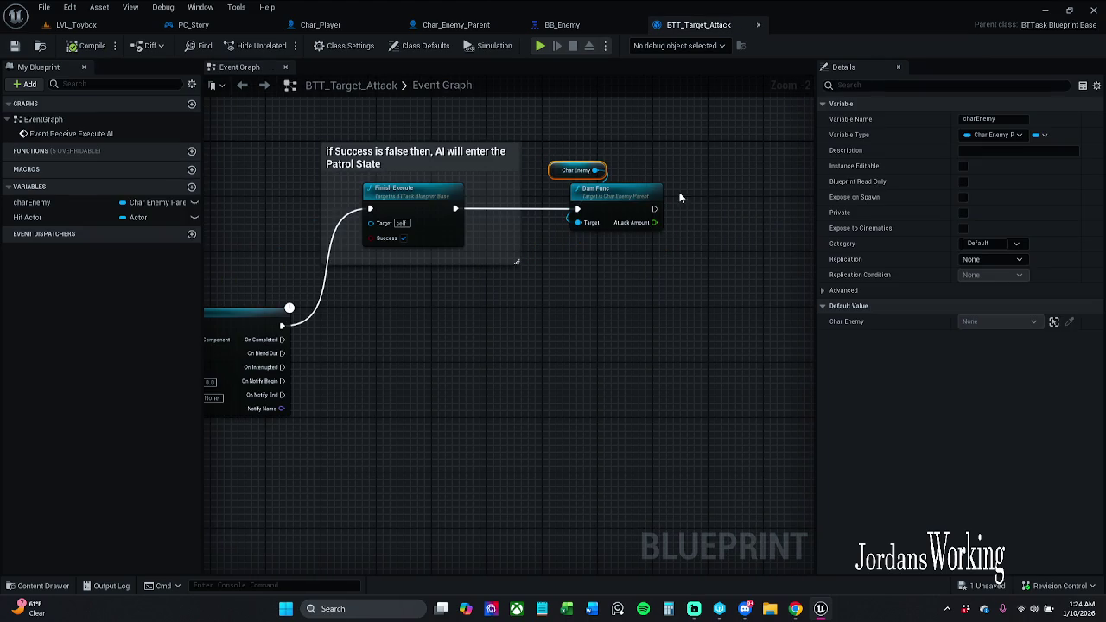
{"action": "scroll", "coordinate": [664, 180], "scroll_direction": "down", "scroll_amount": 3}
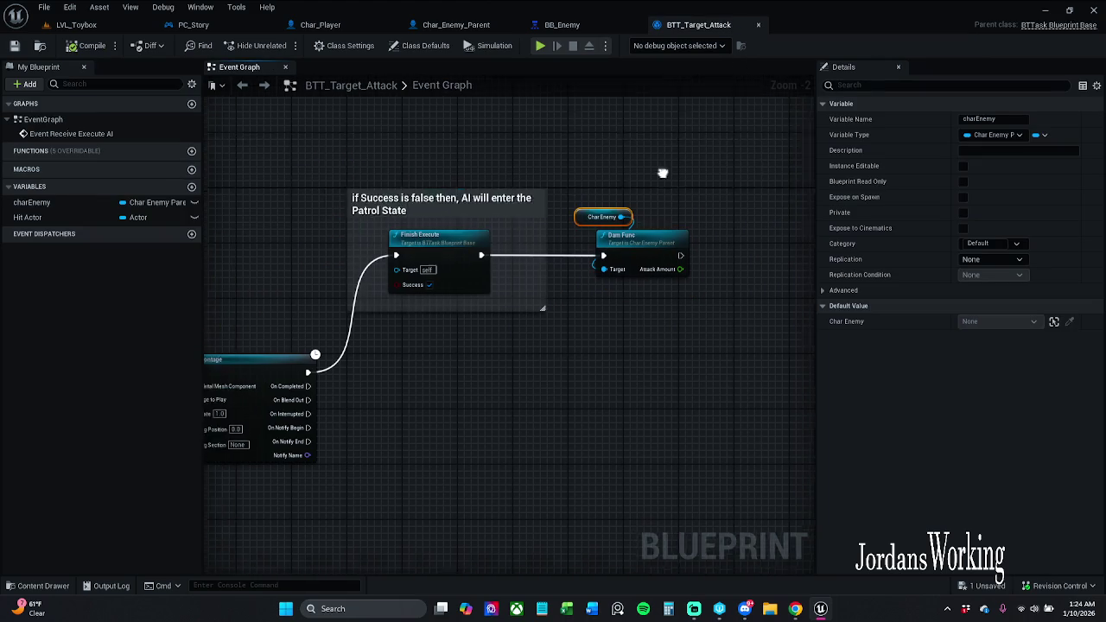
{"action": "scroll", "coordinate": [664, 184], "scroll_direction": "down", "scroll_amount": 3}
{"action": "scroll", "coordinate": [599, 171], "scroll_direction": "up", "scroll_amount": 4}
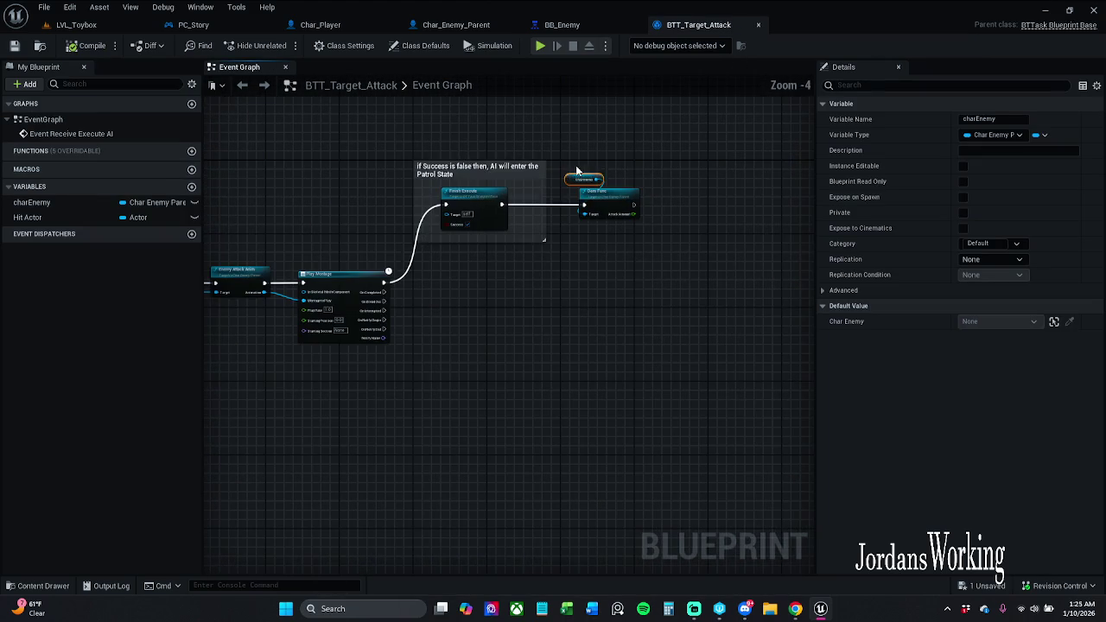
{"action": "scroll", "coordinate": [603, 173], "scroll_direction": "up", "scroll_amount": 2}
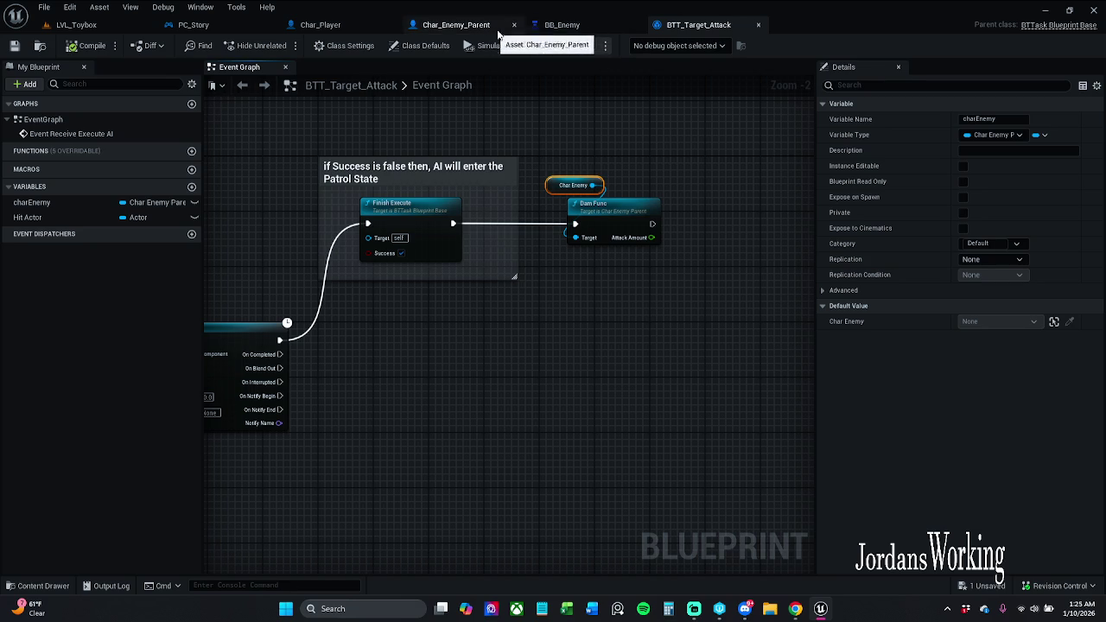
Go through the Char_Player and LVL_Toybox tabs to reach PC_Story's Combat Functionality graph.
{"action": "left_click", "coordinate": [339, 25]}
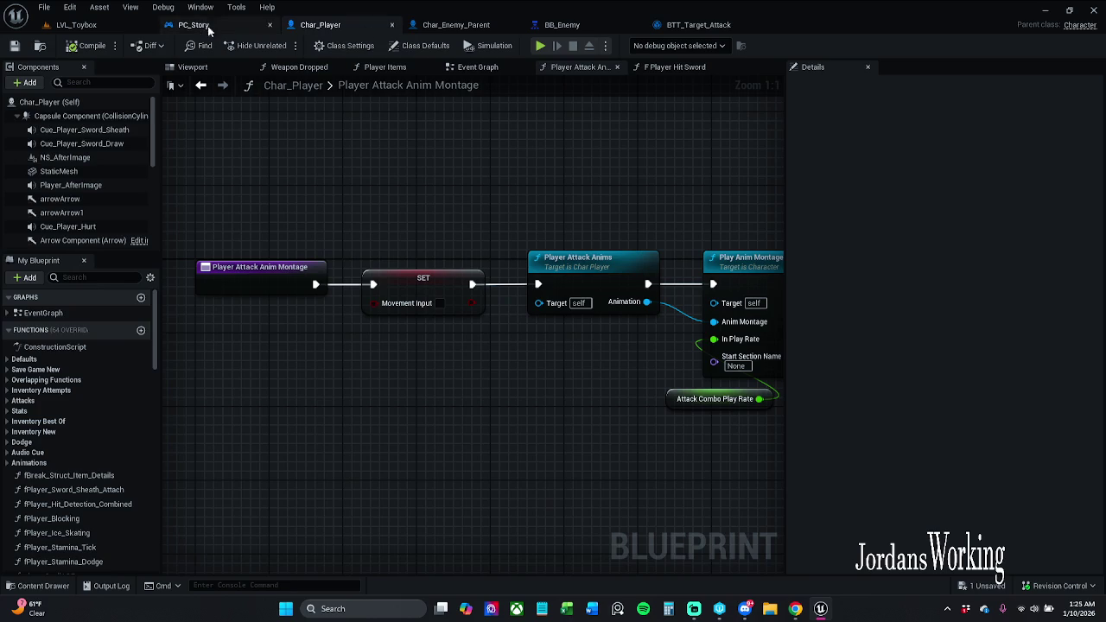
{"action": "left_click", "coordinate": [112, 29]}
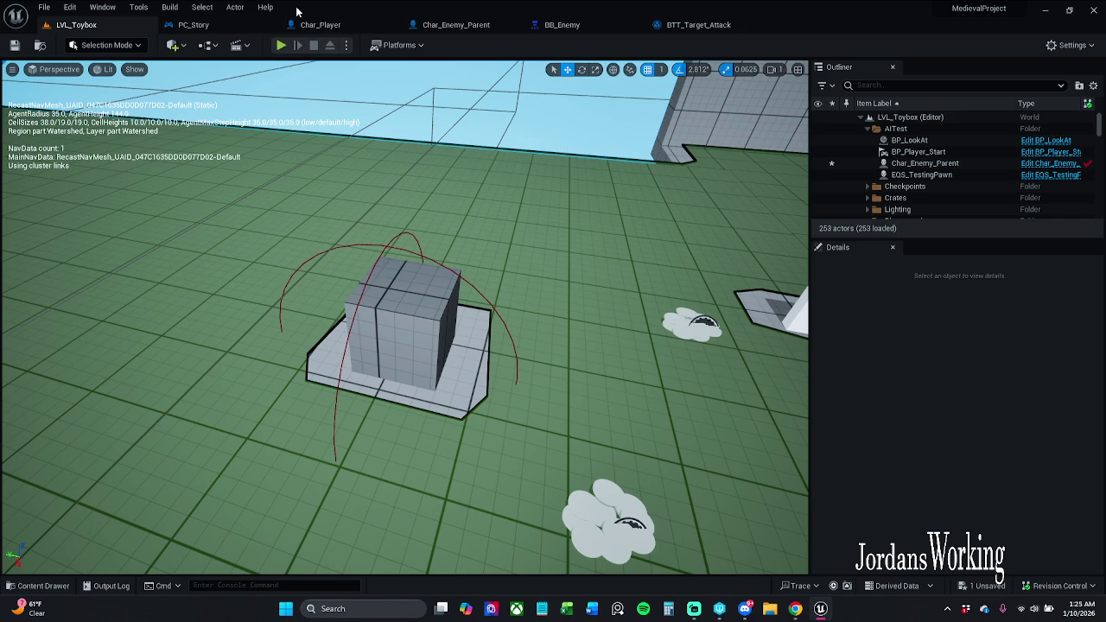
{"action": "left_click", "coordinate": [322, 25]}
In PC_Story, shift the Char Player and Spawn Arrow nodes slightly left.
{"action": "left_click", "coordinate": [193, 25]}
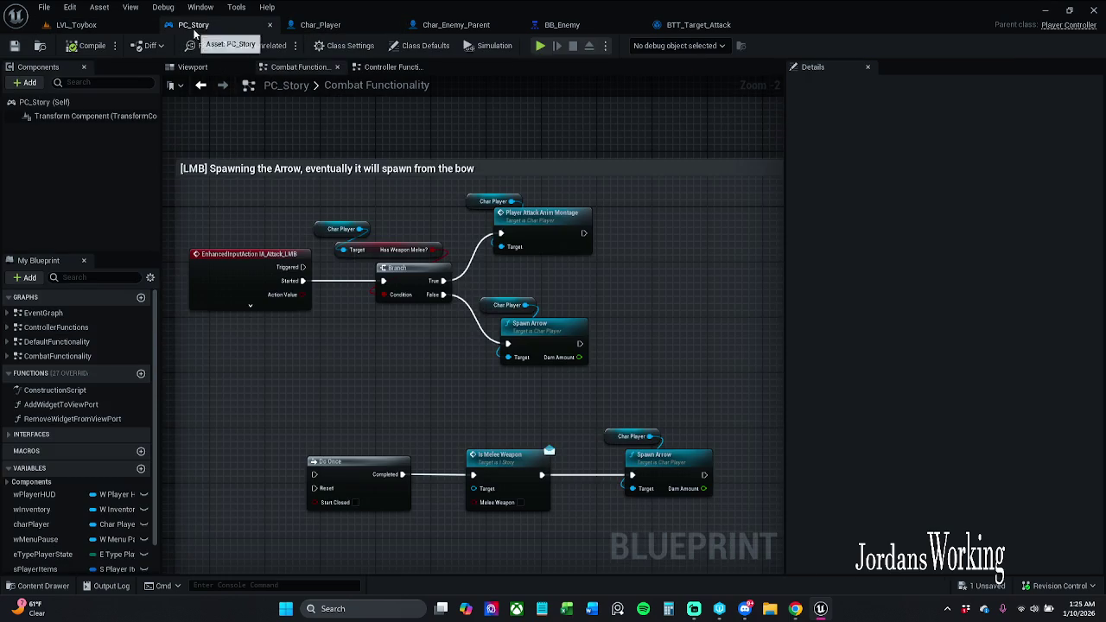
{"action": "double_click", "coordinate": [363, 86]}
{"action": "left_click", "coordinate": [446, 86]}
{"action": "left_click_drag", "start_coordinate": [582, 388], "coordinate": [479, 296]}
{"action": "left_click_drag", "start_coordinate": [531, 344], "coordinate": [517, 343]}
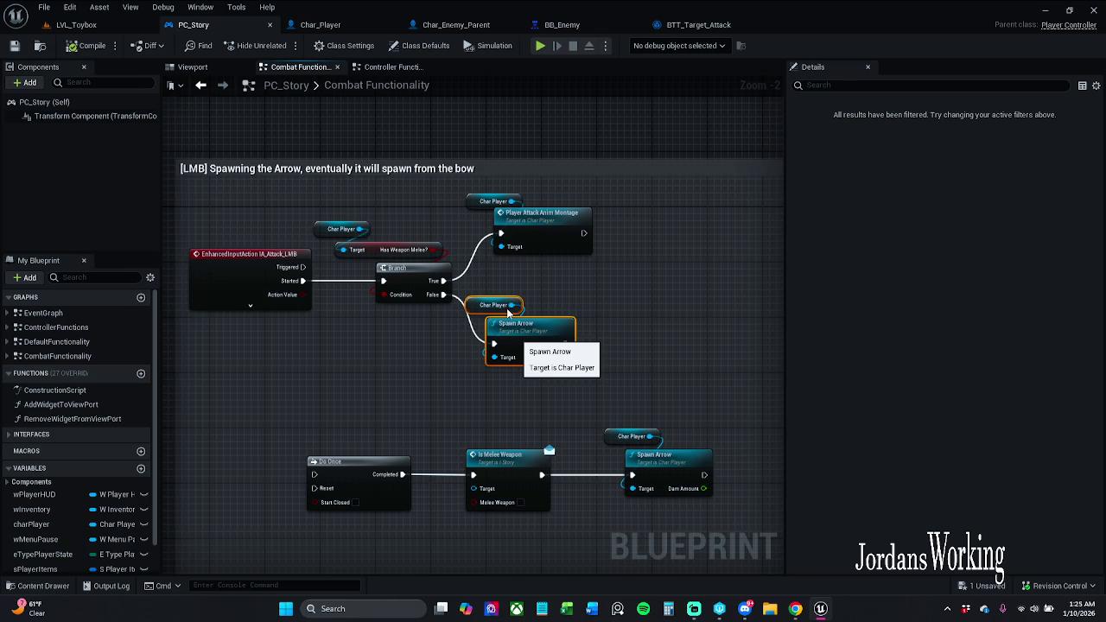
{"action": "left_click", "coordinate": [342, 287]}
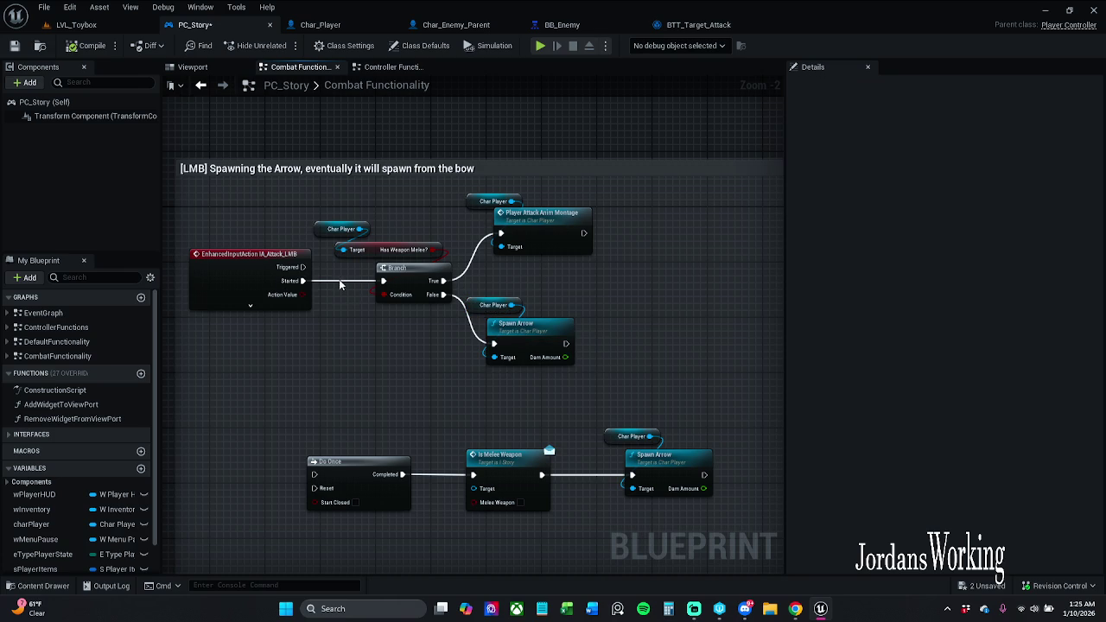
Save PC_Story, checking it out, and bring up the BB_Enemy blackboard.
{"action": "left_click", "coordinate": [14, 45]}
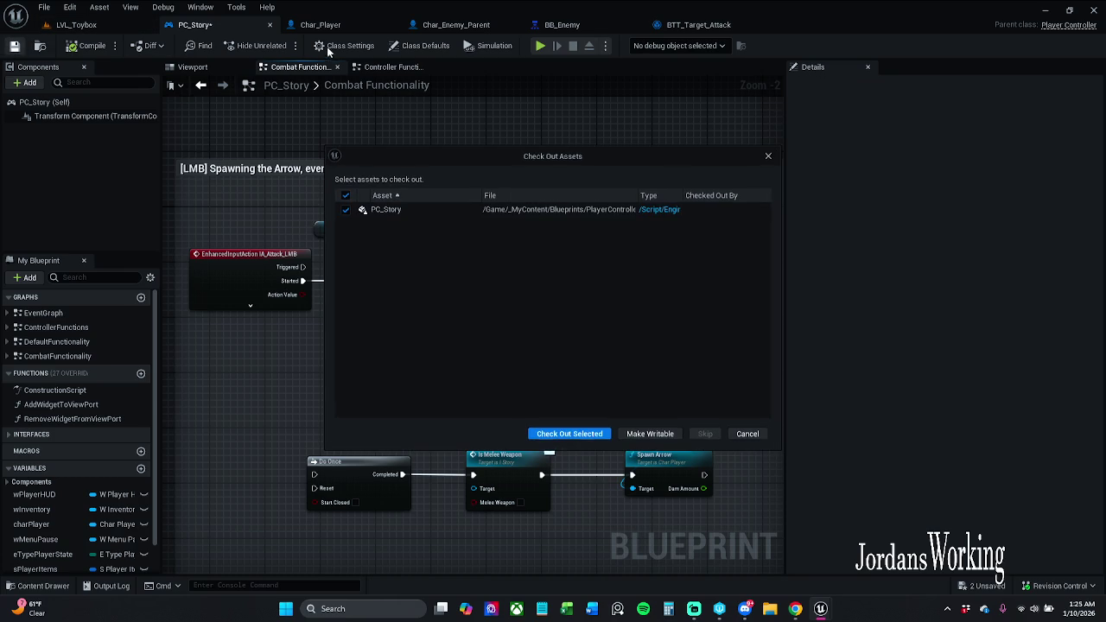
{"action": "left_click", "coordinate": [569, 433]}
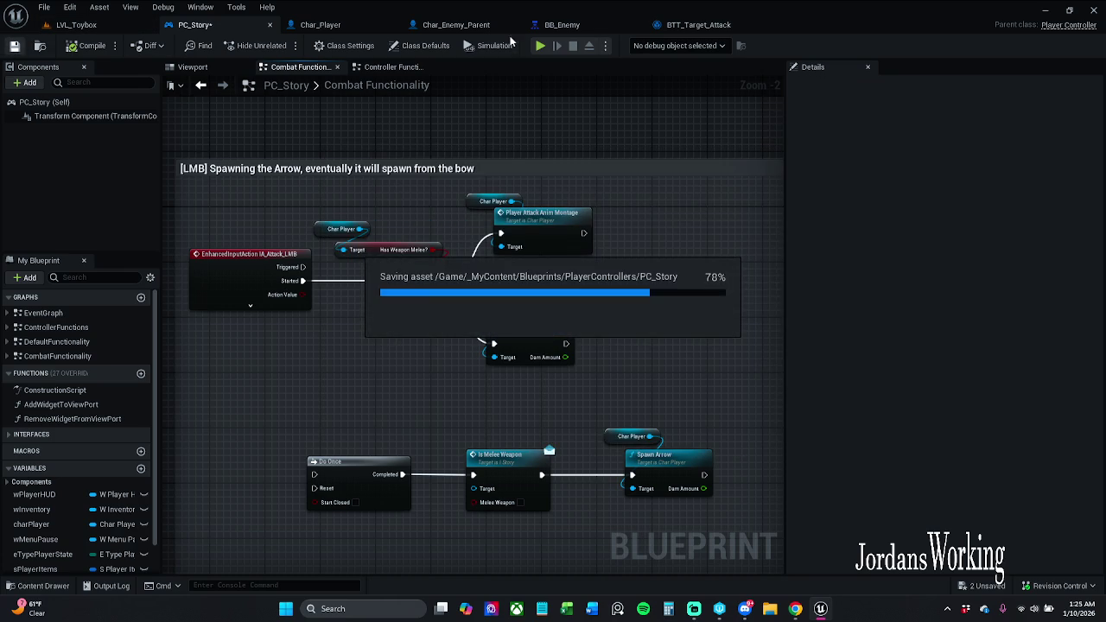
{"action": "left_click", "coordinate": [561, 25]}
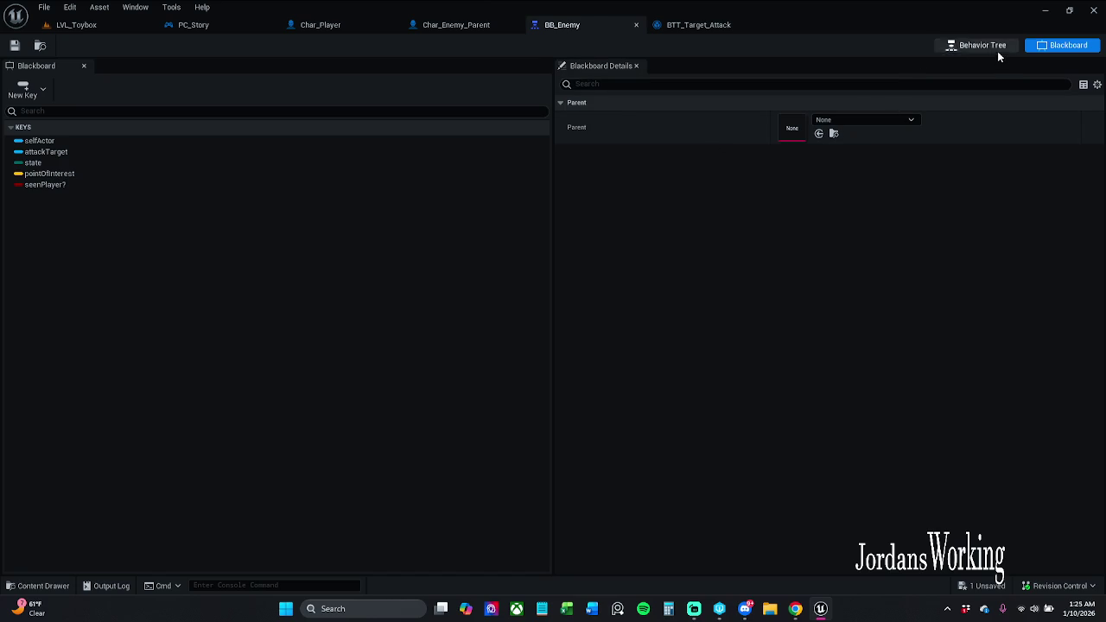
Open Char_Enemy_Parent's Dam Func graph and pan to clear space above the Return Node.
{"action": "left_click", "coordinate": [994, 48]}
{"action": "left_click", "coordinate": [708, 27]}
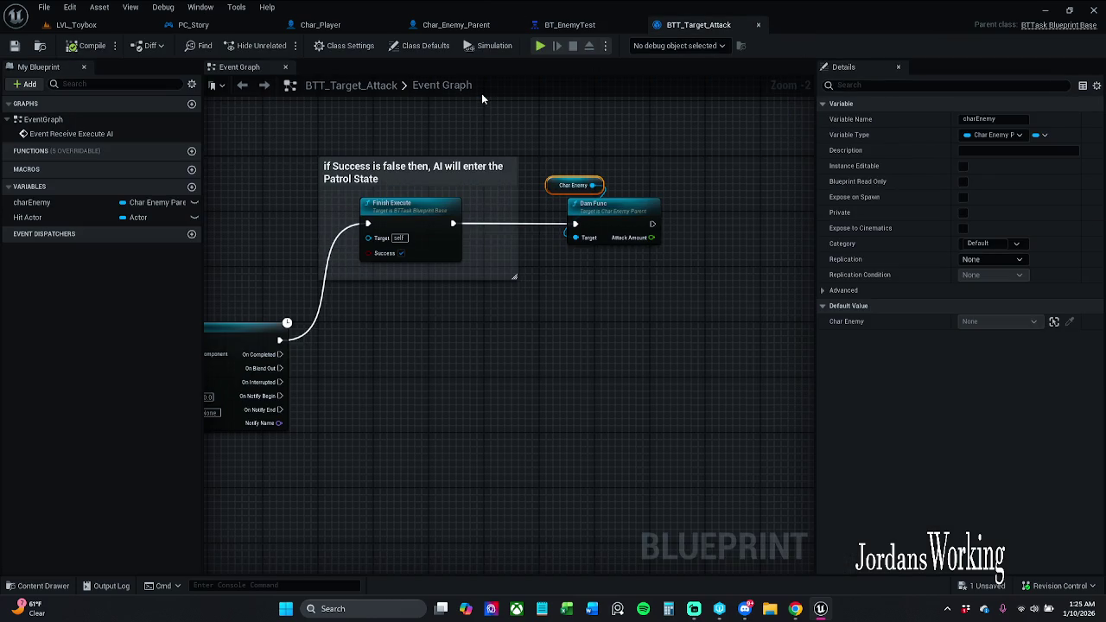
{"action": "left_click", "coordinate": [455, 25]}
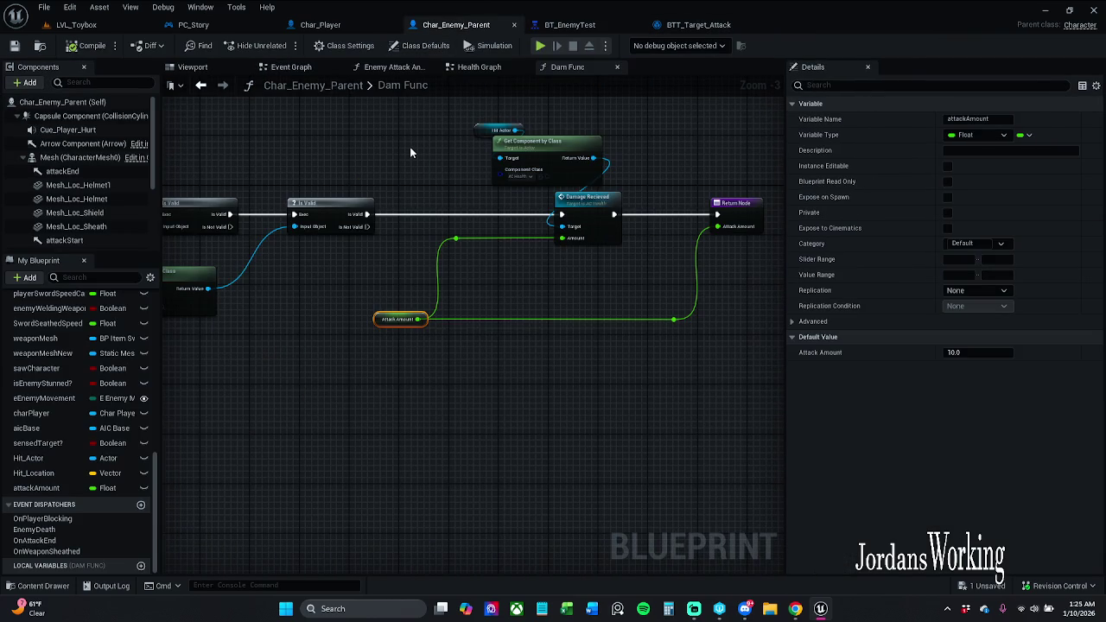
{"action": "mouse_move", "coordinate": [411, 147]}
{"action": "left_mouse_down"}
{"action": "mouse_move", "coordinate": [641, 142]}
{"action": "mouse_move", "coordinate": [327, 140]}
{"action": "left_mouse_up"}
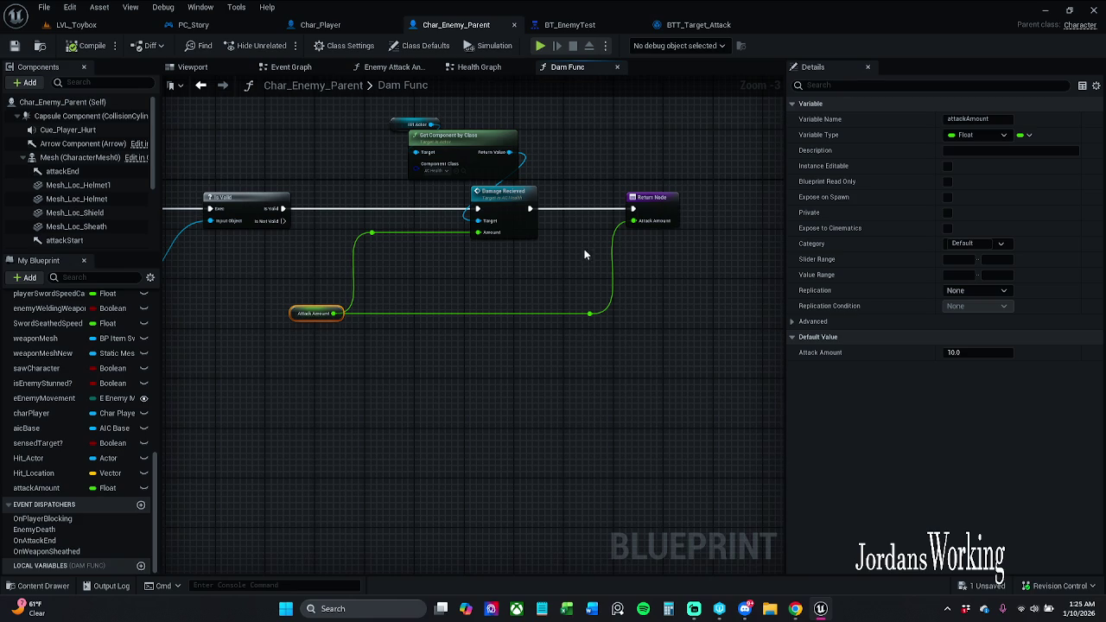
{"action": "mouse_move", "coordinate": [593, 190]}
{"action": "left_mouse_down"}
{"action": "mouse_move", "coordinate": [533, 196]}
{"action": "mouse_move", "coordinate": [523, 259]}
{"action": "mouse_move", "coordinate": [591, 363]}
{"action": "mouse_move", "coordinate": [687, 311]}
{"action": "mouse_move", "coordinate": [759, 313]}
{"action": "left_mouse_up"}
{"action": "left_click_drag", "start_coordinate": [613, 271], "coordinate": [567, 273]}
{"action": "left_click", "coordinate": [556, 272]}
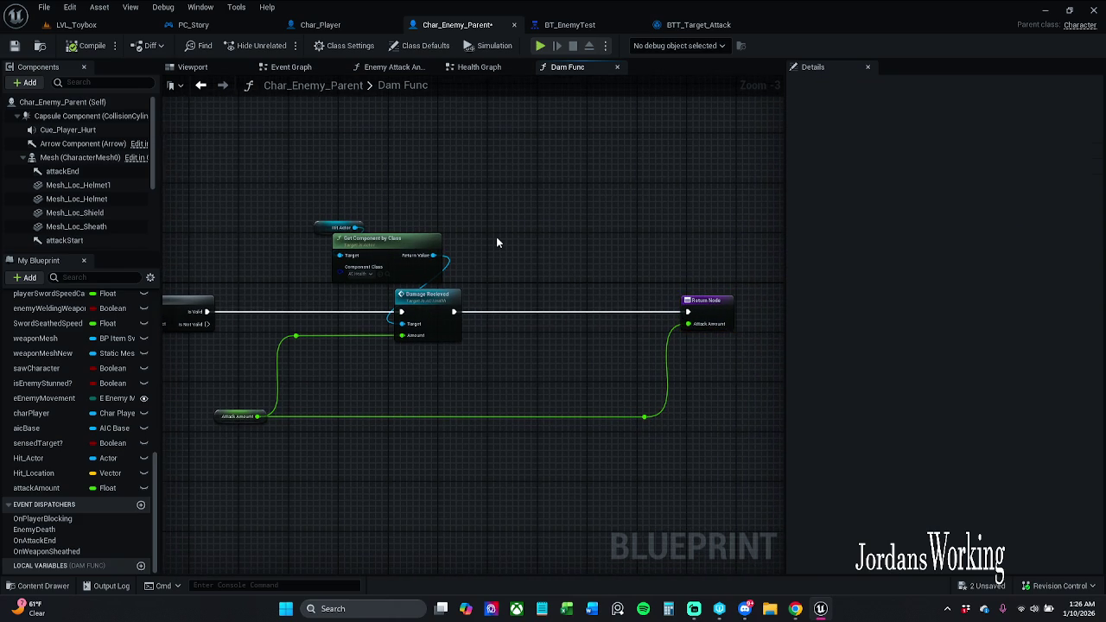
{"action": "left_click_drag", "start_coordinate": [497, 241], "coordinate": [570, 264]}
Add a comment box above the Return Node, move it up, and title it 'A simple'.
{"action": "key", "text": "c"}
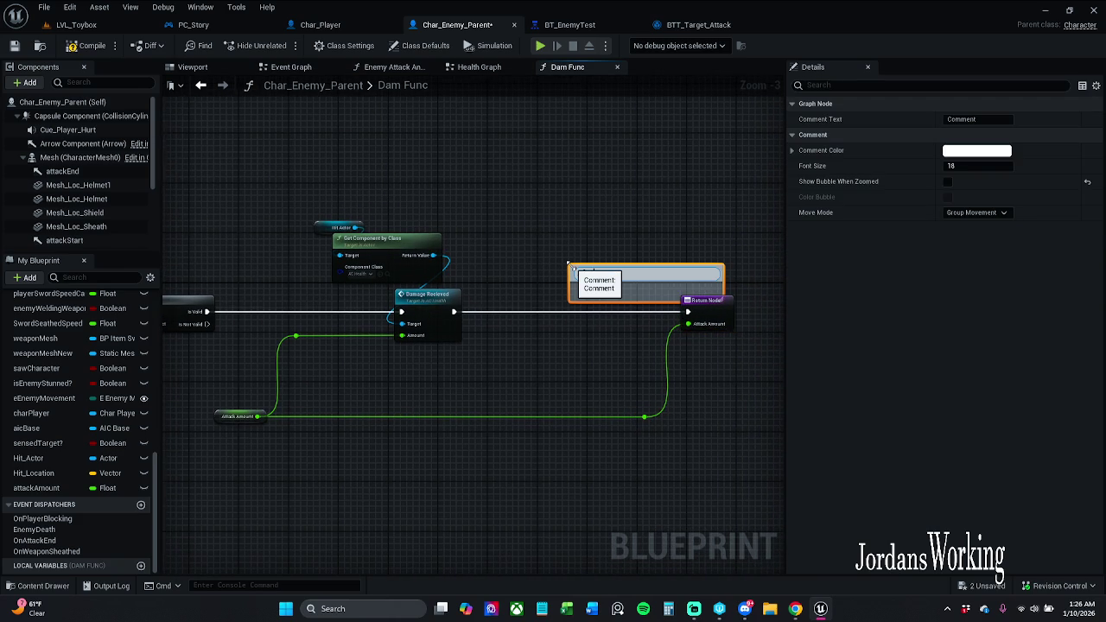
{"action": "left_click", "coordinate": [567, 263]}
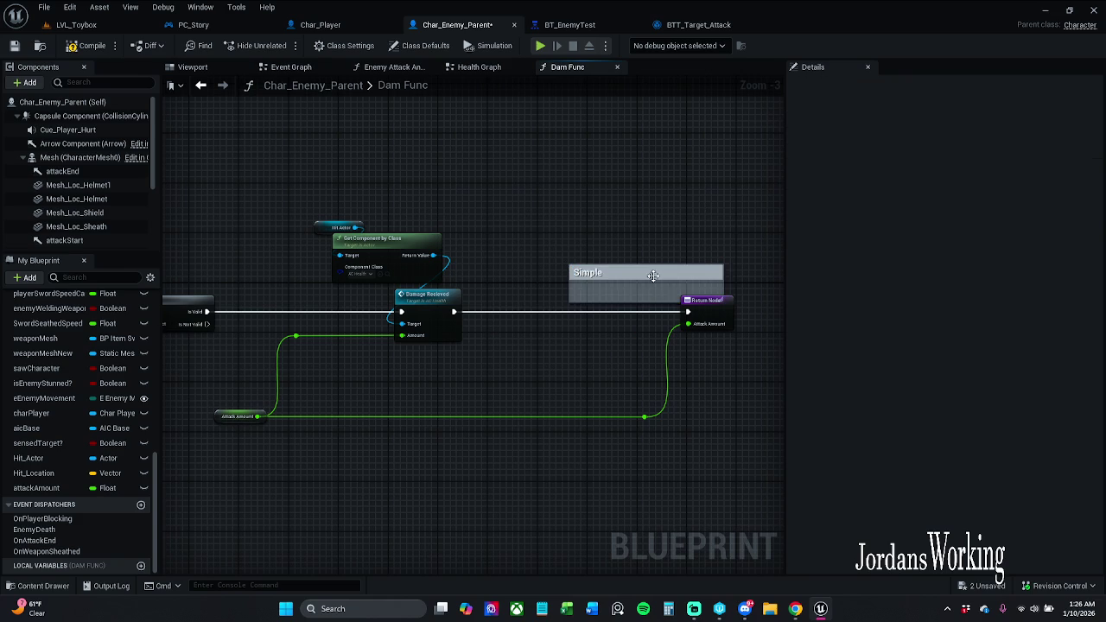
{"action": "mouse_move", "coordinate": [666, 265]}
{"action": "left_mouse_down"}
{"action": "mouse_move", "coordinate": [596, 217]}
{"action": "mouse_move", "coordinate": [595, 248]}
{"action": "mouse_move", "coordinate": [587, 213]}
{"action": "left_mouse_up"}
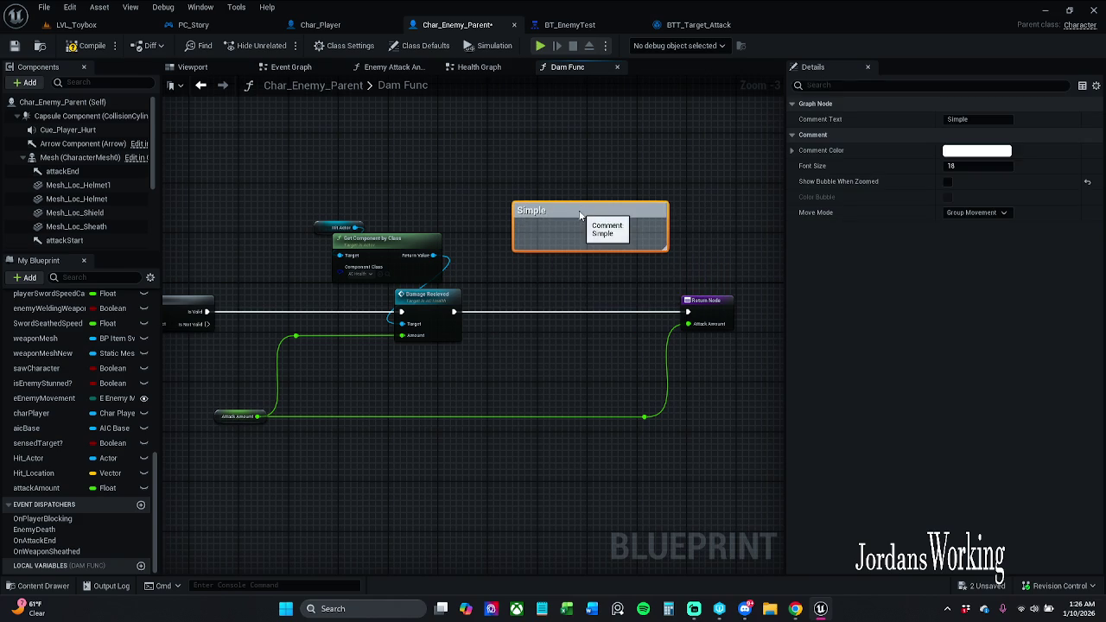
{"action": "double_click", "coordinate": [594, 216]}
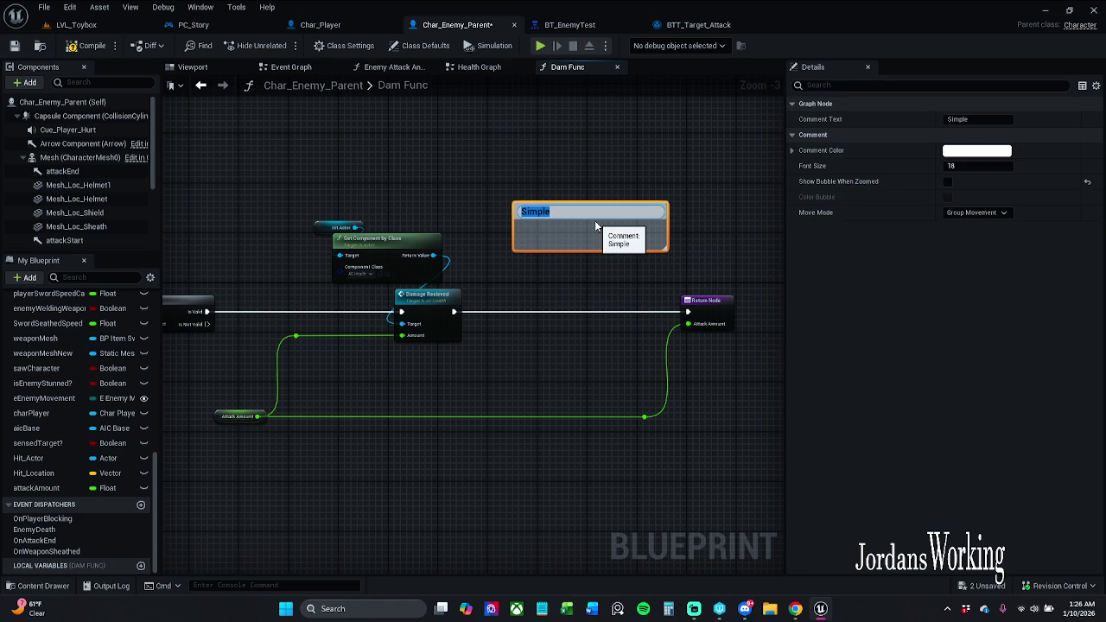
{"action": "key", "text": "Home"}
{"action": "type", "text": "A"}
{"action": "key", "text": "Delete"}
{"action": "type", "text": "s"}
{"action": "key", "text": "Return"}
Extend the comment to 'A simple implementaion for shield logic would be setting a bool here'.
{"action": "double_click", "coordinate": [602, 215]}
{"action": "key", "text": "End"}
{"action": "type", "text": "impl"}
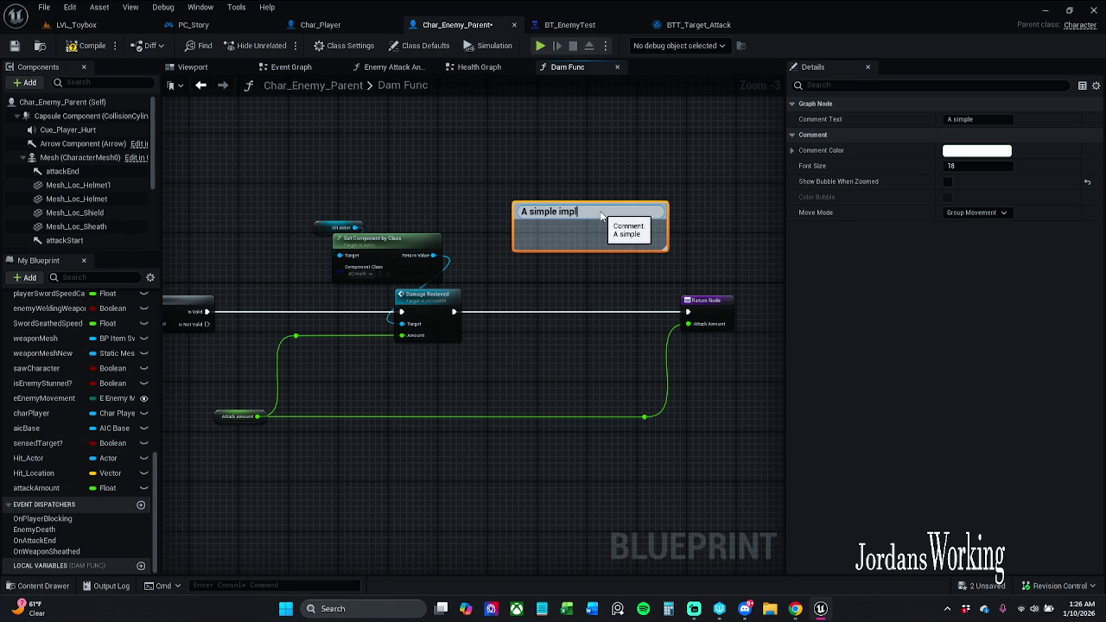
{"action": "type", "text": "ementaion for a "}
{"action": "type", "text": "shield"}
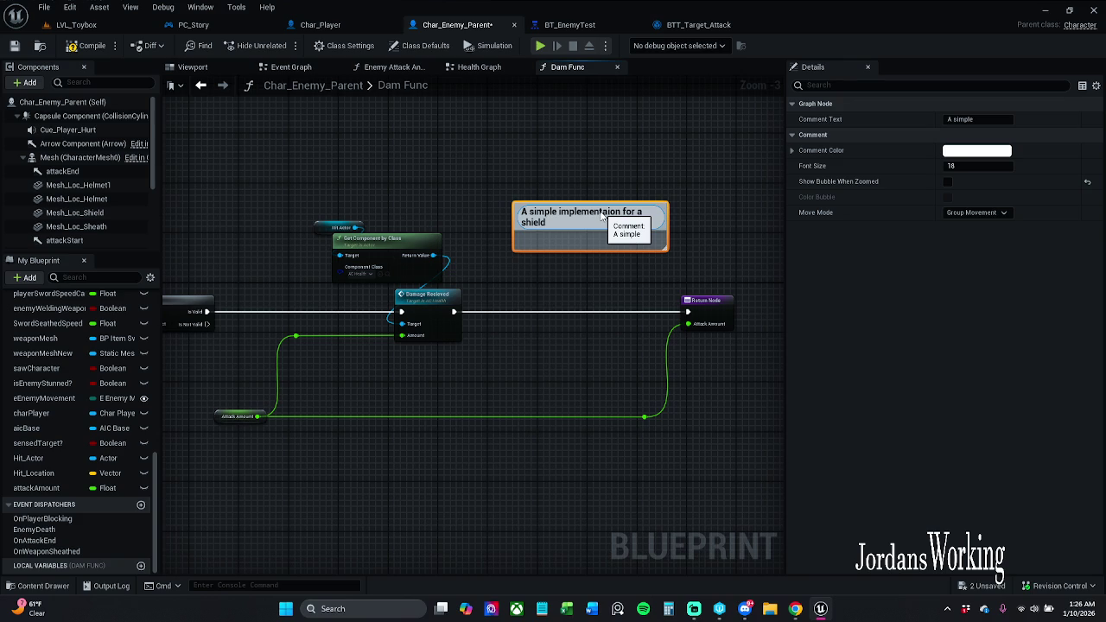
{"action": "type", "text": "function"}
{"action": "key", "text": "BackSpace"}
{"action": "key", "text": "BackSpace"}
{"action": "key", "text": "BackSpace"}
{"action": "type", "text": "log"}
{"action": "type", "text": "ic"}
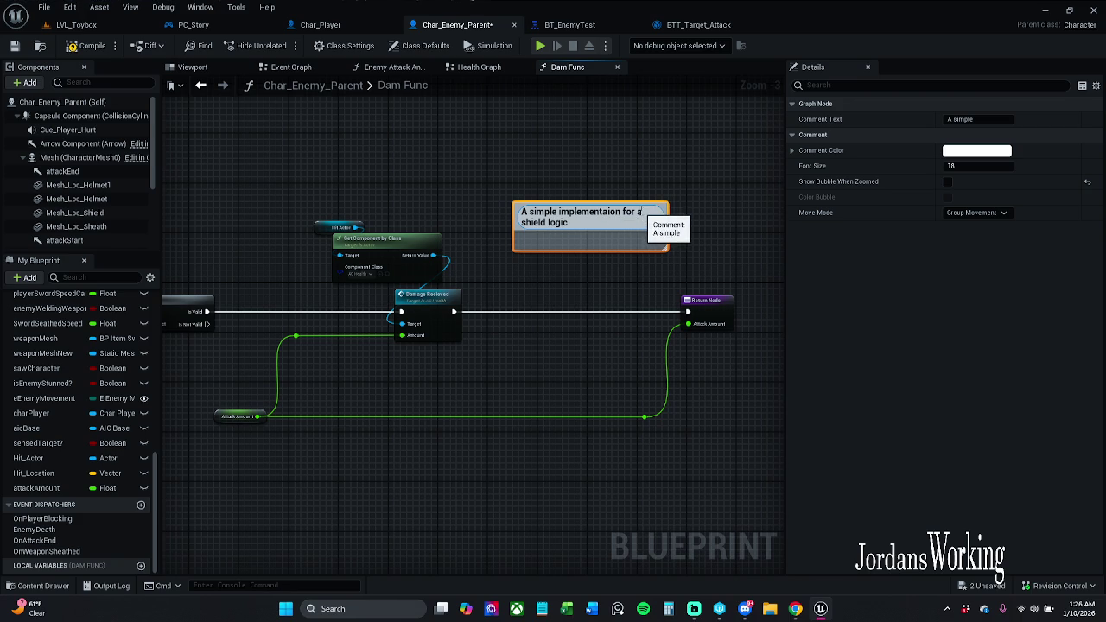
{"action": "key", "text": "ctrl+Left"}
{"action": "key", "text": "ctrl+Left"}
{"action": "key", "text": "BackSpace"}
{"action": "key", "text": "BackSpace"}
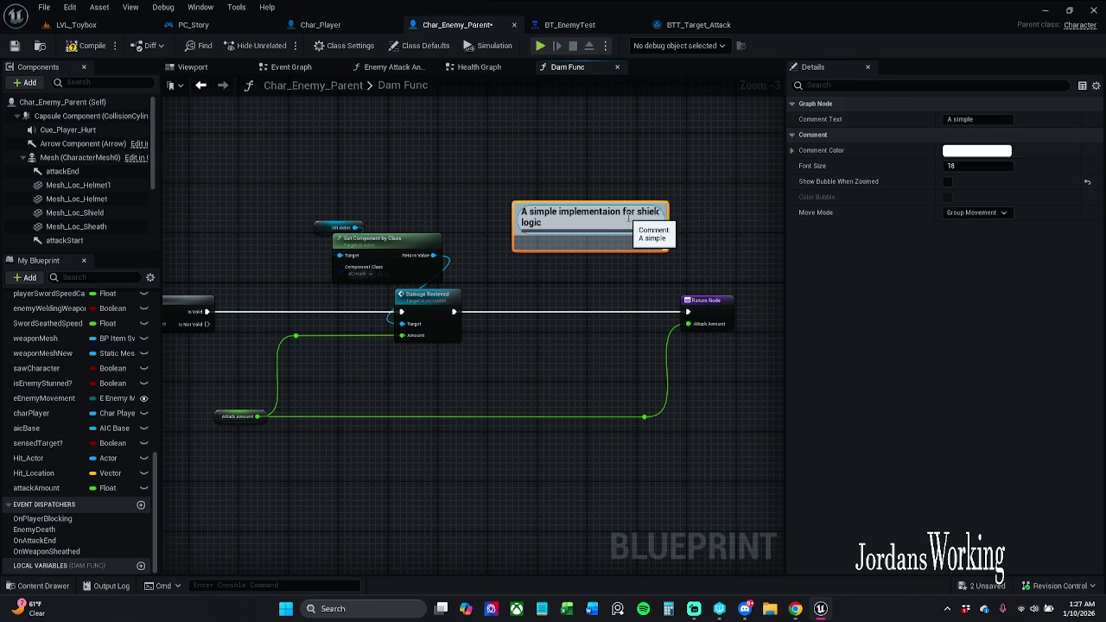
{"action": "type", "text": "woul"}
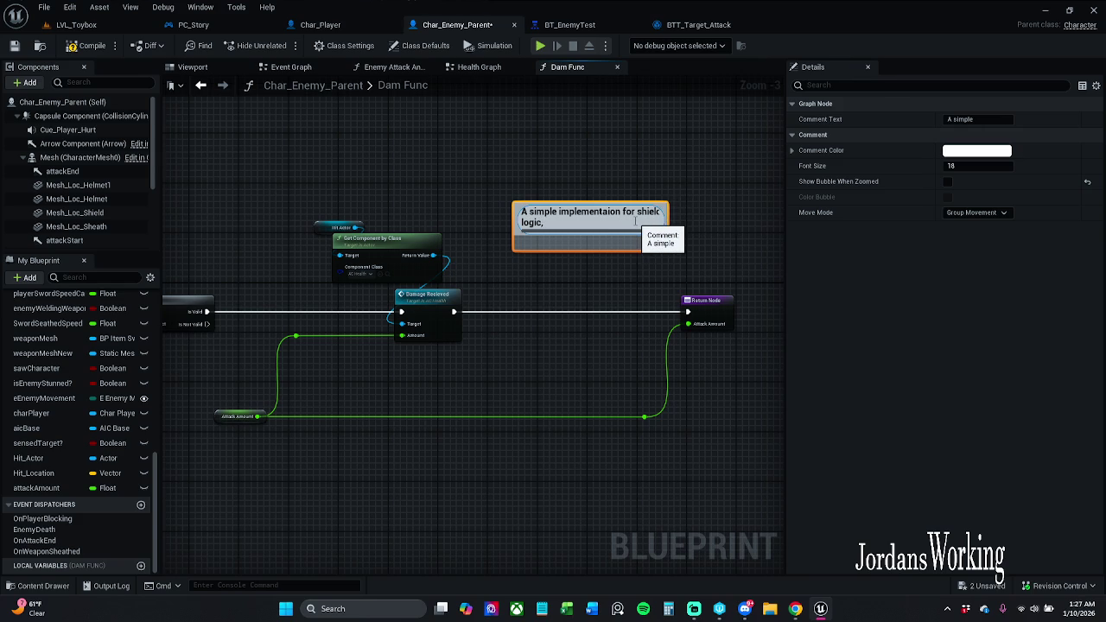
{"action": "type", "text": "be"}
{"action": "key", "text": "BackSpace"}
{"action": "type", "text": "be sett"}
{"action": "type", "text": "ing s"}
{"action": "key", "text": "BackSpace"}
{"action": "type", "text": "a bool"}
{"action": "type", "text": " here"}
{"action": "key", "text": "Return"}
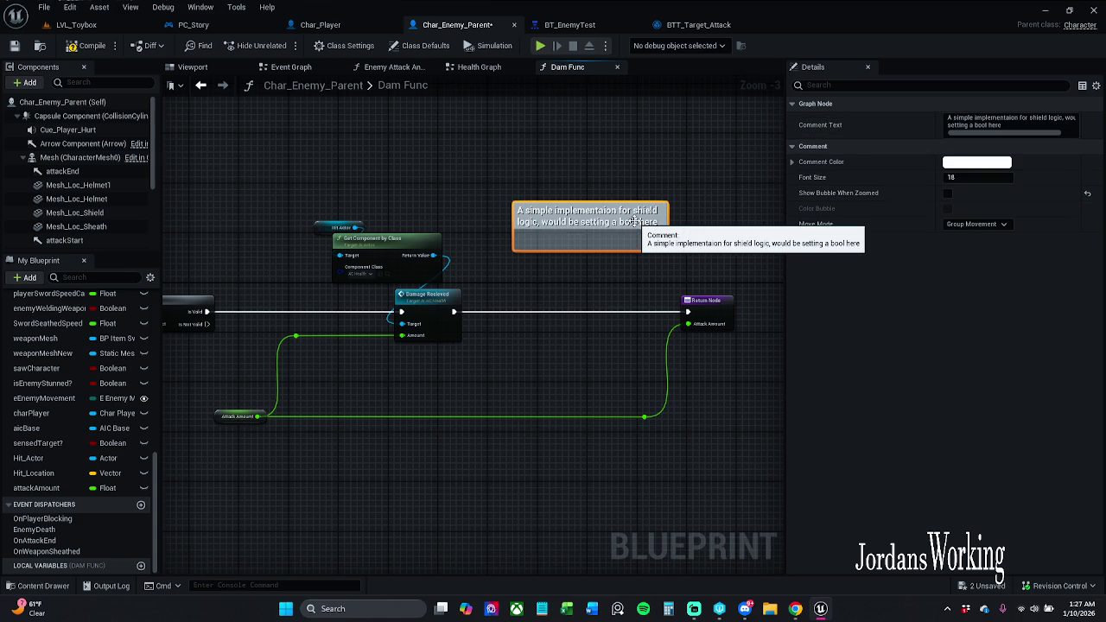
Enlarge the comment box and reword 'setting' to 'checking' in its text.
{"action": "left_click", "coordinate": [674, 176]}
{"action": "left_click_drag", "start_coordinate": [667, 204], "coordinate": [742, 176]}
{"action": "left_click", "coordinate": [645, 197]}
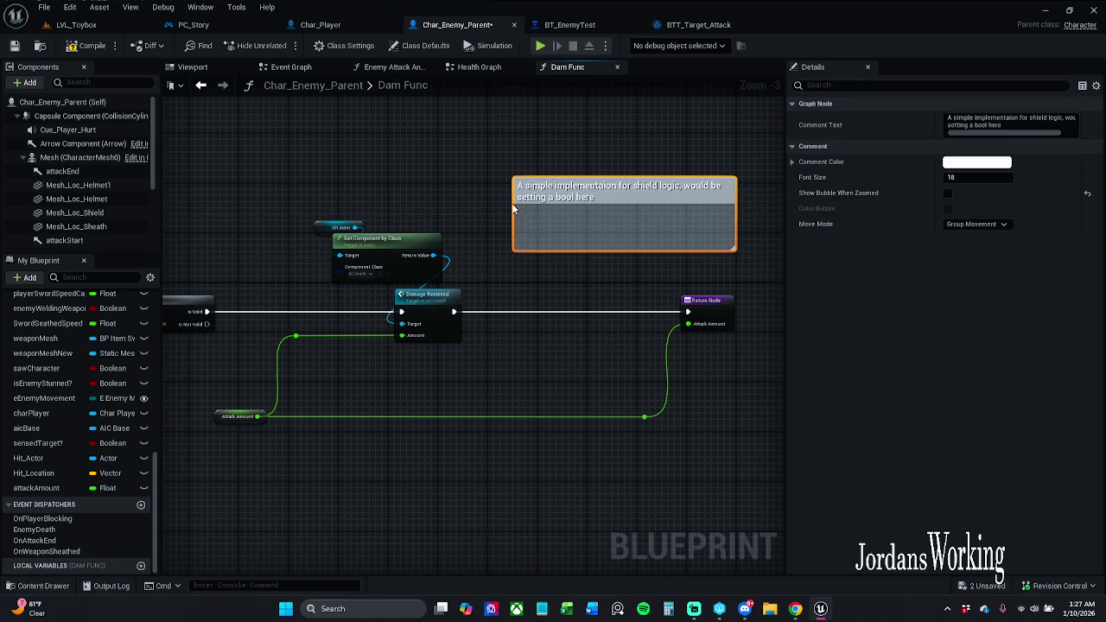
{"action": "double_click", "coordinate": [557, 197]}
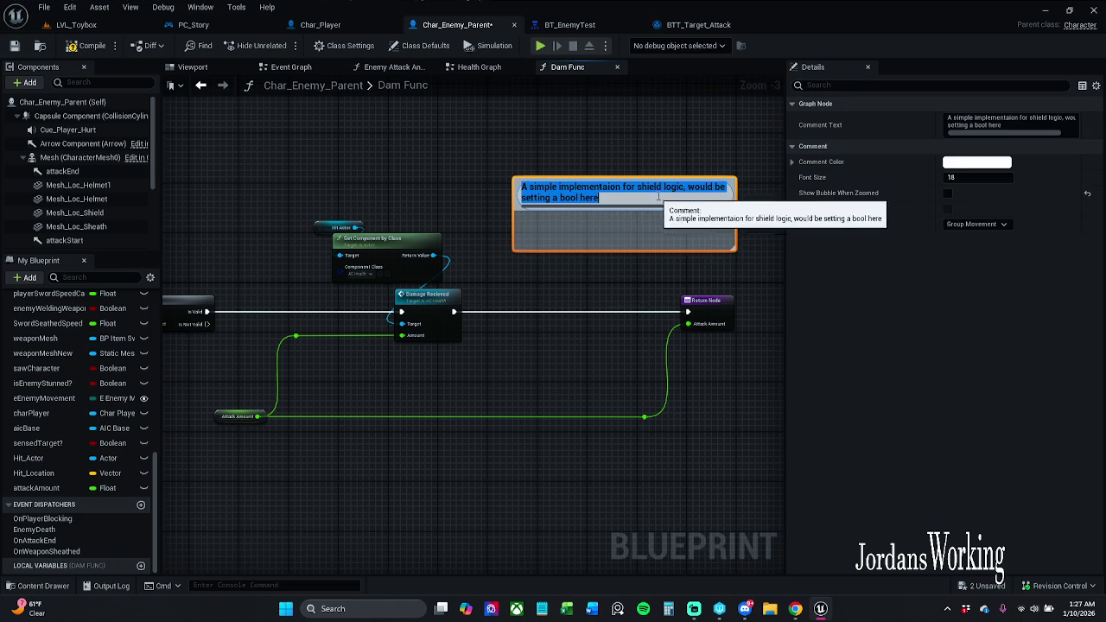
{"action": "left_click", "coordinate": [553, 198]}
{"action": "key", "text": "BackSpace"}
{"action": "key", "text": "BackSpace"}
{"action": "key", "text": "BackSpace"}
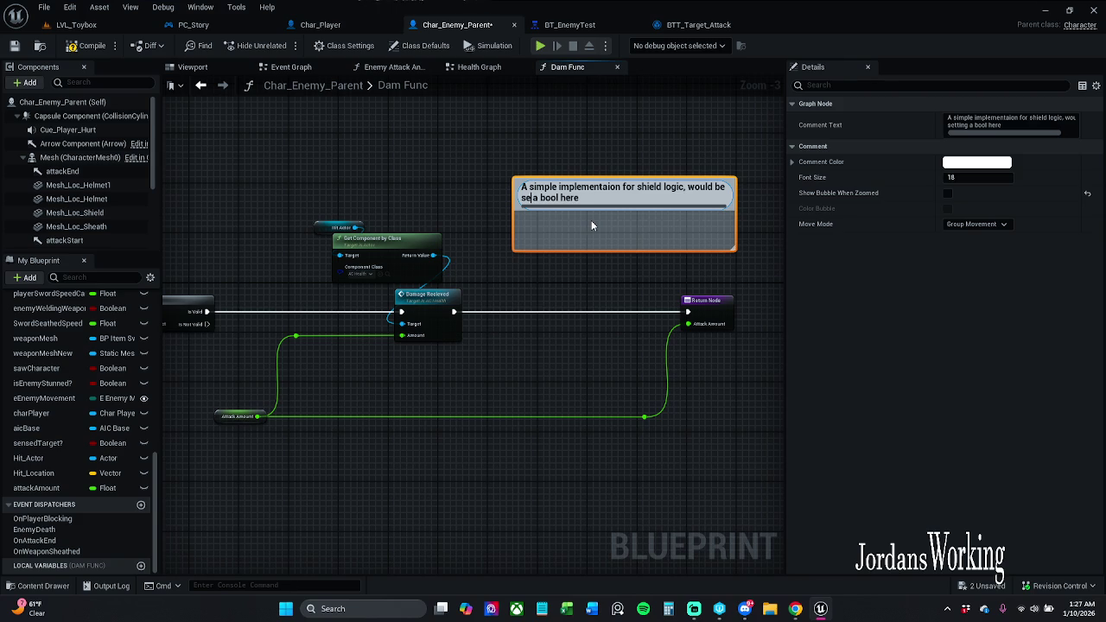
{"action": "type", "text": "check "}
{"action": "type", "text": "ing"}
{"action": "key", "text": "Return"}
Make the comment dark grey with V 0.123 and enable Show Bubble When Zoomed.
{"action": "left_click", "coordinate": [974, 162]}
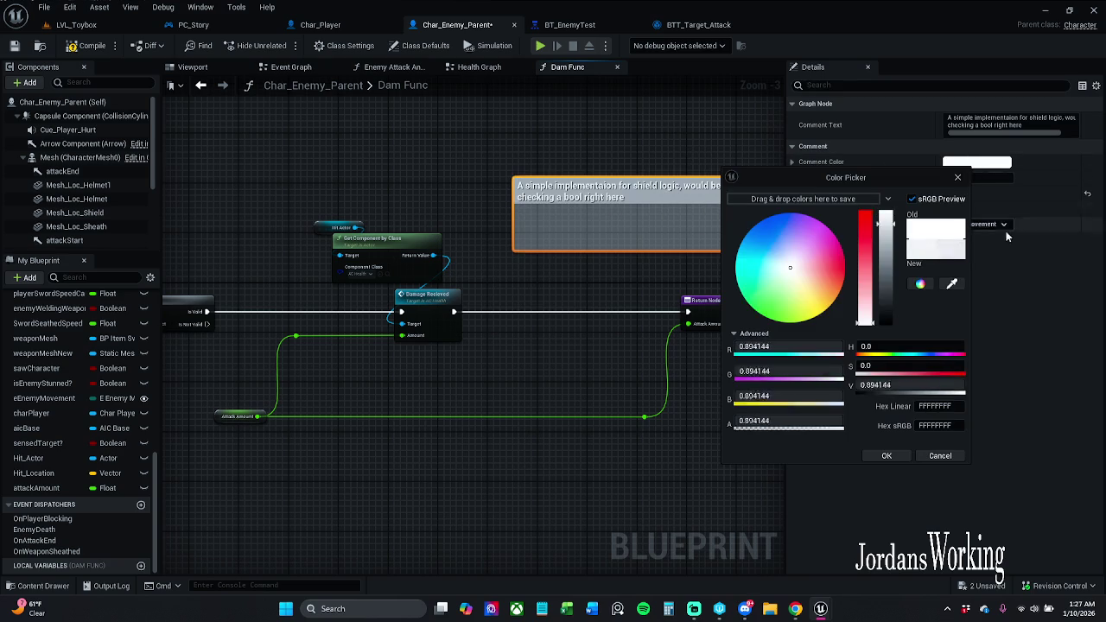
{"action": "left_click", "coordinate": [929, 383]}
{"action": "type", "text": ".123"}
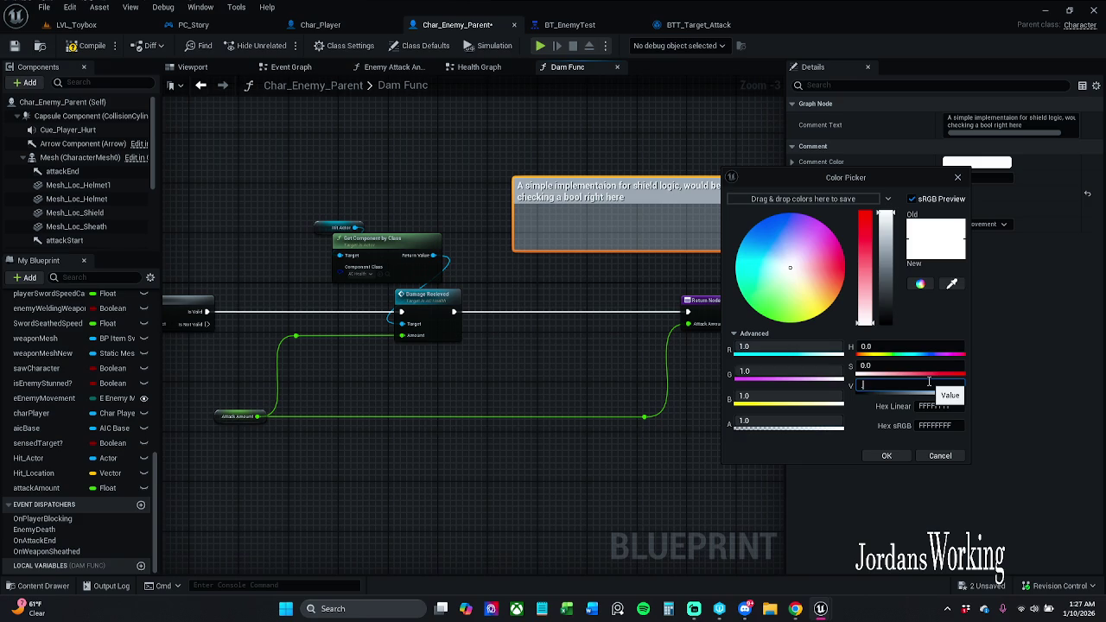
{"action": "key", "text": "Return"}
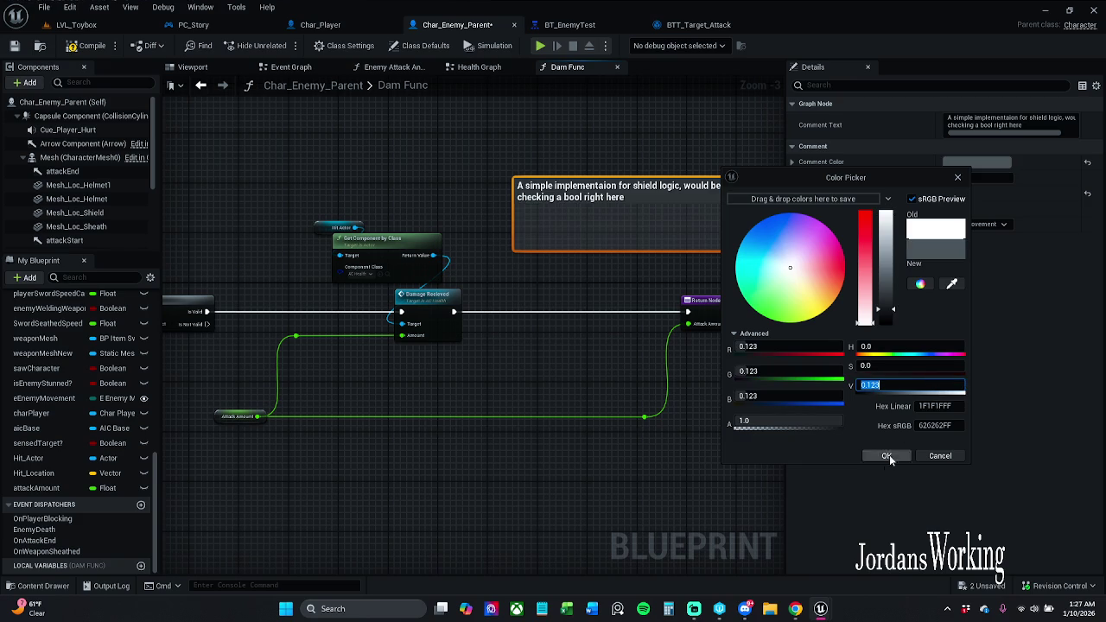
{"action": "left_click", "coordinate": [886, 455]}
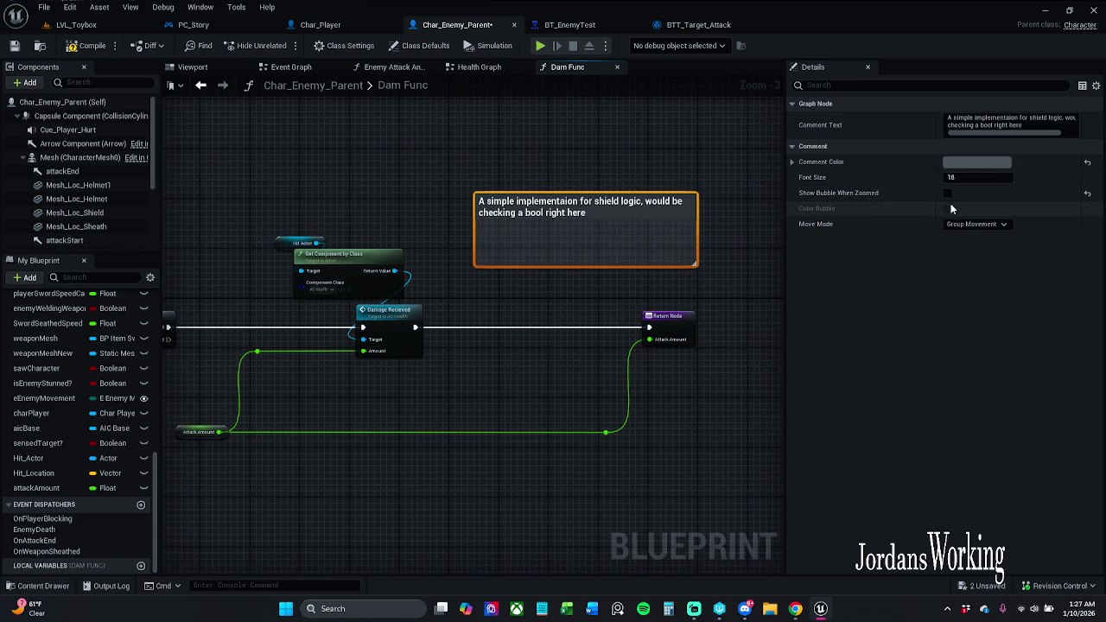
{"action": "left_click", "coordinate": [947, 193]}
{"action": "left_click", "coordinate": [569, 149]}
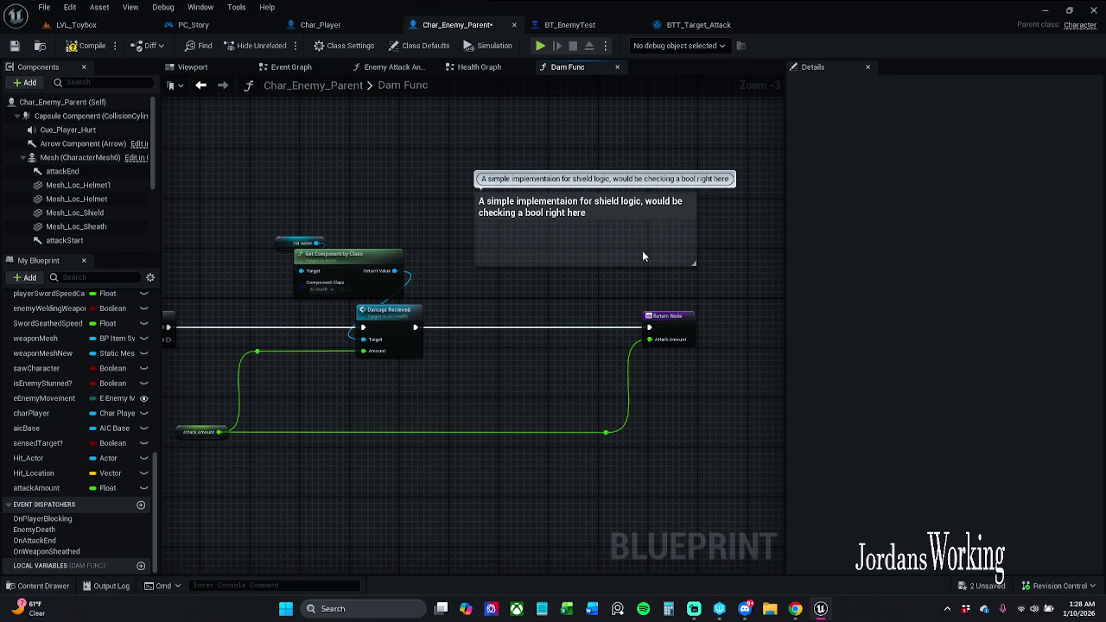
{"action": "mouse_move", "coordinate": [654, 216]}
{"action": "left_mouse_down"}
{"action": "mouse_move", "coordinate": [617, 216]}
{"action": "mouse_move", "coordinate": [635, 216]}
{"action": "left_mouse_up"}
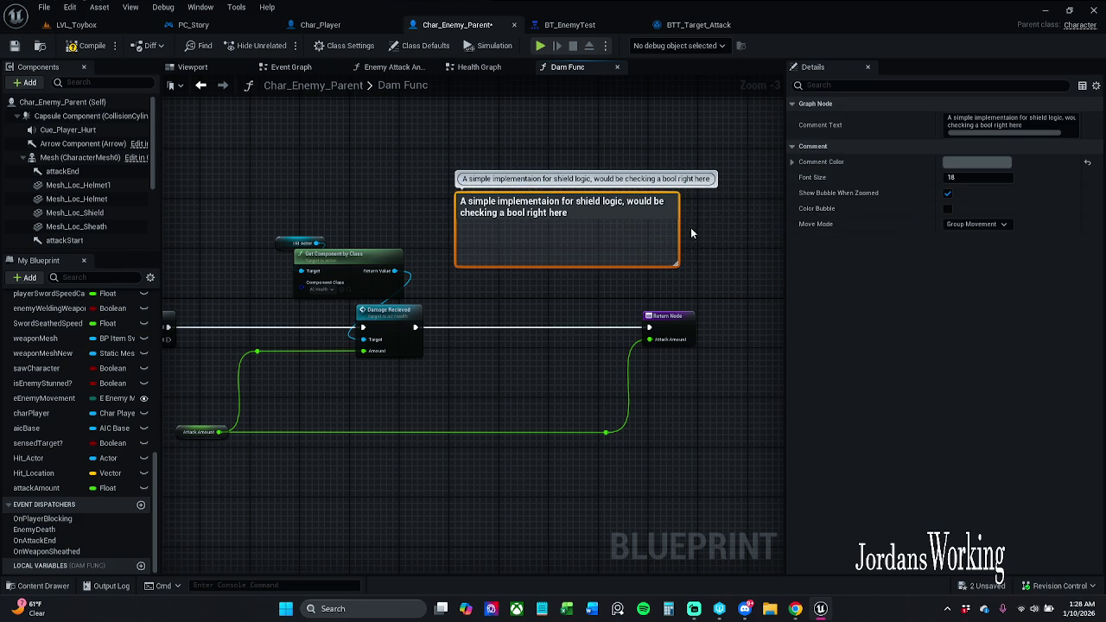
Replace 'a bool right here' with 'if playerIsBlocking?' in the comment and save.
{"action": "double_click", "coordinate": [616, 210]}
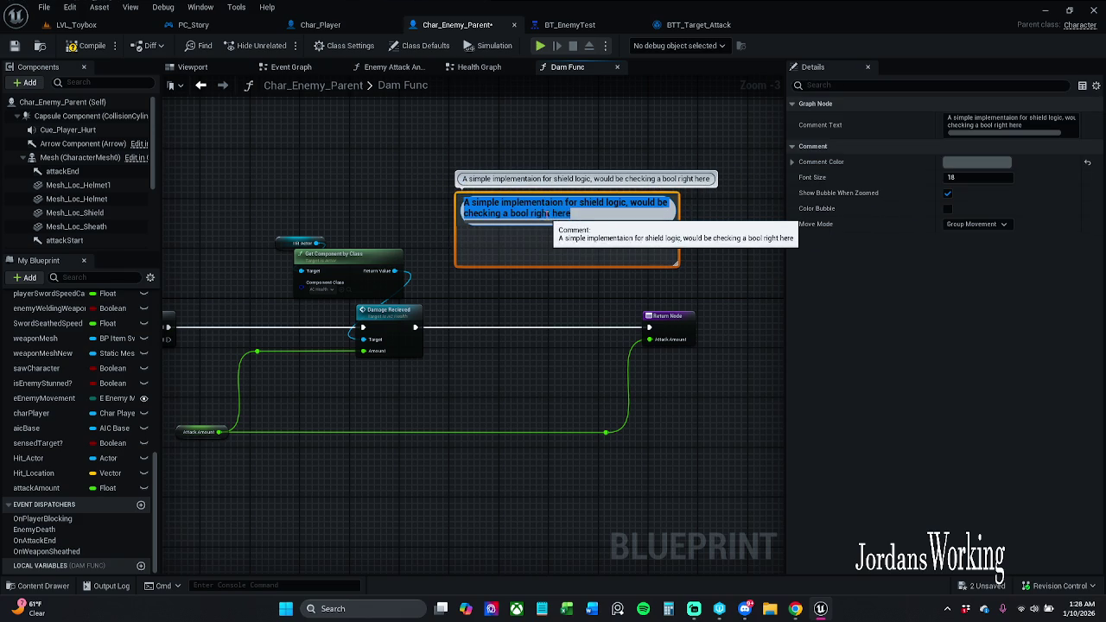
{"action": "left_click", "coordinate": [549, 213]}
{"action": "left_click_drag", "start_coordinate": [504, 213], "coordinate": [598, 221]}
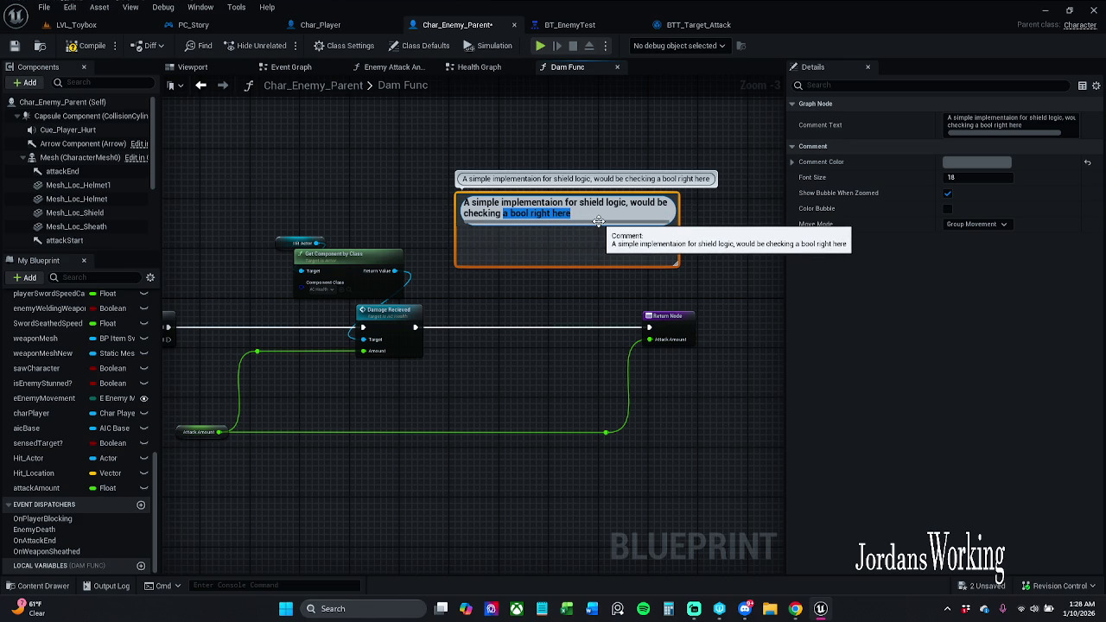
{"action": "type", "text": "if "}
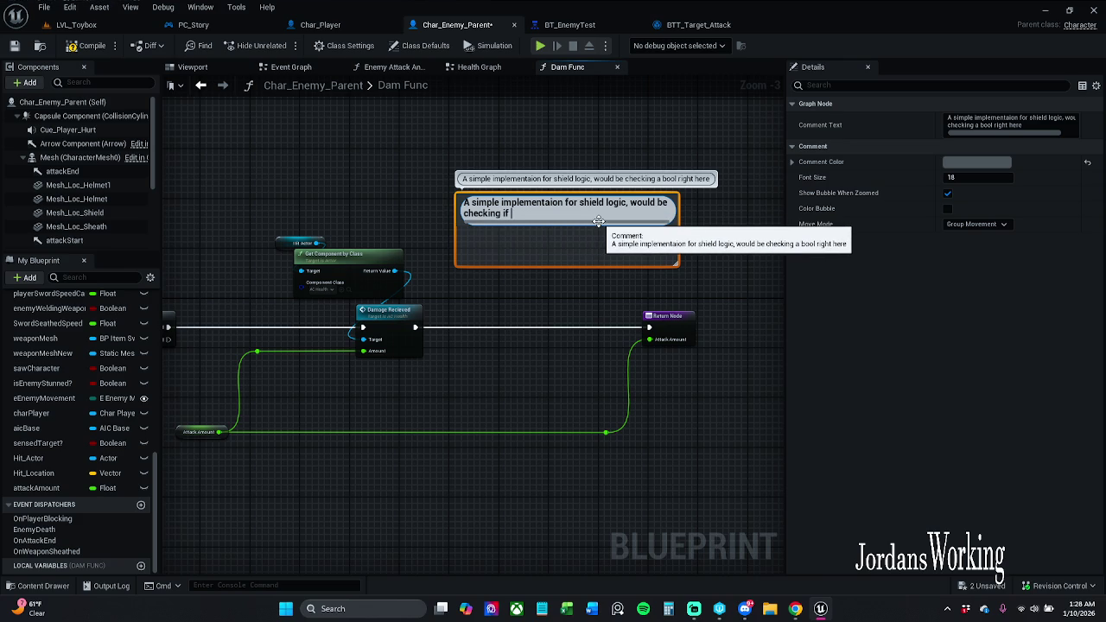
{"action": "type", "text": "player"}
{"action": "type", "text": "IsBlo"}
{"action": "type", "text": "cki"}
{"action": "type", "text": "ng?"}
{"action": "key", "text": "Return"}
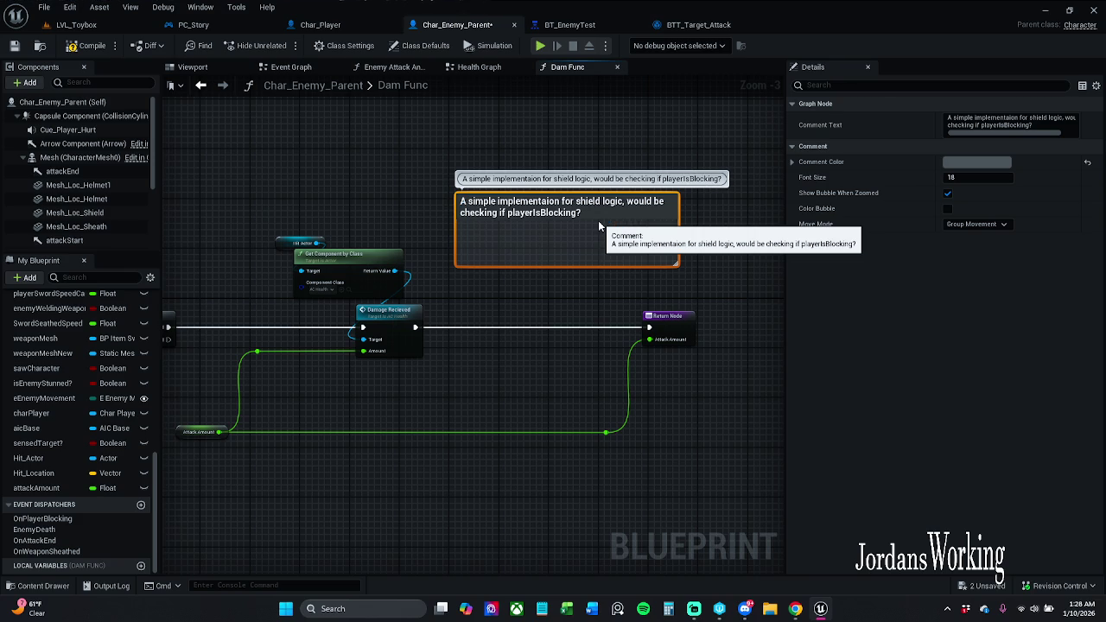
{"action": "left_click", "coordinate": [13, 46]}
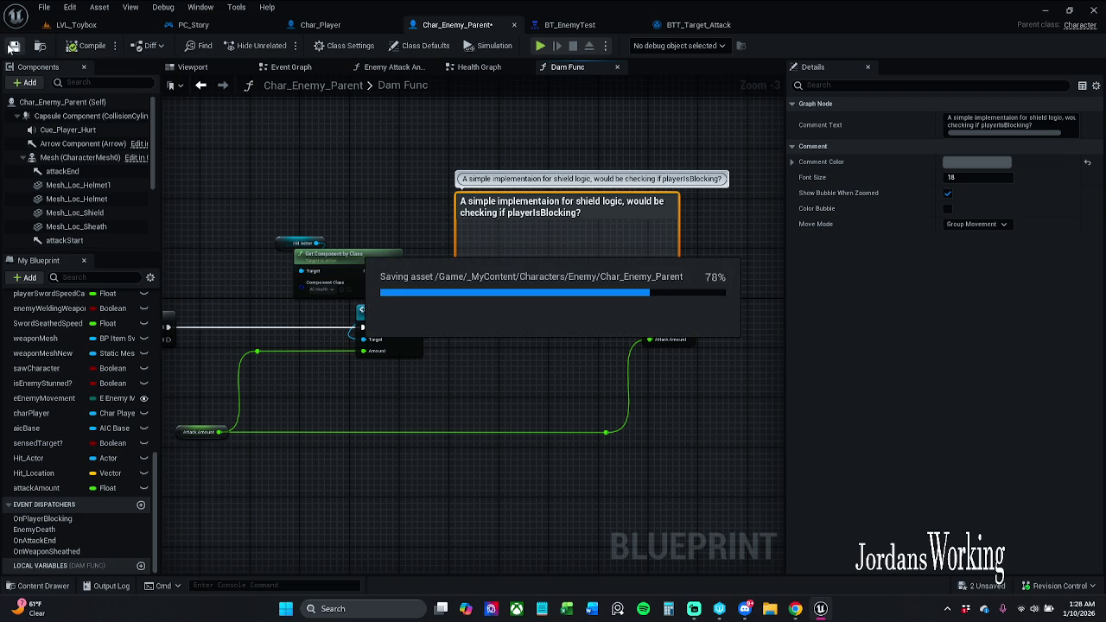
Nudge the comment box up, make it slightly shorter and wider, then save.
{"action": "left_click", "coordinate": [481, 138]}
{"action": "left_click_drag", "start_coordinate": [523, 211], "coordinate": [517, 198]}
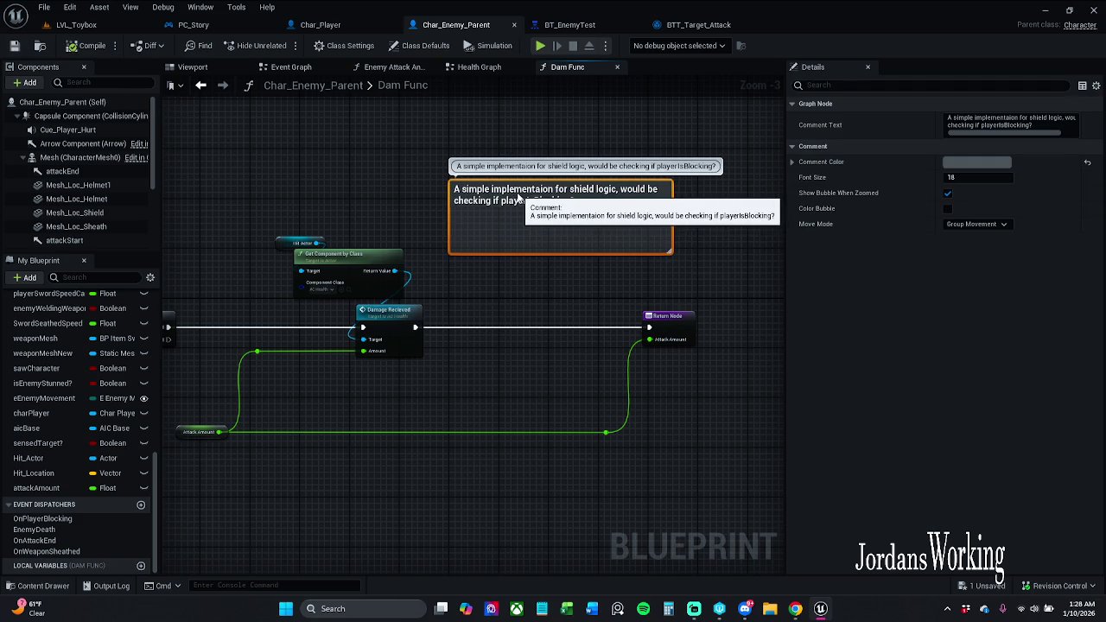
{"action": "left_click", "coordinate": [605, 281]}
{"action": "left_click_drag", "start_coordinate": [636, 255], "coordinate": [635, 248]}
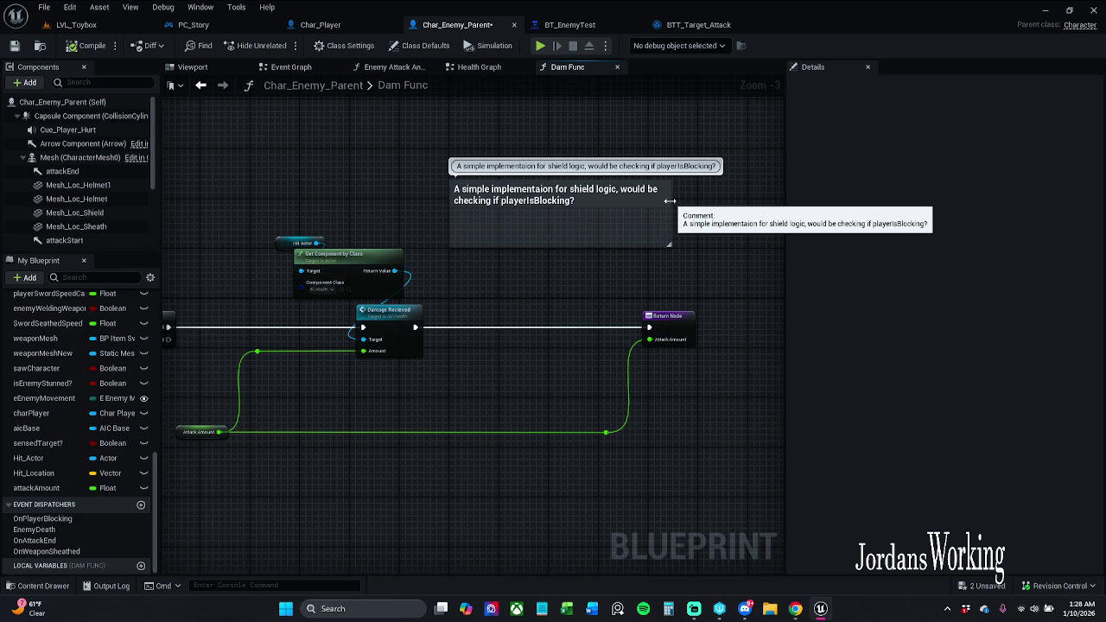
{"action": "left_click_drag", "start_coordinate": [669, 203], "coordinate": [695, 200]}
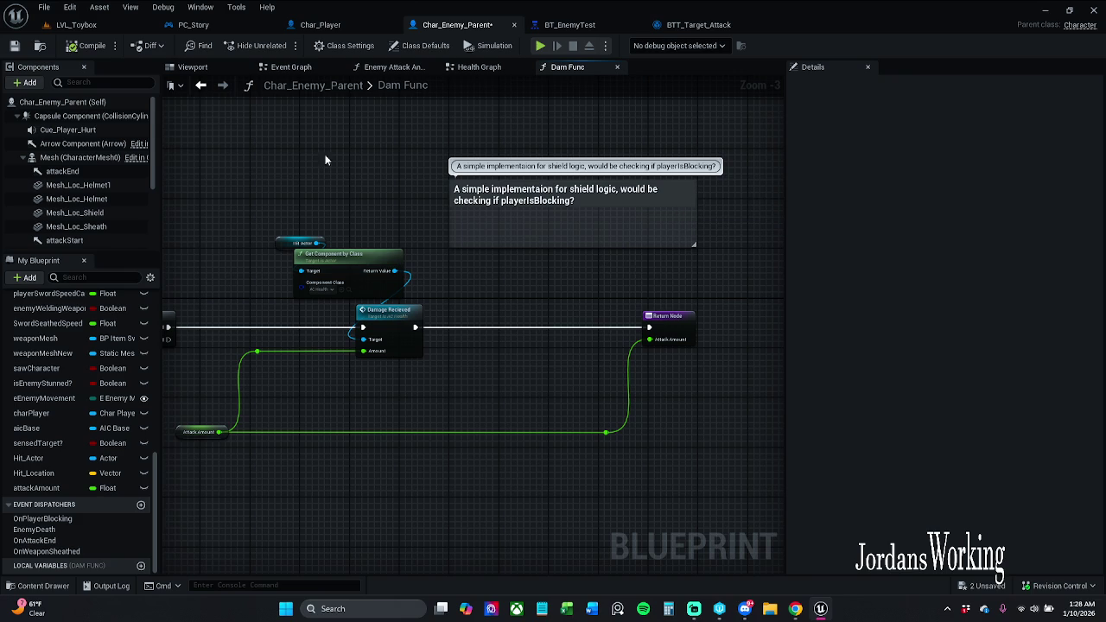
{"action": "key", "text": "ctrl+s"}
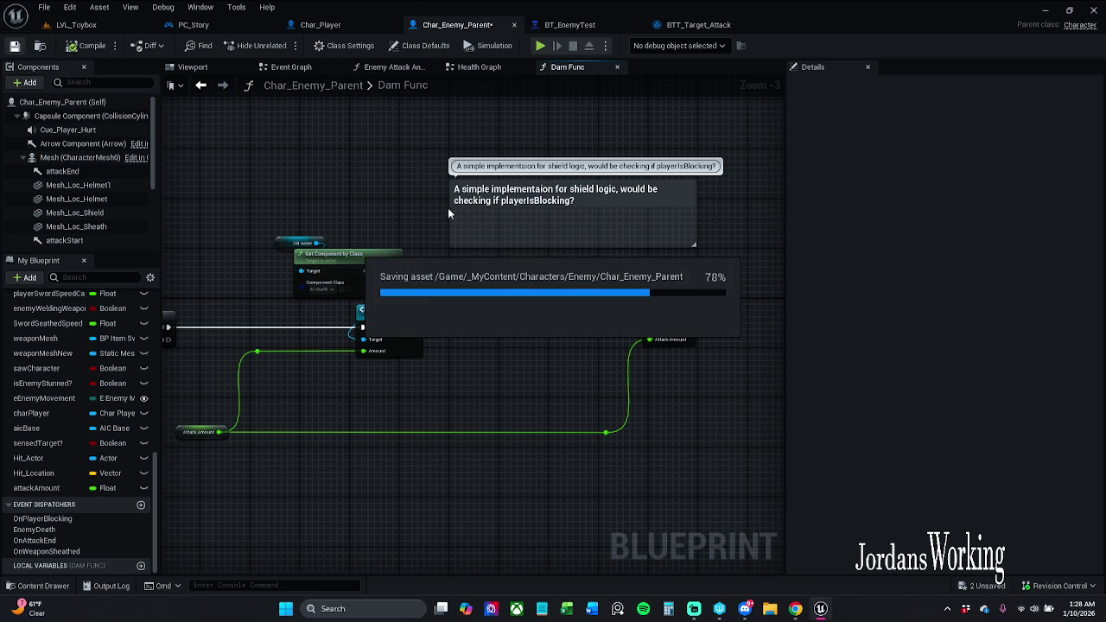
Correct the comment spelling to 'implementation', move the box higher, and save Char_Enemy_Parent.
{"action": "left_click", "coordinate": [540, 198]}
{"action": "double_click", "coordinate": [542, 193]}
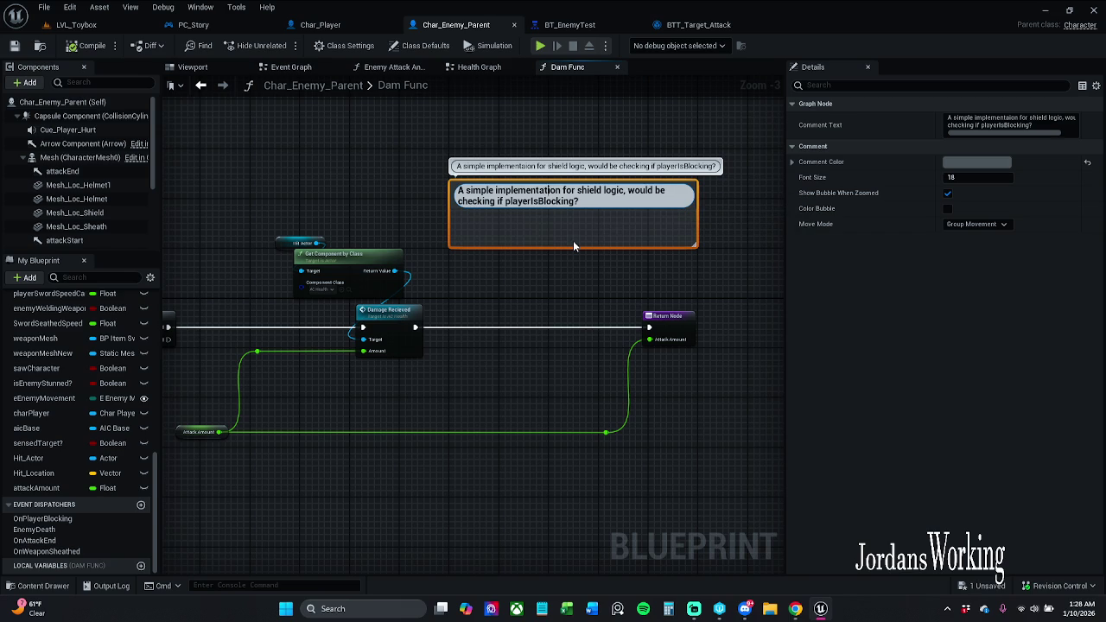
{"action": "key", "text": "Return"}
{"action": "left_click", "coordinate": [580, 266]}
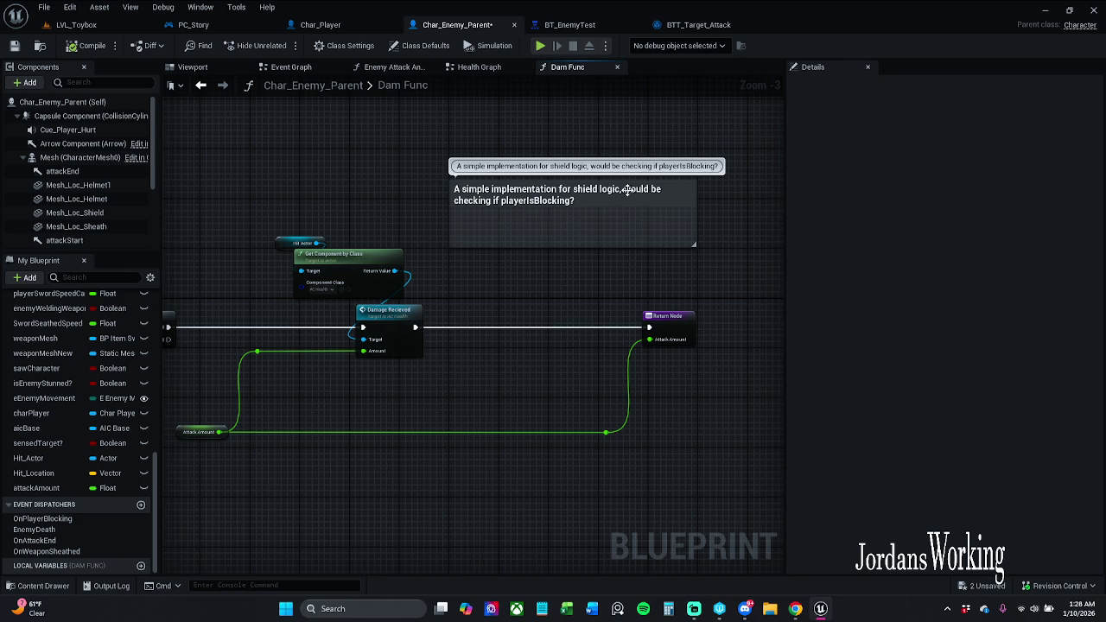
{"action": "left_click_drag", "start_coordinate": [639, 179], "coordinate": [643, 148]}
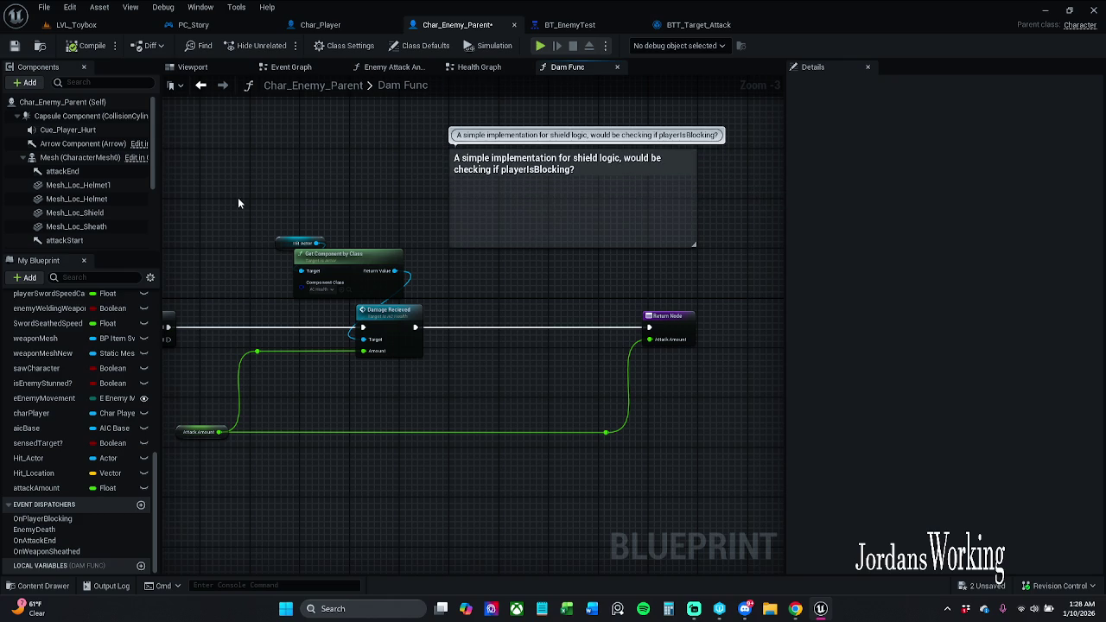
{"action": "left_click", "coordinate": [14, 46]}
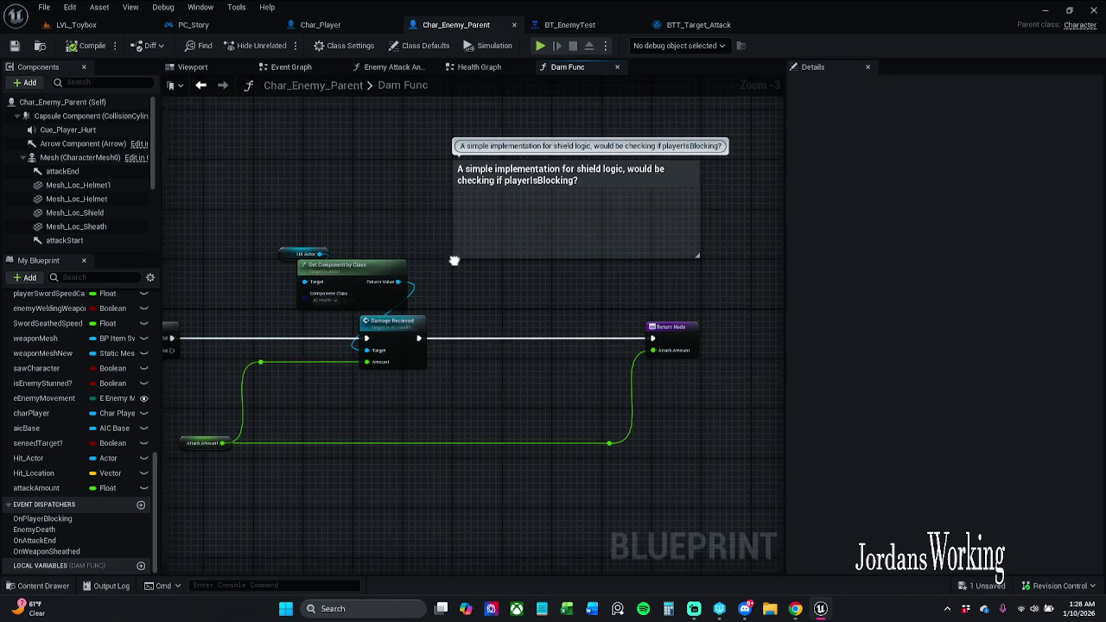
Pan the Dam Func graph and switch back to the LVL_Toybox level.
{"action": "left_click_drag", "start_coordinate": [451, 254], "coordinate": [470, 292]}
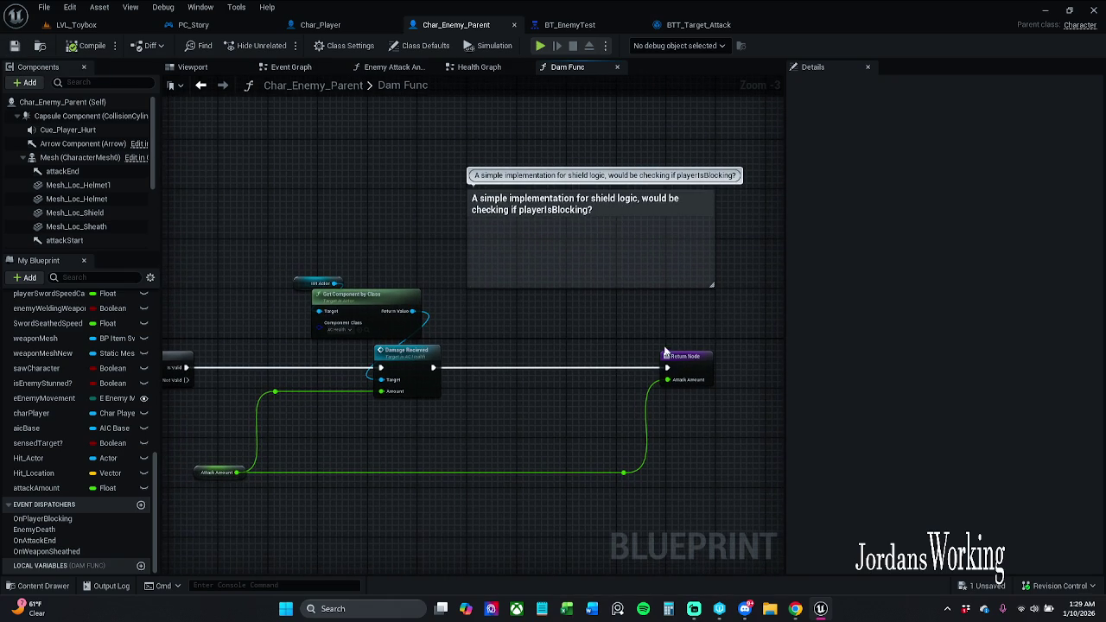
{"action": "left_click_drag", "start_coordinate": [647, 324], "coordinate": [610, 319]}
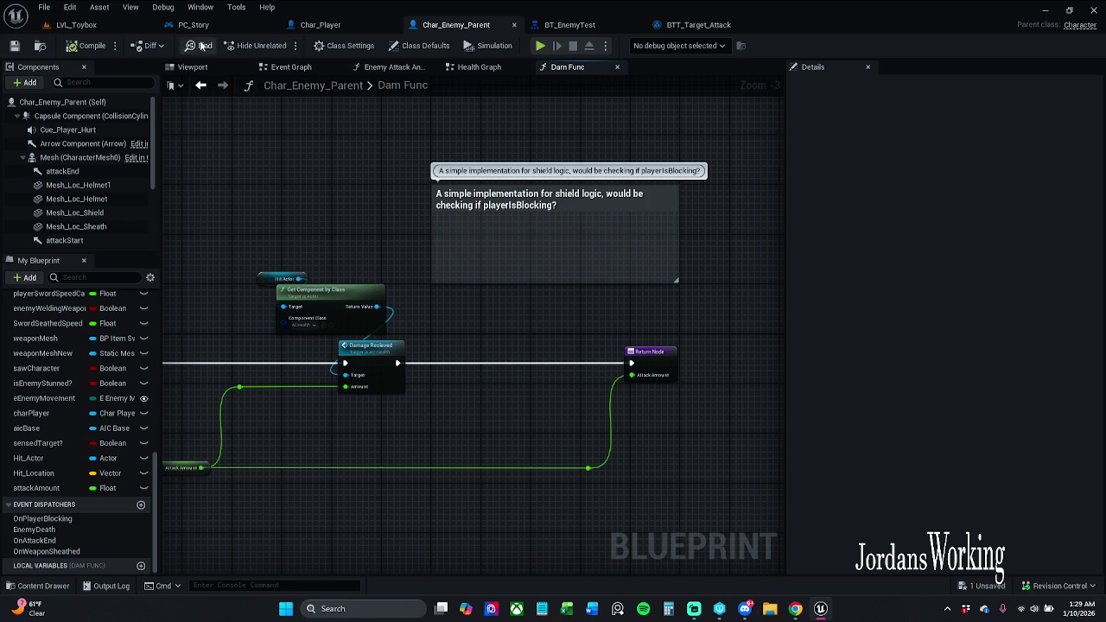
{"action": "left_click", "coordinate": [76, 24]}
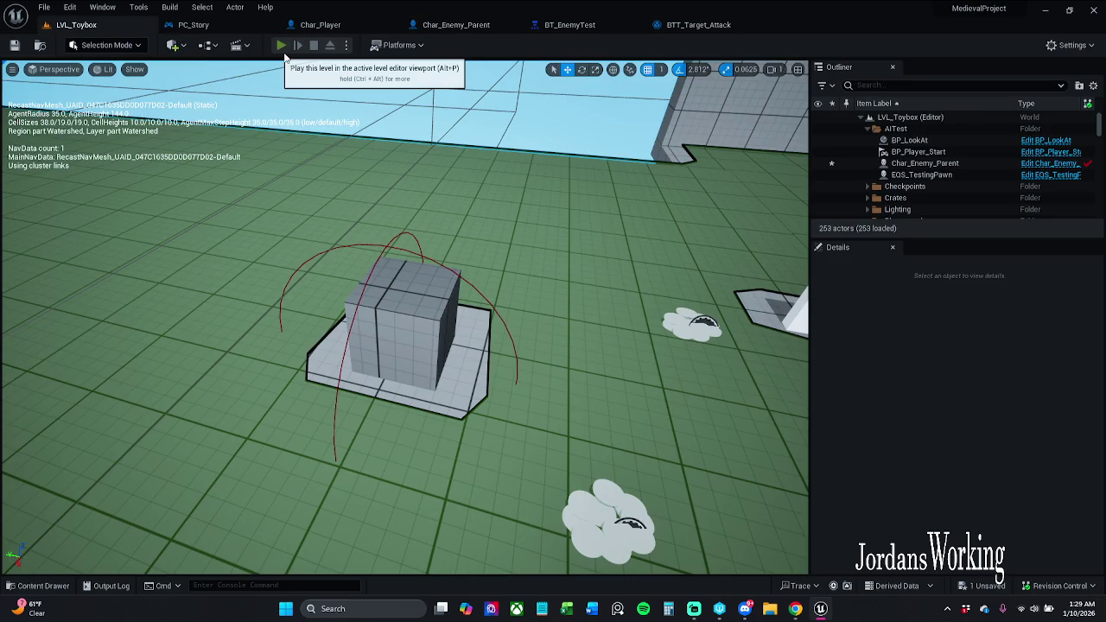
Play-test LVL_Toybox twice, using an AOE potion on an enemy, and stop each session.
{"action": "left_click", "coordinate": [279, 52]}
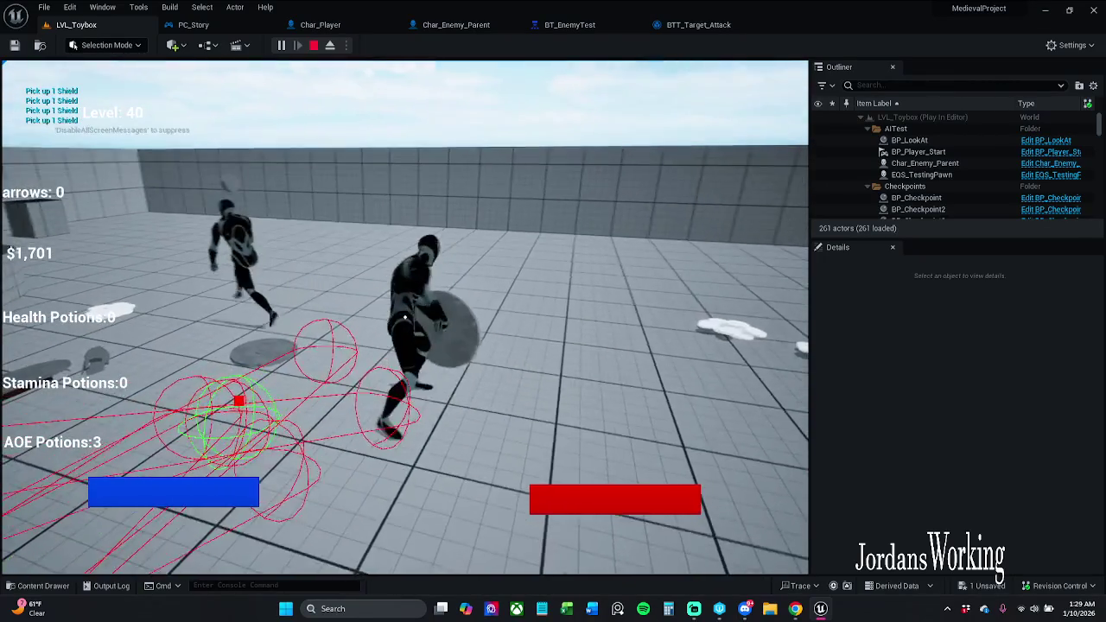
{"action": "key", "text": "3"}
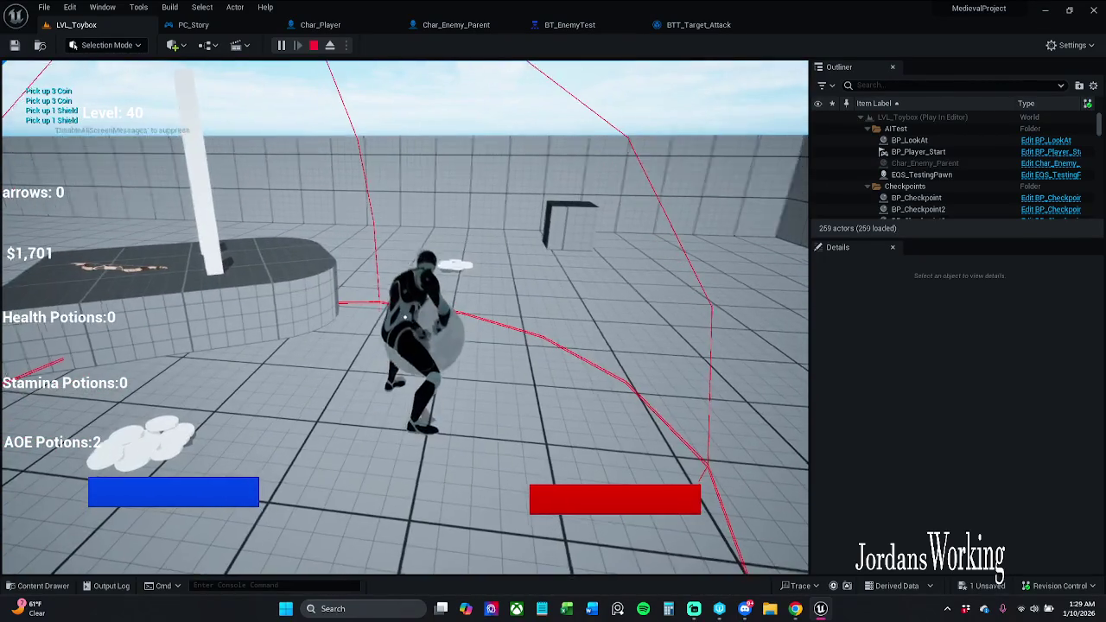
{"action": "key", "text": "Escape"}
{"action": "left_click", "coordinate": [282, 45]}
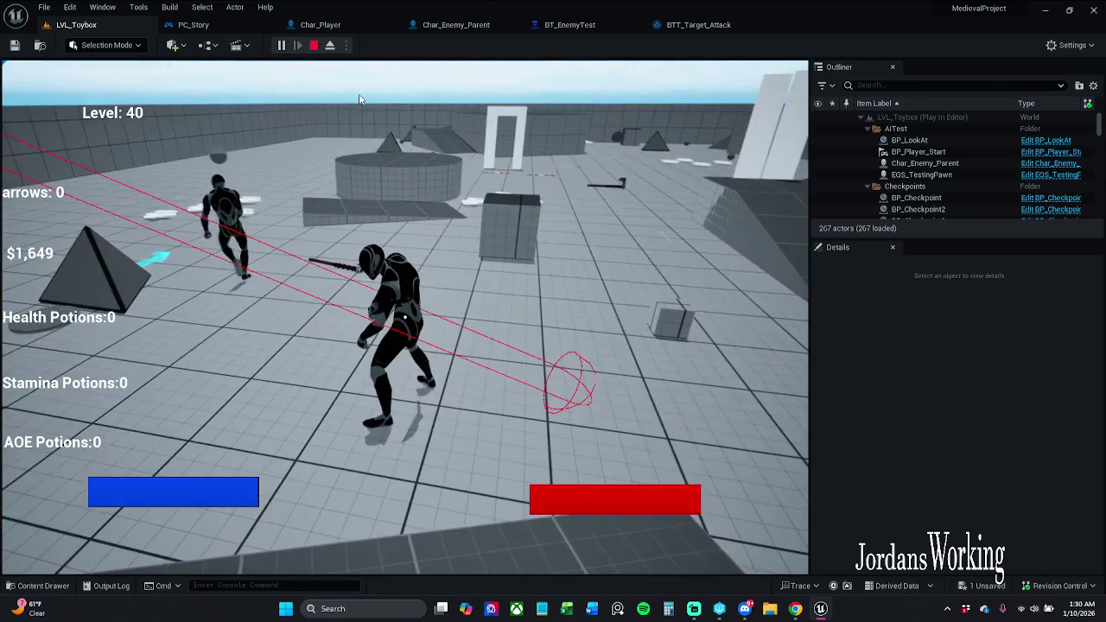
{"action": "key", "text": "Escape"}
{"action": "left_click", "coordinate": [45, 9]}
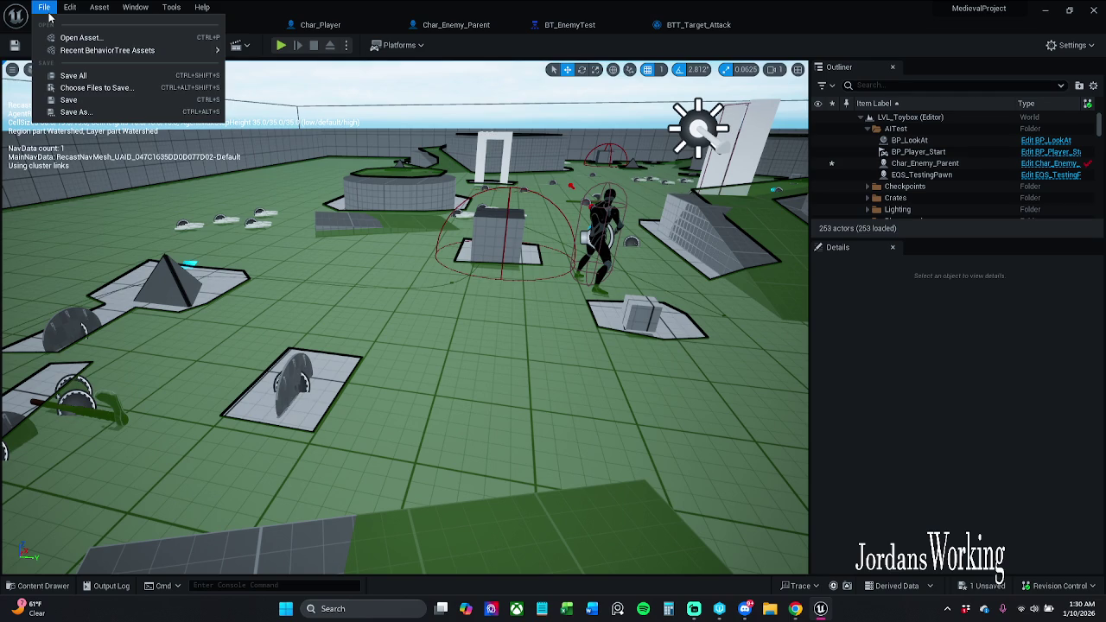
Save all unsaved levels and assets with File > Save All.
{"action": "left_click", "coordinate": [49, 16]}
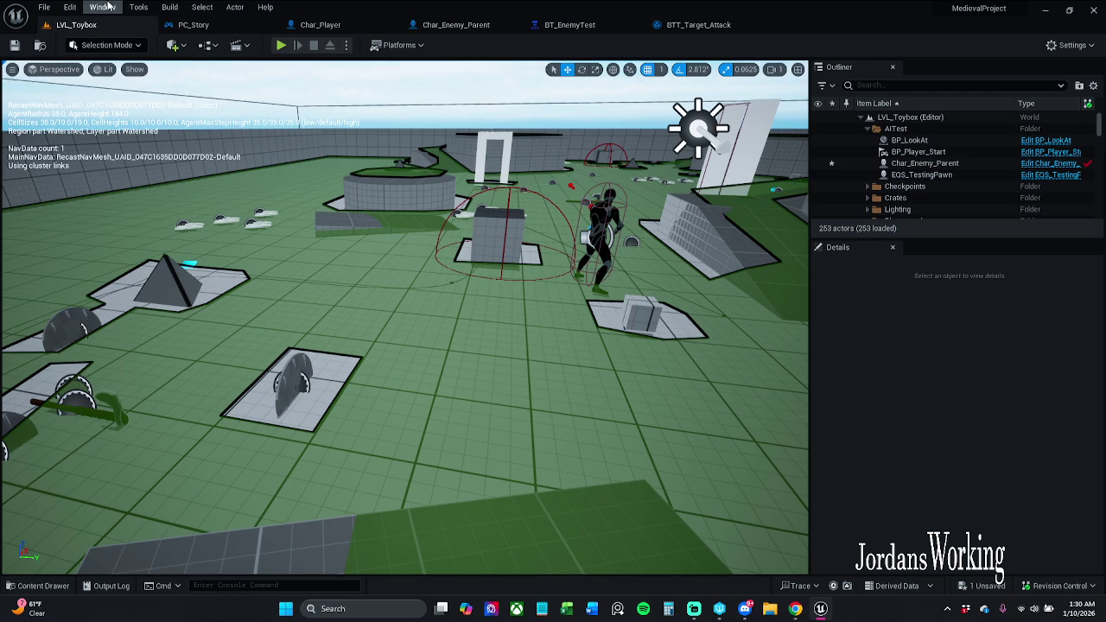
{"action": "left_click", "coordinate": [44, 9]}
{"action": "left_click", "coordinate": [195, 153]}
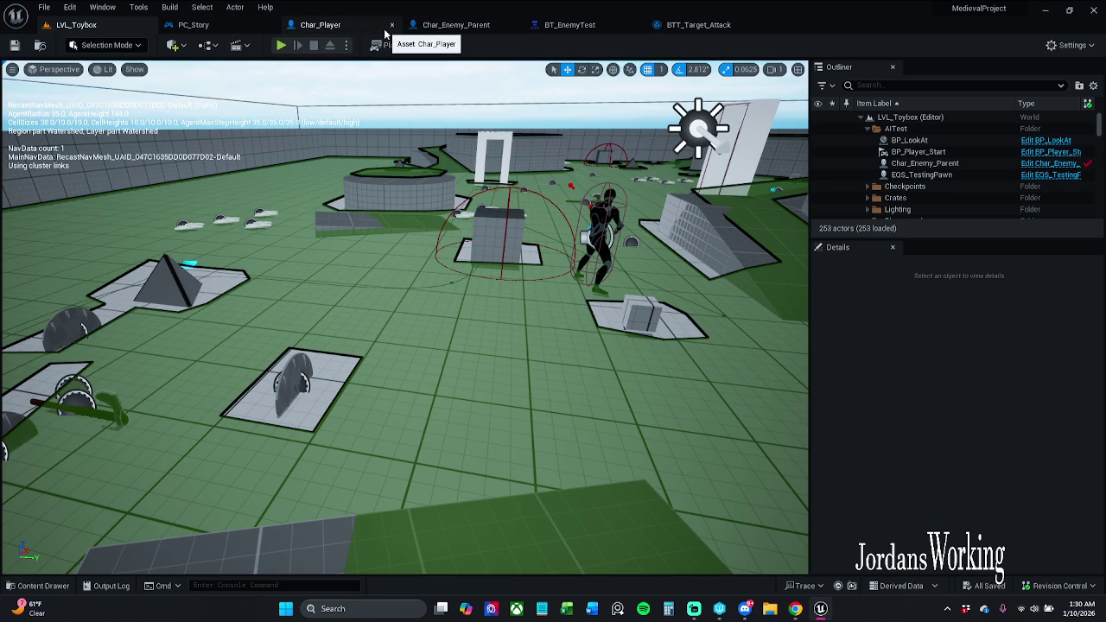
Check the BT_EnemyTest and BTT_Target_Attack graphs, then return to the LVL_Toybox level.
{"action": "left_click", "coordinate": [615, 32]}
{"action": "left_click", "coordinate": [704, 25]}
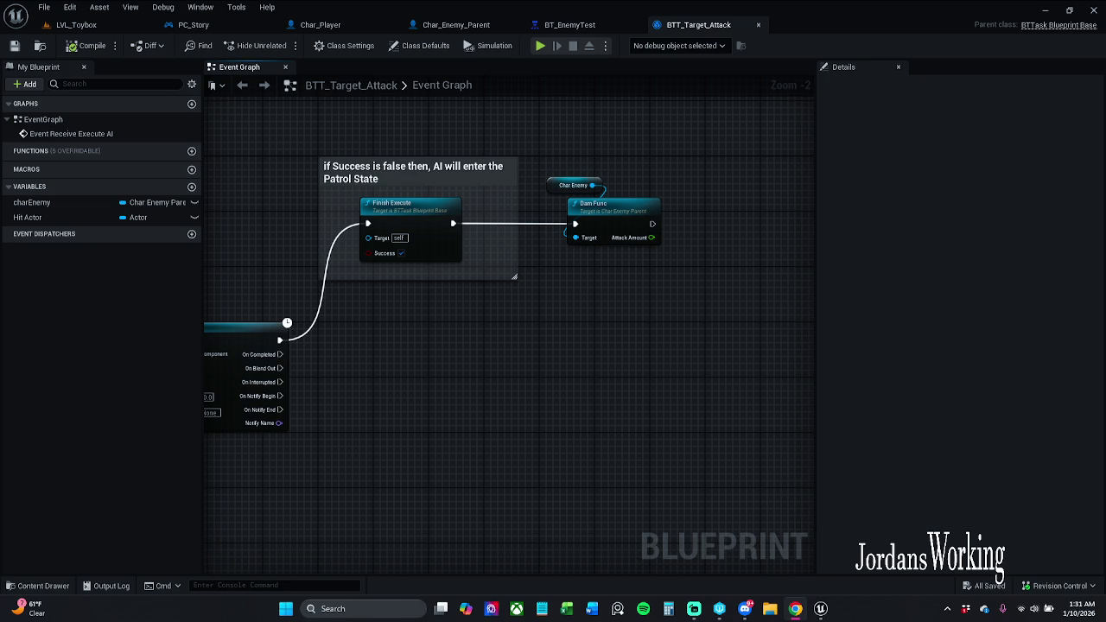
{"action": "left_click_drag", "start_coordinate": [527, 296], "coordinate": [577, 303]}
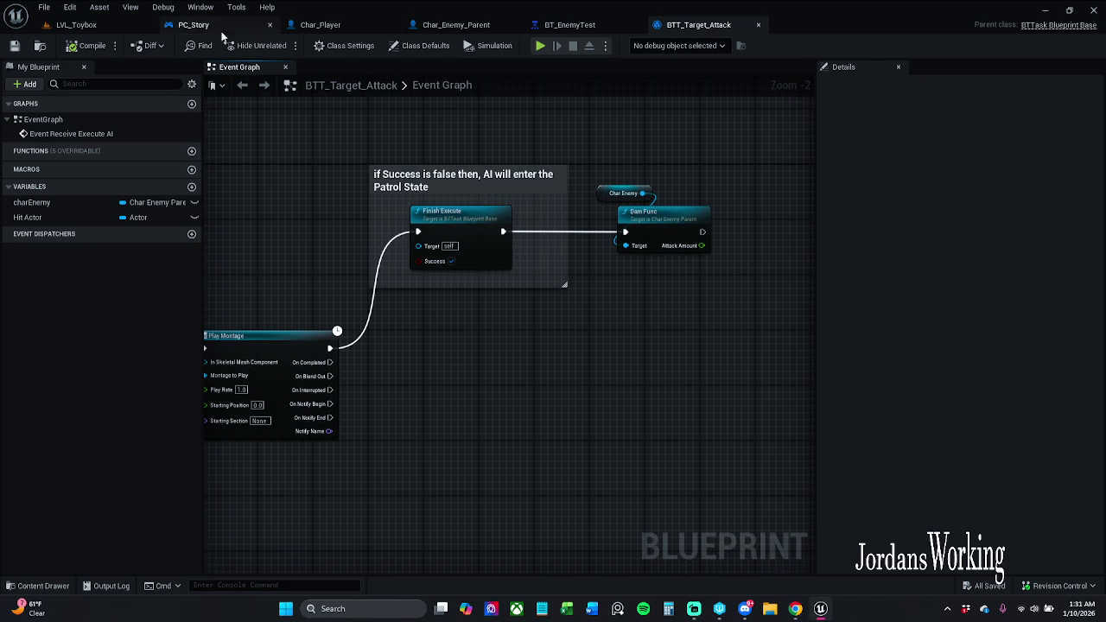
{"action": "left_click", "coordinate": [87, 25]}
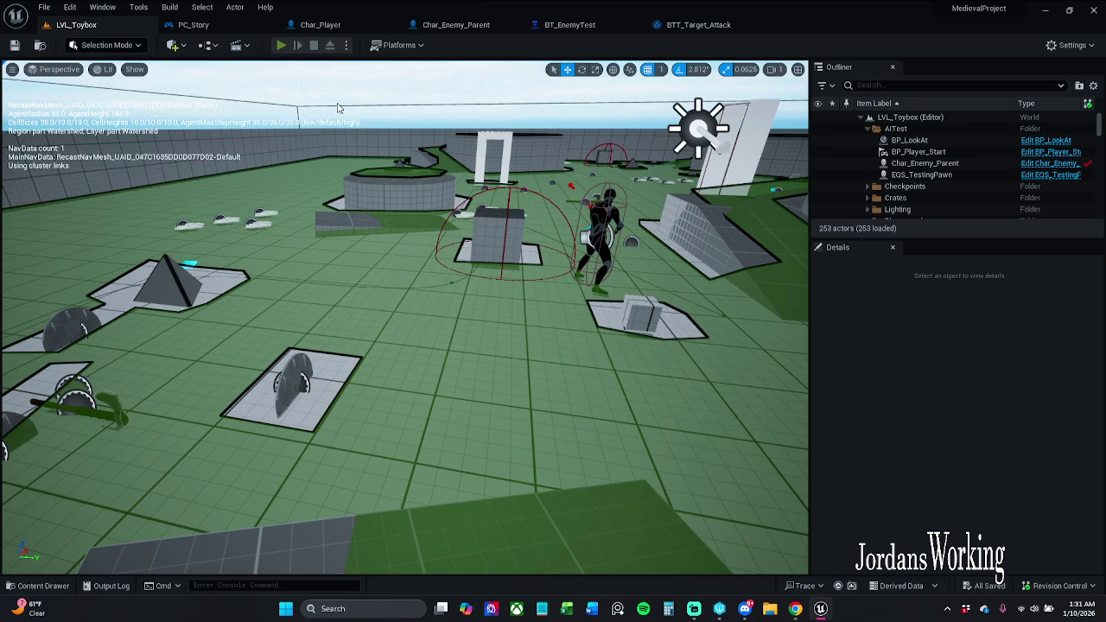
{"action": "key", "text": "alt+p"}
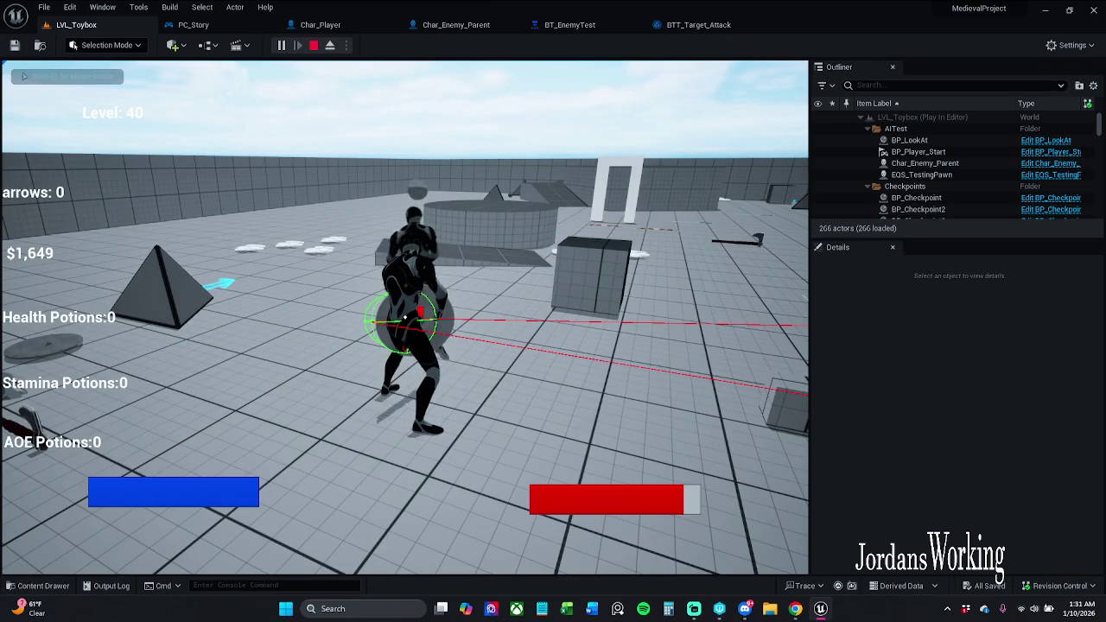
{"action": "key", "text": "Escape"}
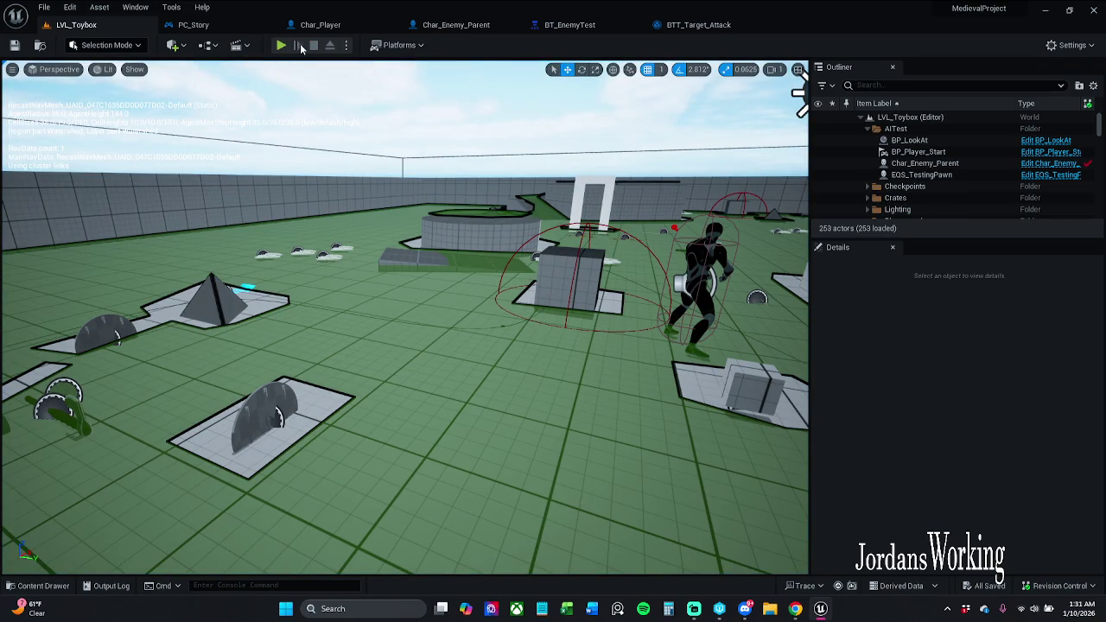
{"action": "left_click", "coordinate": [281, 45]}
{"action": "key", "text": "e"}
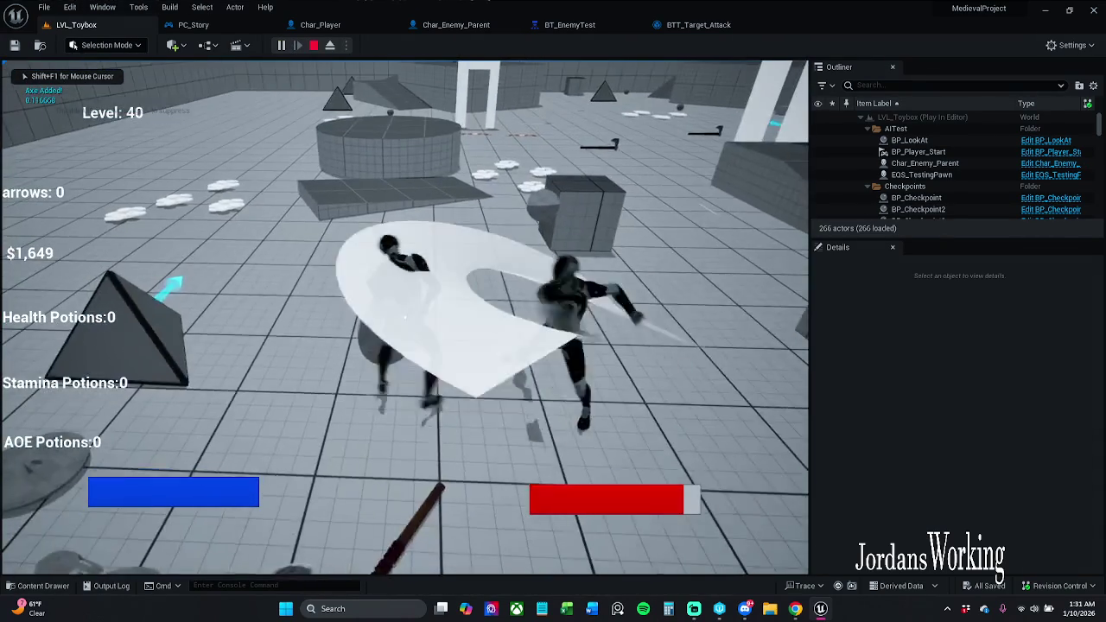
{"action": "key", "text": "e"}
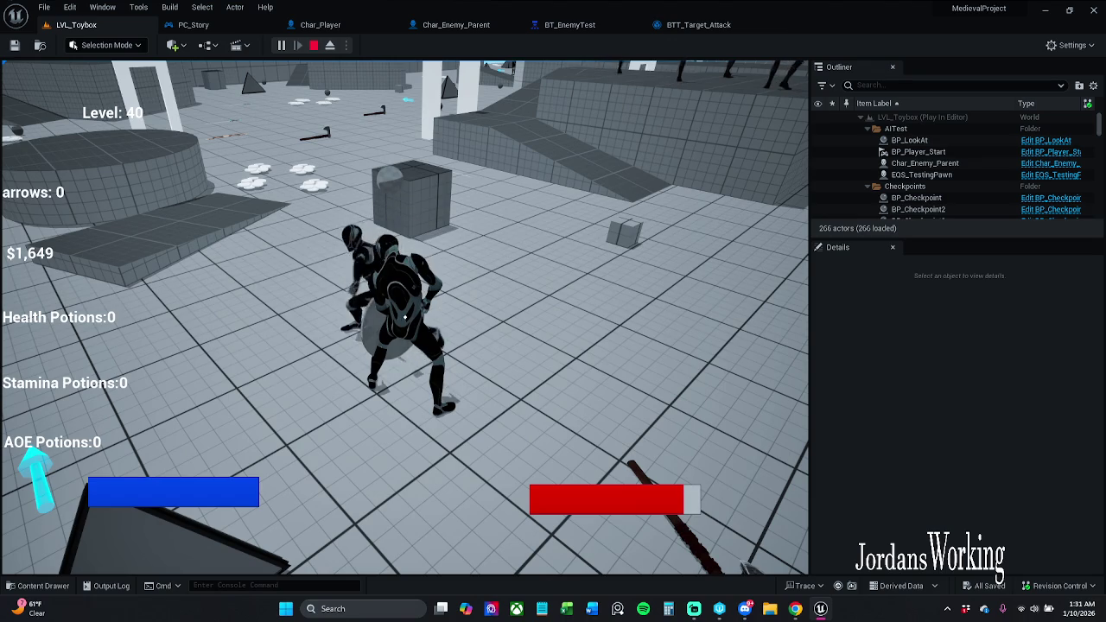
{"action": "key", "text": "Escape"}
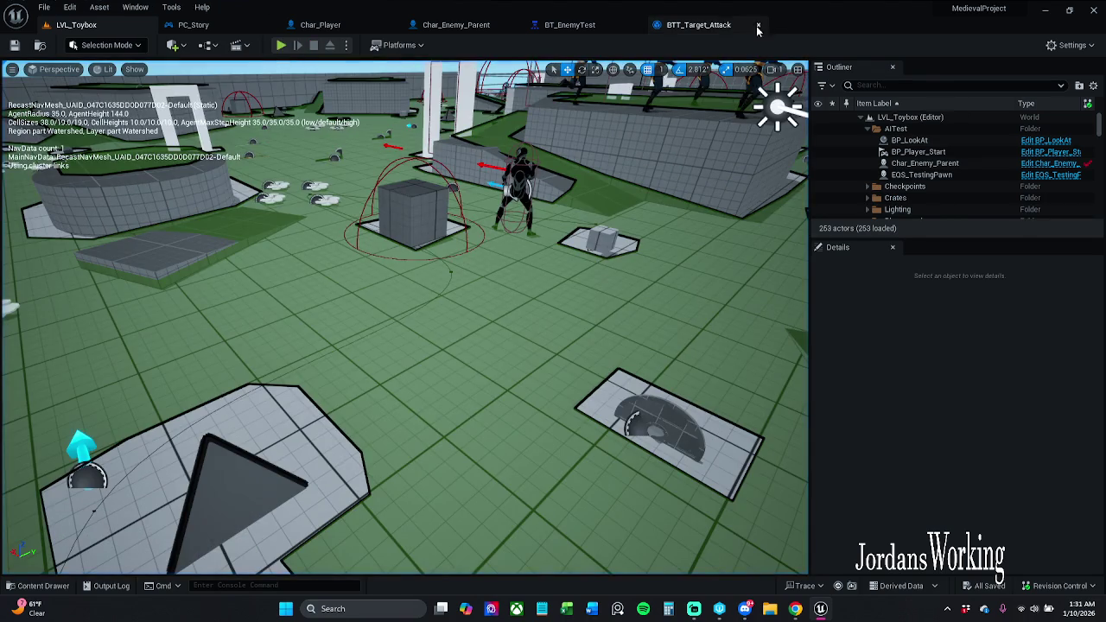
In BTT_Target_Attack, move the Char Enemy and Dam Func nodes slightly right.
{"action": "left_click", "coordinate": [702, 25]}
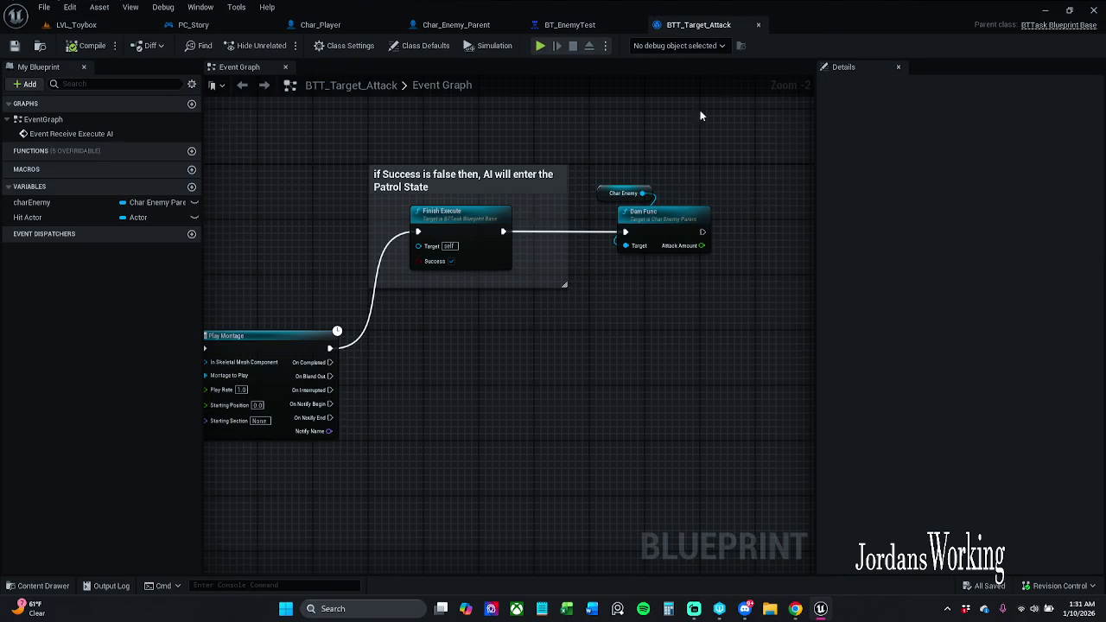
{"action": "left_click_drag", "start_coordinate": [624, 332], "coordinate": [545, 330]}
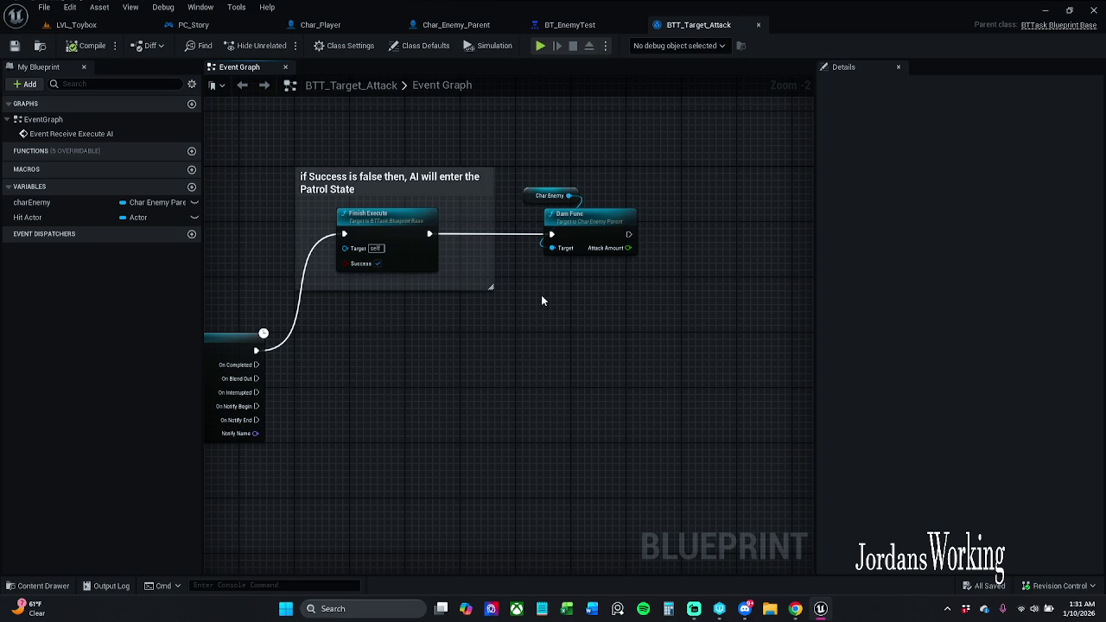
{"action": "left_click_drag", "start_coordinate": [584, 309], "coordinate": [693, 273]}
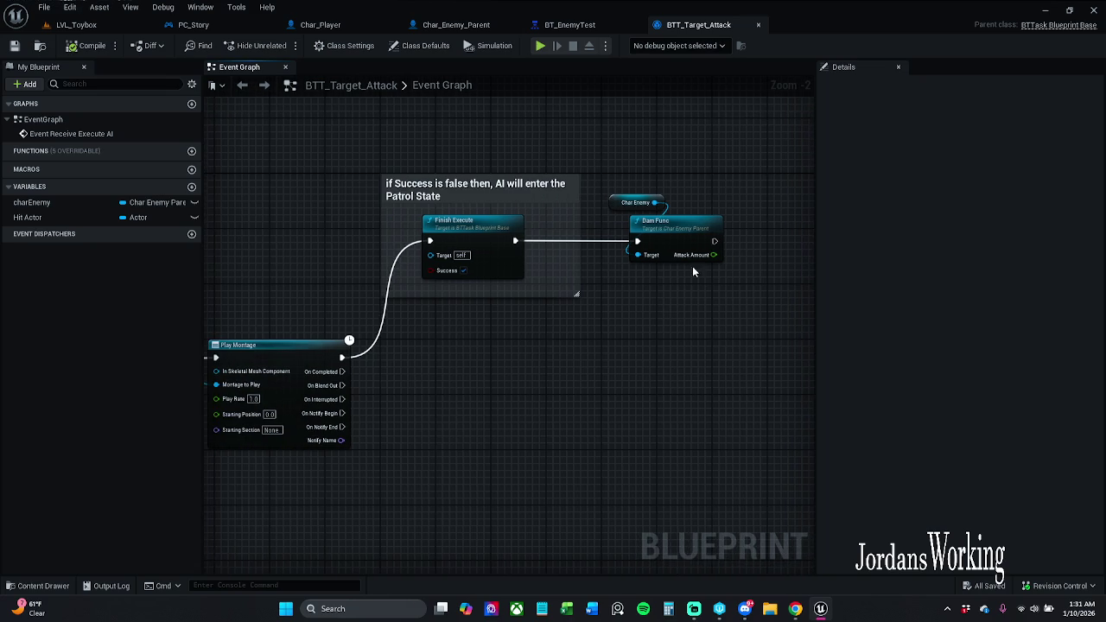
{"action": "mouse_move", "coordinate": [748, 203]}
{"action": "left_mouse_down"}
{"action": "mouse_move", "coordinate": [674, 216]}
{"action": "mouse_move", "coordinate": [534, 320]}
{"action": "left_mouse_up"}
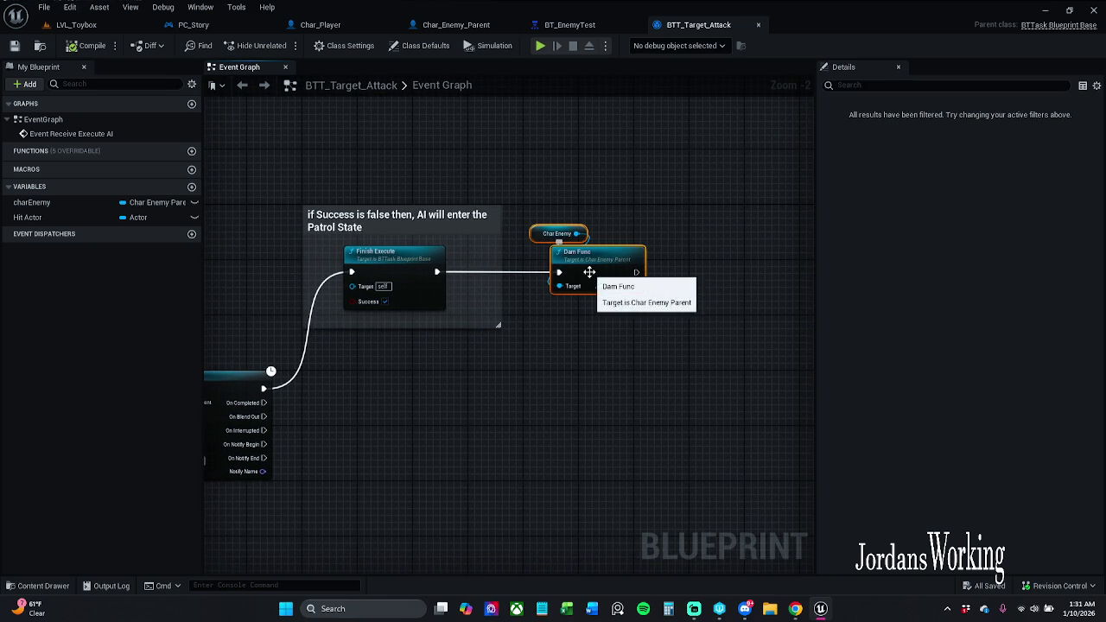
{"action": "left_click_drag", "start_coordinate": [594, 274], "coordinate": [614, 274]}
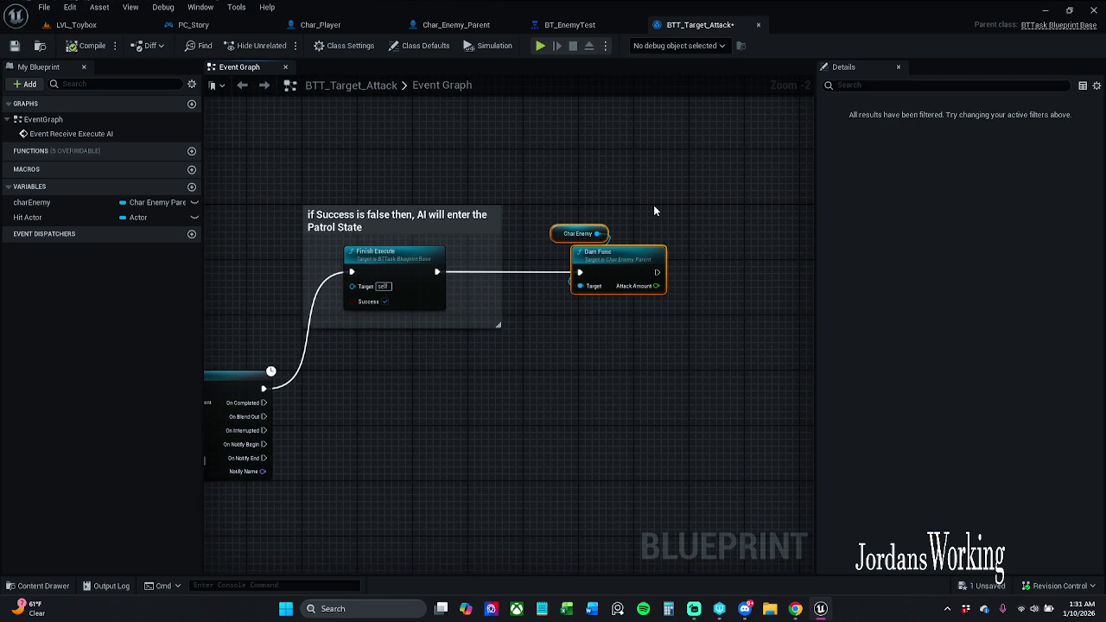
{"action": "left_click", "coordinate": [657, 242]}
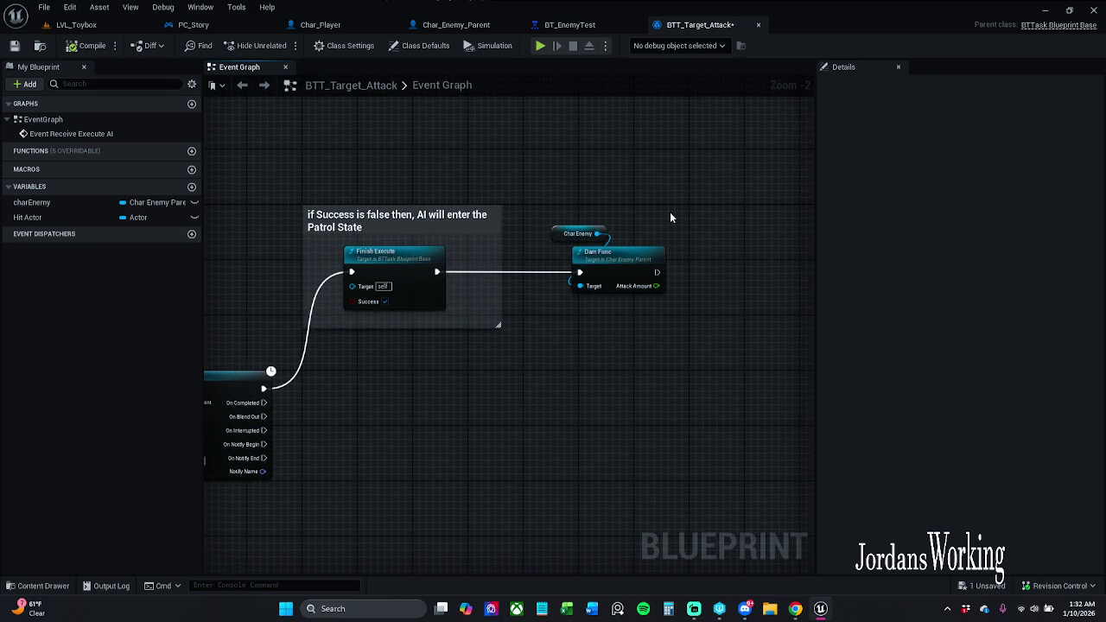
{"action": "left_click_drag", "start_coordinate": [663, 209], "coordinate": [693, 197]}
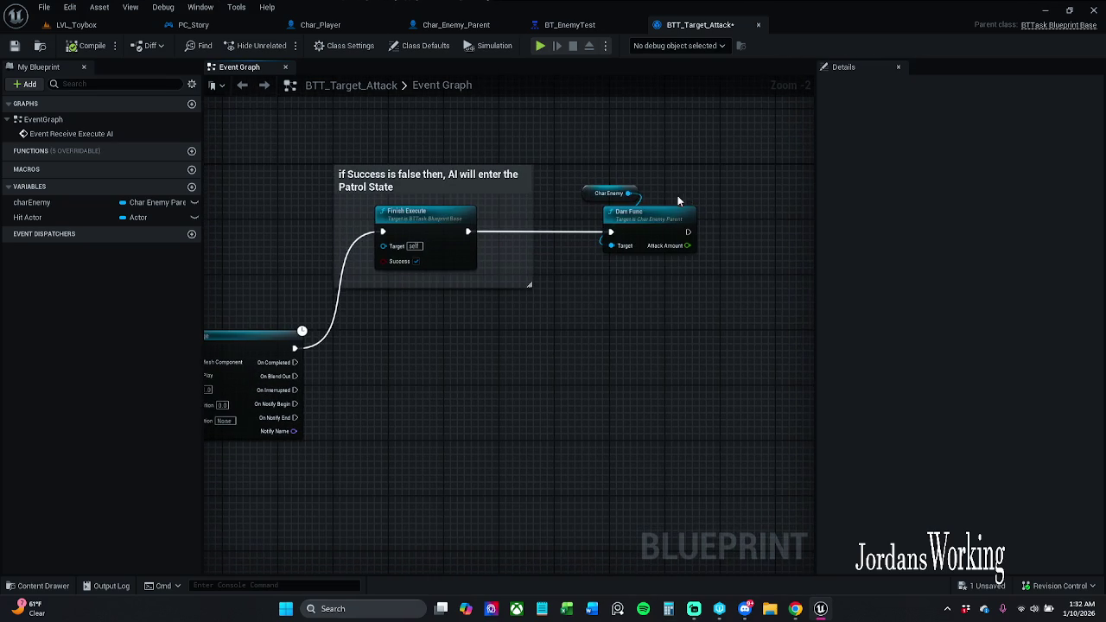
Save Char_Enemy_Parent from its Dam Func graph, then reselect both nodes in BTT_Target_Attack.
{"action": "double_click", "coordinate": [653, 217]}
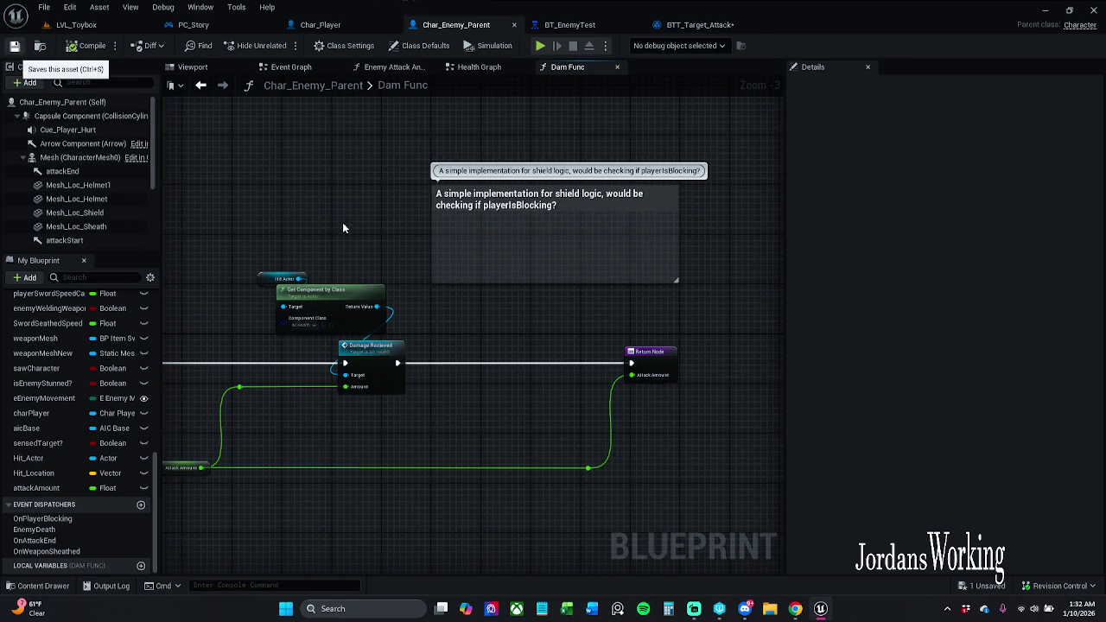
{"action": "key", "text": "ctrl+s"}
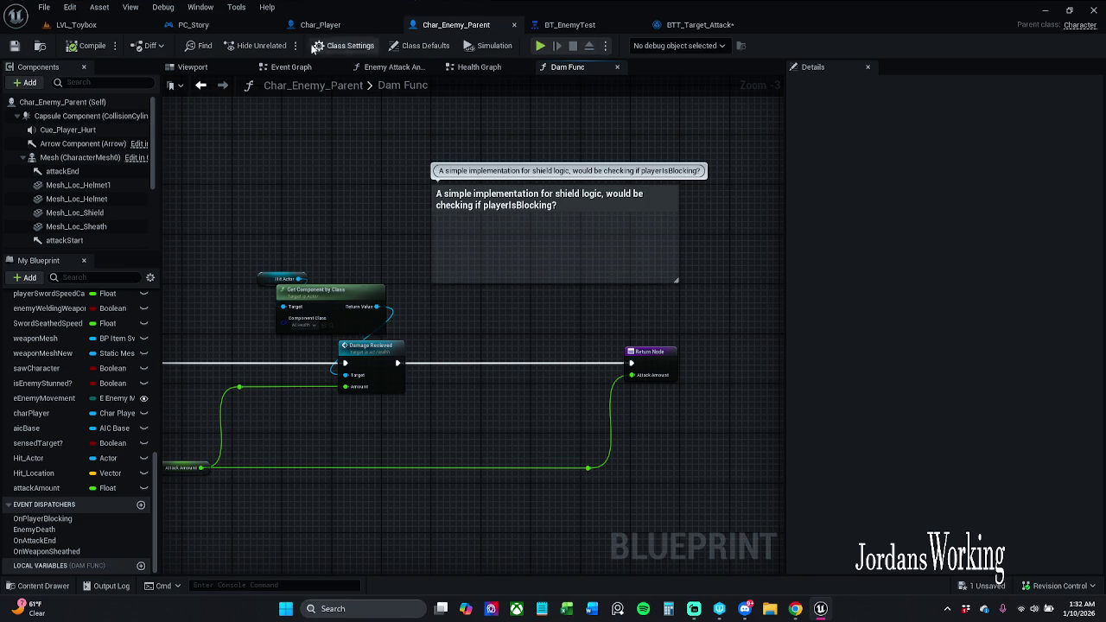
{"action": "left_click", "coordinate": [230, 25]}
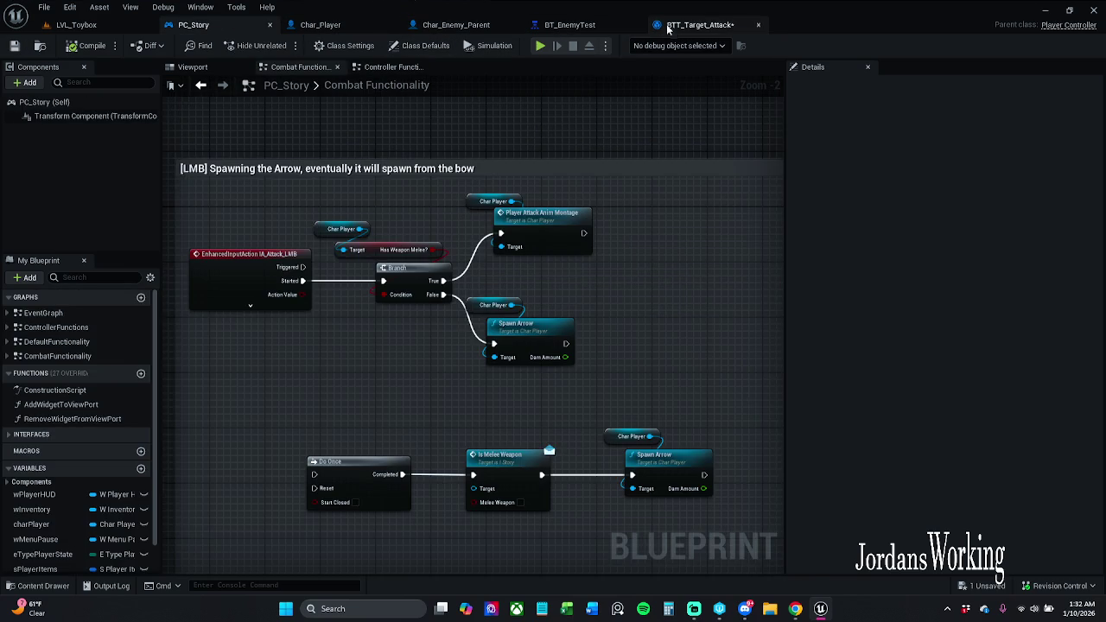
{"action": "left_click", "coordinate": [666, 25]}
{"action": "left_click_drag", "start_coordinate": [459, 187], "coordinate": [627, 304]}
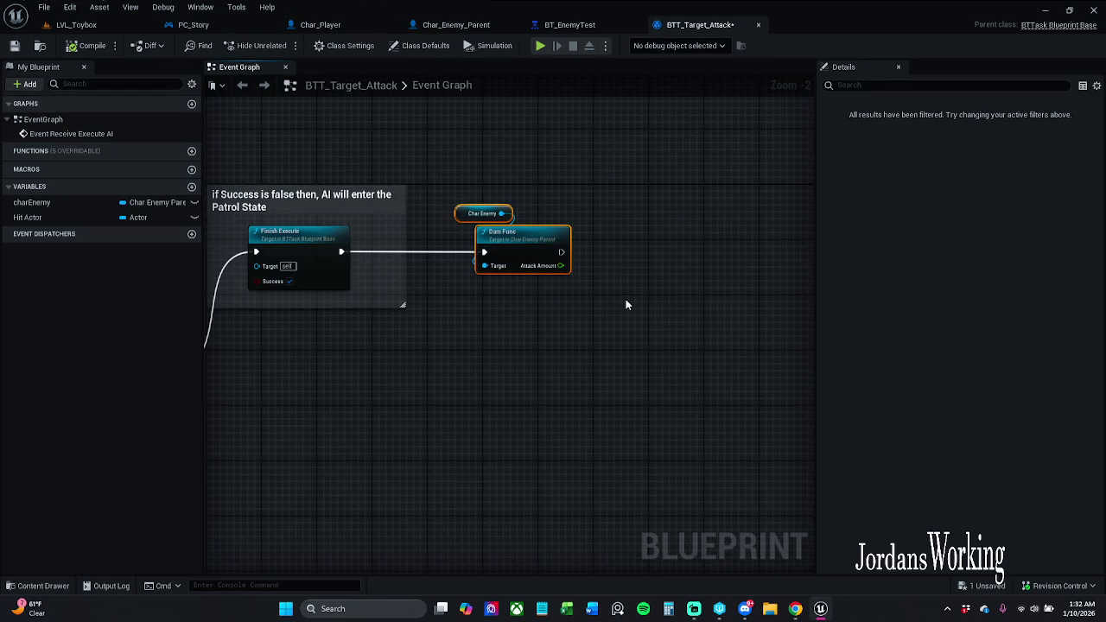
Title the Dam Func comment 'Needs to be fixed later', then change 'later' to '*later*'.
{"action": "type", "text": "c"}
{"action": "type", "text": "Nee"}
{"action": "type", "text": "ds"}
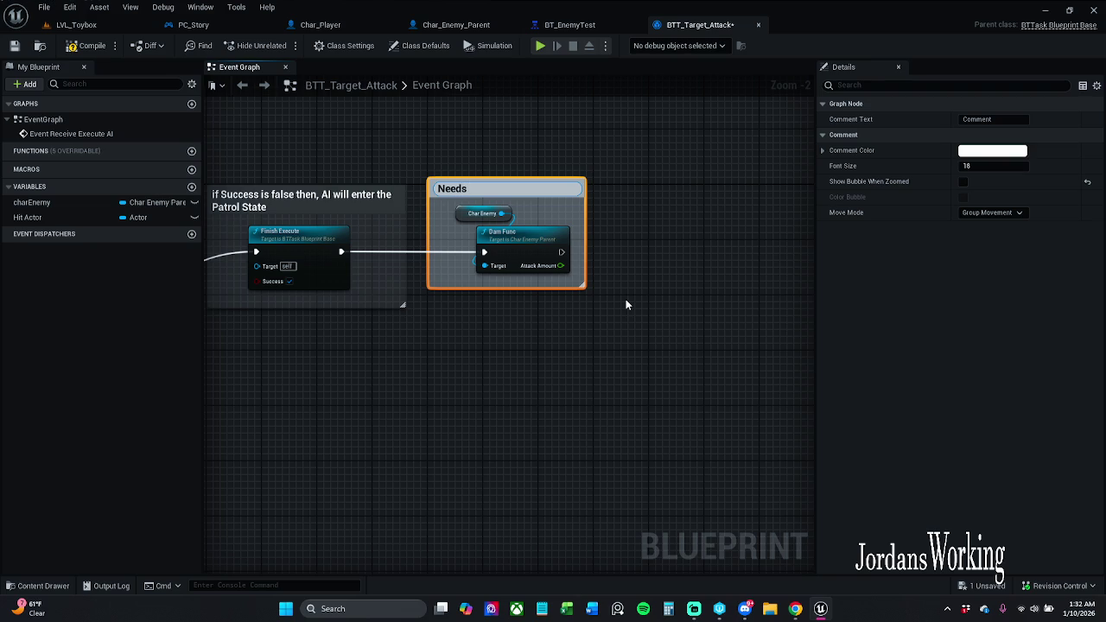
{"action": "type", "text": " to be fixed"}
{"action": "type", "text": " later"}
{"action": "key", "text": "Return"}
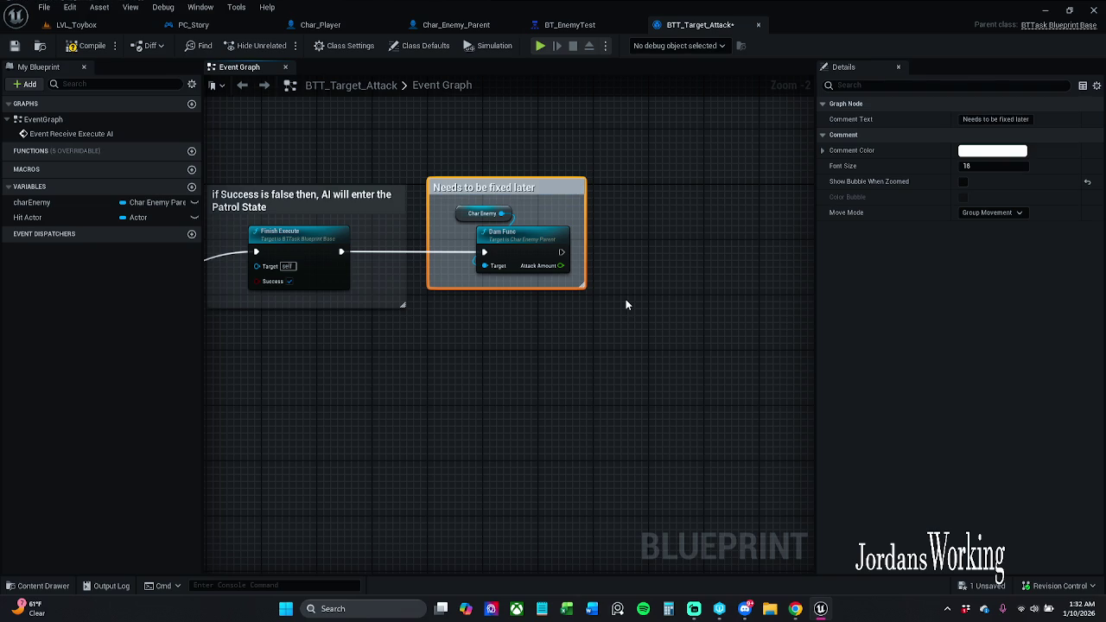
{"action": "double_click", "coordinate": [538, 190]}
{"action": "key", "text": "Right"}
{"action": "key", "text": "ctrl+shift+Left"}
{"action": "key", "text": "BackSpace"}
{"action": "type", "text": "*later"}
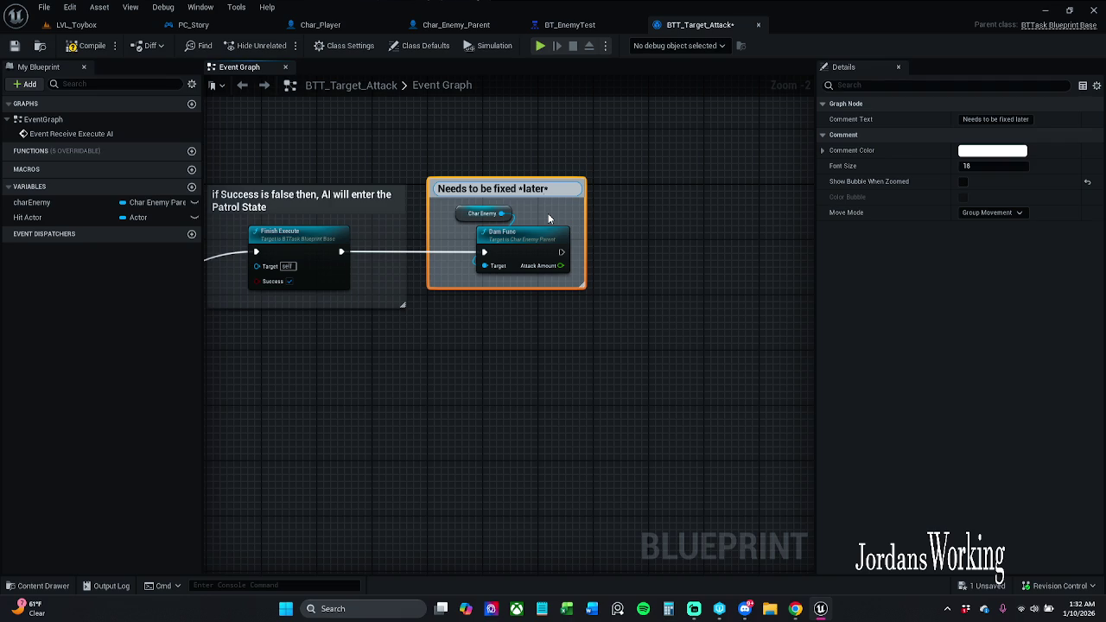
{"action": "key", "text": "Return"}
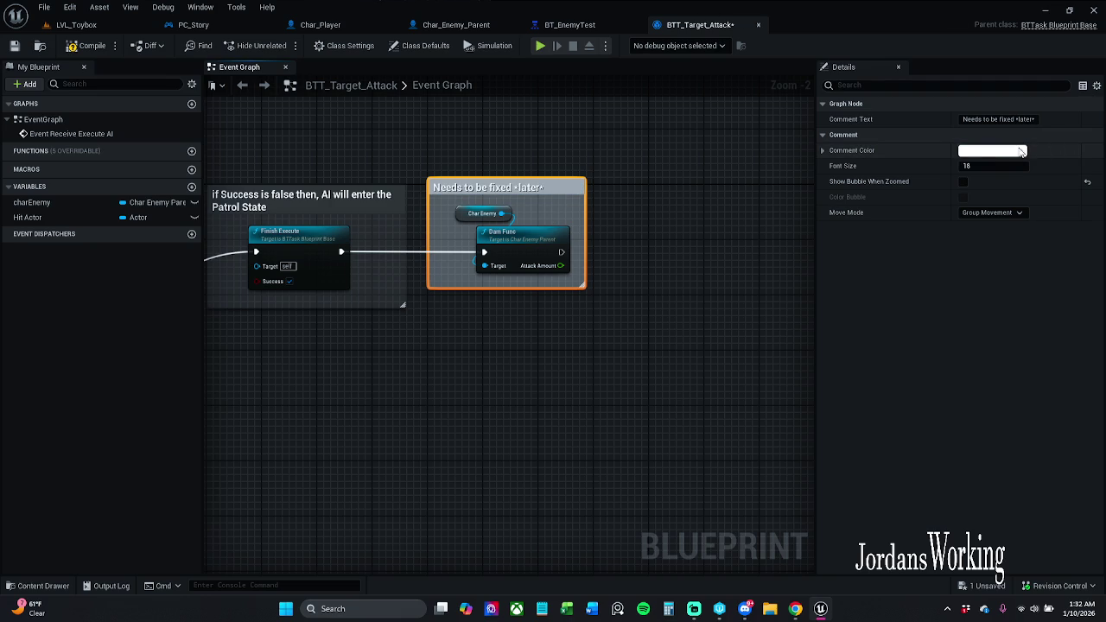
Set the comment colour to dark grey with a V value of 0.123.
{"action": "left_click", "coordinate": [1023, 151]}
{"action": "left_click", "coordinate": [956, 368]}
{"action": "type", "text": "0.123"}
{"action": "key", "text": "Return"}
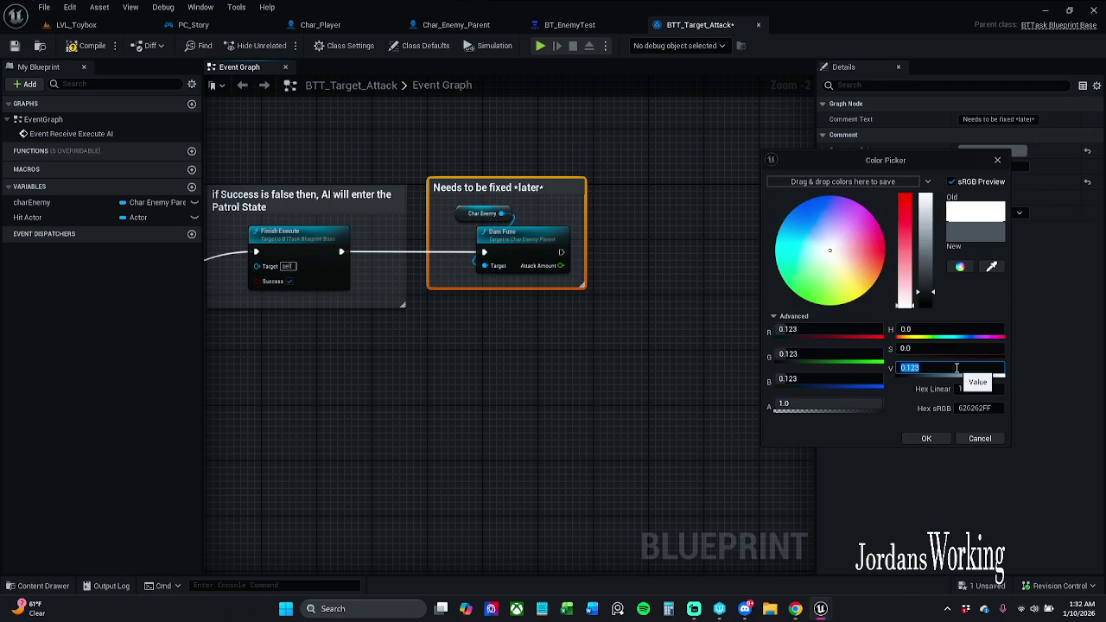
{"action": "left_click", "coordinate": [926, 438]}
Shift the comment group slightly right in the graph.
{"action": "left_click_drag", "start_coordinate": [521, 258], "coordinate": [699, 316]}
{"action": "scroll", "coordinate": [699, 316], "scroll_direction": "down", "scroll_amount": 1}
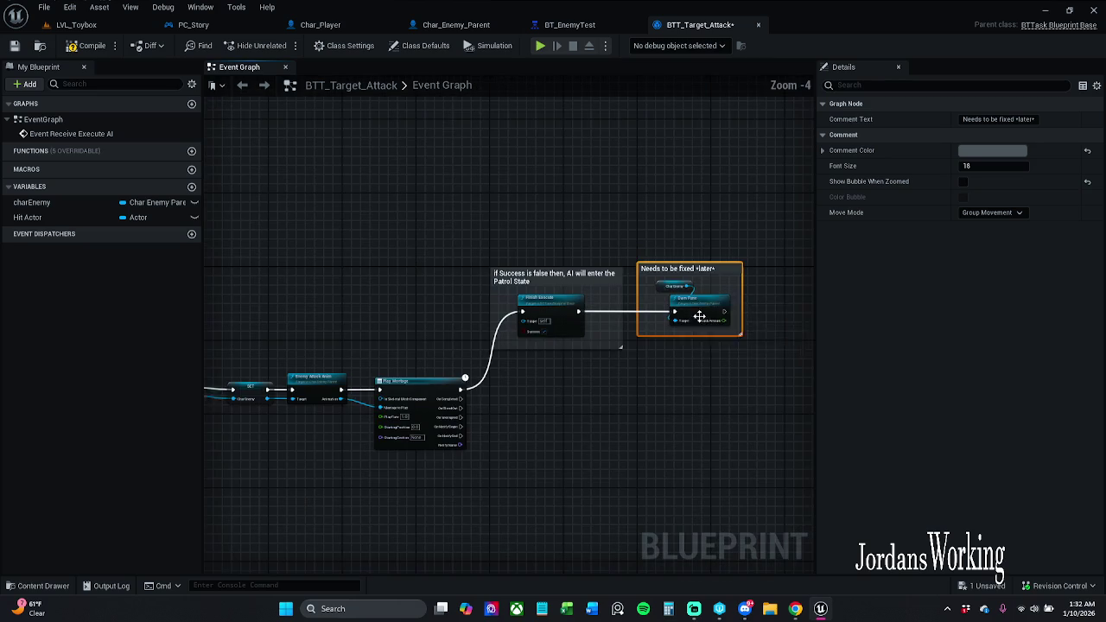
{"action": "scroll", "coordinate": [592, 229], "scroll_direction": "up", "scroll_amount": 1}
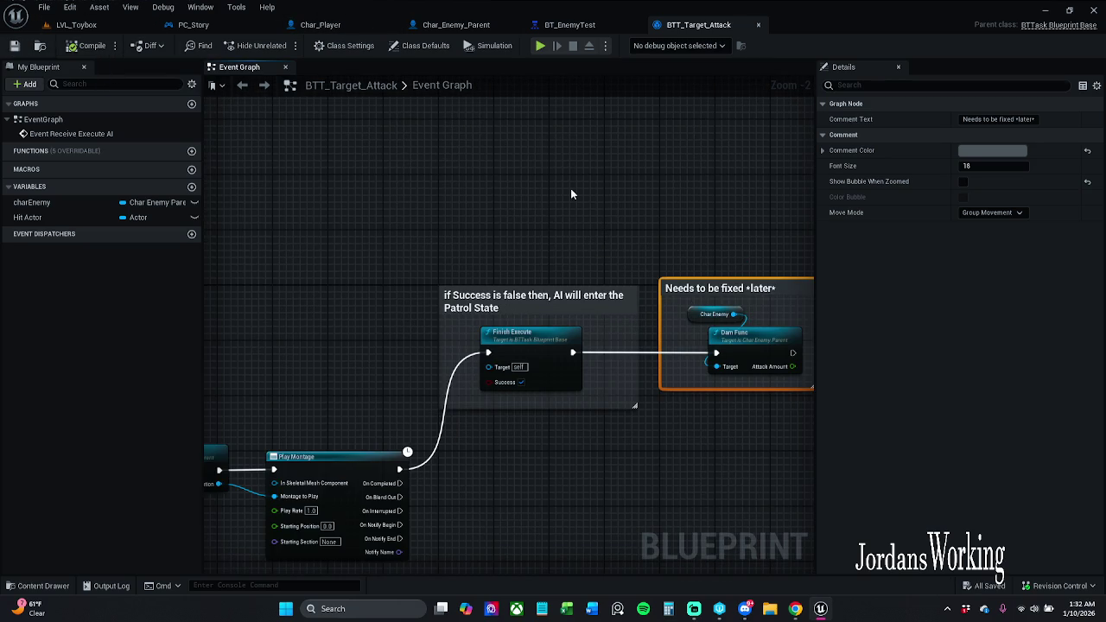
{"action": "left_click_drag", "start_coordinate": [668, 253], "coordinate": [715, 247]}
{"action": "left_click", "coordinate": [714, 241]}
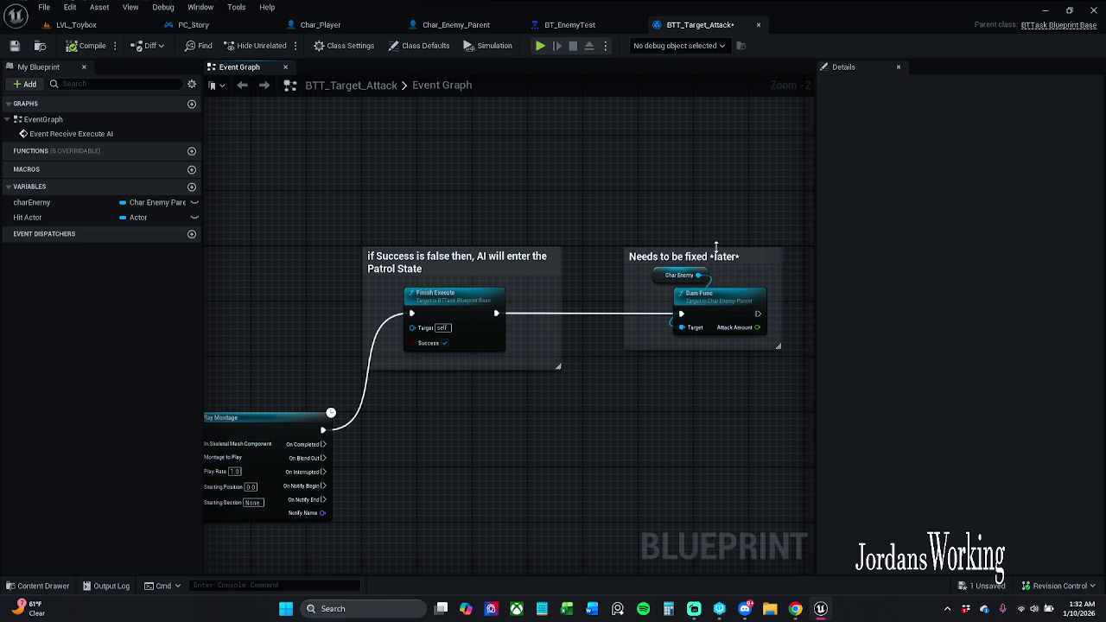
Resize the comment box's top and bottom edges, then save and close BTT_Target_Attack.
{"action": "left_click", "coordinate": [659, 249]}
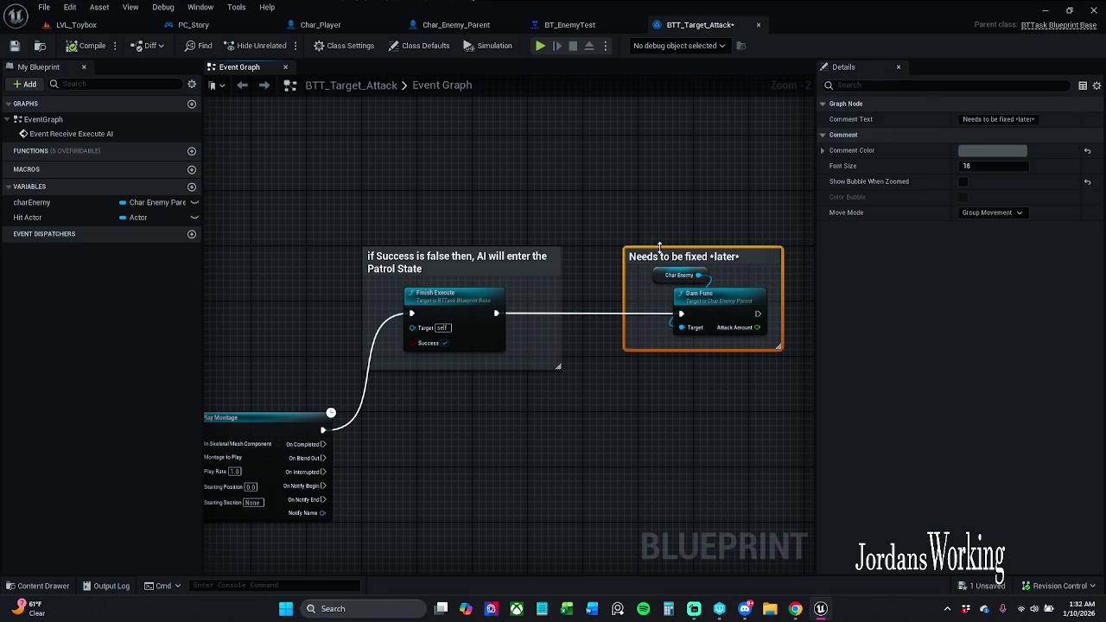
{"action": "left_click_drag", "start_coordinate": [659, 246], "coordinate": [659, 225]}
{"action": "left_click", "coordinate": [659, 226]}
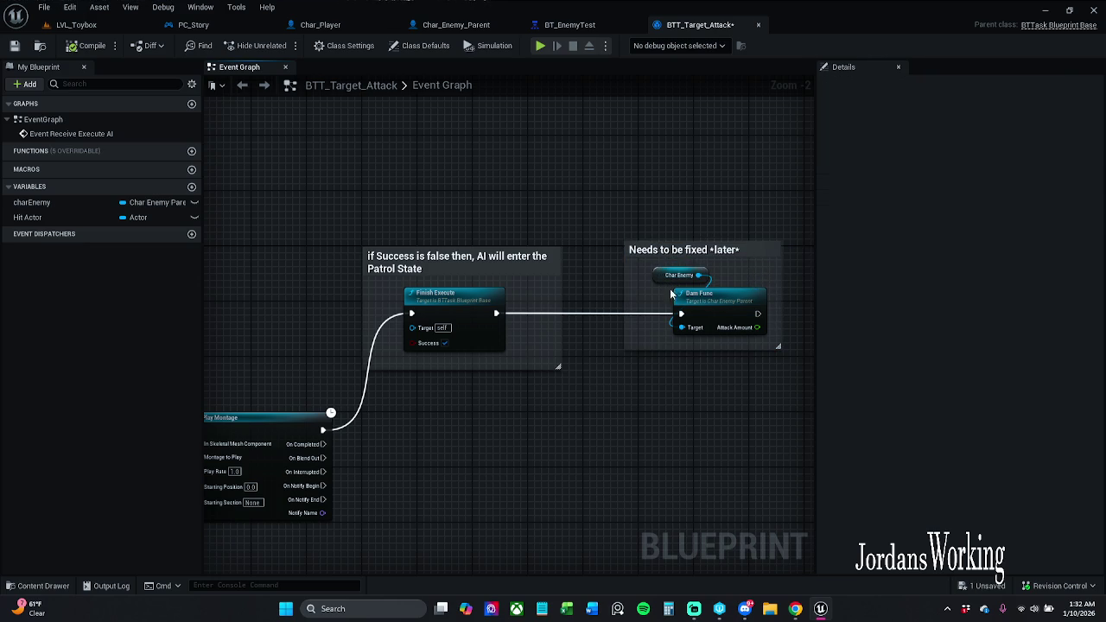
{"action": "mouse_move", "coordinate": [692, 350]}
{"action": "left_mouse_down"}
{"action": "mouse_move", "coordinate": [692, 363]}
{"action": "mouse_move", "coordinate": [659, 269]}
{"action": "left_mouse_up"}
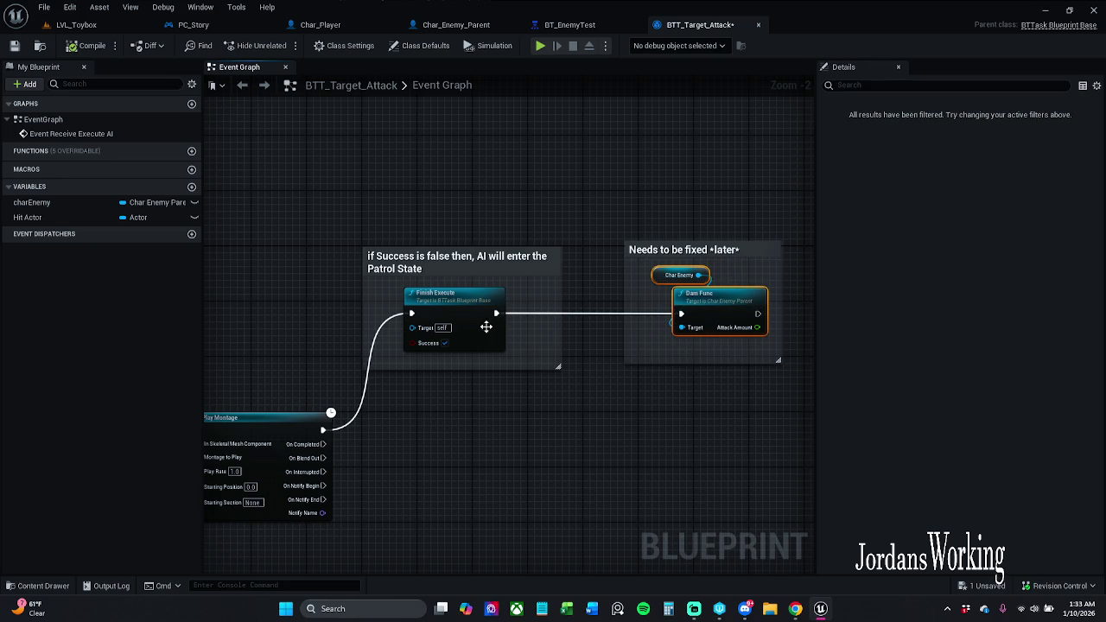
{"action": "left_click", "coordinate": [719, 269]}
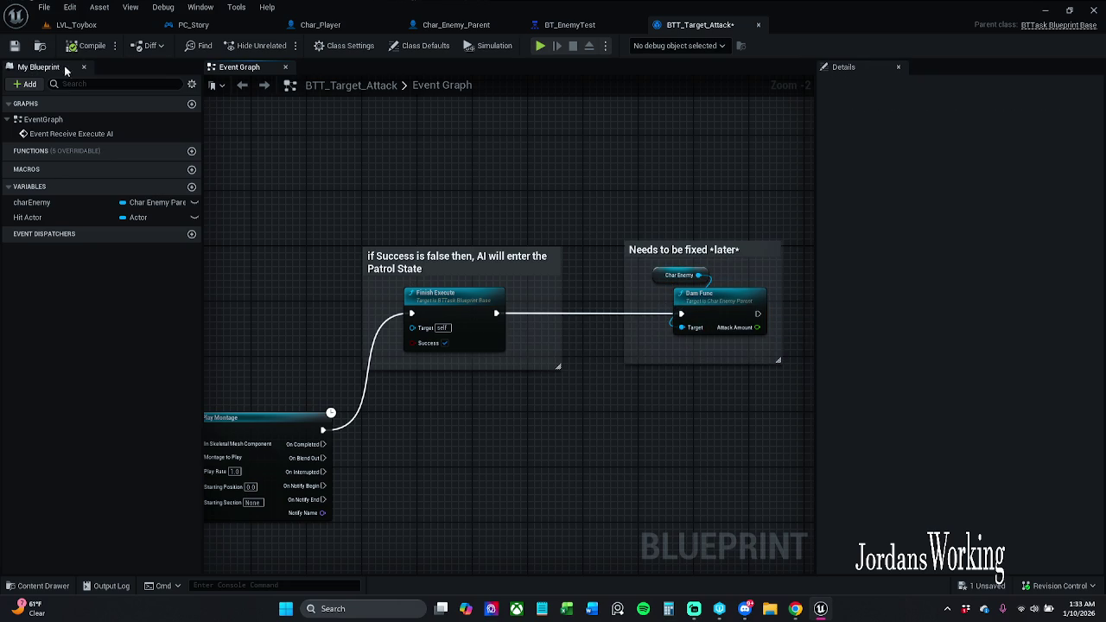
{"action": "left_click", "coordinate": [15, 45]}
{"action": "left_click", "coordinate": [758, 25]}
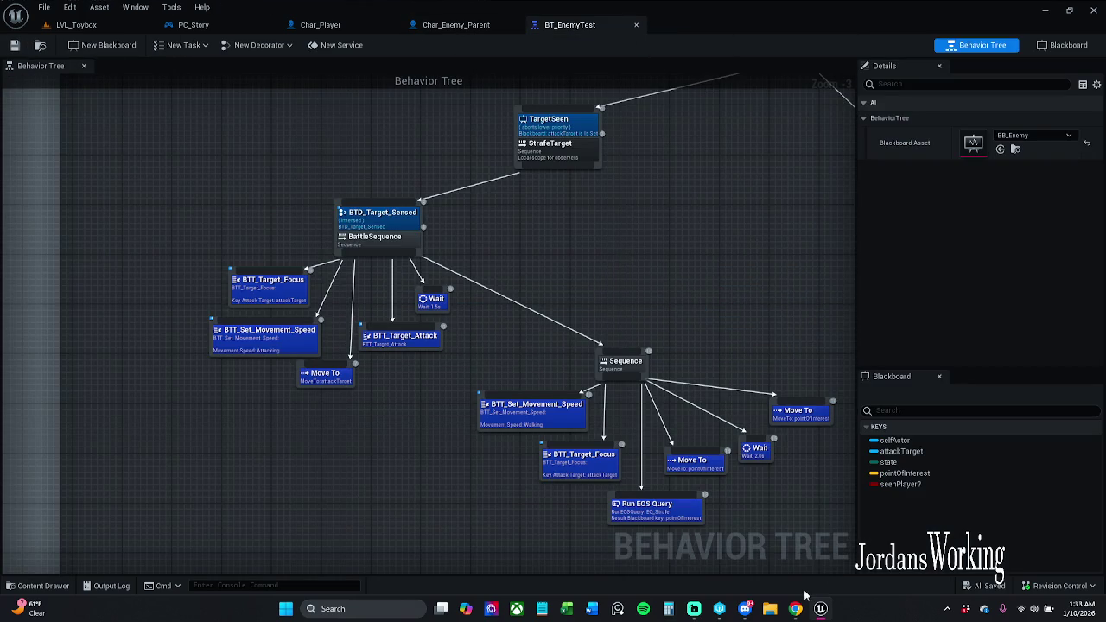
View the Char_Enemy_Parent blueprint, then return to the LVL_Toybox level.
{"action": "mouse_move", "coordinate": [795, 608]}
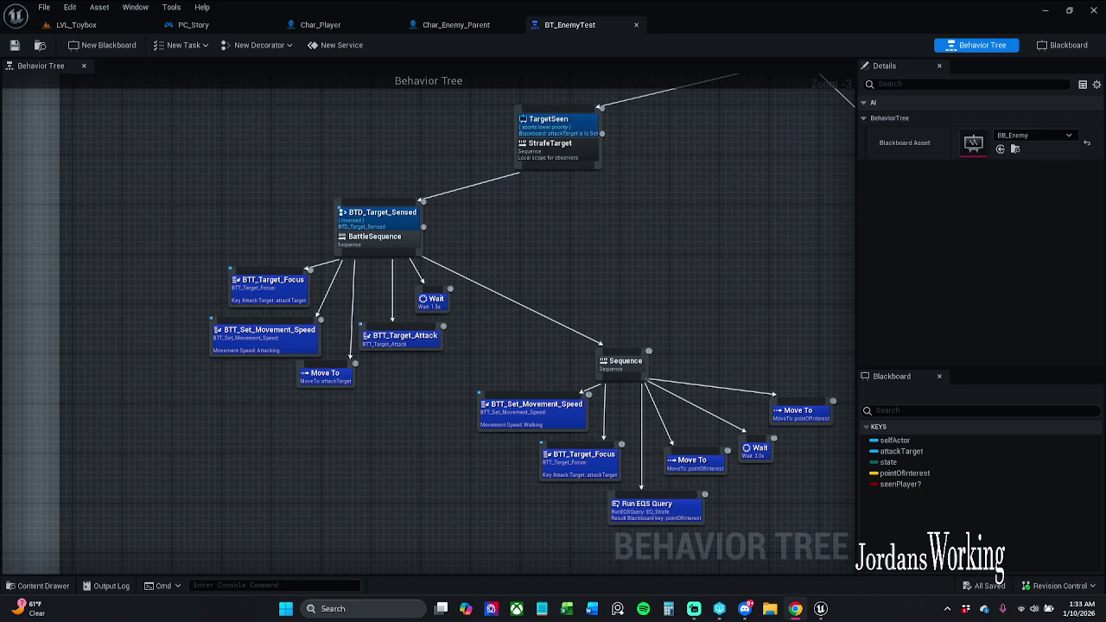
{"action": "left_click", "coordinate": [437, 28]}
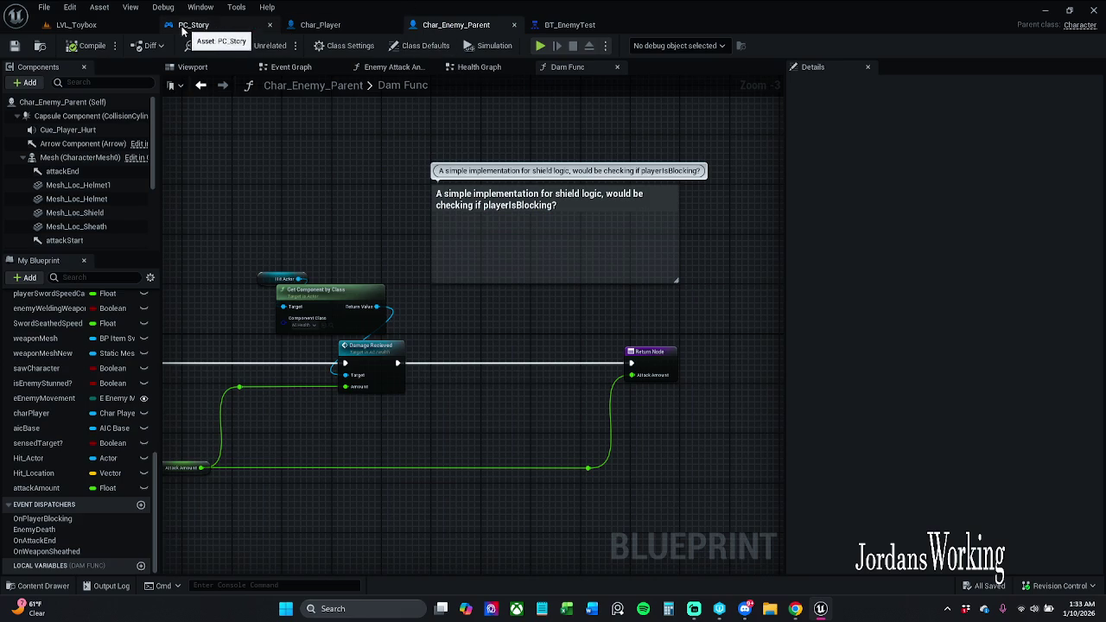
{"action": "left_click", "coordinate": [105, 24]}
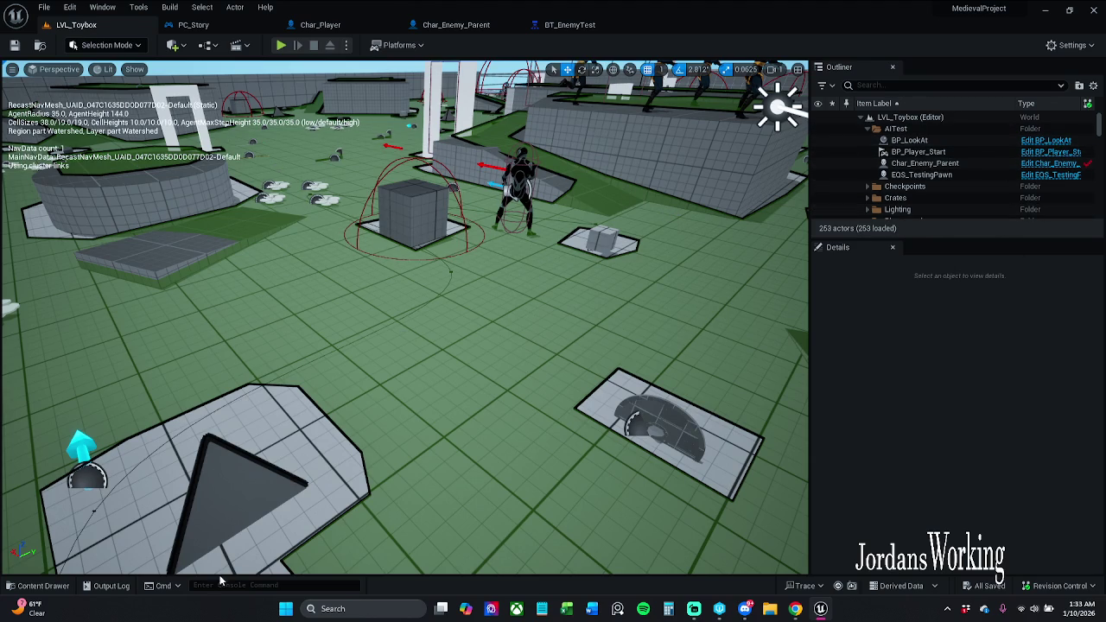
Open BTT_Target_Attack from _MyContent > Characters > Enemy > BehaviorTree in the Content Drawer.
{"action": "left_click", "coordinate": [38, 586]}
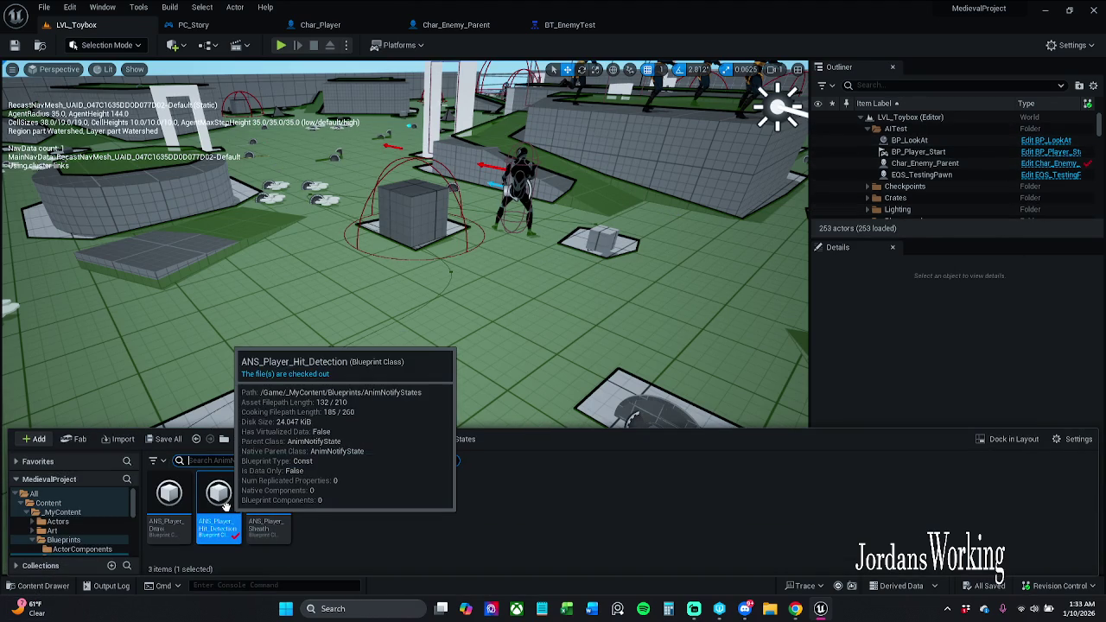
{"action": "left_click", "coordinate": [327, 439]}
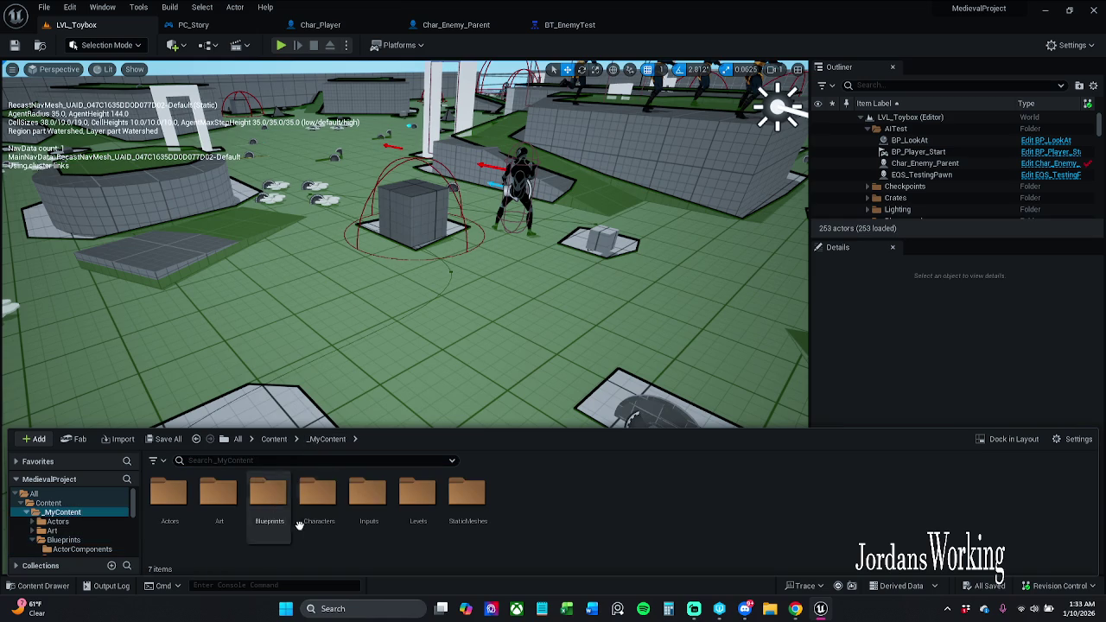
{"action": "double_click", "coordinate": [316, 512]}
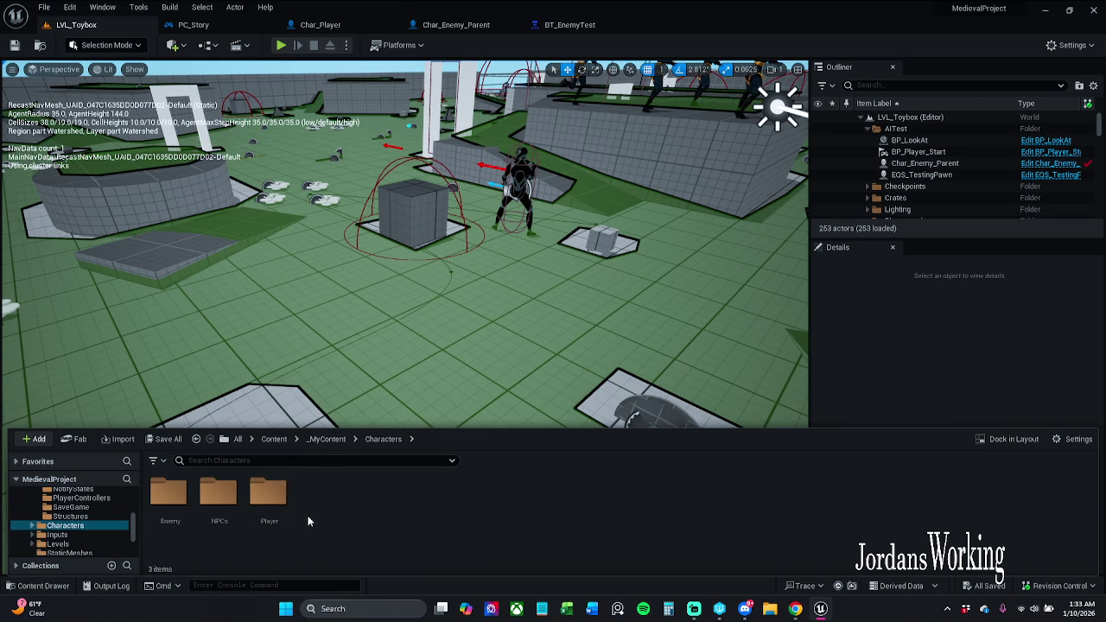
{"action": "left_click", "coordinate": [186, 513]}
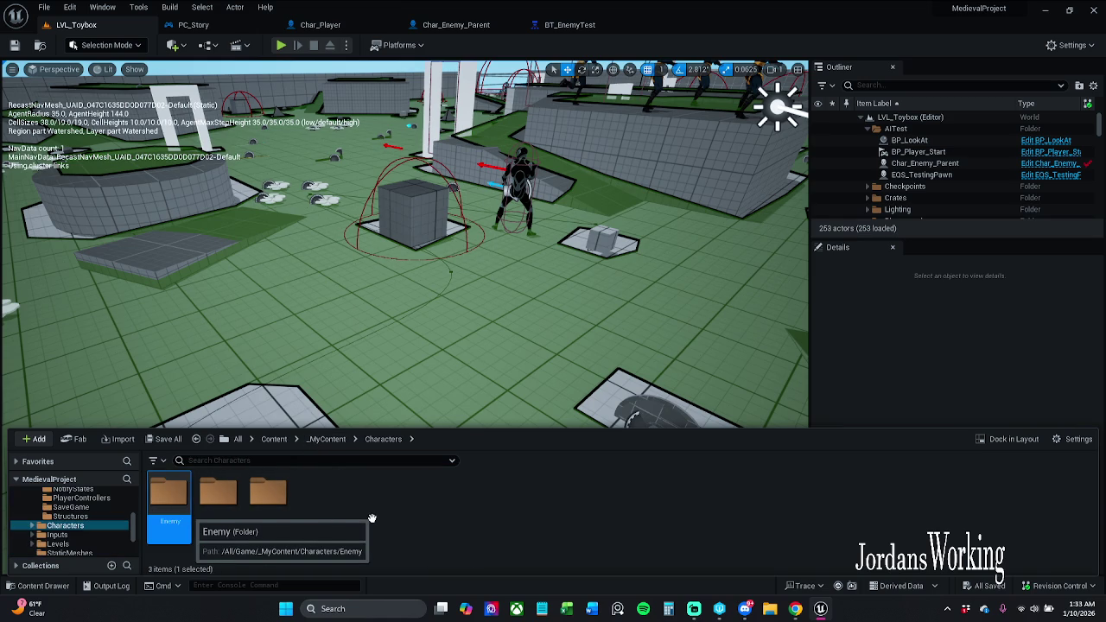
{"action": "key", "text": "Return"}
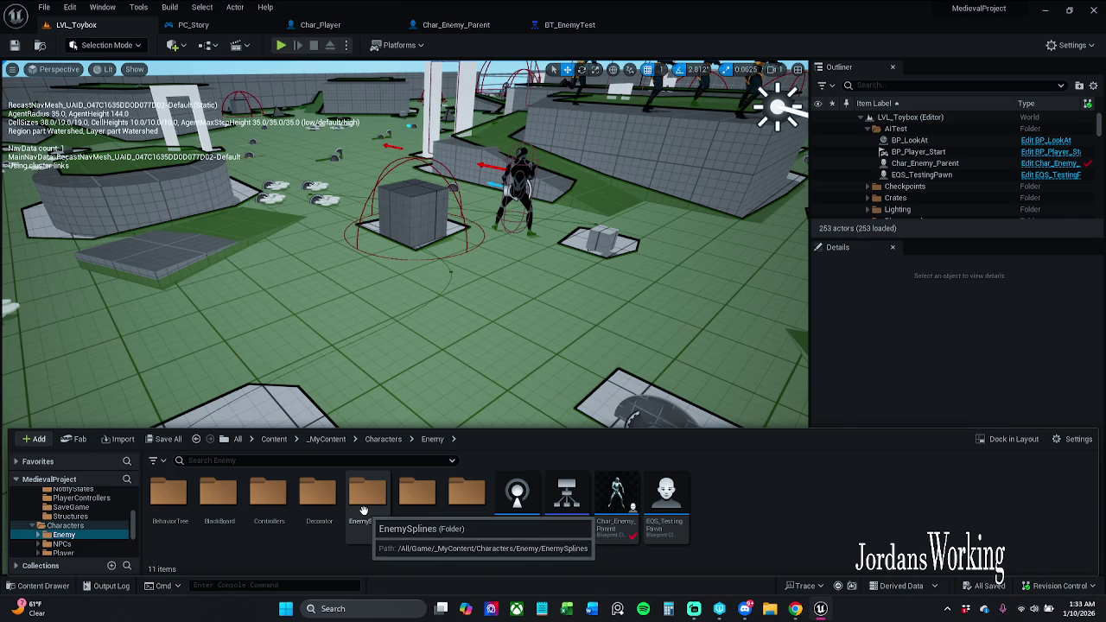
{"action": "left_click", "coordinate": [167, 514]}
{"action": "double_click", "coordinate": [166, 514]}
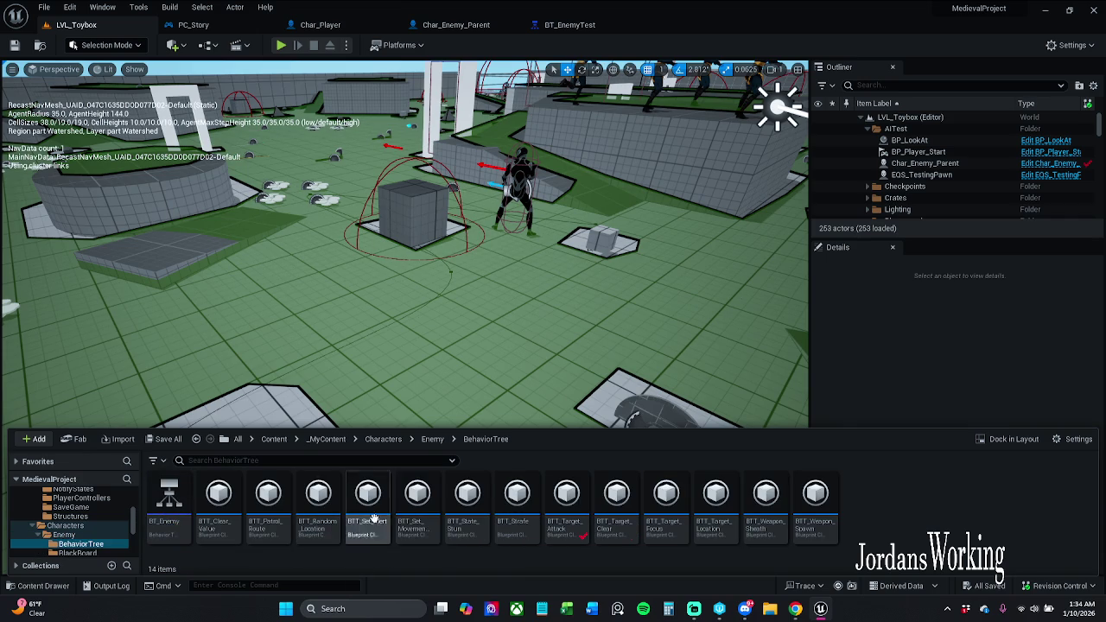
{"action": "left_click", "coordinate": [550, 513]}
{"action": "double_click", "coordinate": [549, 515]}
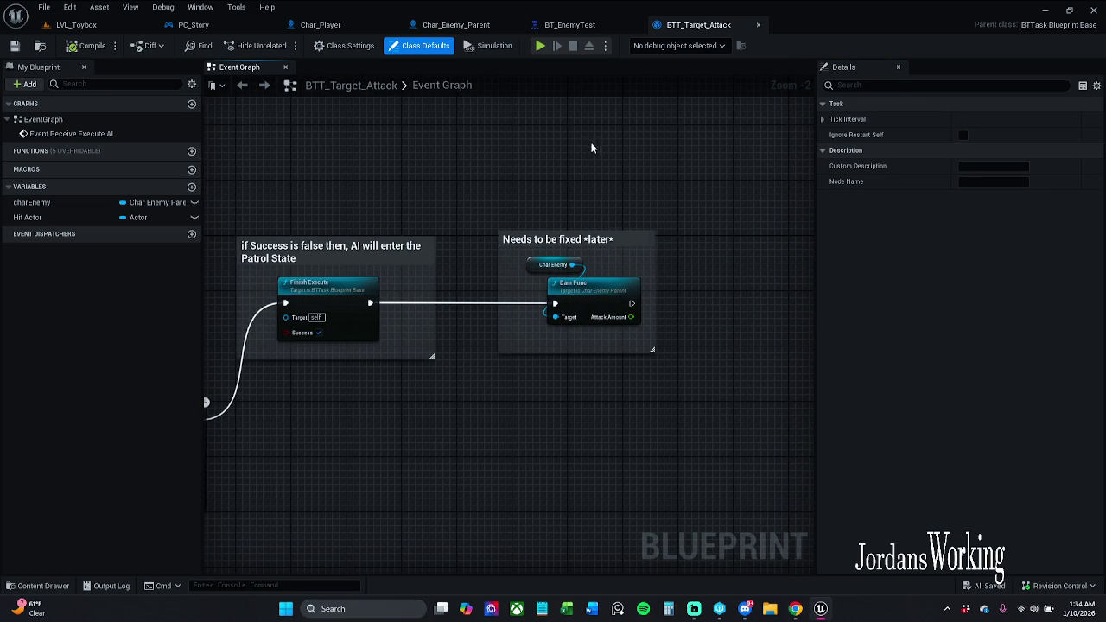
{"action": "left_click", "coordinate": [36, 586]}
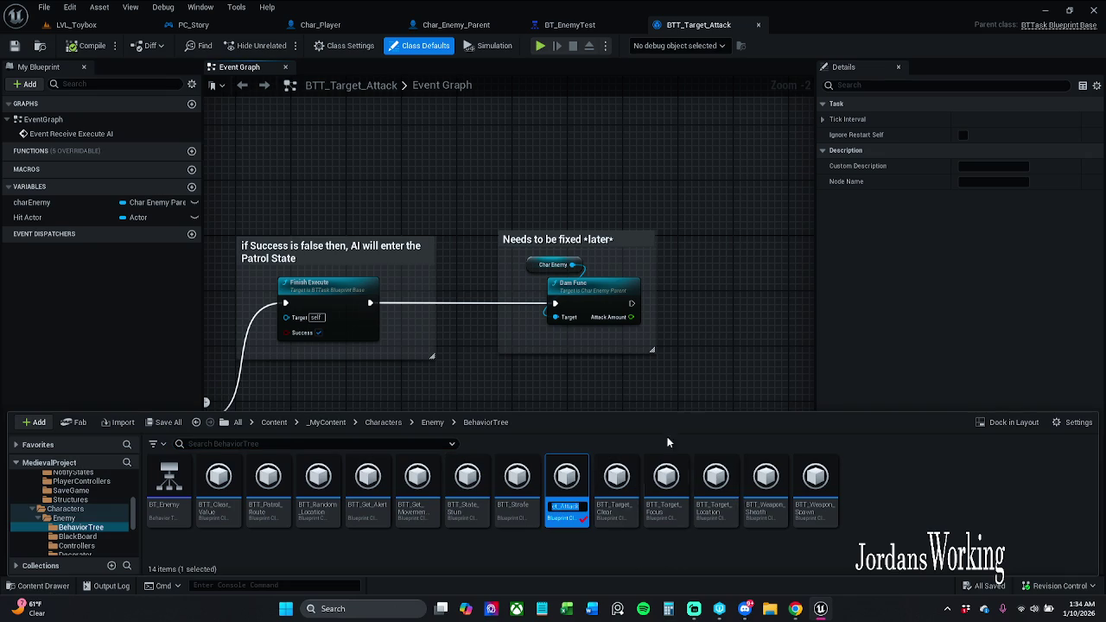
{"action": "left_click", "coordinate": [736, 350]}
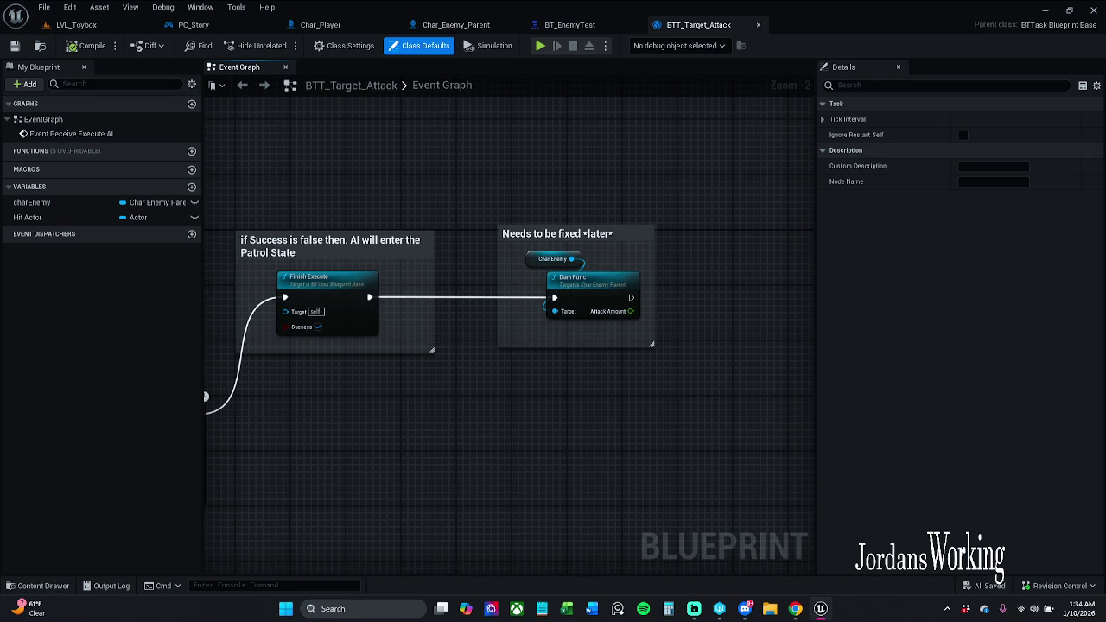